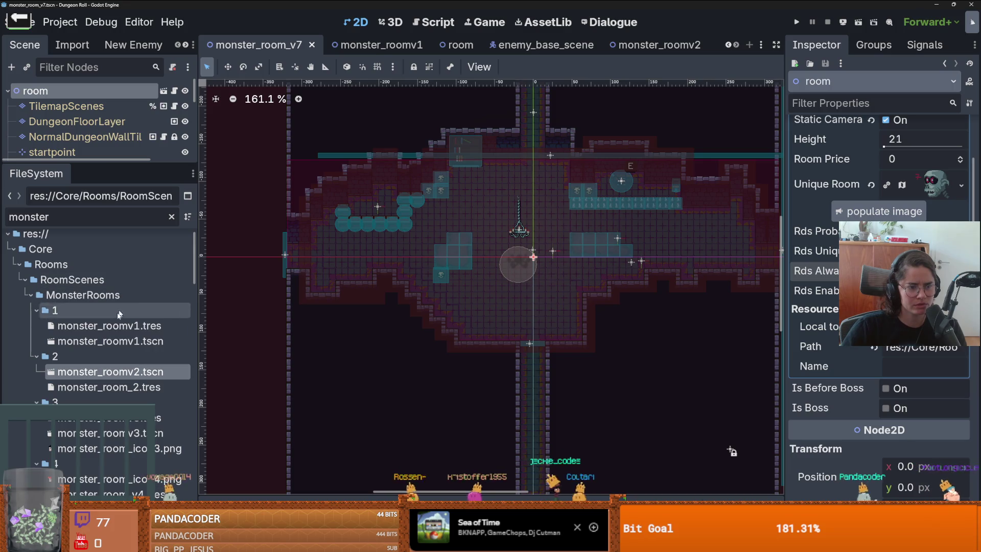
Open monster_roomv2.tscn and monster_room_8.tscn, then select the MonsterRoom8 root node
{"action": "double_click", "coordinate": [109, 373]}
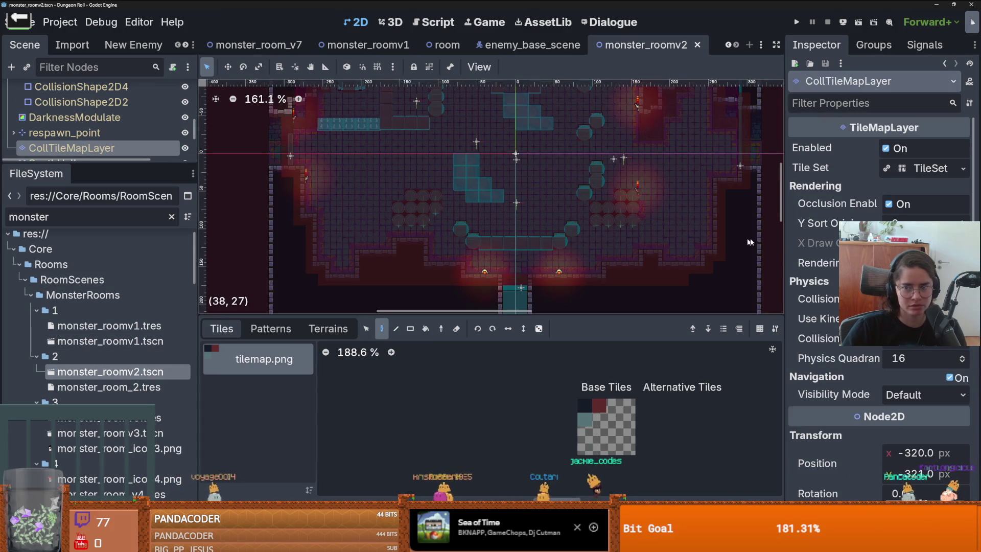
{"action": "mouse_move", "coordinate": [107, 161]}
{"action": "left_mouse_down"}
{"action": "mouse_move", "coordinate": [107, 177]}
{"action": "mouse_move", "coordinate": [107, 154]}
{"action": "left_mouse_up"}
{"action": "scroll", "coordinate": [101, 358], "scroll_direction": "down", "scroll_amount": 3}
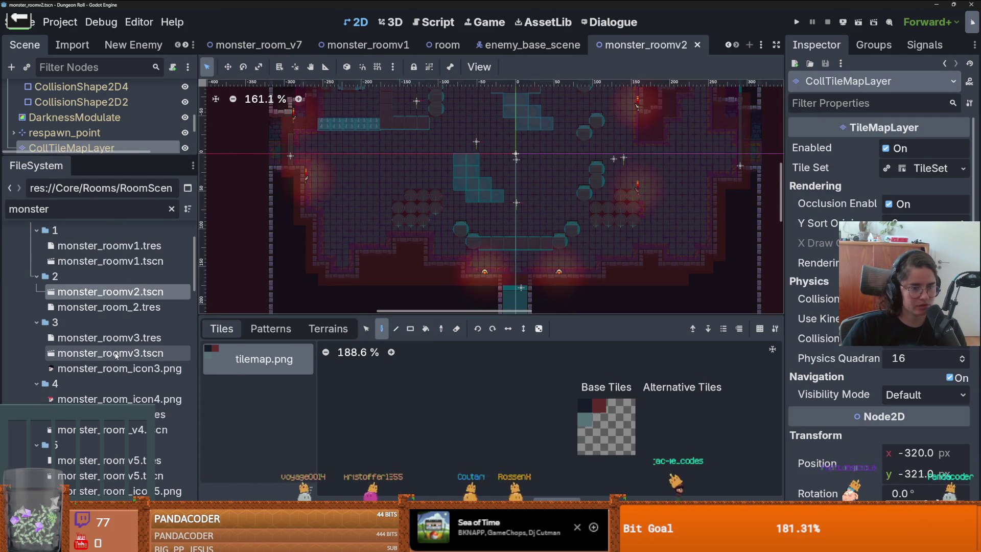
{"action": "scroll", "coordinate": [92, 353], "scroll_direction": "down", "scroll_amount": 6}
{"action": "double_click", "coordinate": [87, 339]}
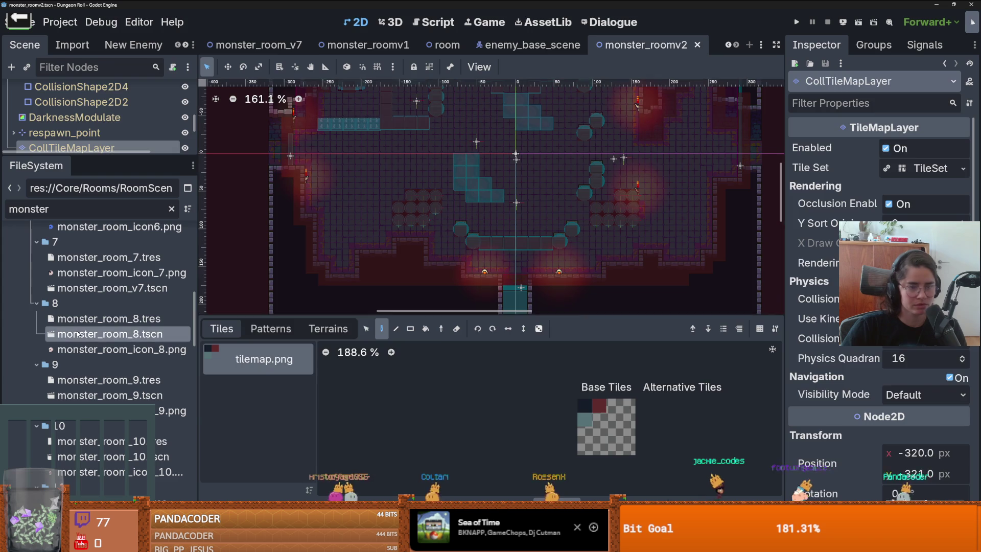
{"action": "left_click", "coordinate": [102, 91]}
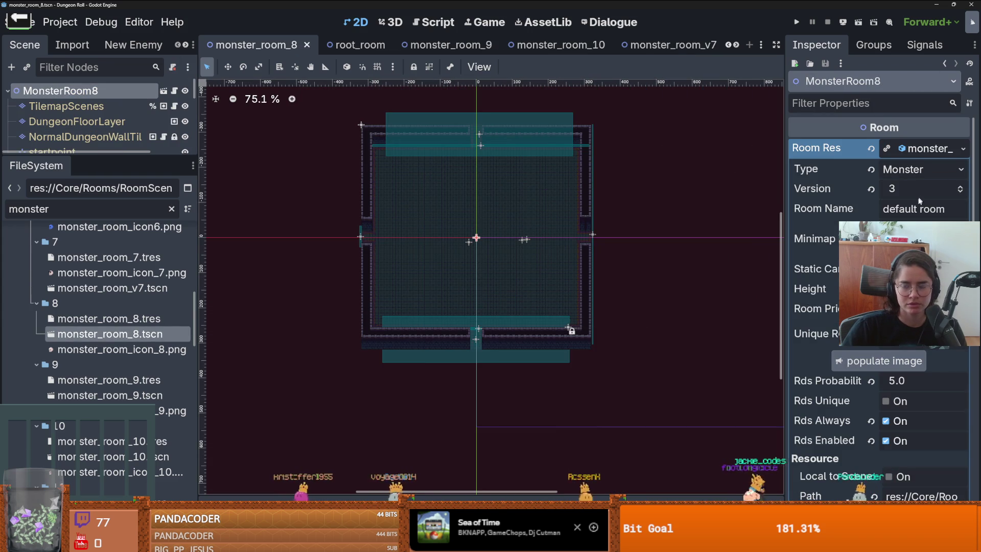
Uncheck Rds Always for monster room 8 and save the scene
{"action": "left_click", "coordinate": [886, 420]}
{"action": "key", "text": "ctrl+s"}
{"action": "scroll", "coordinate": [153, 306], "scroll_direction": "up", "scroll_amount": 10}
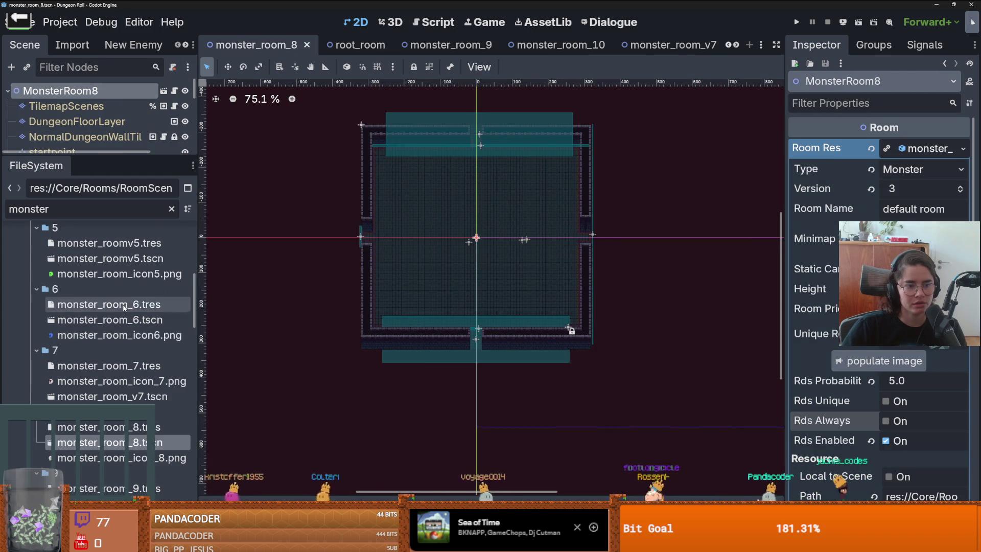
{"action": "scroll", "coordinate": [132, 295], "scroll_direction": "up", "scroll_amount": 4}
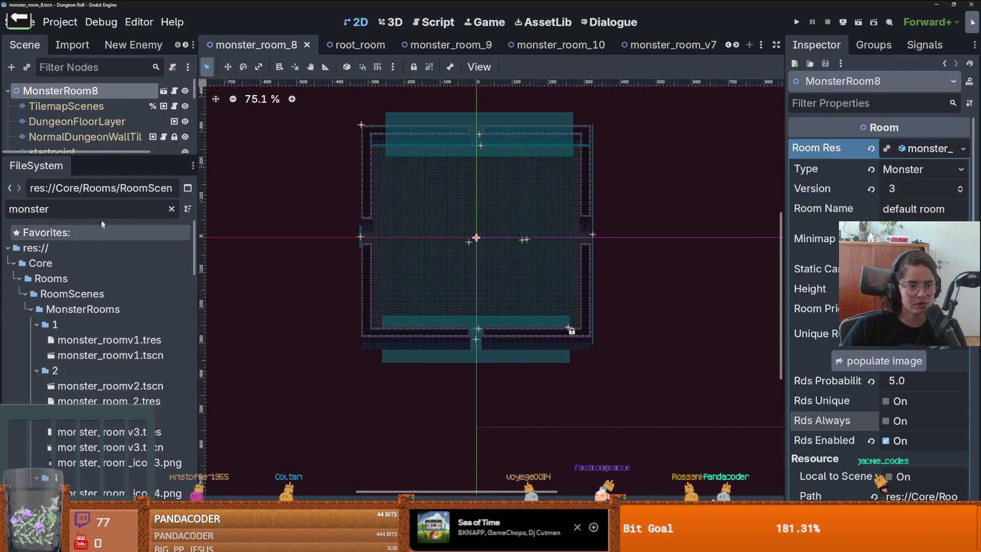
Clear the monster file filter and filter the project files by 'room'
{"action": "left_click", "coordinate": [171, 209]}
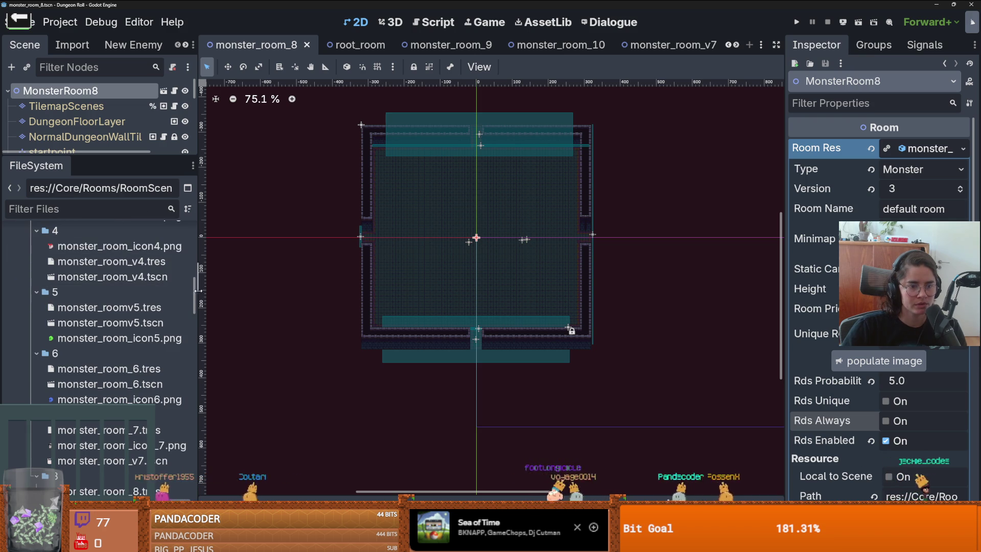
{"action": "left_click", "coordinate": [117, 232]}
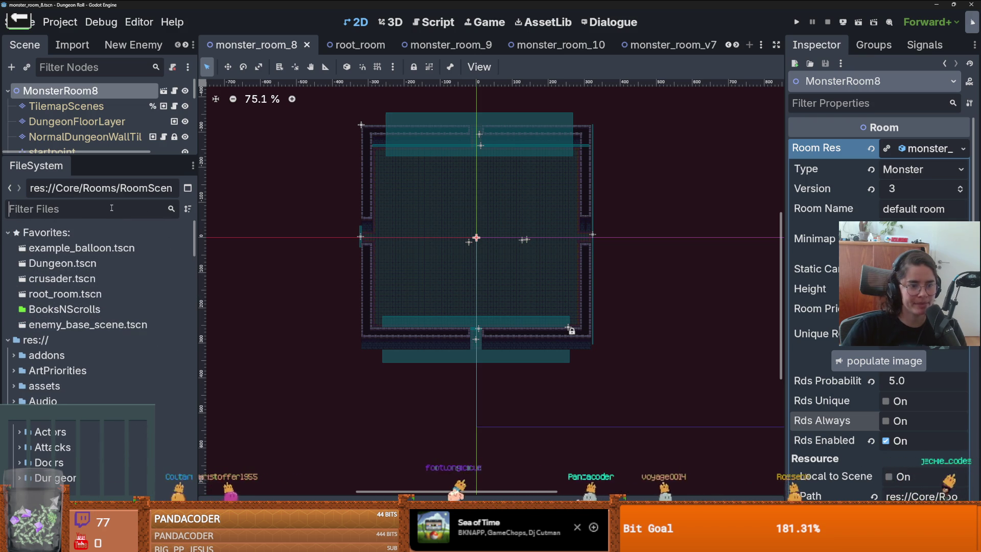
{"action": "type", "text": "room"}
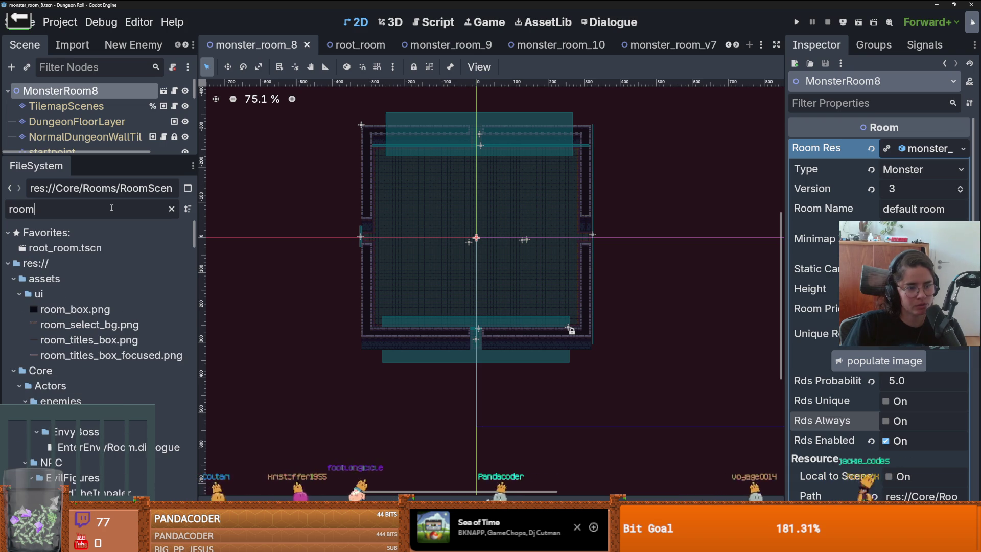
{"action": "scroll", "coordinate": [117, 341], "scroll_direction": "down", "scroll_amount": 6}
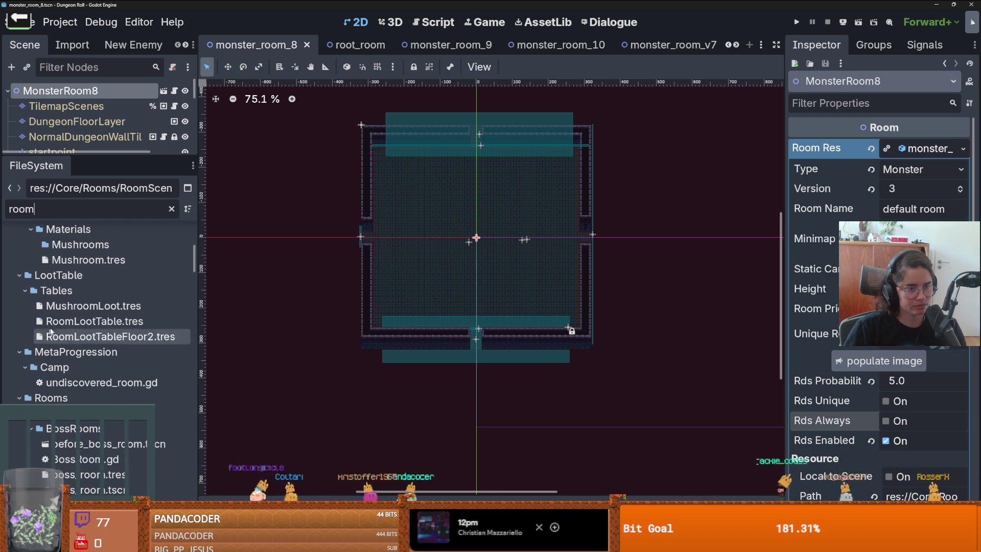
Inspect RoomLootTable.tres in a widened Inspector and go to page 2 of Rds Contents
{"action": "left_click", "coordinate": [140, 317]}
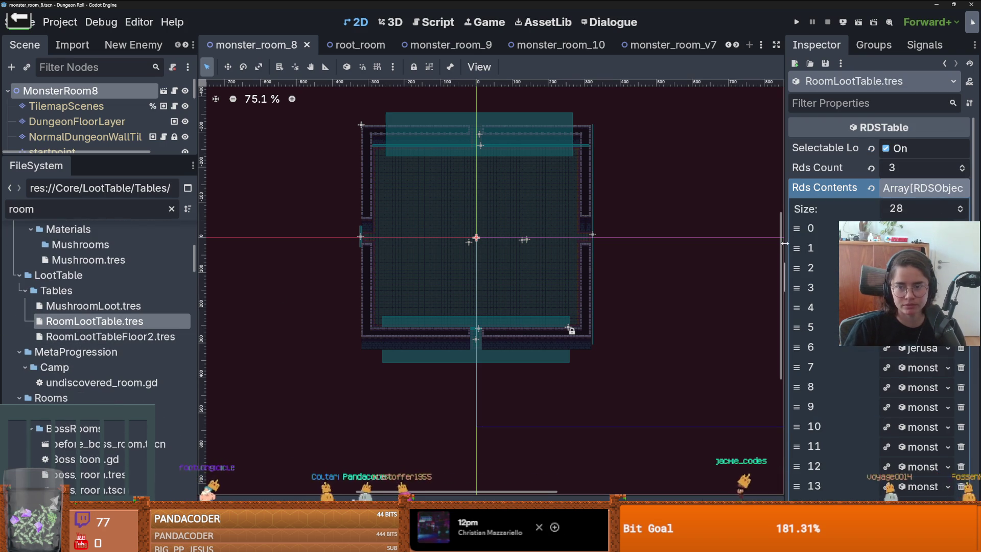
{"action": "left_click_drag", "start_coordinate": [784, 244], "coordinate": [633, 244]}
{"action": "left_click", "coordinate": [869, 228]}
{"action": "scroll", "coordinate": [805, 306], "scroll_direction": "down", "scroll_amount": 1}
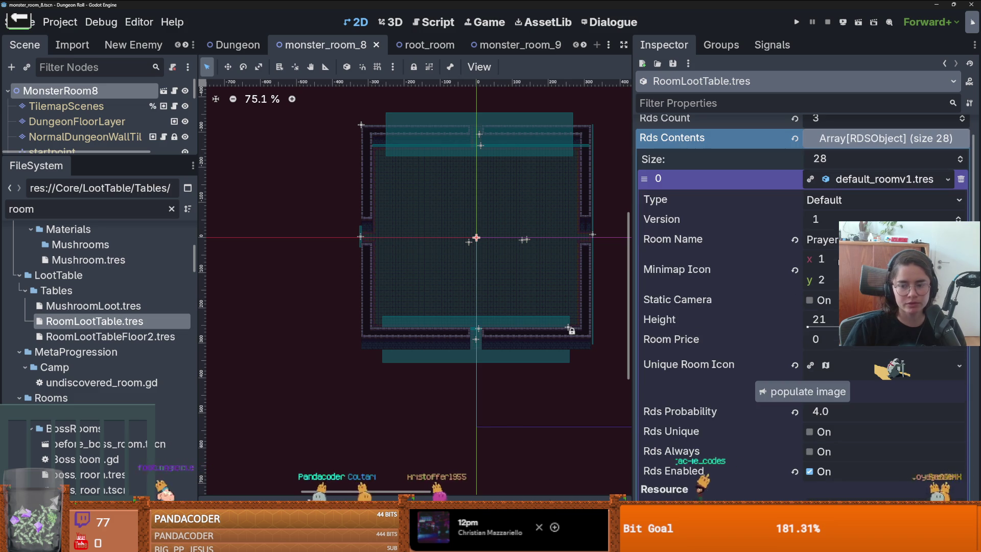
{"action": "left_click", "coordinate": [880, 182]}
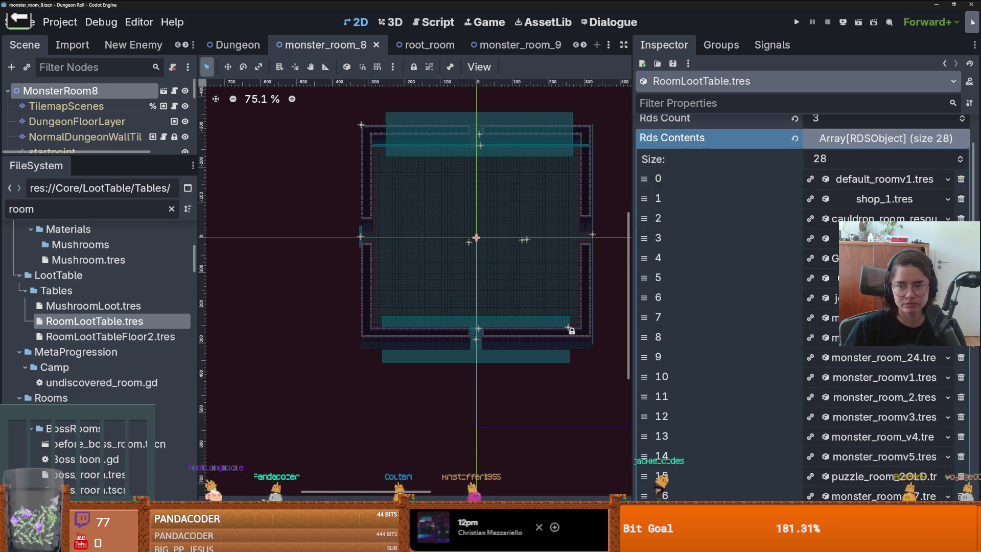
{"action": "scroll", "coordinate": [868, 402], "scroll_direction": "down", "scroll_amount": 4}
{"action": "left_click", "coordinate": [837, 376]}
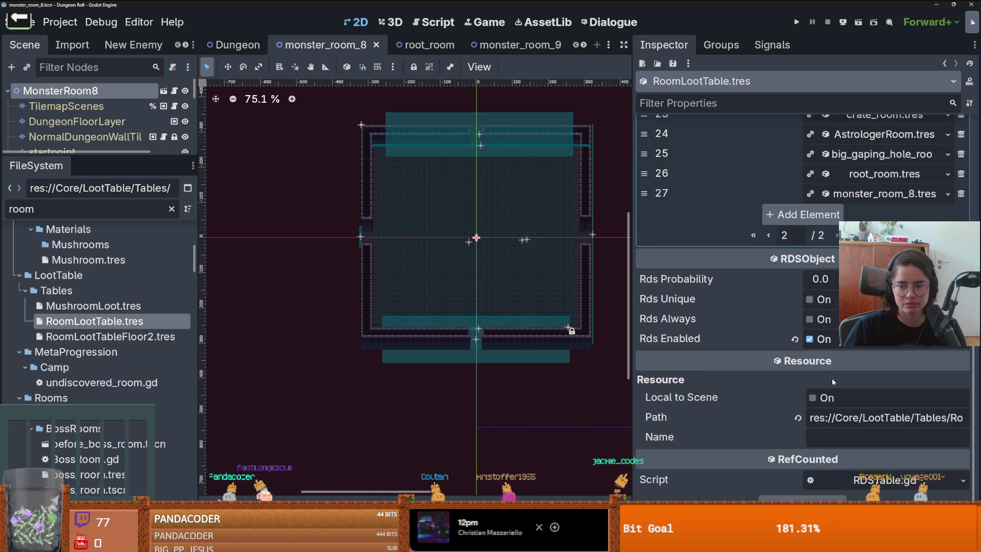
{"action": "scroll", "coordinate": [836, 377], "scroll_direction": "up", "scroll_amount": 5}
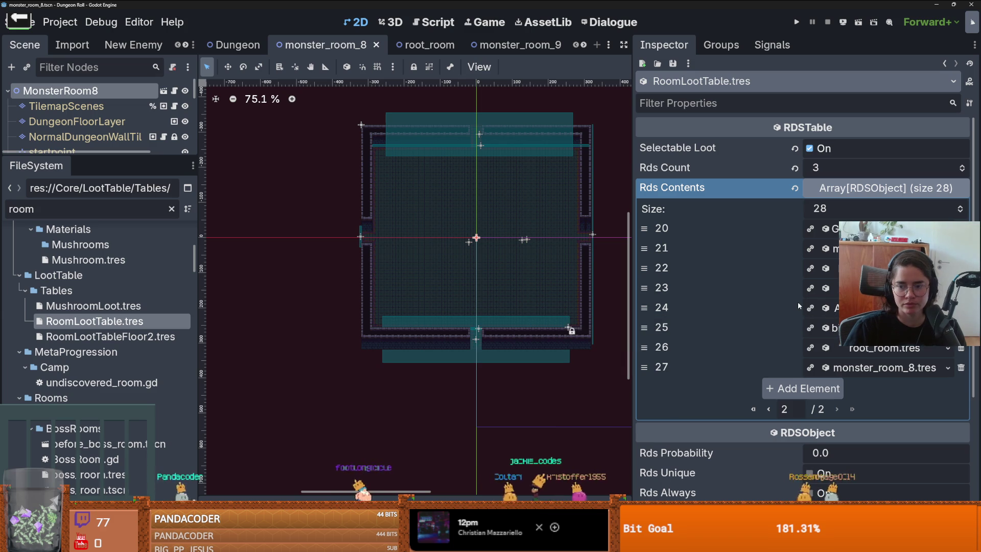
Uncheck Rds Always on the root_room.tres entry, save, and run the project
{"action": "left_click", "coordinate": [873, 366]}
{"action": "left_click", "coordinate": [873, 366]}
{"action": "left_click", "coordinate": [873, 349]}
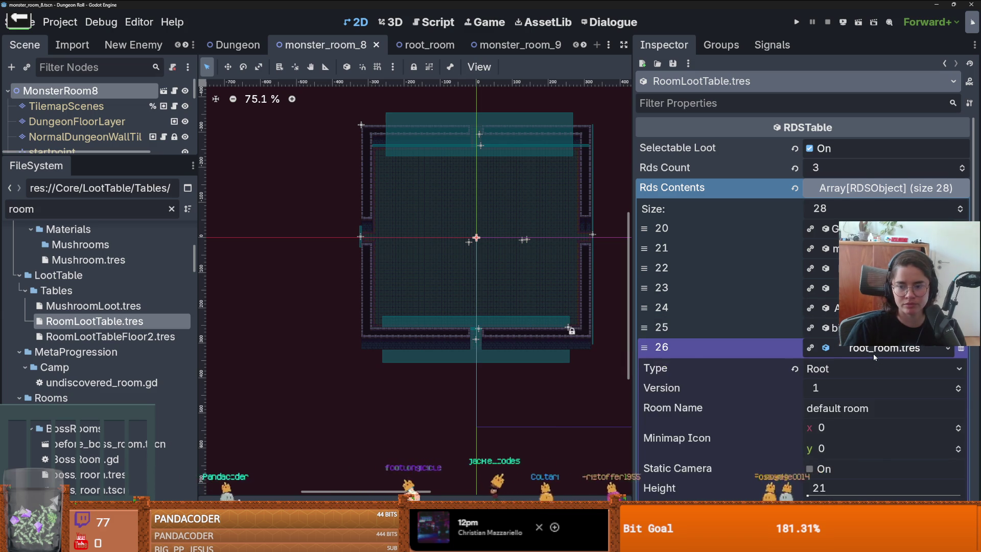
{"action": "scroll", "coordinate": [778, 347], "scroll_direction": "down", "scroll_amount": 3}
{"action": "left_click", "coordinate": [812, 465]}
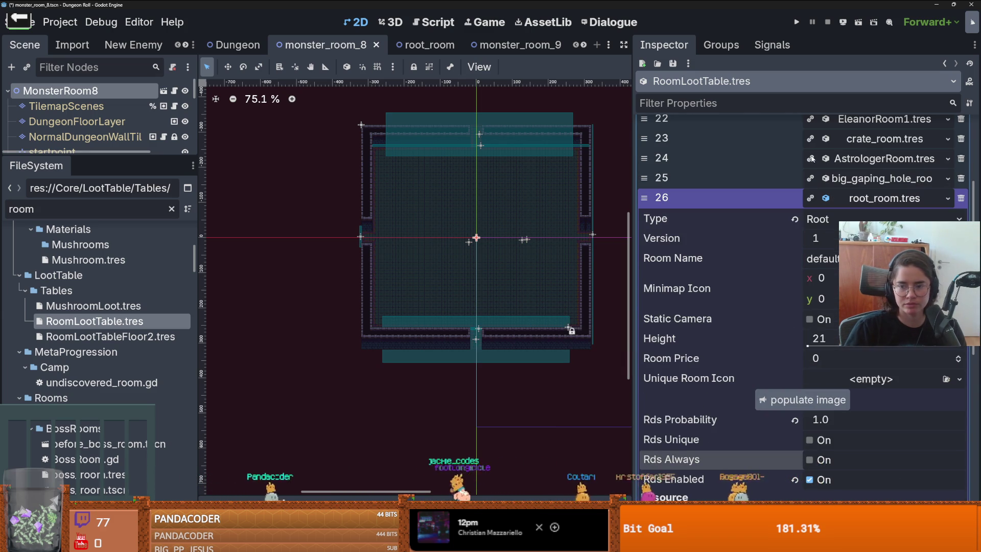
{"action": "key", "text": "ctrl+s"}
{"action": "left_click", "coordinate": [802, 22]}
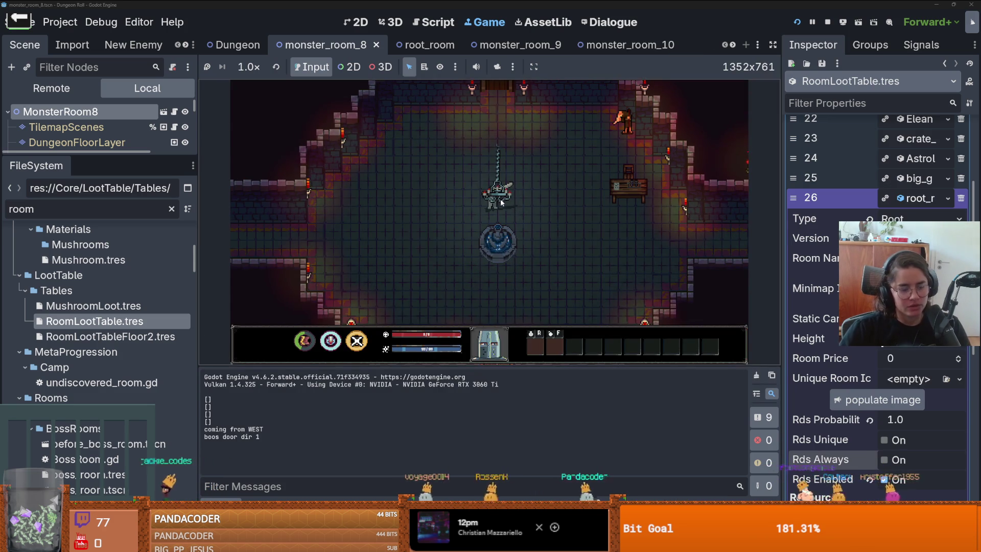
Walk to the top door, enable the debug room list, and choose the Duo room
{"action": "key", "text": "w"}
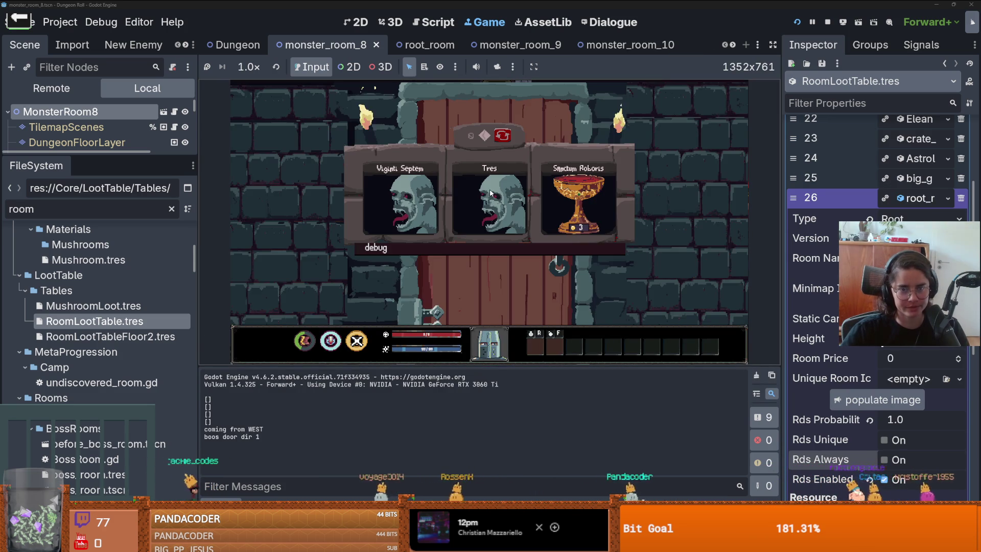
{"action": "left_click", "coordinate": [469, 247]}
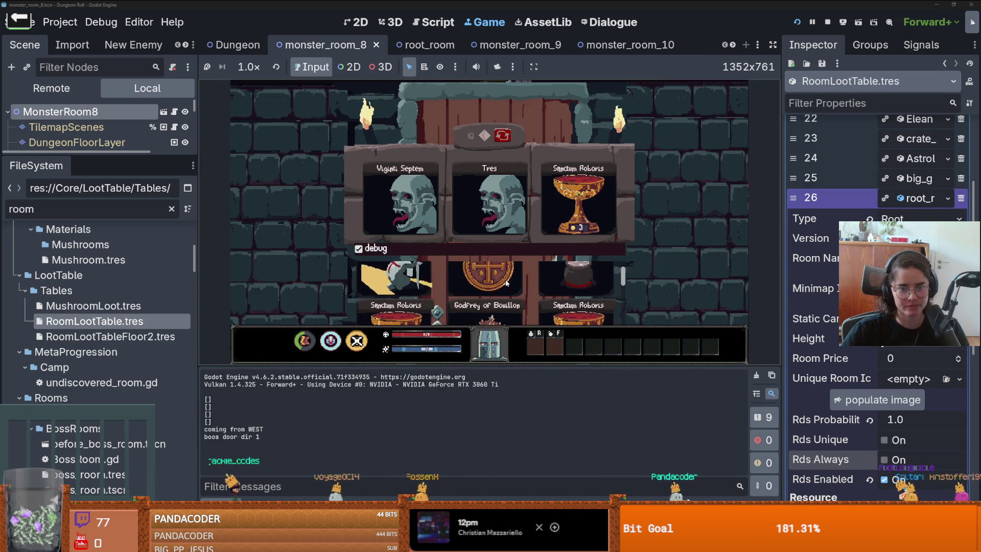
{"action": "scroll", "coordinate": [505, 279], "scroll_direction": "up", "scroll_amount": 5}
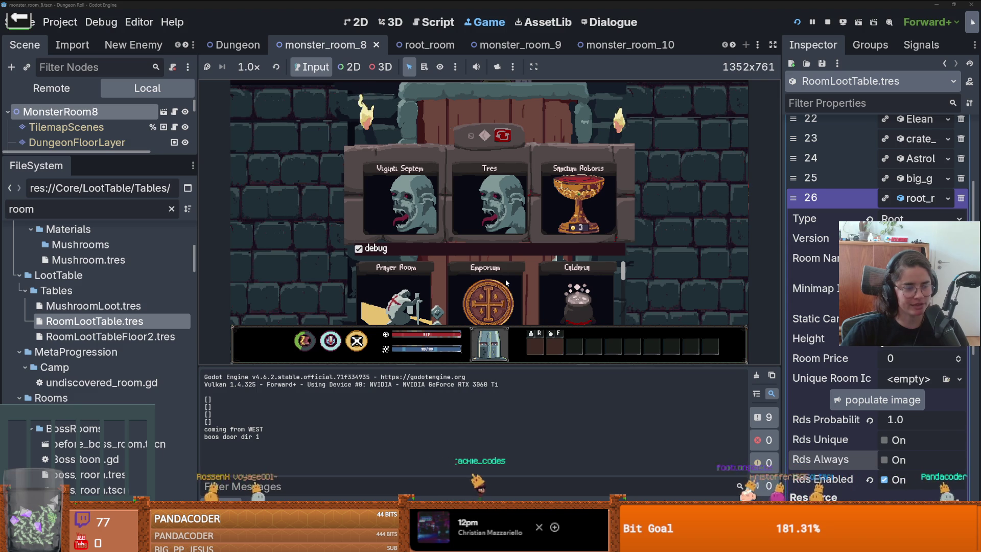
{"action": "mouse_move", "coordinate": [623, 268]}
{"action": "left_mouse_down"}
{"action": "mouse_move", "coordinate": [619, 286]}
{"action": "mouse_move", "coordinate": [624, 264]}
{"action": "left_mouse_up"}
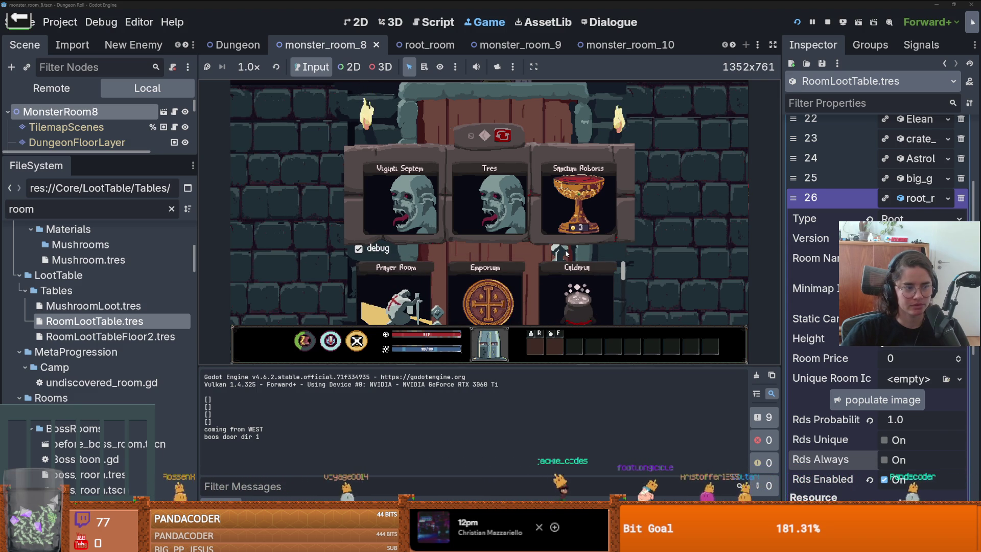
{"action": "scroll", "coordinate": [555, 271], "scroll_direction": "down", "scroll_amount": 2}
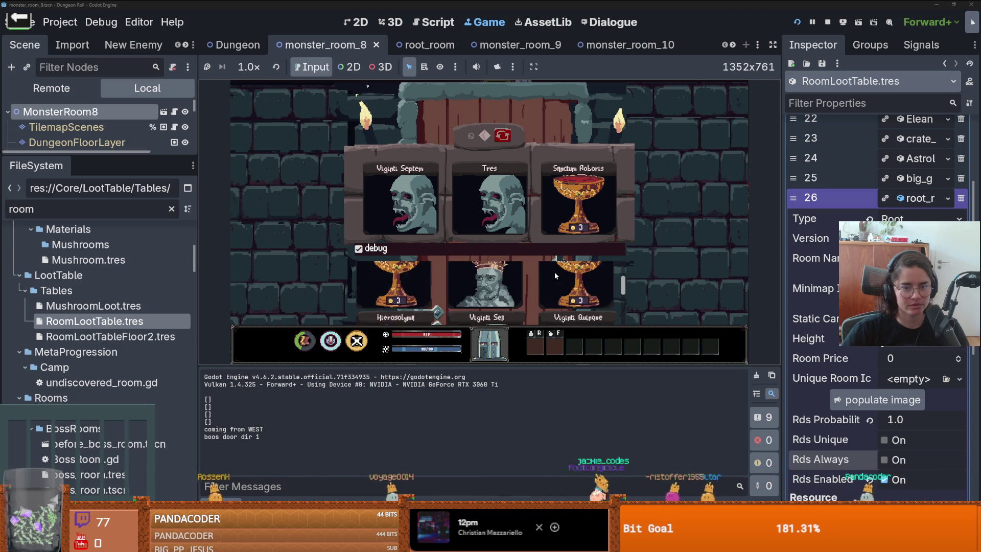
{"action": "scroll", "coordinate": [555, 276], "scroll_direction": "down", "scroll_amount": 3}
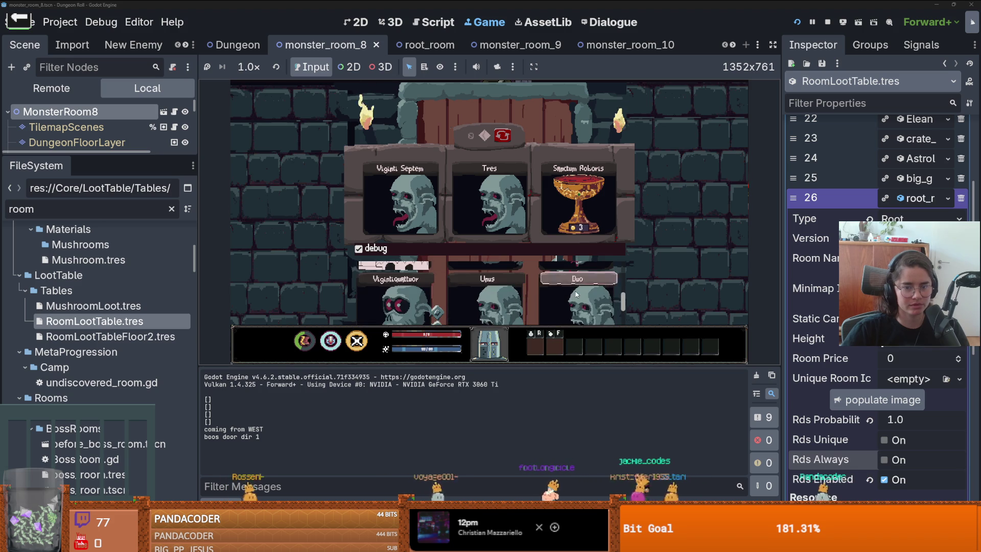
{"action": "left_click", "coordinate": [576, 295]}
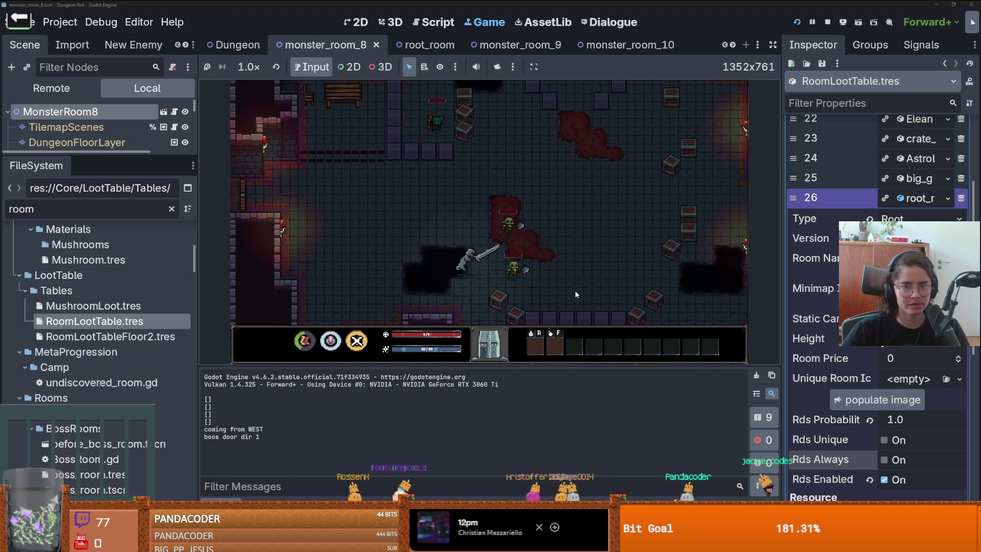
Walk the knight around the room toward the goblins
{"action": "key", "text": "a"}
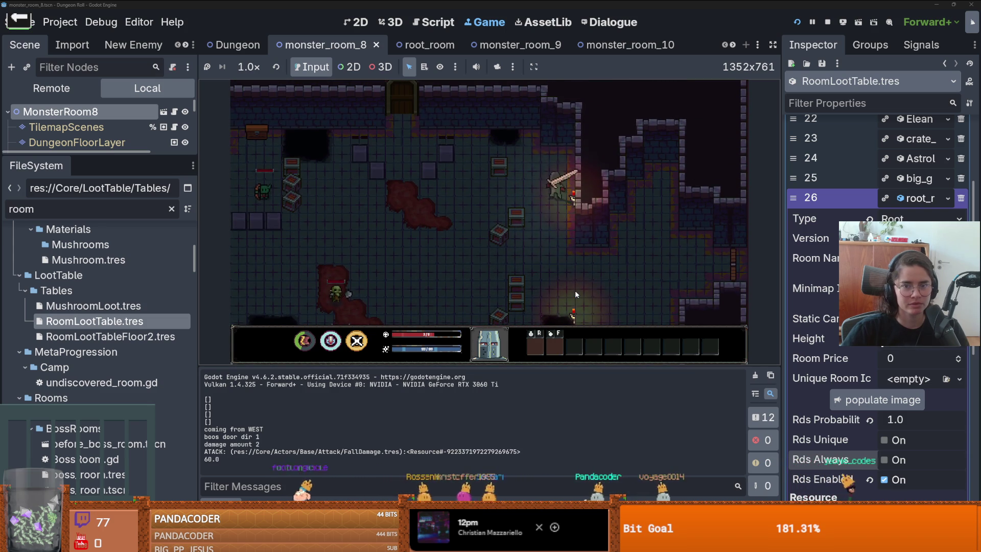
{"action": "key", "text": "a"}
{"action": "key", "text": "s"}
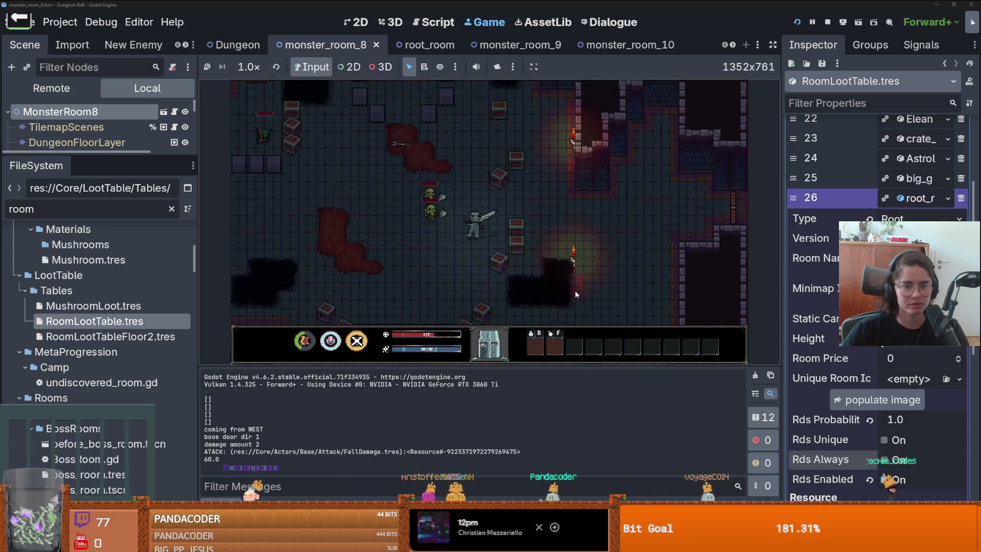
{"action": "key", "text": "a"}
{"action": "key", "text": "s"}
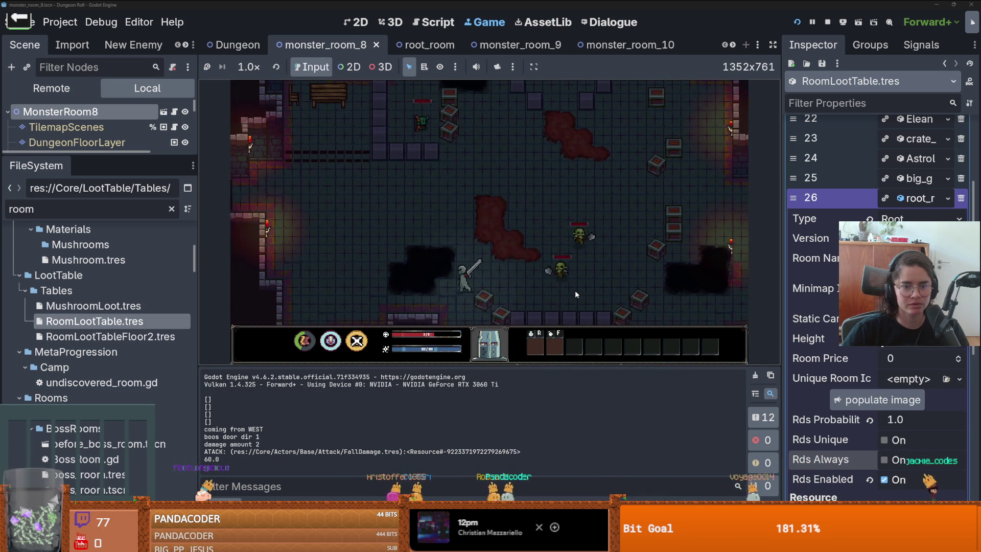
{"action": "key", "text": "a"}
{"action": "key", "text": "w"}
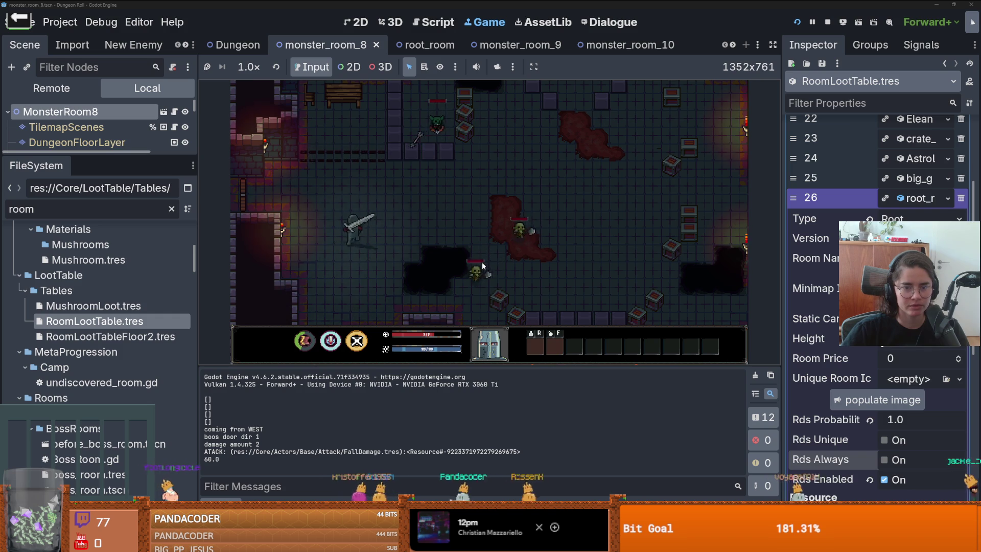
{"action": "key", "text": "w"}
{"action": "key", "text": "d"}
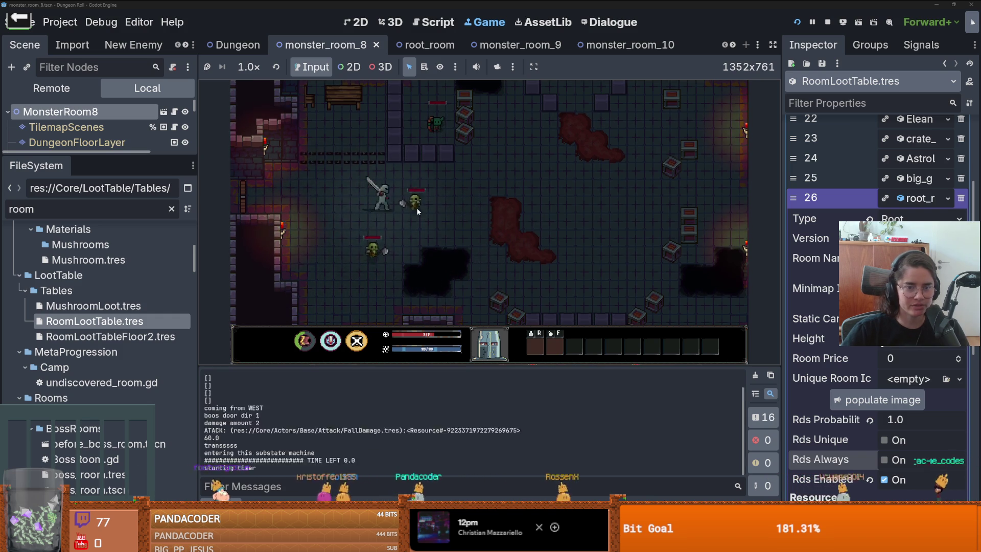
{"action": "key", "text": "d"}
Attack the goblins with sword combos while moving left and right between them
{"action": "left_click", "coordinate": [418, 207]}
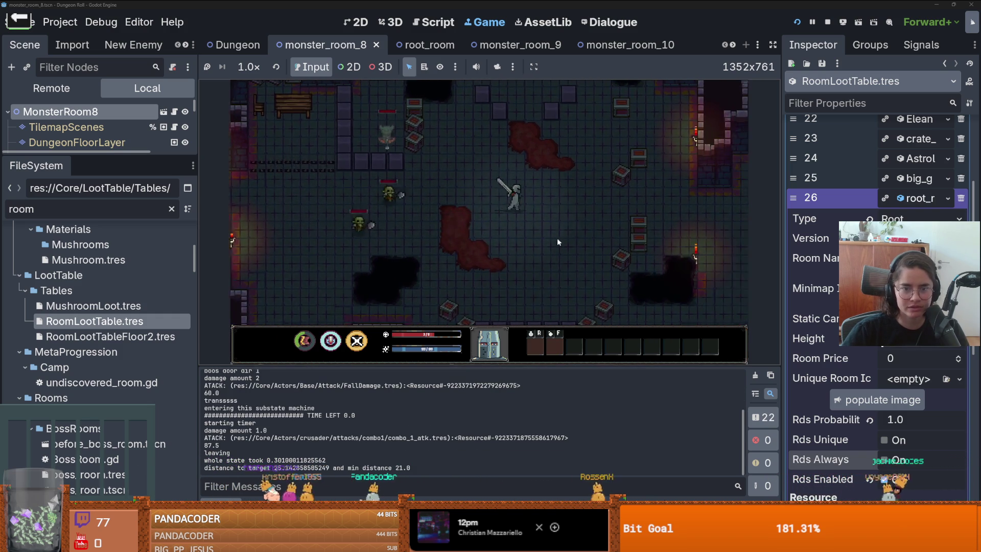
{"action": "left_click", "coordinate": [430, 212]}
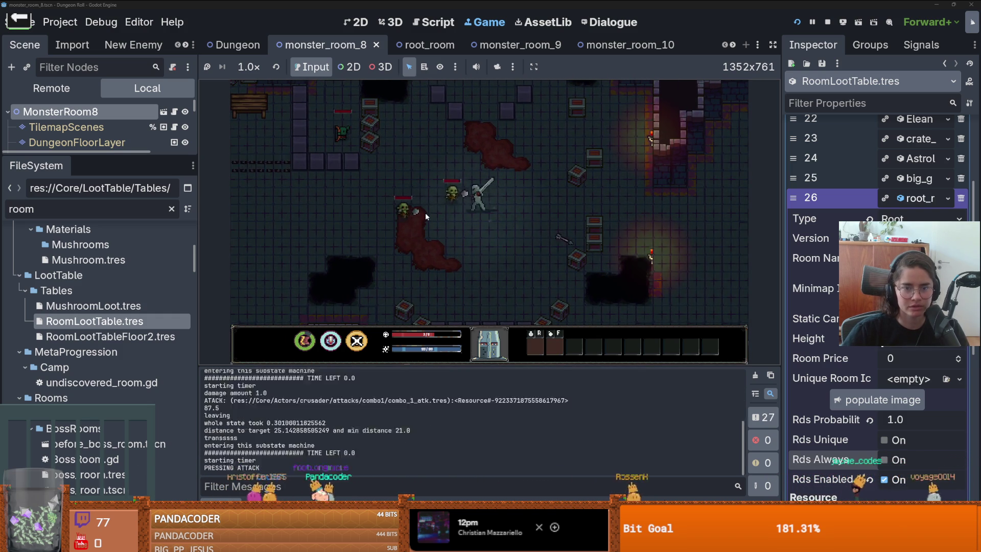
{"action": "key", "text": "d"}
{"action": "left_click", "coordinate": [425, 212]}
{"action": "left_click", "coordinate": [468, 214]}
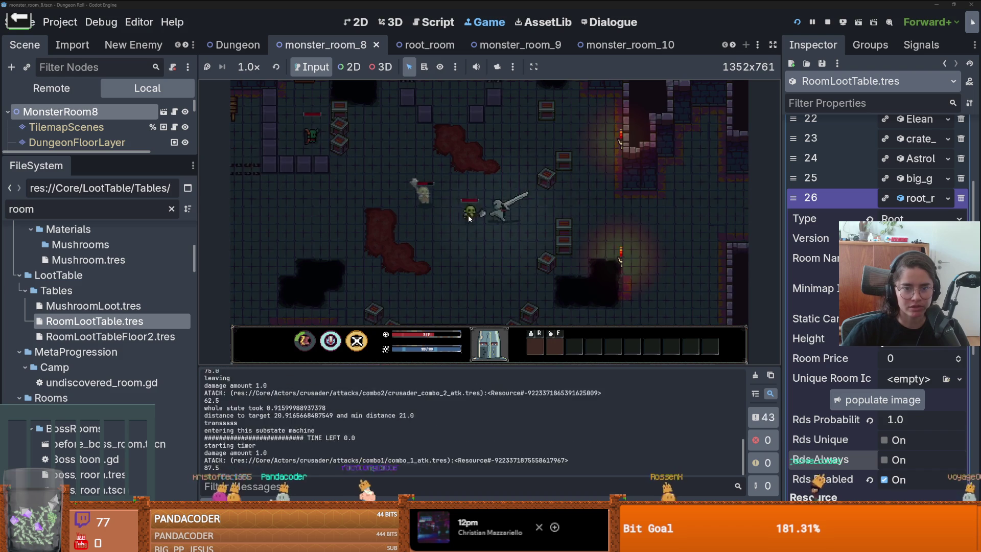
{"action": "left_click", "coordinate": [468, 214]}
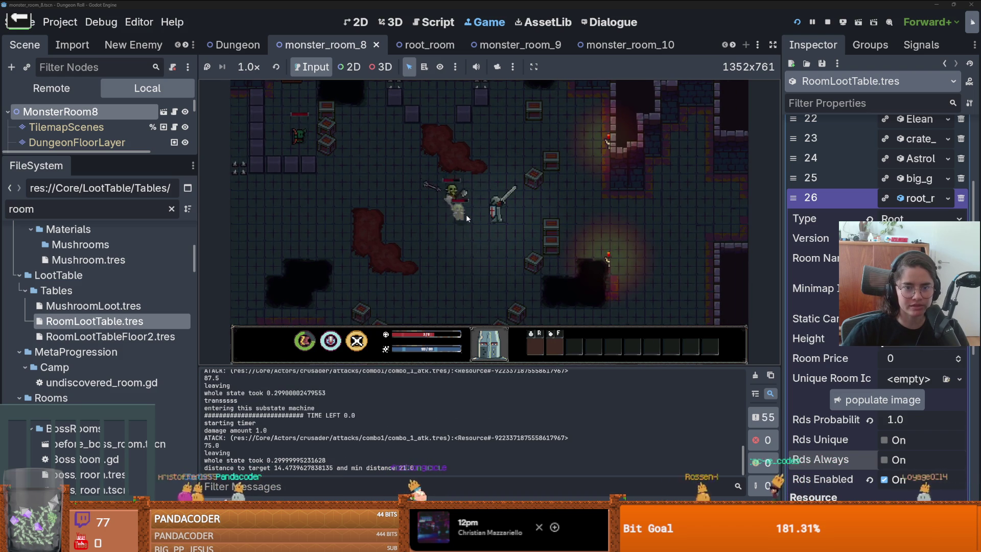
{"action": "key", "text": "d"}
{"action": "left_click", "coordinate": [466, 214]}
{"action": "left_click", "coordinate": [438, 211]}
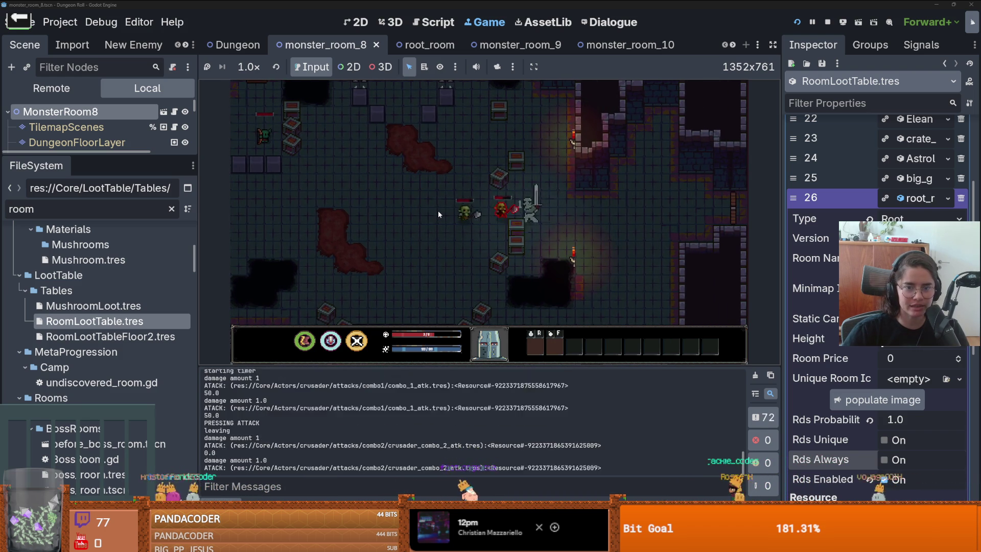
{"action": "key", "text": "a"}
{"action": "left_click", "coordinate": [438, 211]}
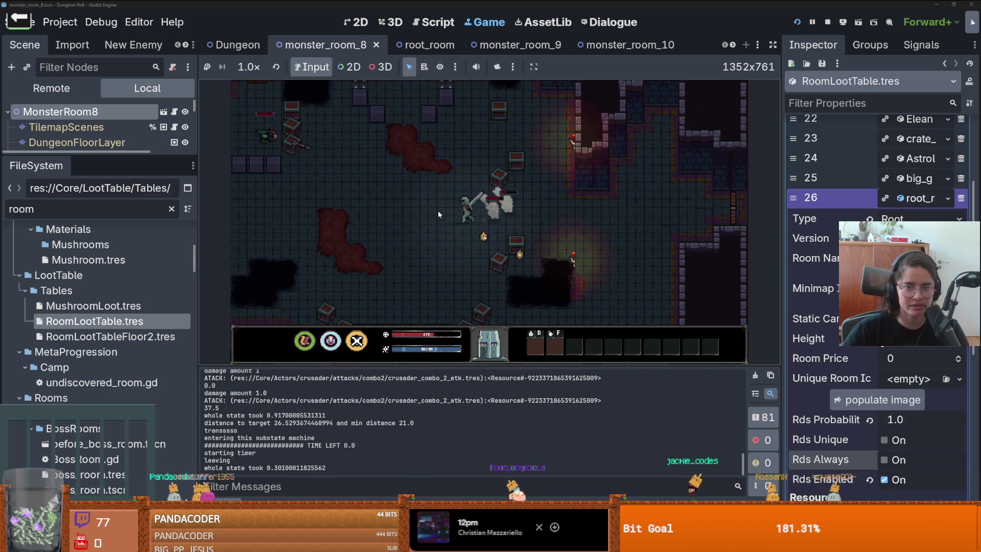
{"action": "key", "text": "a"}
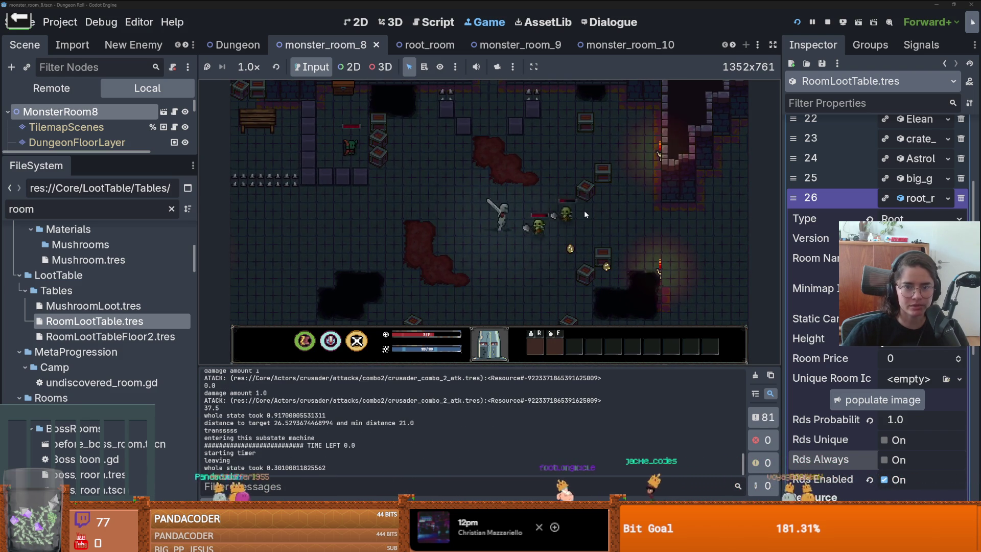
{"action": "left_click", "coordinate": [585, 210]}
{"action": "left_click", "coordinate": [584, 210]}
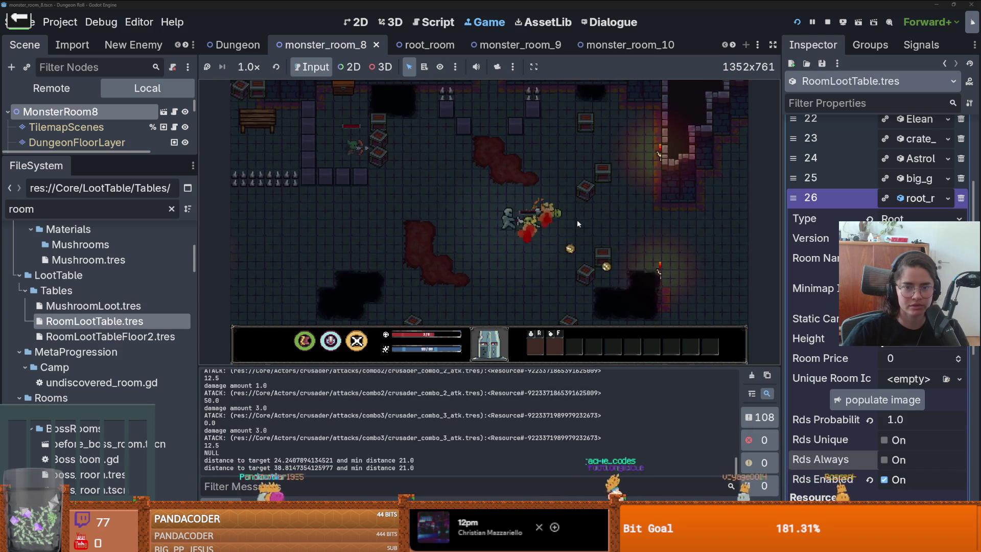
{"action": "left_click", "coordinate": [577, 223]}
Fight the remaining enemies, including the archer, and collect the dropped coins
{"action": "key", "text": "a"}
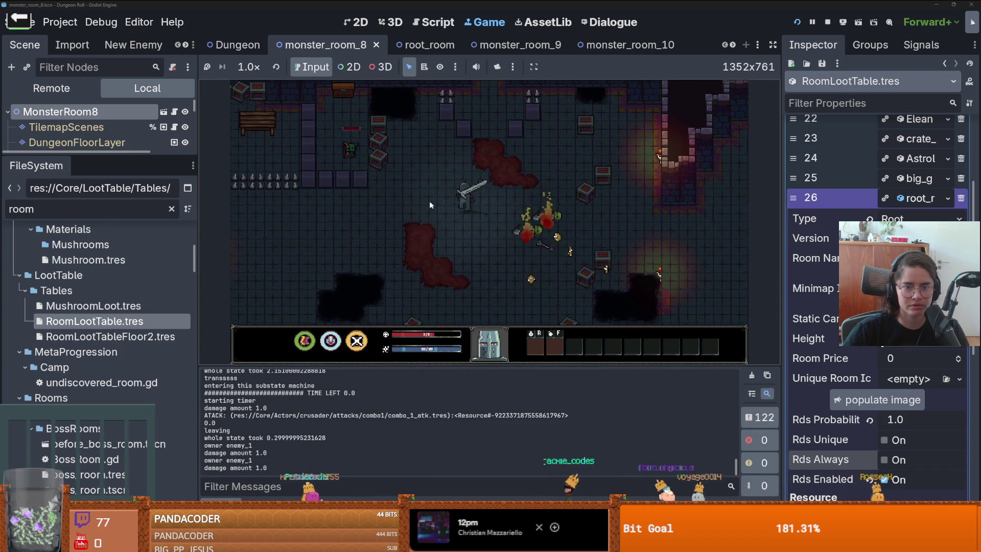
{"action": "key", "text": "a"}
{"action": "key", "text": "w"}
{"action": "left_click", "coordinate": [422, 199]}
{"action": "left_click", "coordinate": [422, 198]}
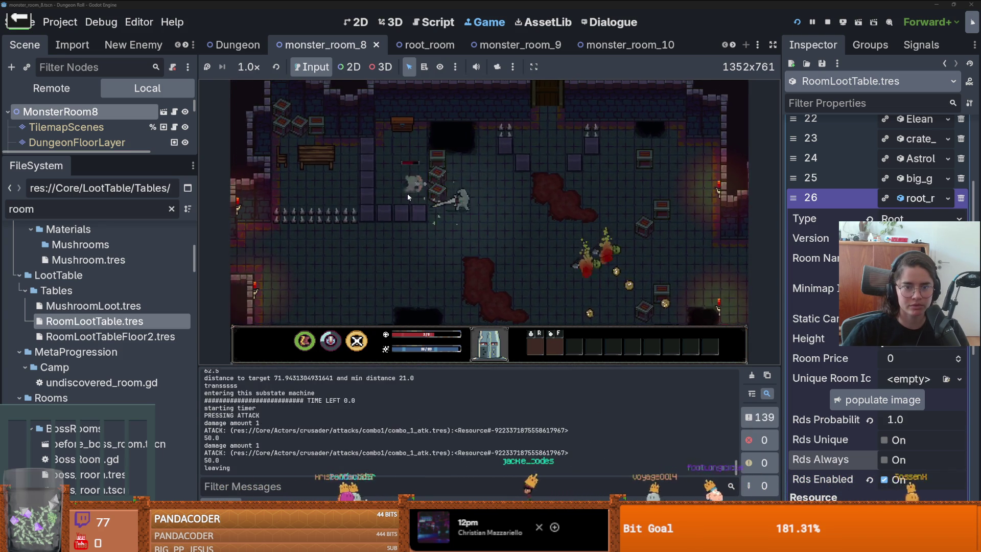
{"action": "key", "text": "w"}
{"action": "left_click", "coordinate": [406, 193]}
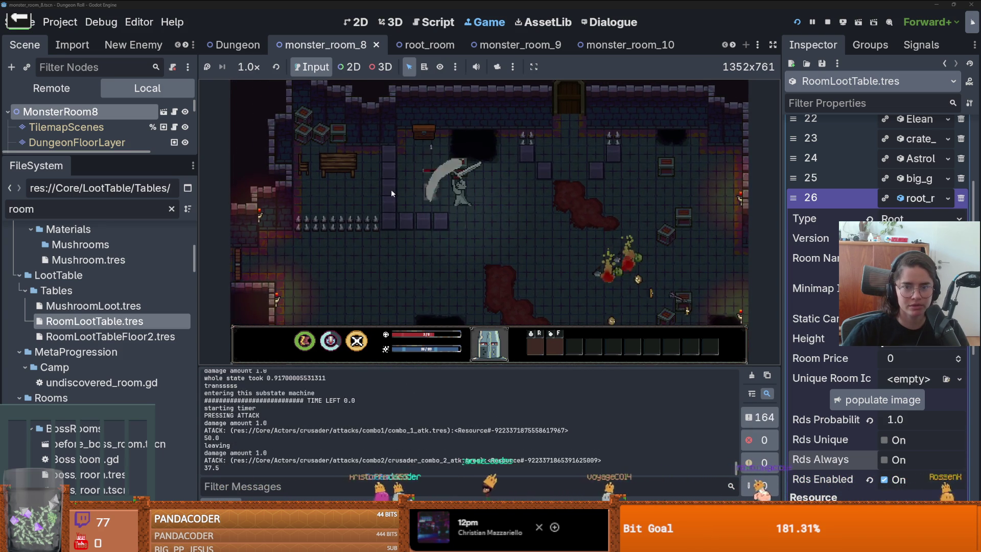
{"action": "left_click", "coordinate": [391, 189]}
{"action": "key", "text": "d"}
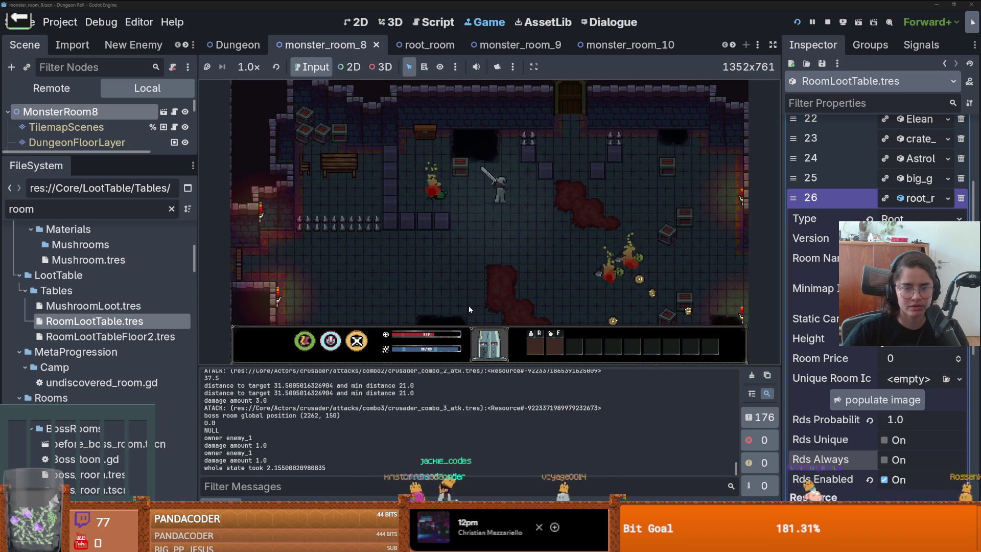
{"action": "key", "text": "s"}
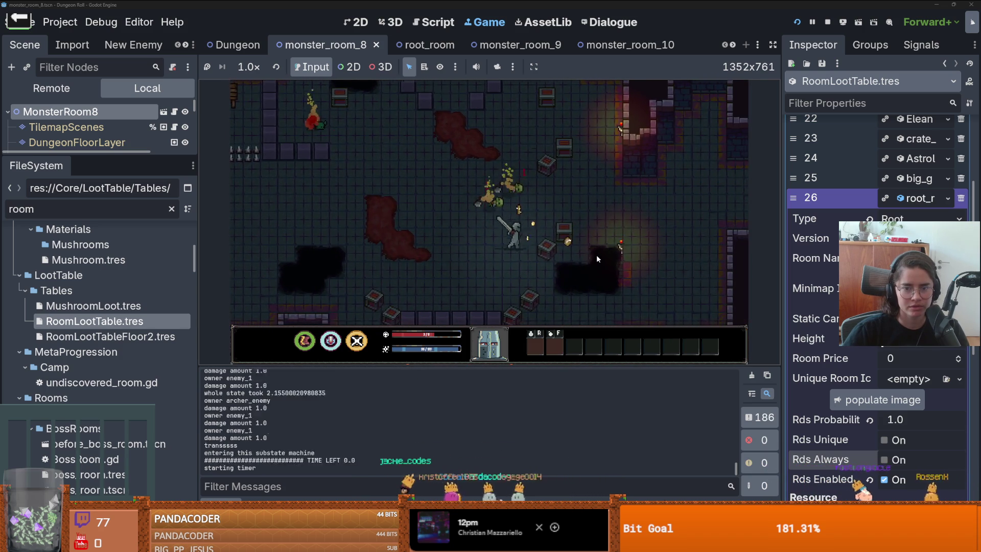
{"action": "key", "text": "d"}
{"action": "left_click", "coordinate": [596, 254]}
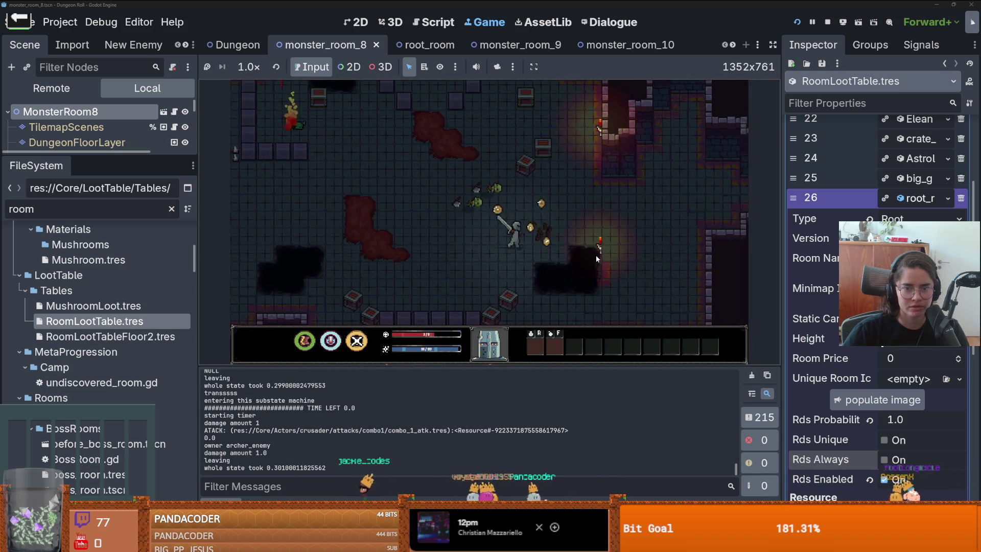
{"action": "key", "text": "w"}
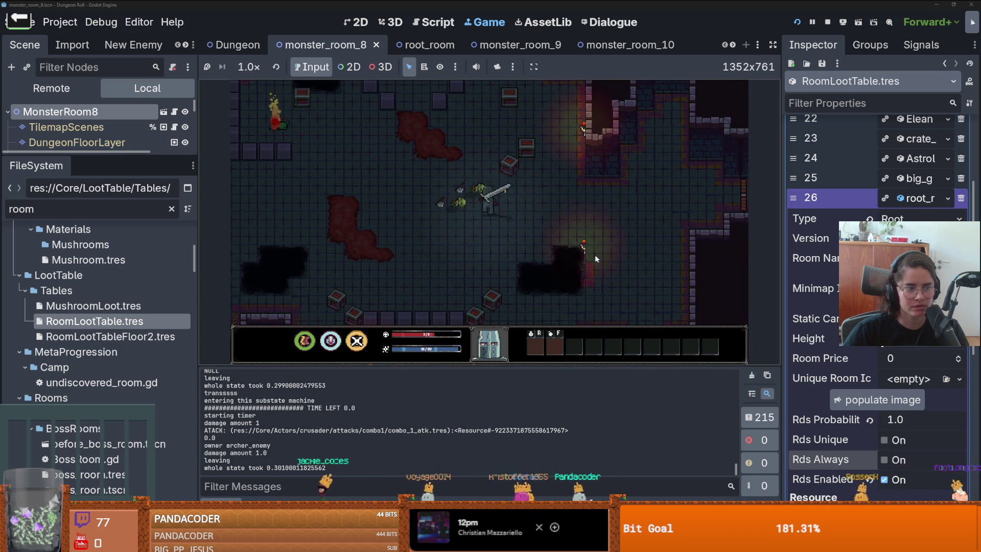
{"action": "key", "text": "w"}
{"action": "left_click", "coordinate": [528, 139]}
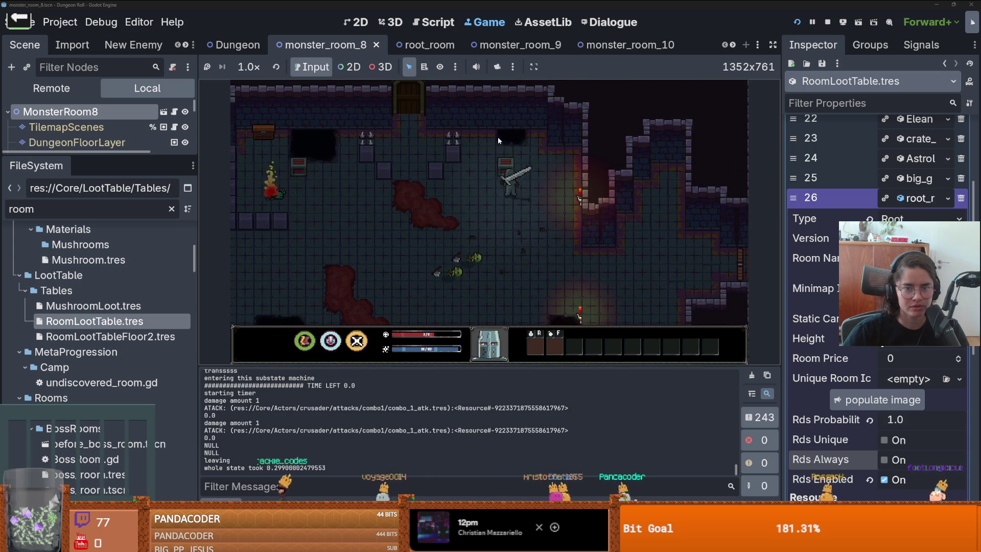
{"action": "key", "text": "s"}
{"action": "left_click", "coordinate": [498, 137]}
{"action": "left_click", "coordinate": [489, 230]}
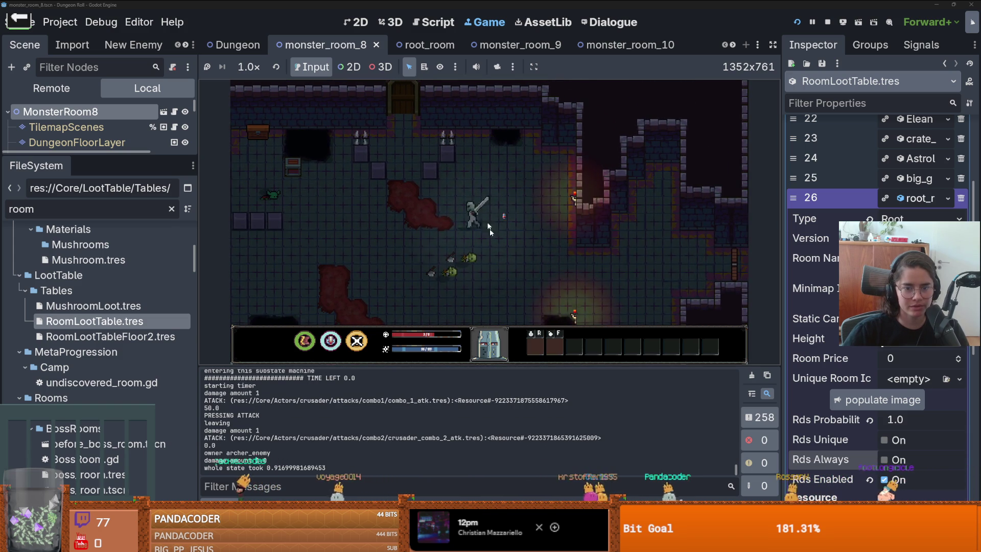
Pick up the Health Potion and drink it twice
{"action": "key", "text": "a"}
{"action": "key", "text": "s"}
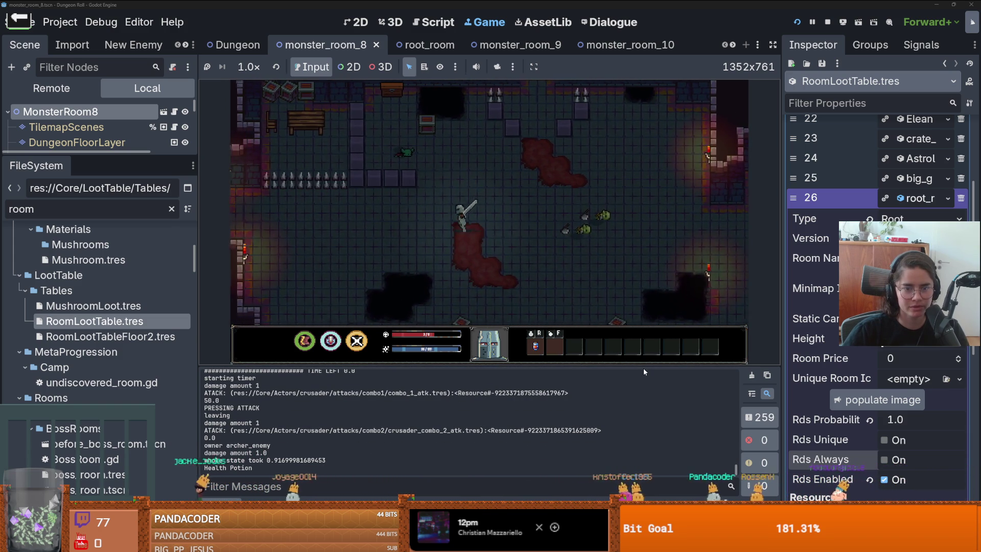
{"action": "key", "text": "a"}
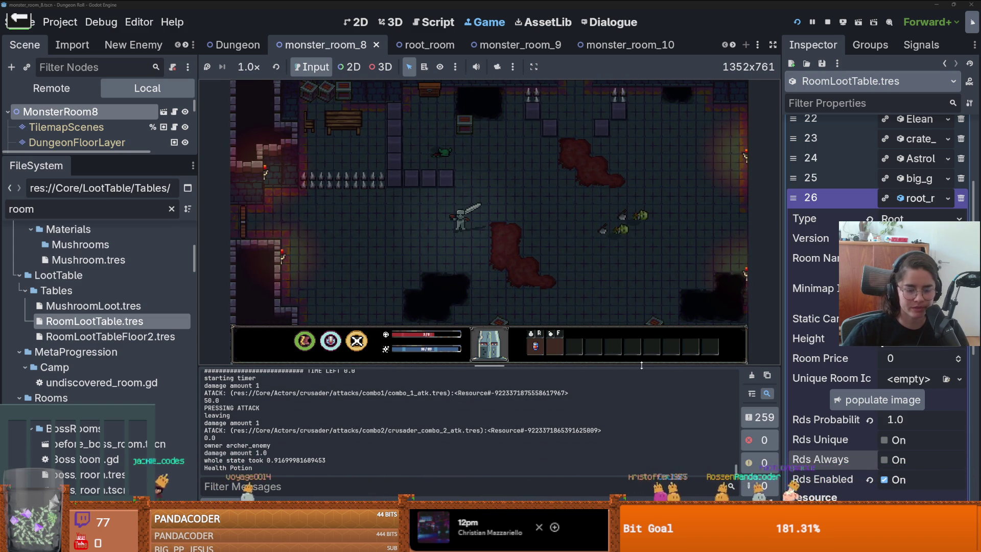
{"action": "key", "text": "r"}
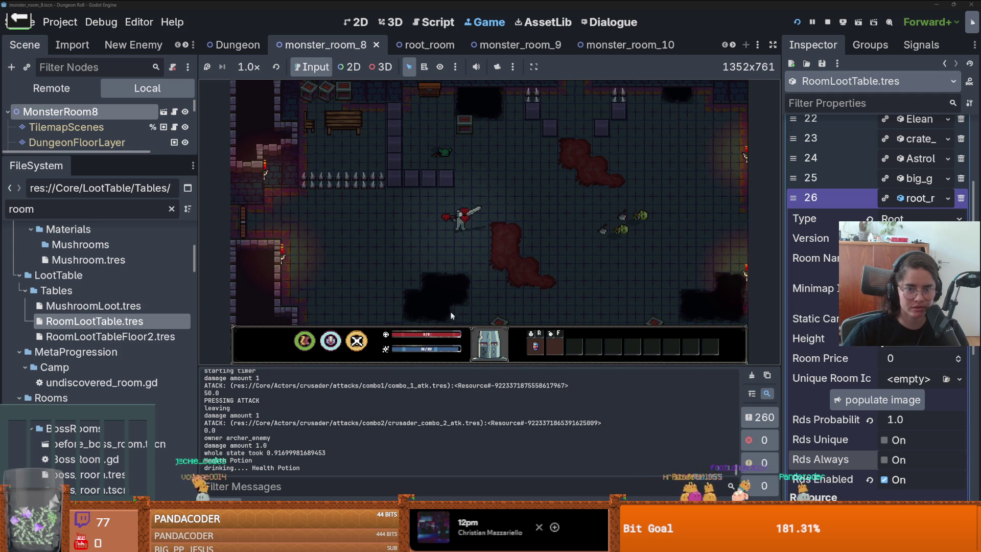
{"action": "key", "text": "a"}
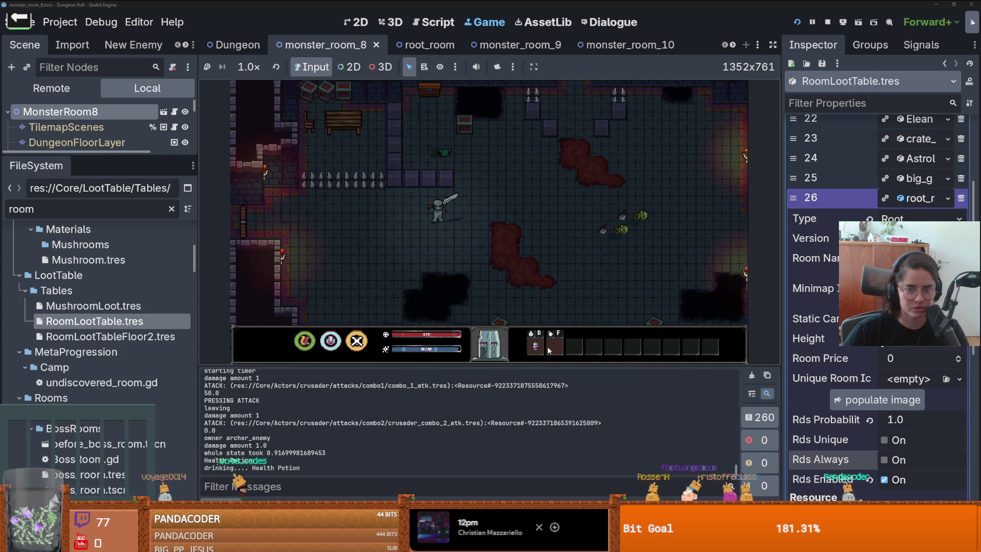
{"action": "key", "text": "r"}
{"action": "mouse_move", "coordinate": [538, 351]}
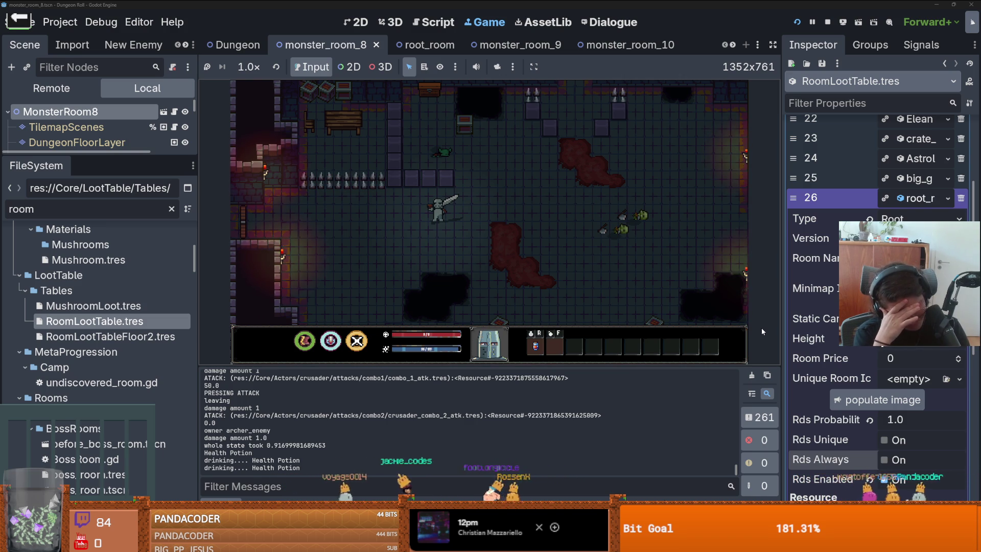
Spawn a Bomb from the developer console with spawn_item 8
{"action": "key", "text": "d"}
{"action": "key", "text": "grave"}
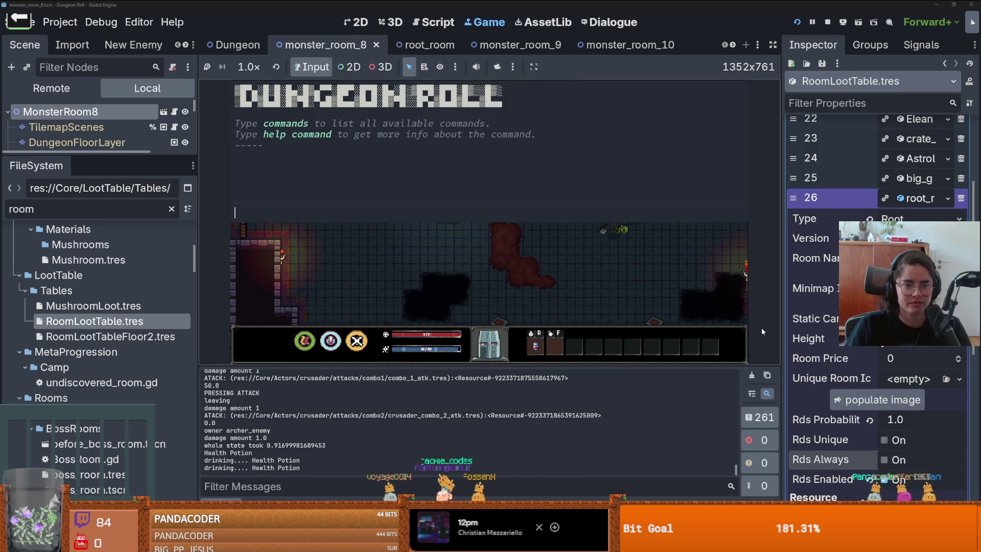
{"action": "type", "text": "active_item_lab"}
{"action": "key", "text": "grave"}
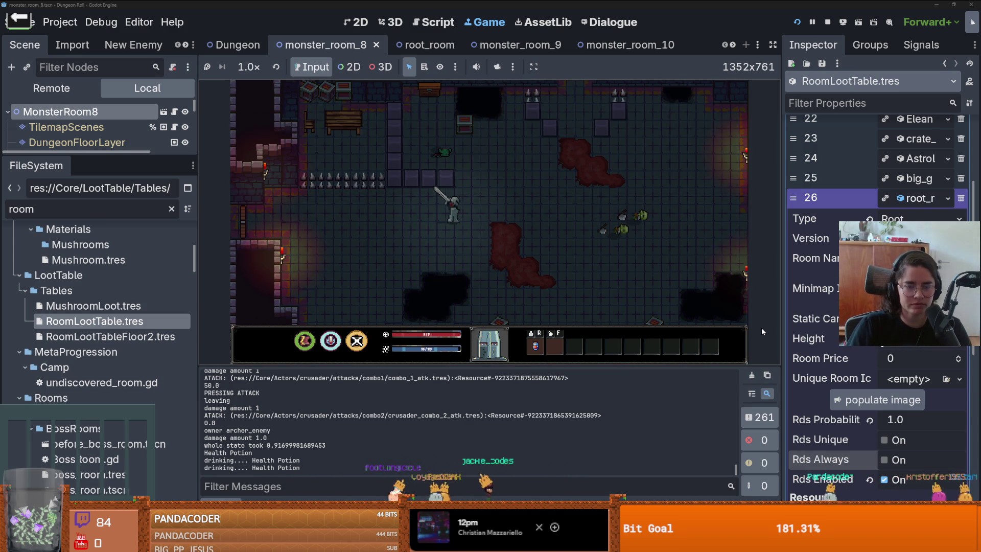
{"action": "key", "text": "grave"}
{"action": "type", "text": "s"}
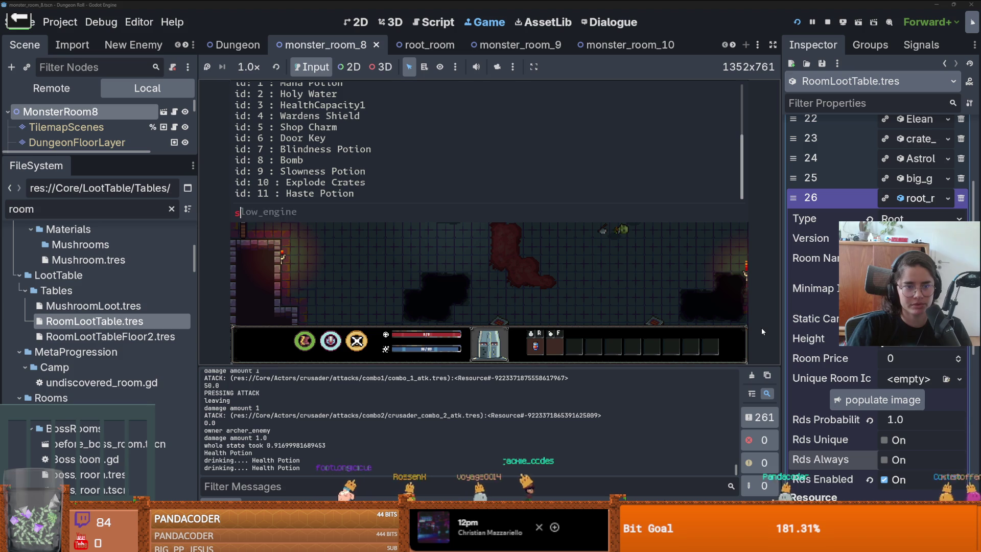
{"action": "type", "text": "pawn_item 8 1"}
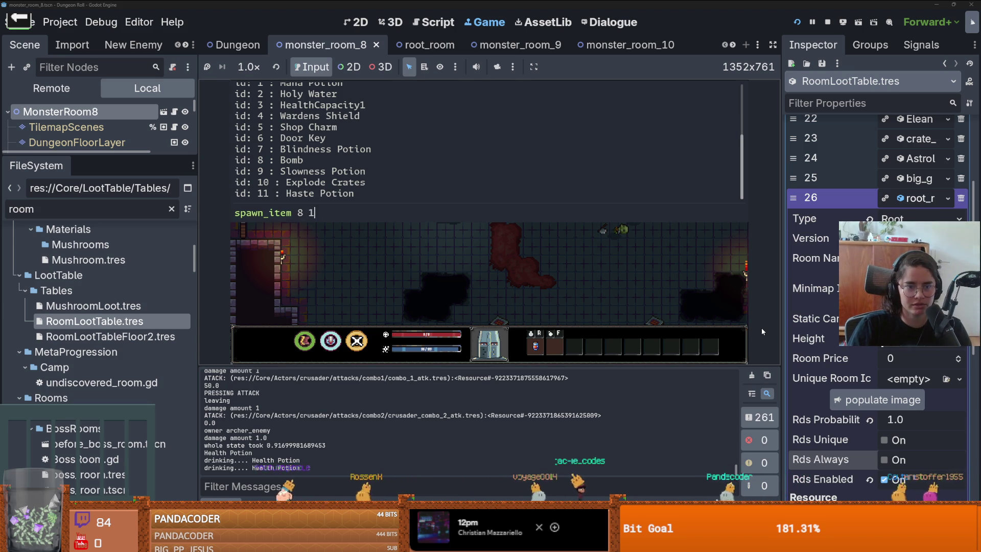
{"action": "key", "text": "Return"}
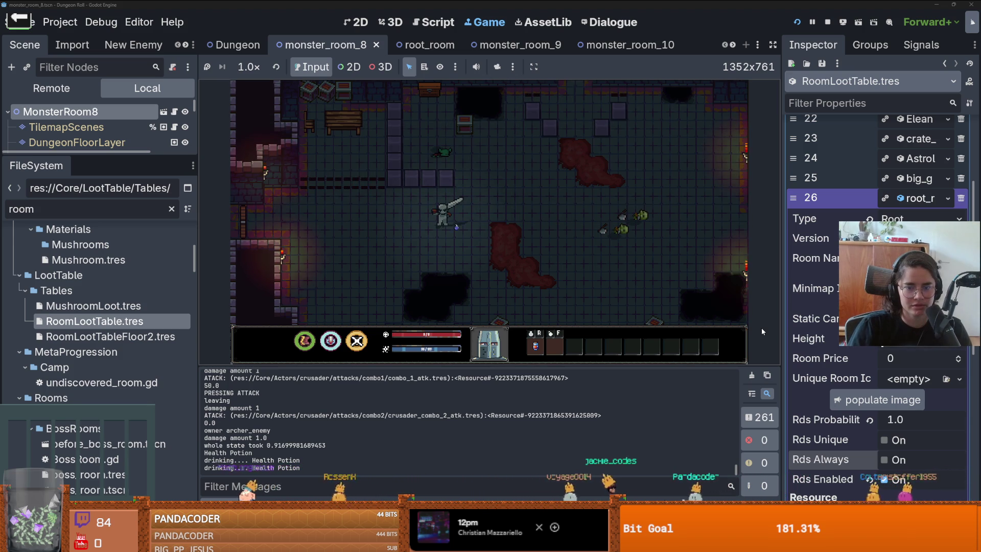
Walk over the dropped potions, then move away as the bomb explodes, heading toward the bench
{"action": "key", "text": "d"}
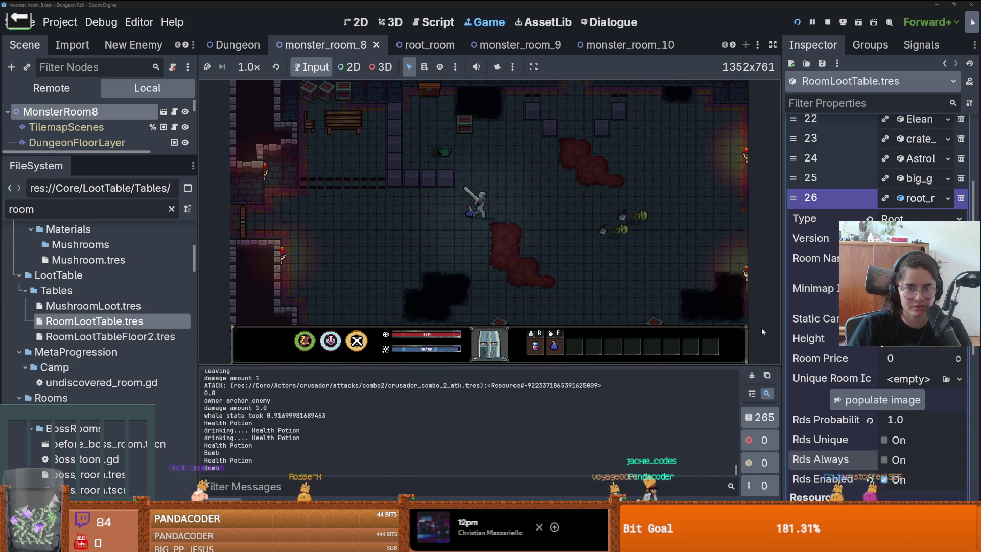
{"action": "key", "text": "a"}
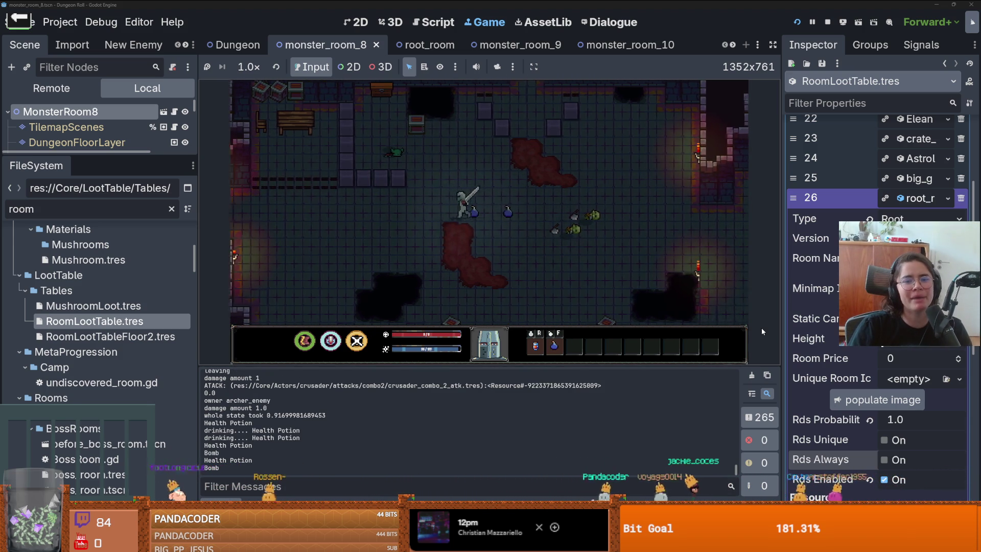
{"action": "key", "text": "a"}
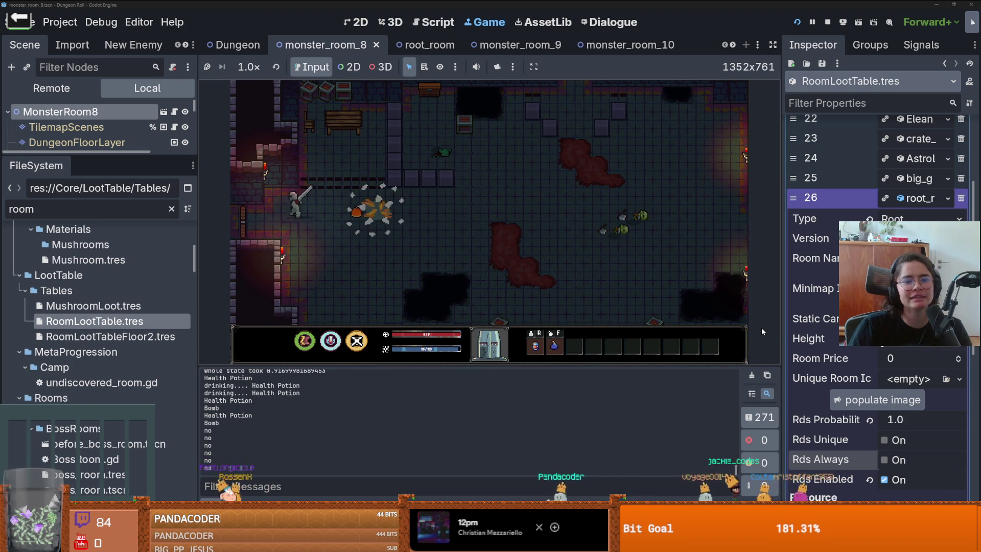
{"action": "key", "text": "d"}
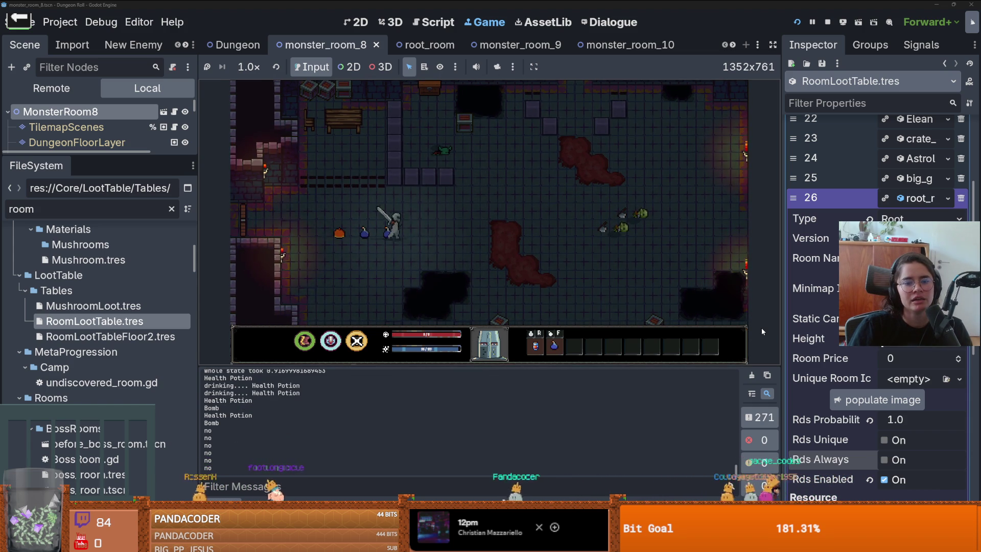
{"action": "key", "text": "d"}
{"action": "key", "text": "w"}
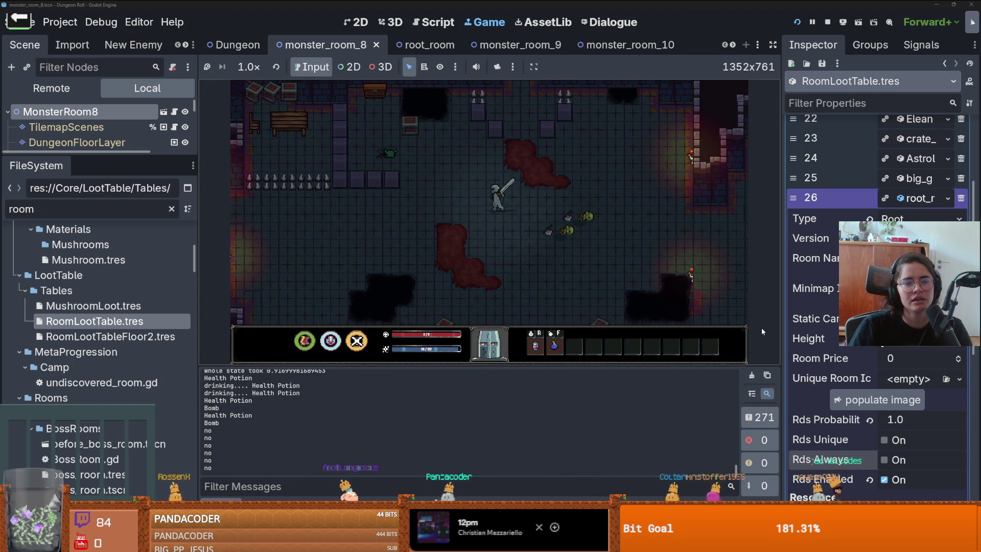
{"action": "key", "text": "a"}
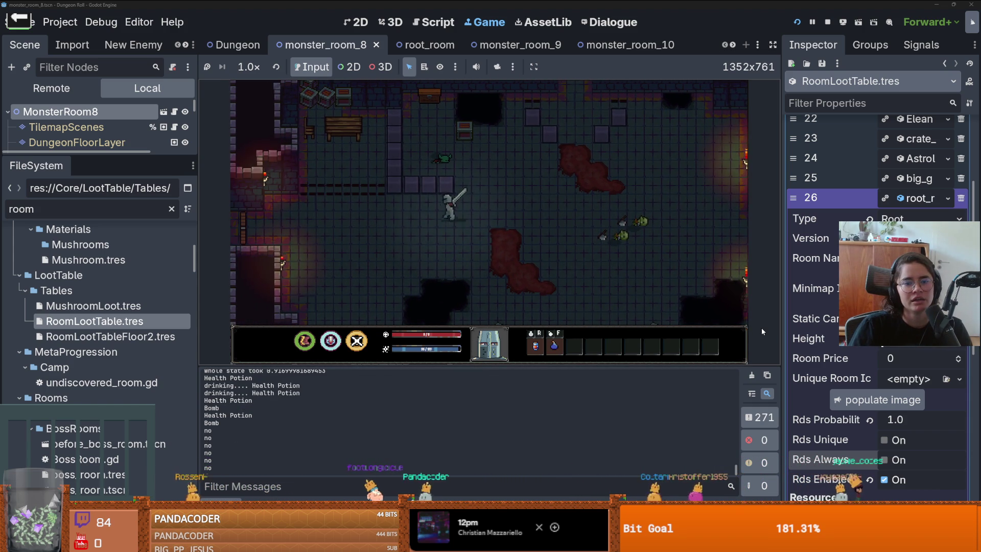
{"action": "key", "text": "w"}
{"action": "key", "text": "a"}
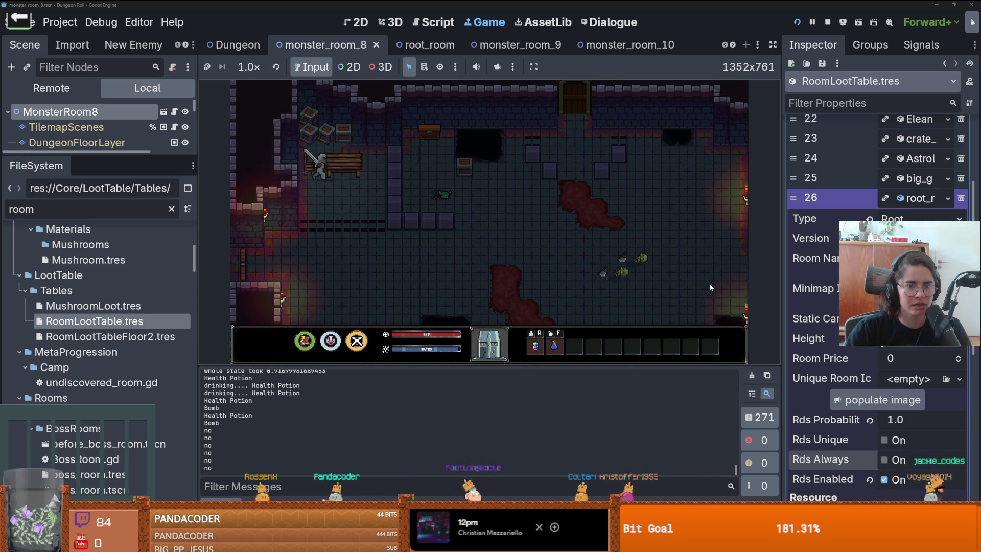
Step away from the bench and perform a three-hit sword combo
{"action": "key", "text": "d"}
{"action": "left_click", "coordinate": [311, 96]}
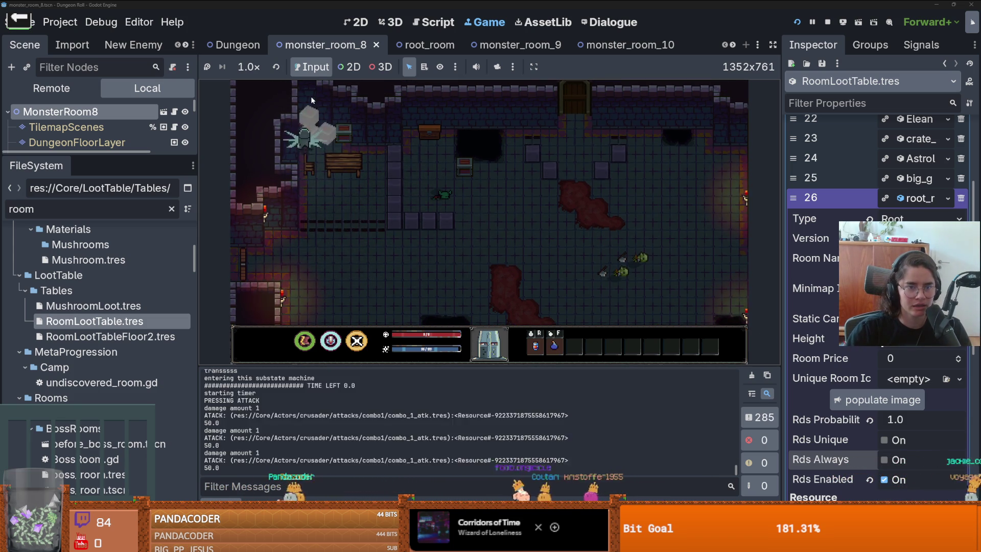
{"action": "left_click", "coordinate": [311, 96]}
{"action": "left_click", "coordinate": [361, 135]}
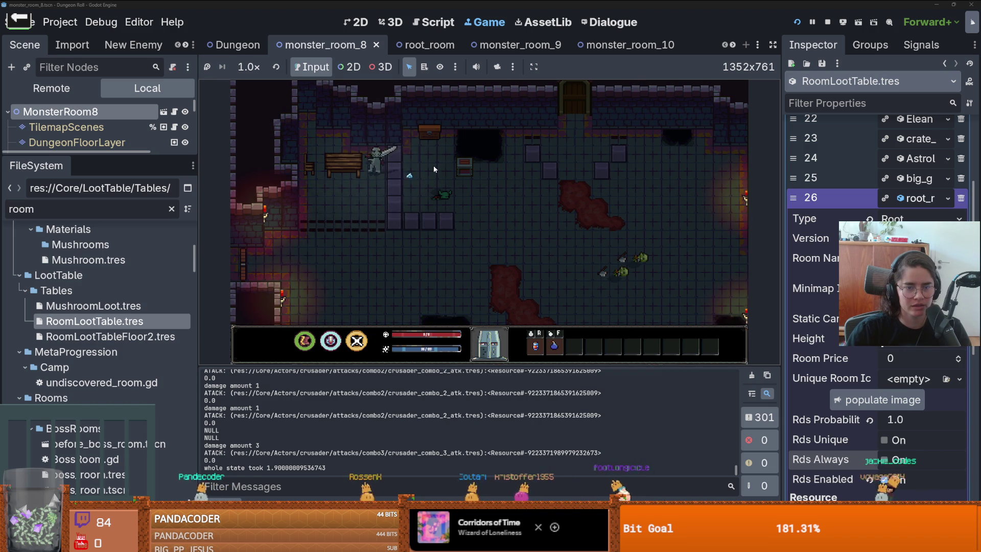
Walk down to collect an item, then back up over the spikes
{"action": "key", "text": "s"}
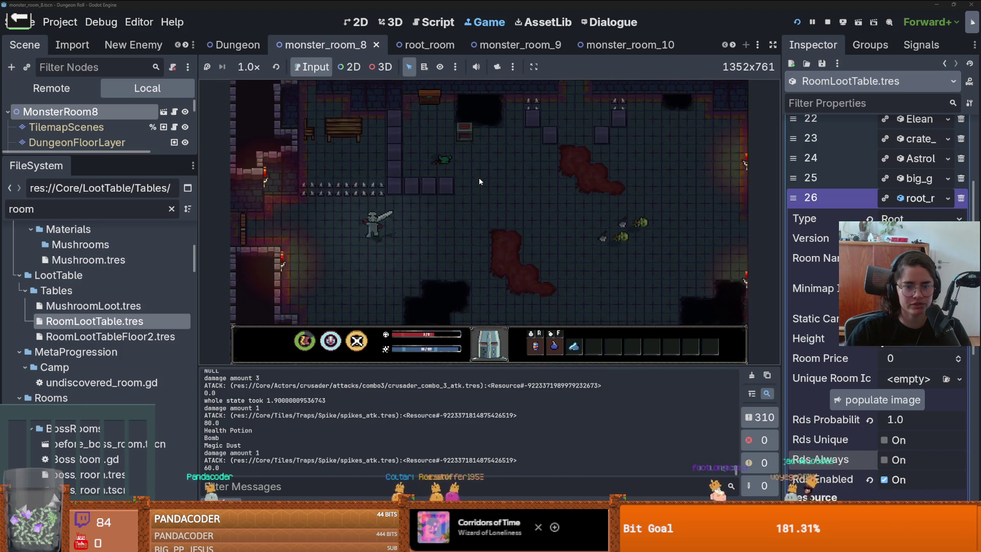
{"action": "key", "text": "s"}
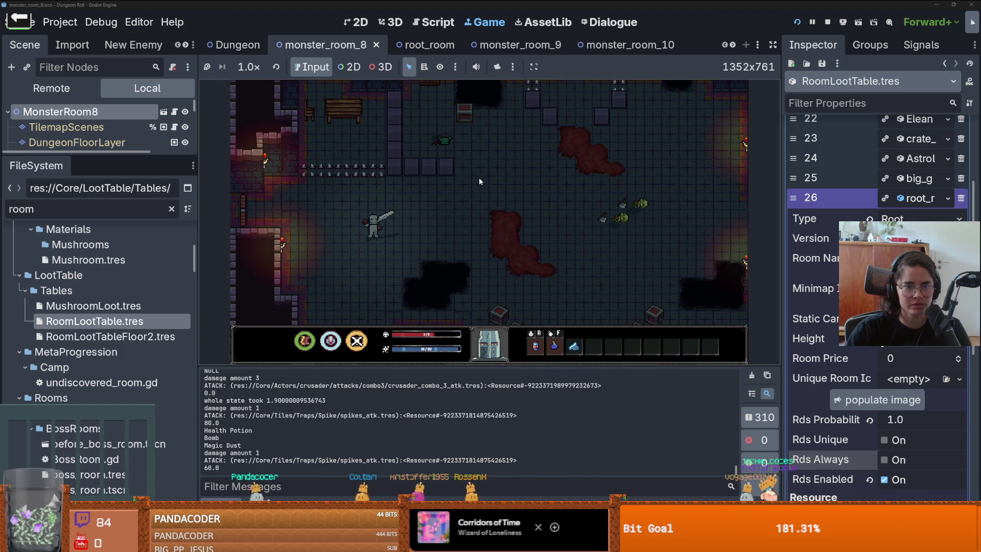
{"action": "key", "text": "w"}
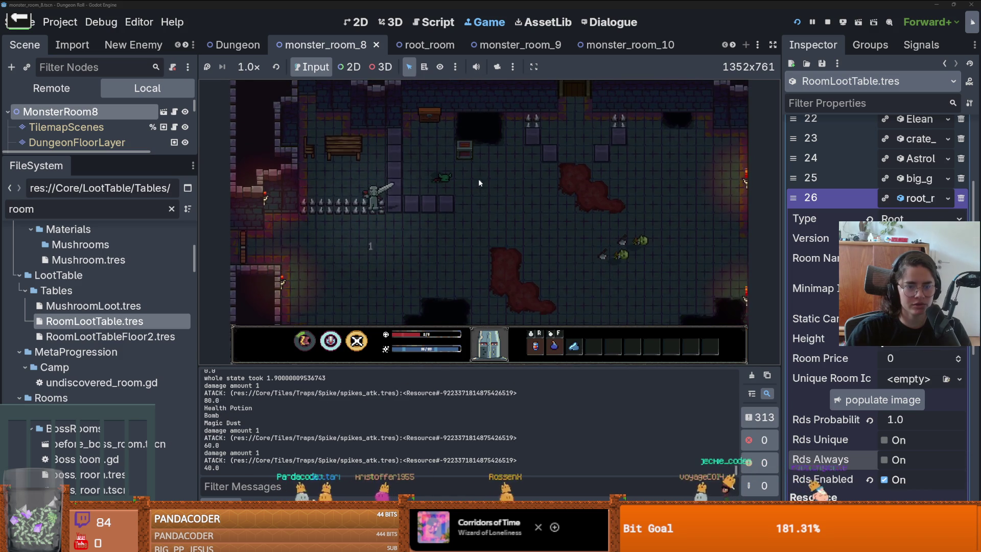
{"action": "key", "text": "a"}
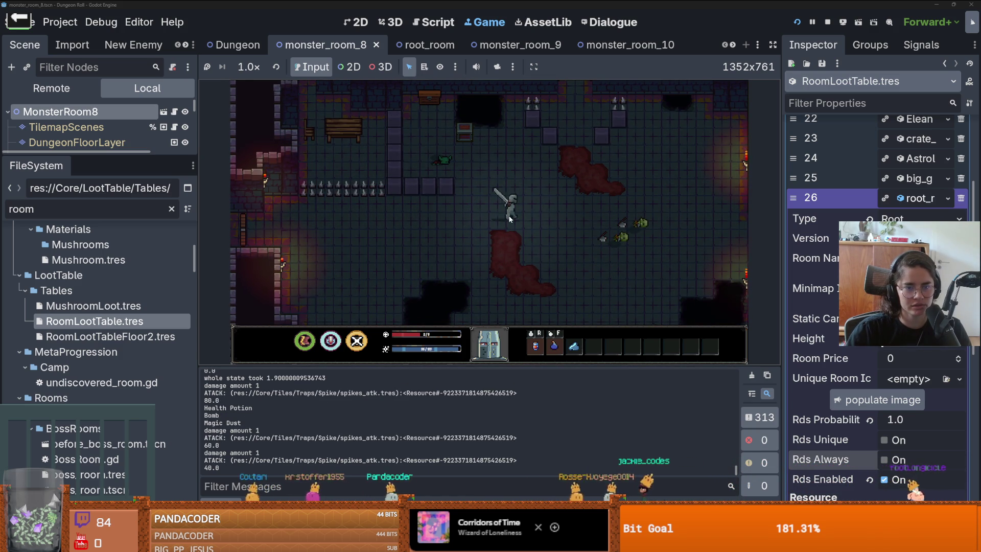
{"action": "key", "text": "d"}
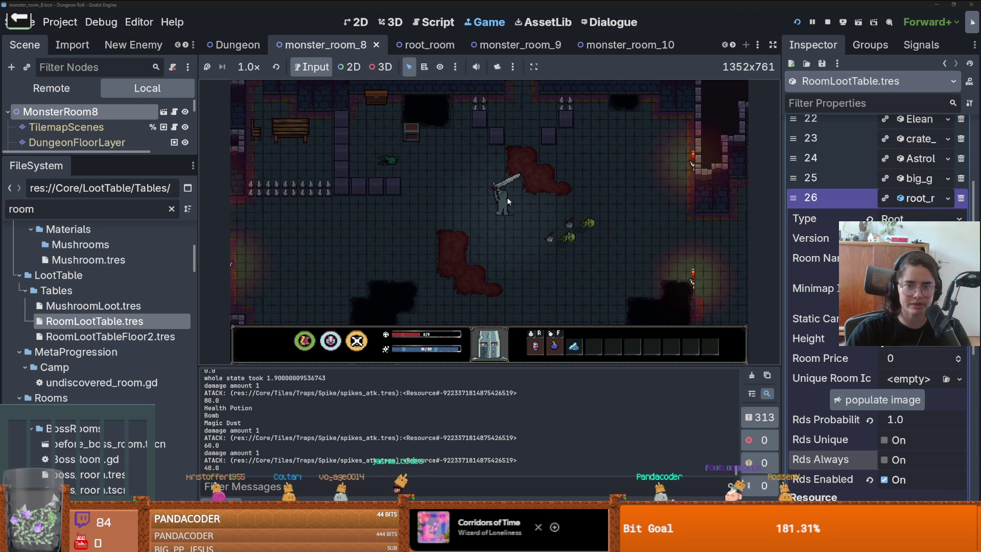
Walk the knight right toward the torch-lit wall, then back left across the room
{"action": "key", "text": "s"}
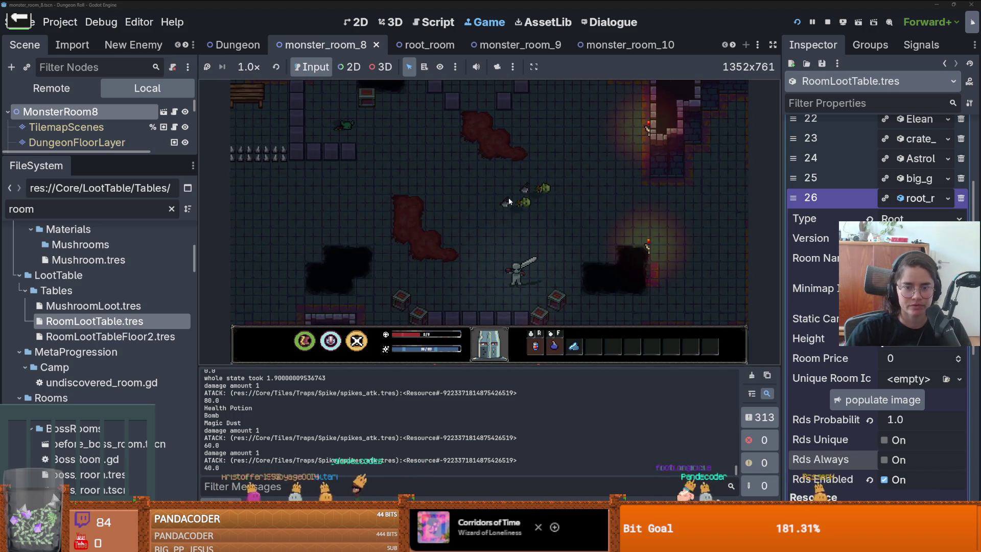
{"action": "key", "text": "d"}
{"action": "key", "text": "w"}
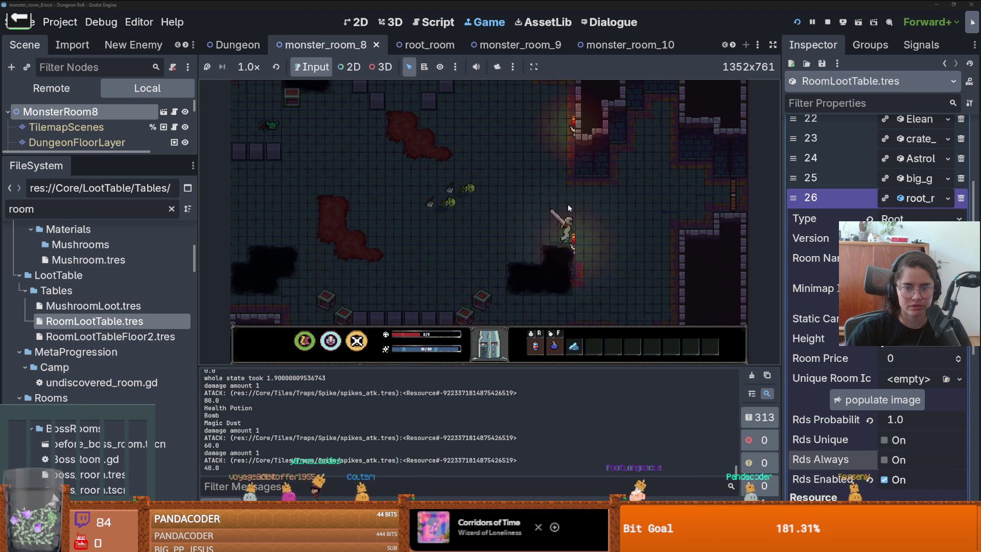
{"action": "key", "text": "w"}
{"action": "key", "text": "a"}
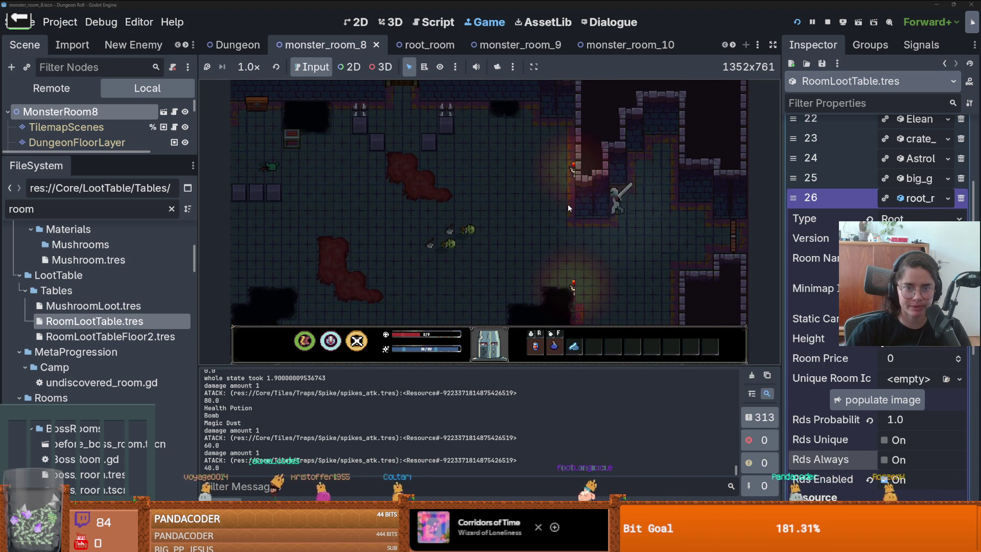
{"action": "key", "text": "a"}
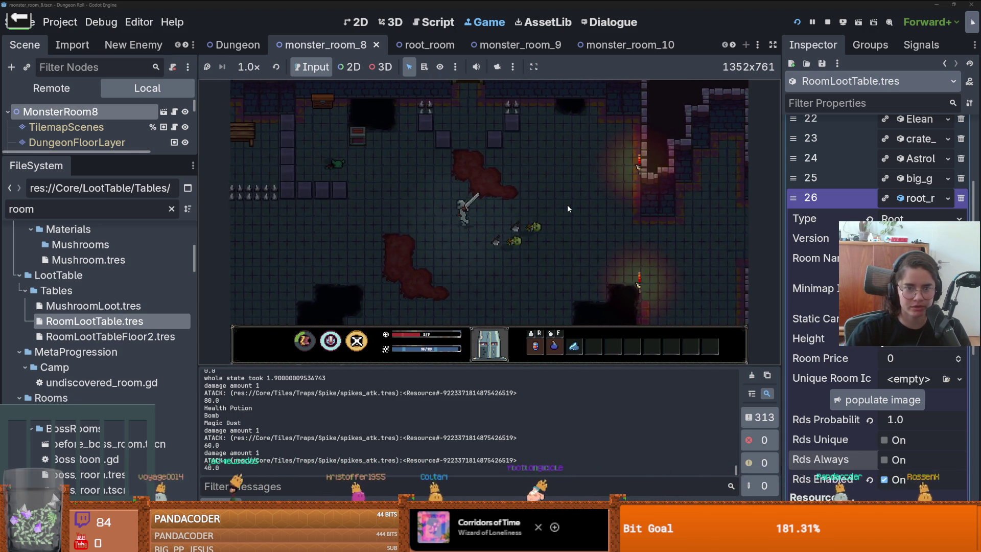
{"action": "key", "text": "a"}
{"action": "key", "text": "s"}
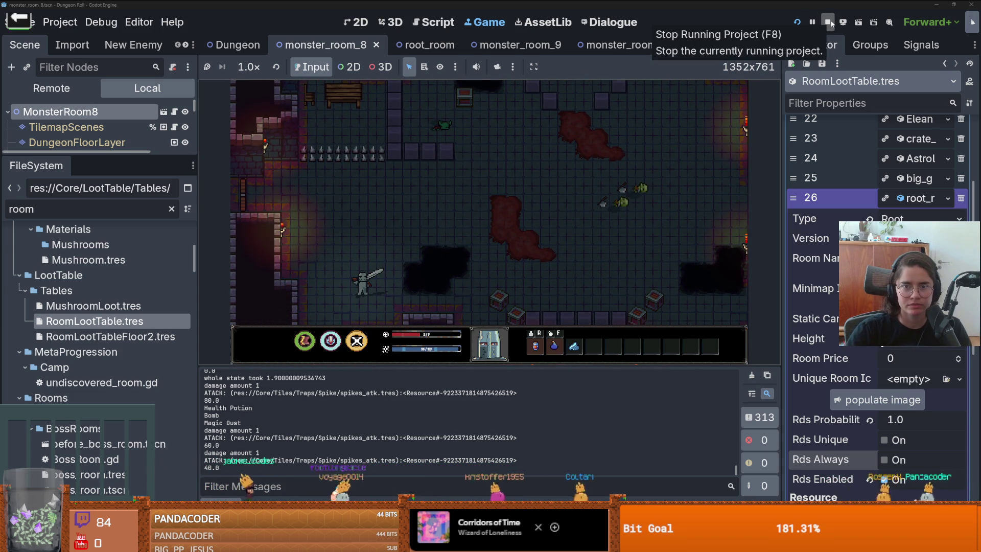
Switch to the monster_roomv2 tab, select MonsterRoom2, and save and relaunch the game
{"action": "left_click", "coordinate": [735, 45]}
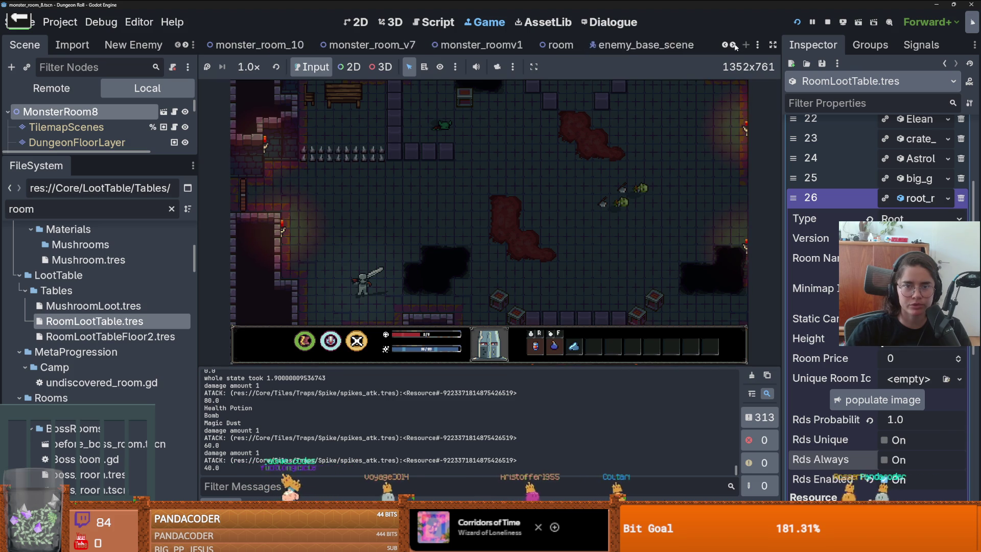
{"action": "left_click", "coordinate": [734, 45]}
{"action": "left_click", "coordinate": [633, 48]}
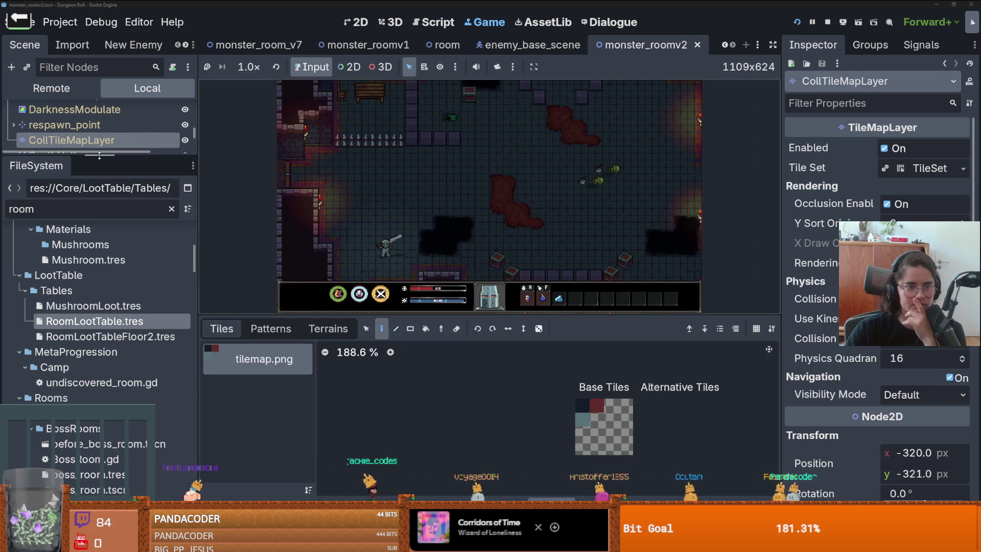
{"action": "left_click_drag", "start_coordinate": [99, 155], "coordinate": [99, 323]}
{"action": "scroll", "coordinate": [92, 204], "scroll_direction": "up", "scroll_amount": 2}
{"action": "left_click", "coordinate": [60, 111]}
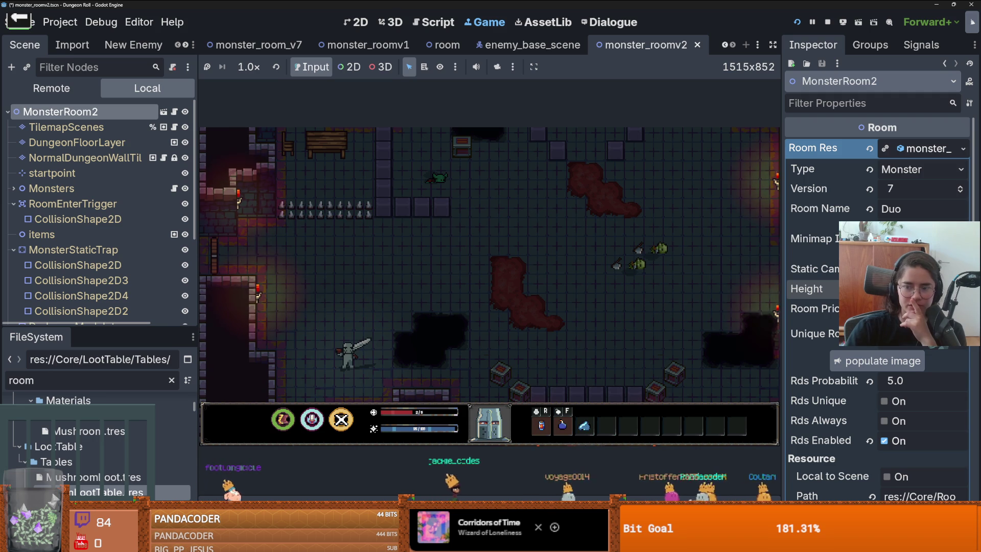
{"action": "left_click", "coordinate": [797, 22]}
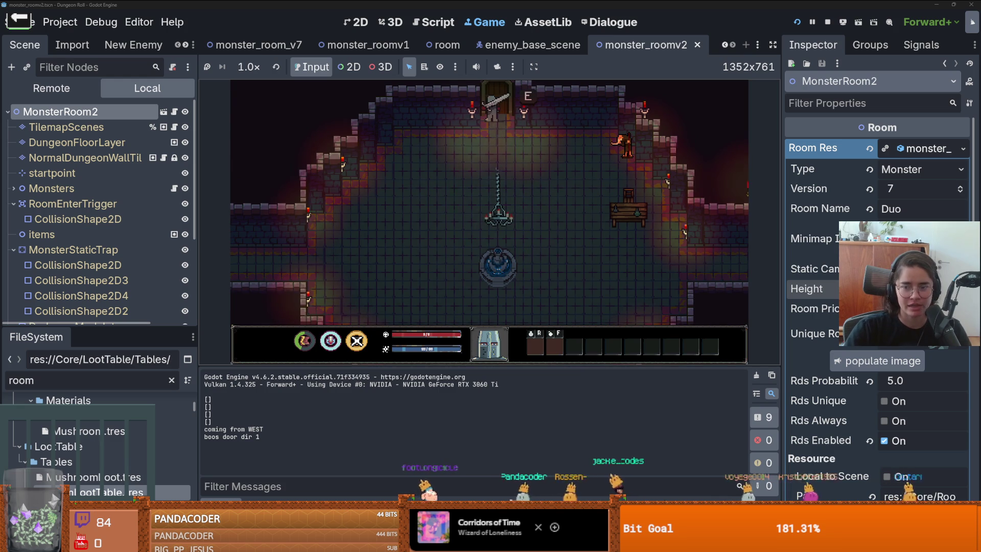
At the door, enable the debug room list and pick a room card
{"action": "key", "text": "e"}
{"action": "left_click", "coordinate": [476, 249]}
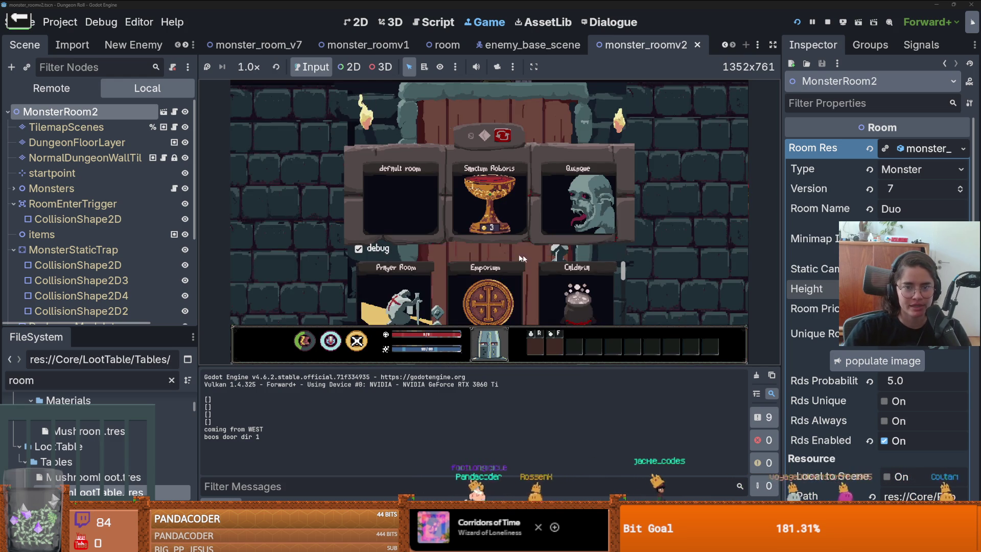
{"action": "left_click", "coordinate": [578, 292]}
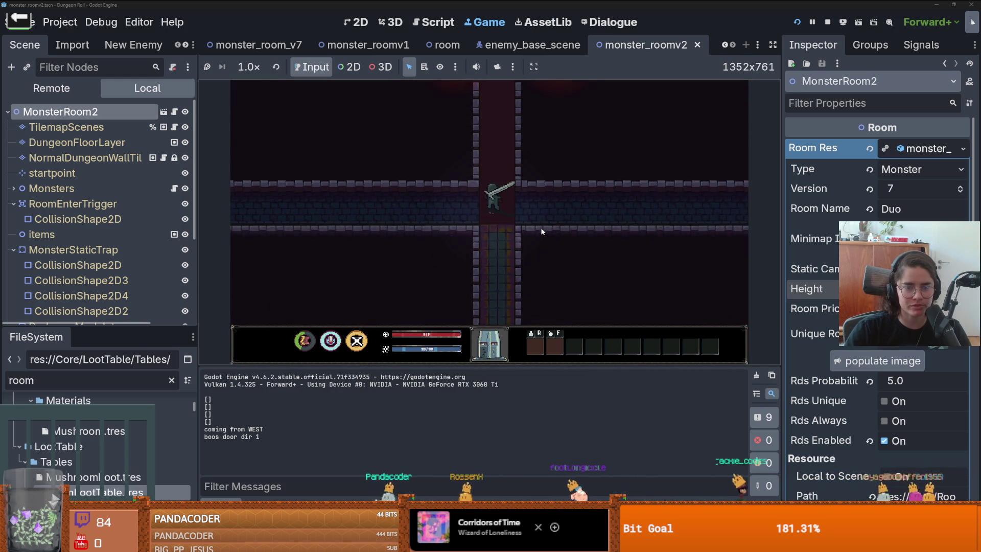
Walk the knight through the new room, then stop the game with F8
{"action": "key", "text": "a"}
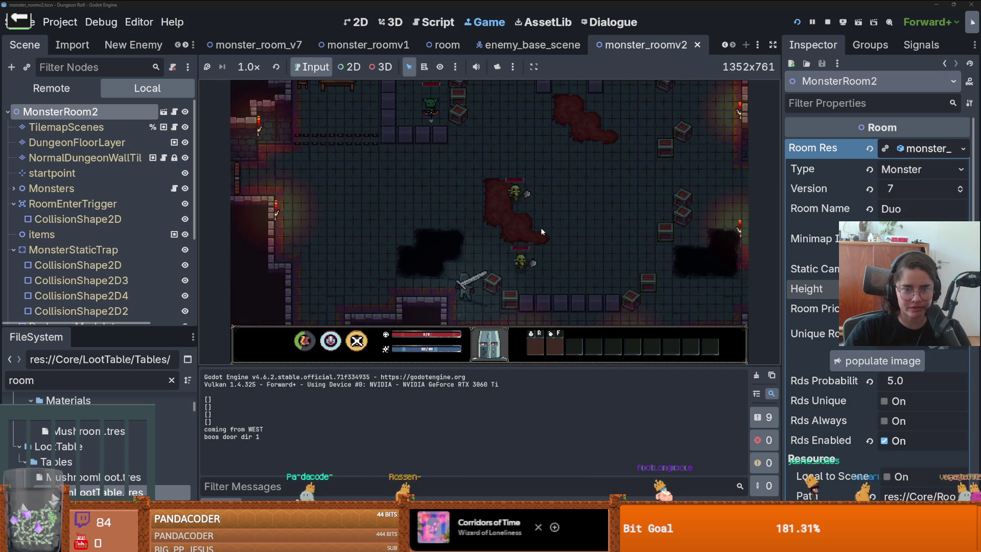
{"action": "key", "text": "a"}
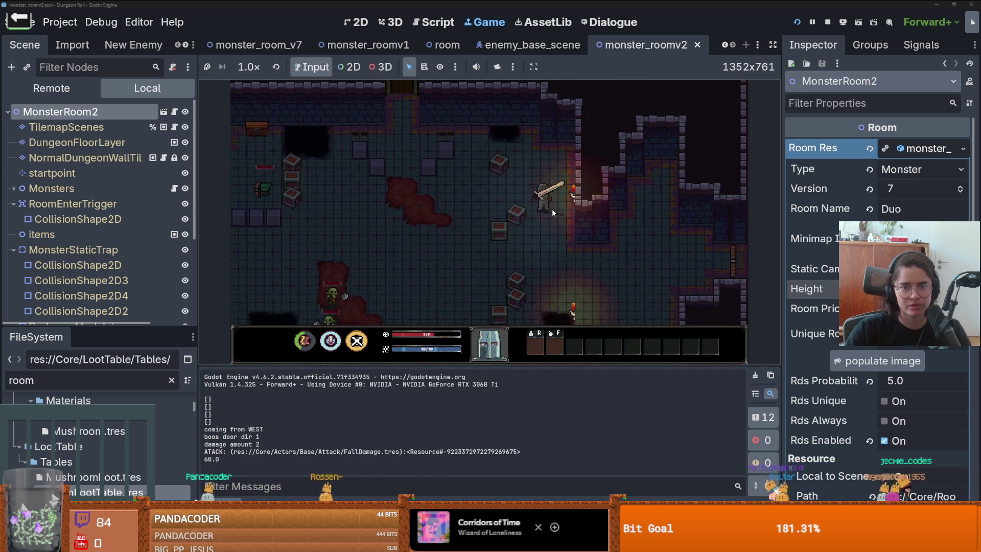
{"action": "key", "text": "w"}
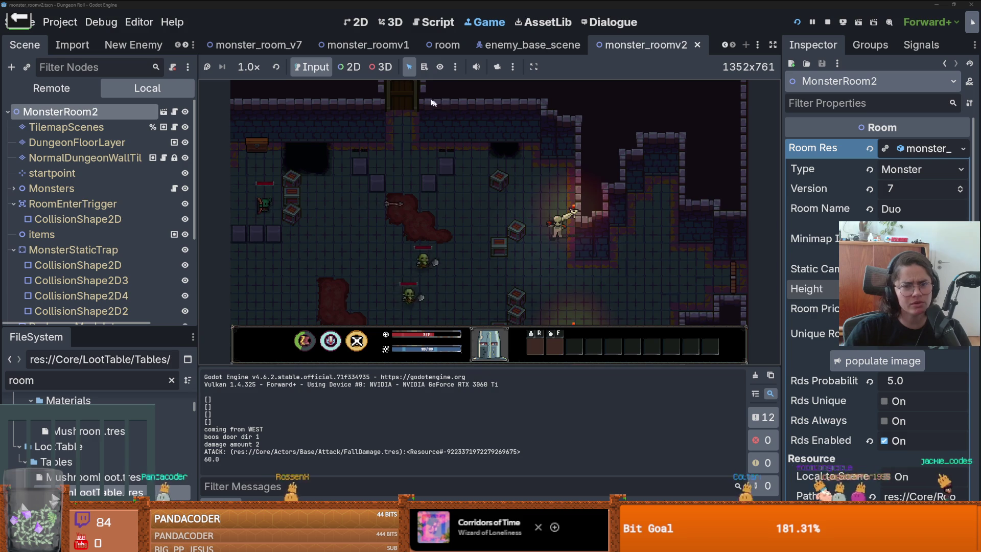
{"action": "key", "text": "s"}
{"action": "key", "text": "d"}
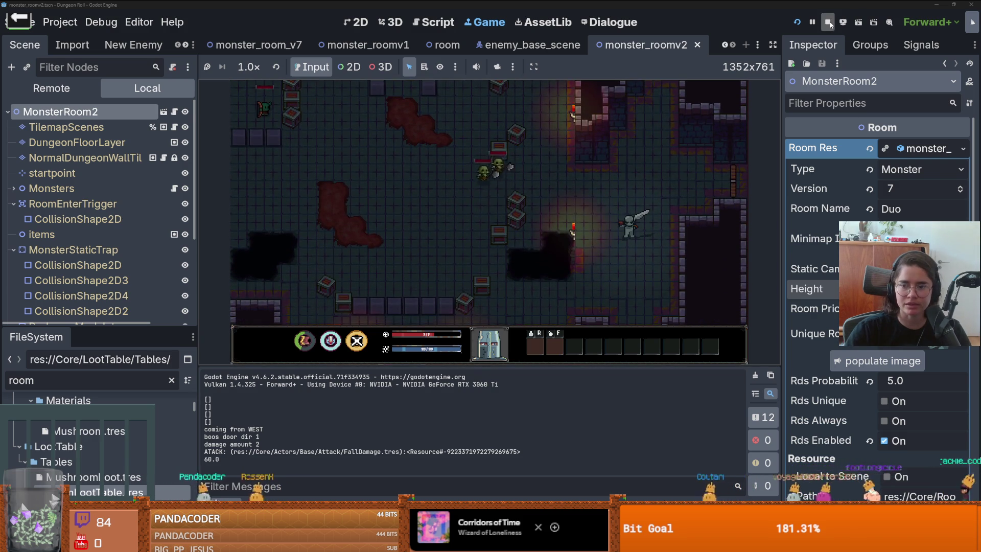
{"action": "key", "text": "F8"}
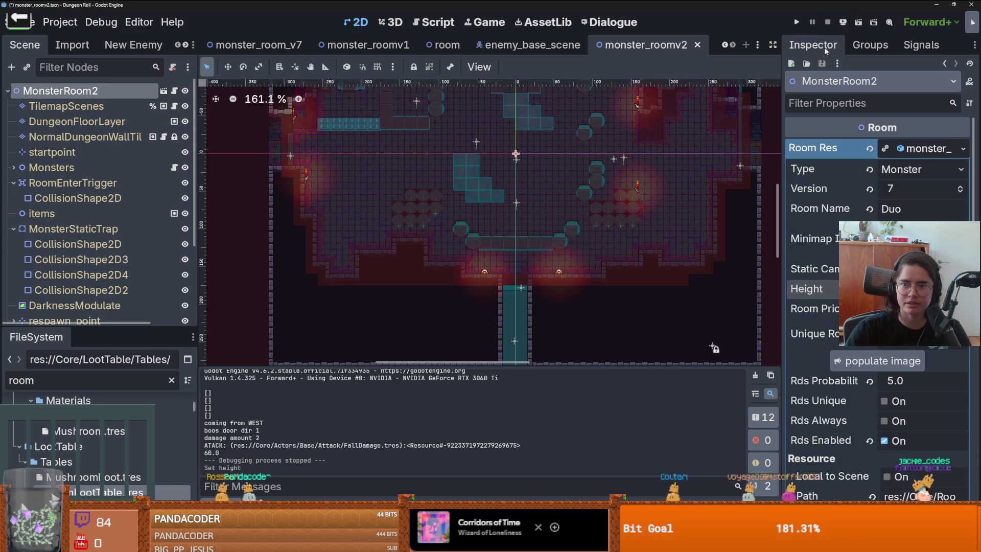
Rerun the project, pick a room card and walk the knight around the first room
{"action": "key", "text": "F5"}
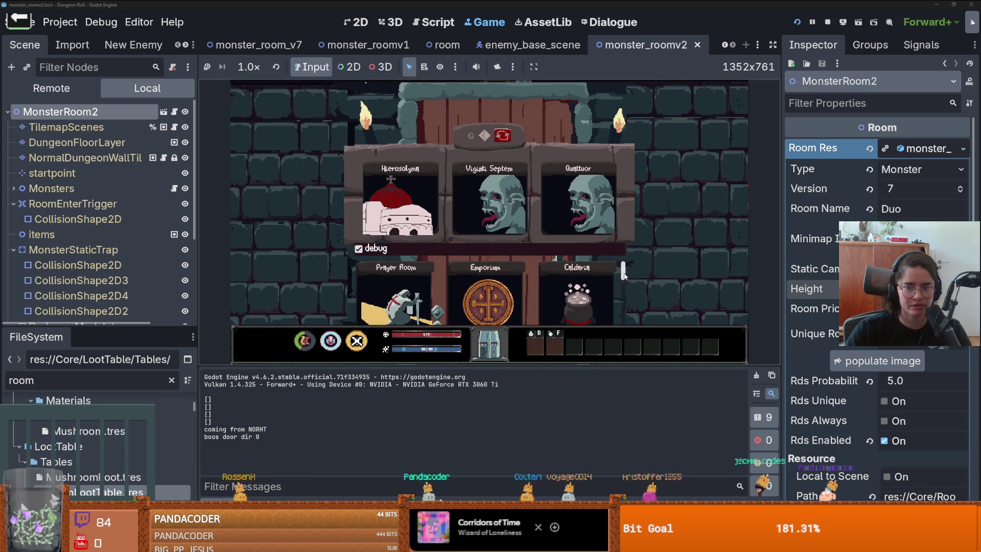
{"action": "left_click", "coordinate": [597, 292]}
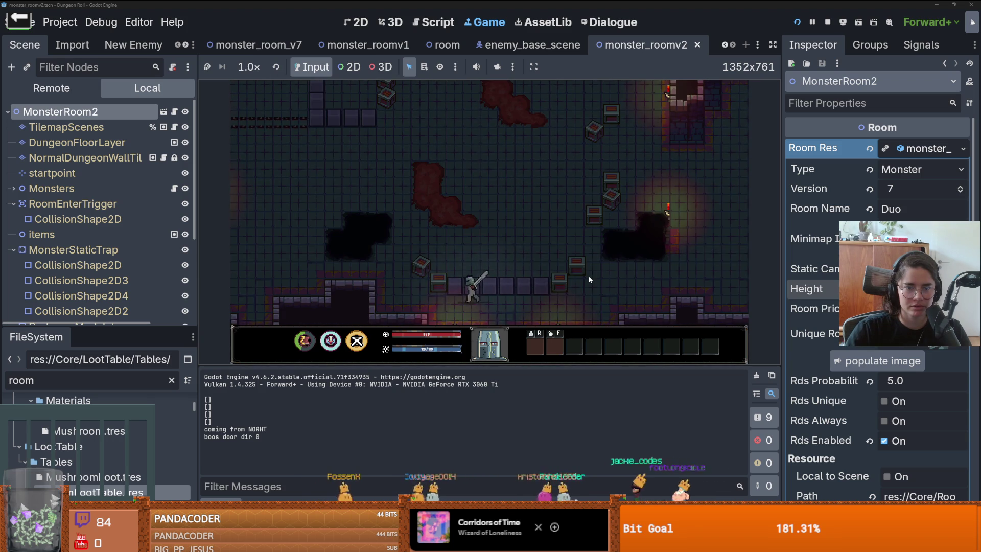
{"action": "key", "text": "w"}
{"action": "key", "text": "a"}
{"action": "key", "text": "d"}
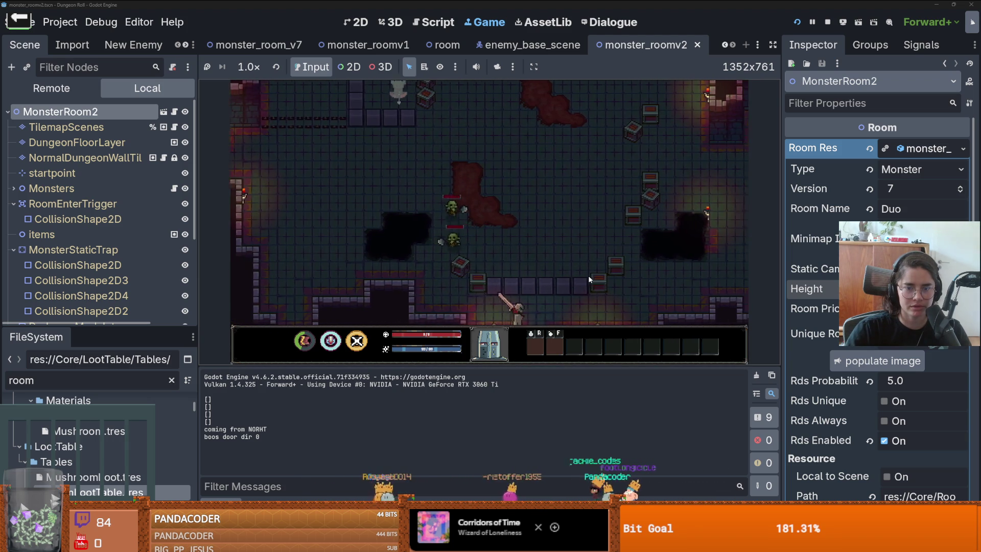
{"action": "key", "text": "w"}
{"action": "key", "text": "a"}
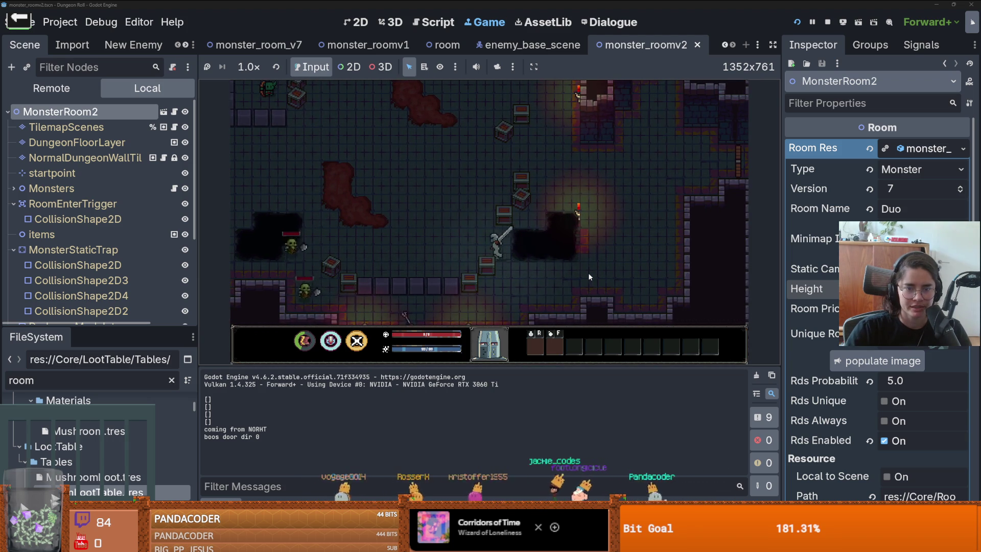
{"action": "key", "text": "w"}
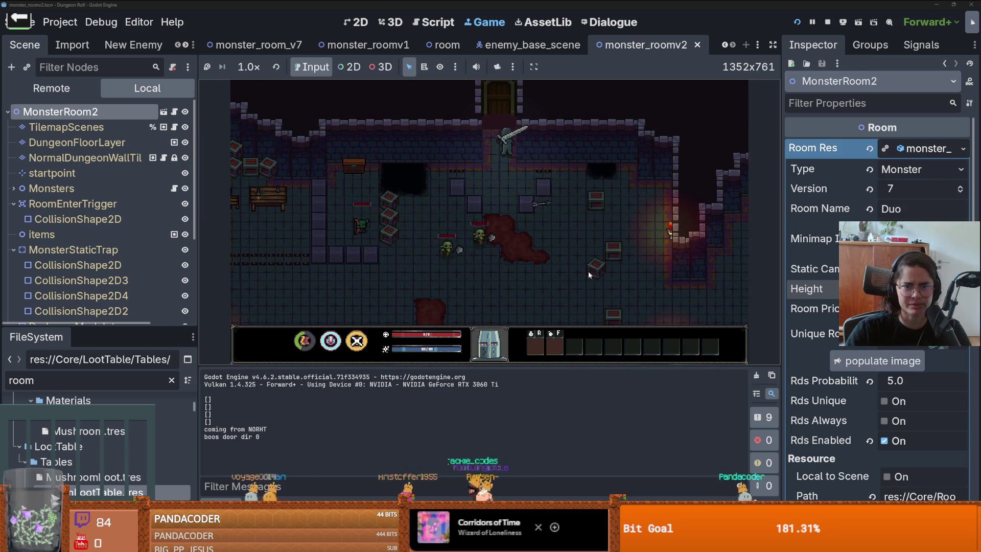
{"action": "key", "text": "s"}
{"action": "key", "text": "s"}
{"action": "key", "text": "d"}
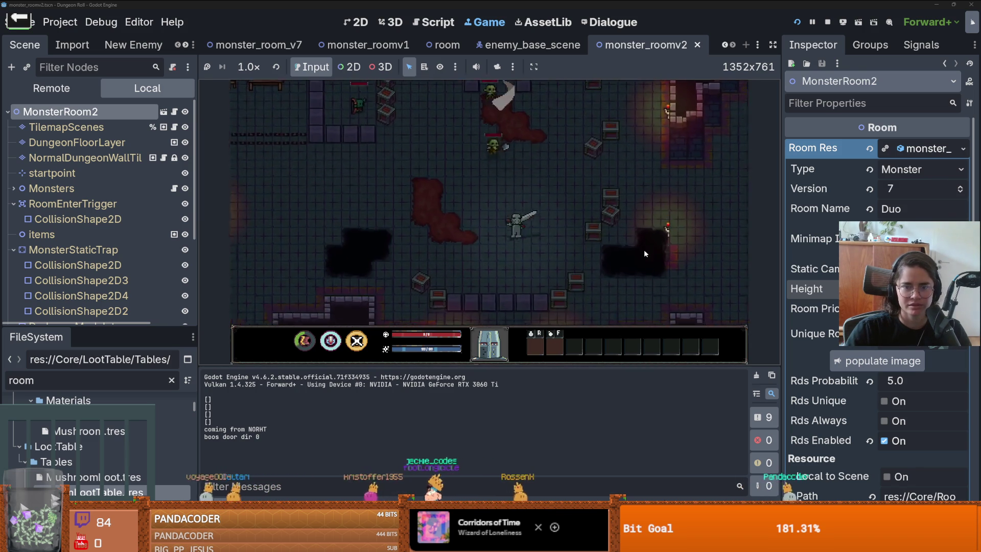
{"action": "key", "text": "d"}
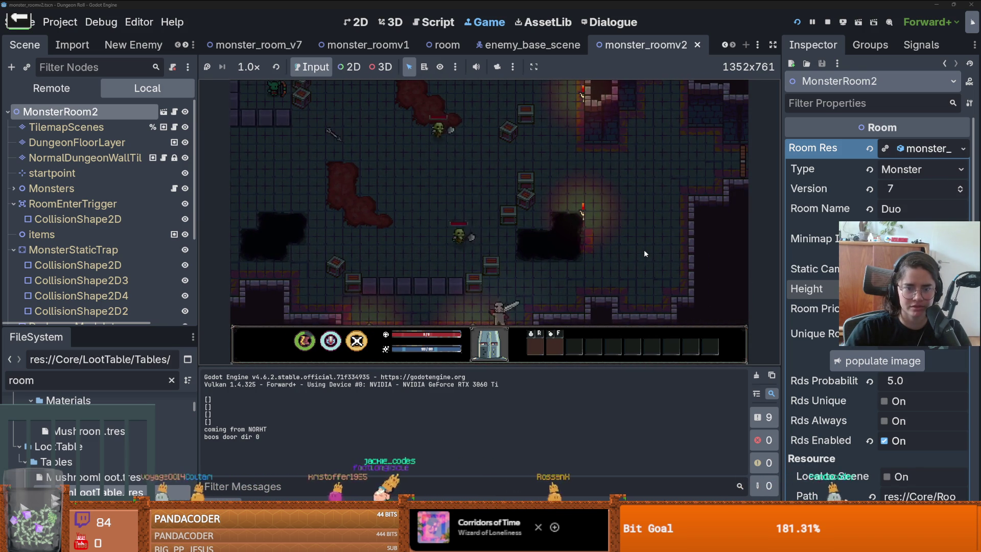
{"action": "key", "text": "w"}
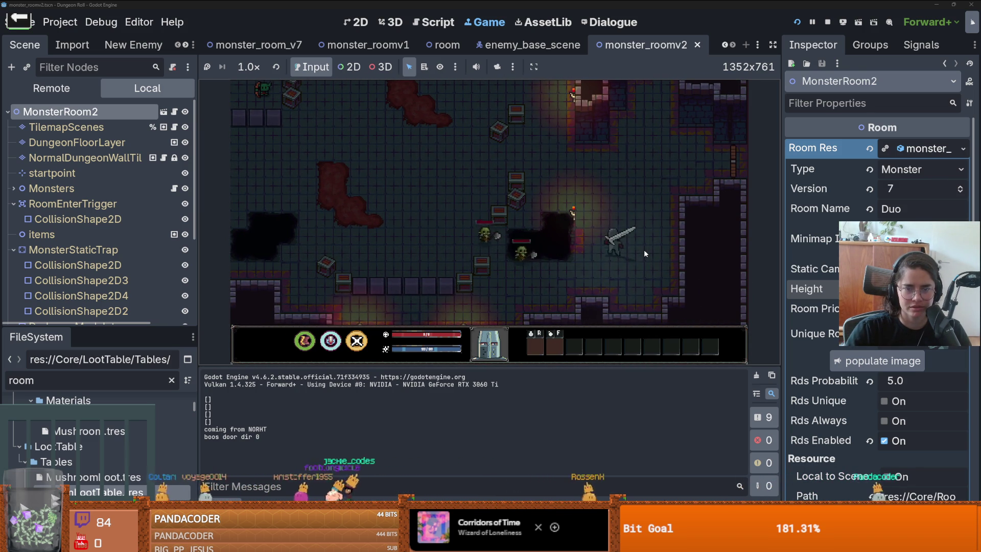
{"action": "key", "text": "a"}
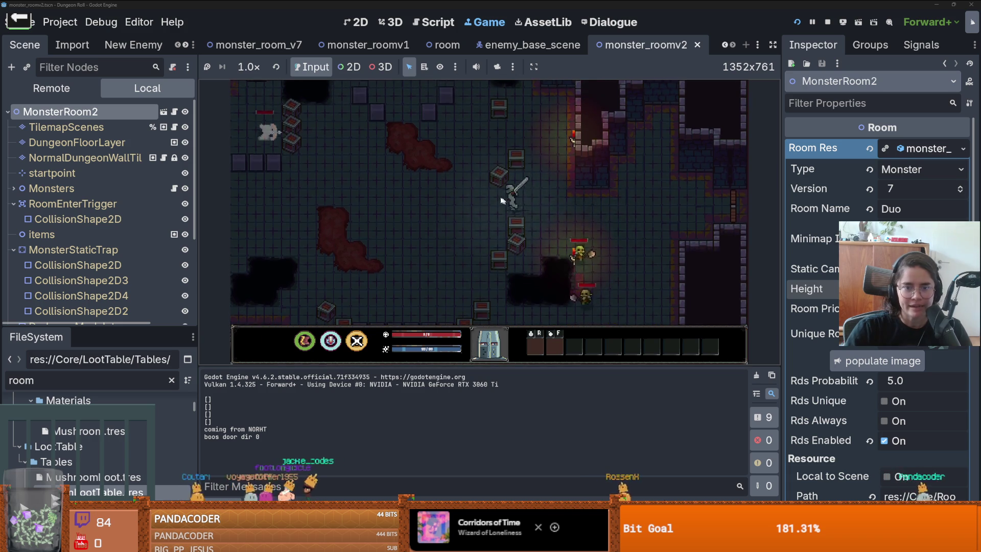
{"action": "key", "text": "a"}
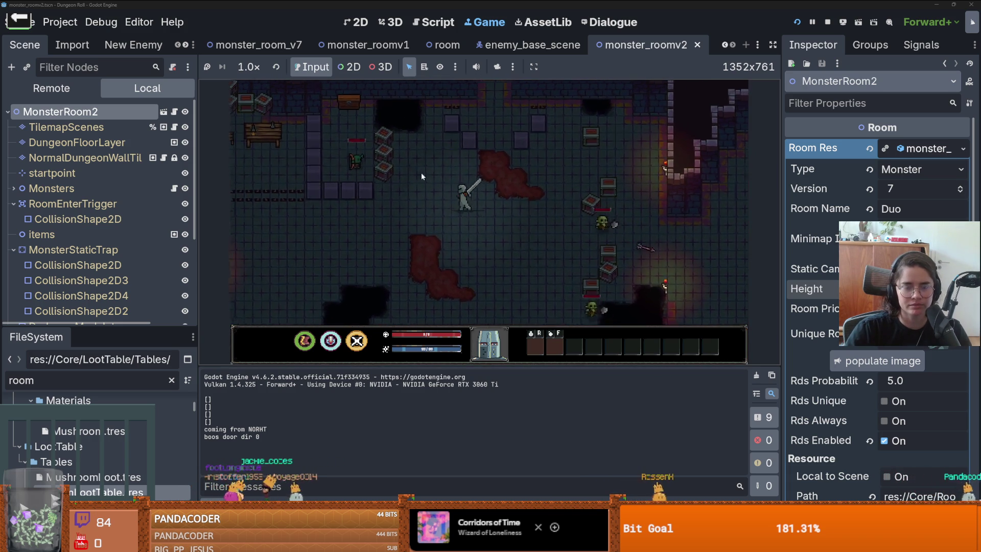
{"action": "key", "text": "a"}
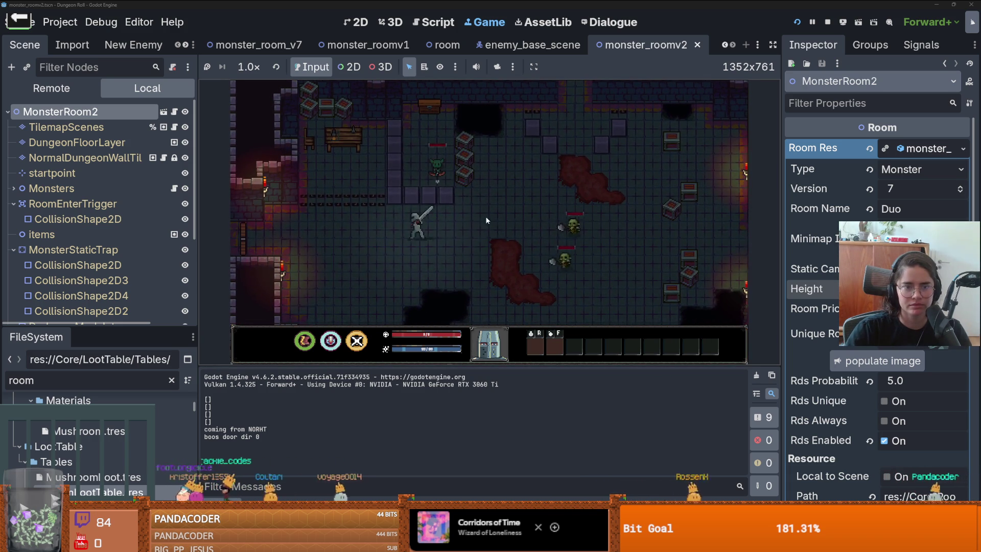
Restart the game, walk to the north door and choose the next room
{"action": "left_click", "coordinate": [828, 22]}
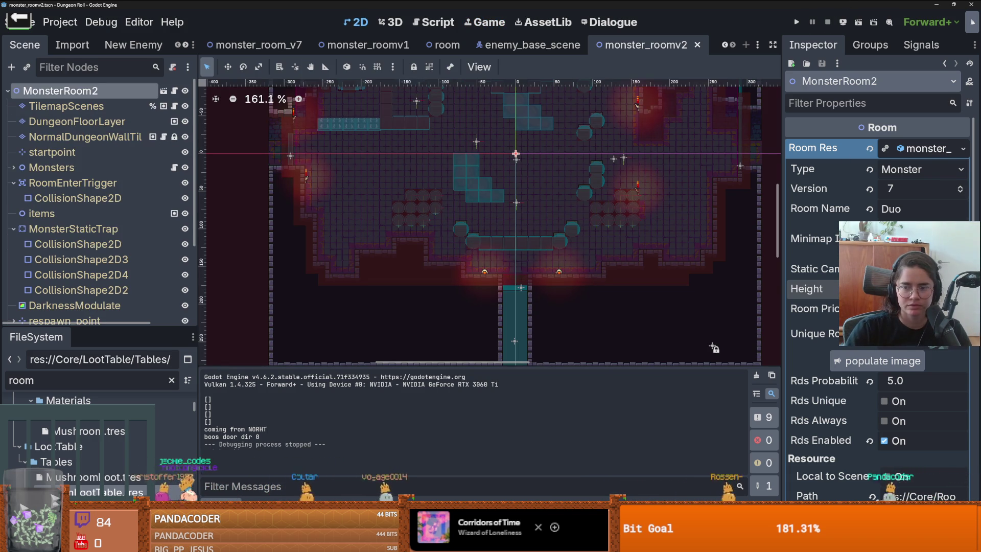
{"action": "left_click", "coordinate": [797, 22]}
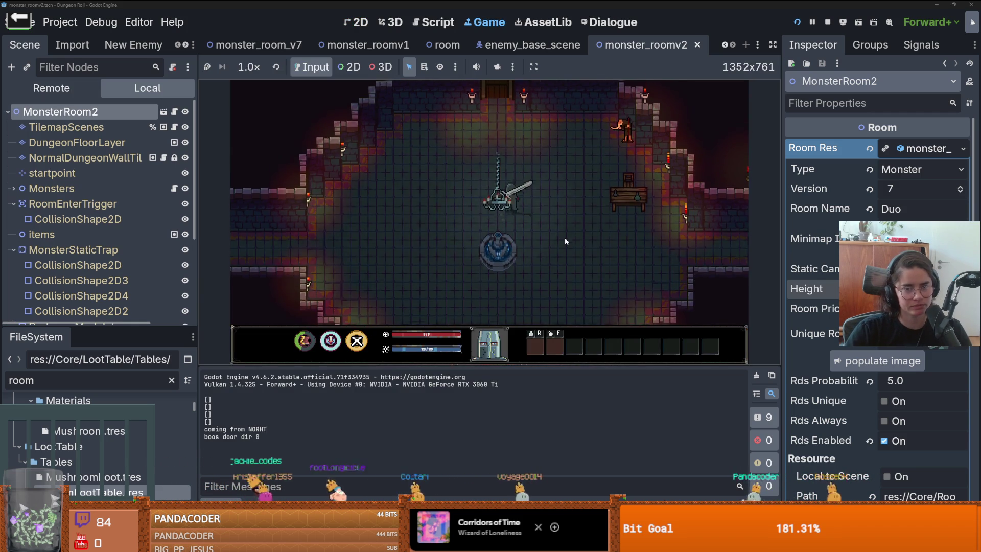
{"action": "key", "text": "w"}
{"action": "key", "text": "e"}
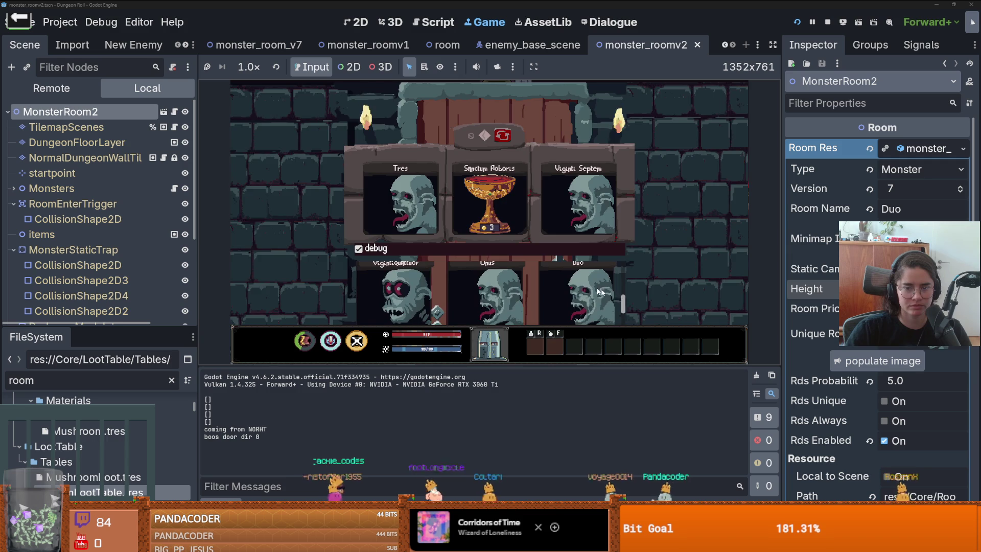
{"action": "left_click", "coordinate": [571, 273]}
Walk the knight up the corridor and explore the new room toward its top door
{"action": "key", "text": "w"}
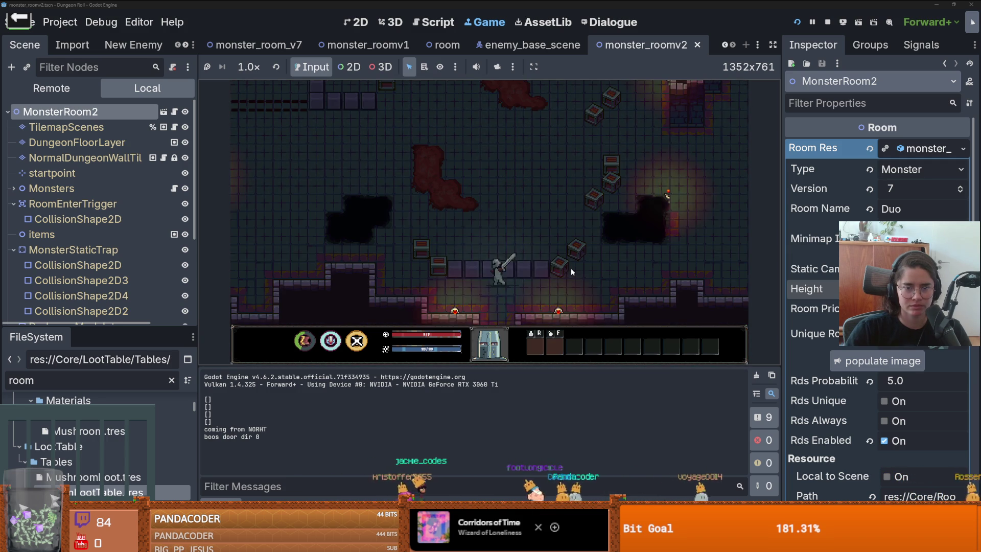
{"action": "key", "text": "a"}
{"action": "key", "text": "w"}
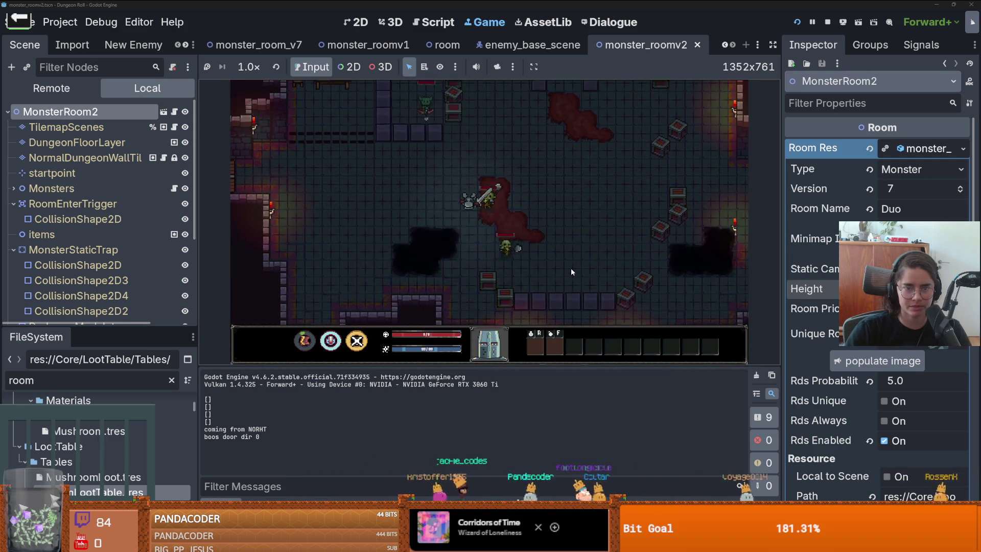
{"action": "key", "text": "w"}
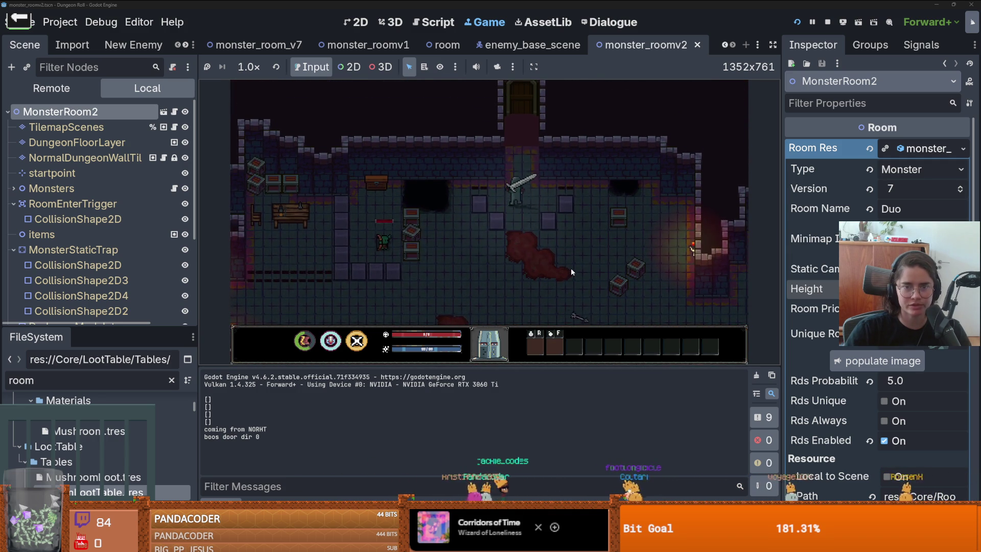
{"action": "key", "text": "s"}
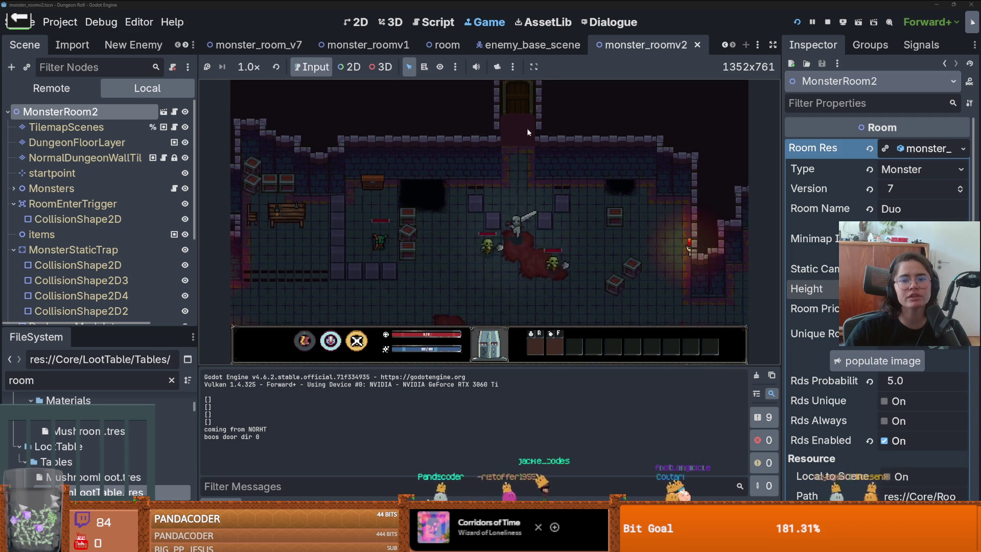
{"action": "key", "text": "w"}
{"action": "key", "text": "d"}
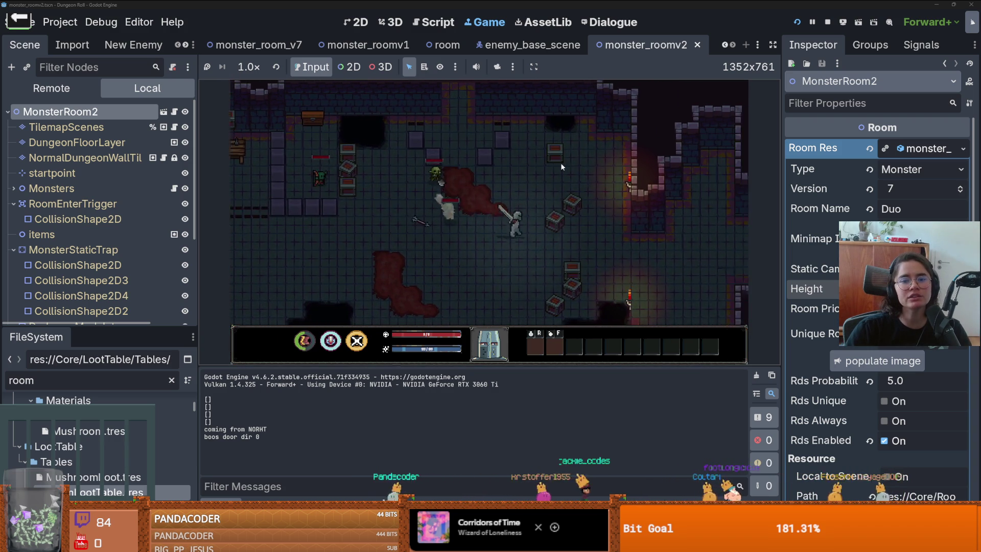
{"action": "key", "text": "s"}
{"action": "key", "text": "a"}
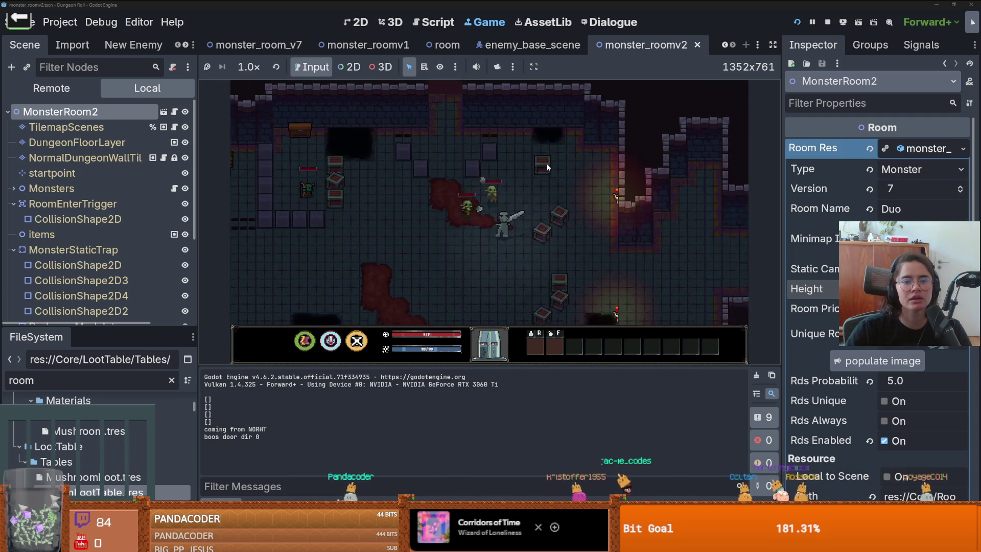
{"action": "key", "text": "w"}
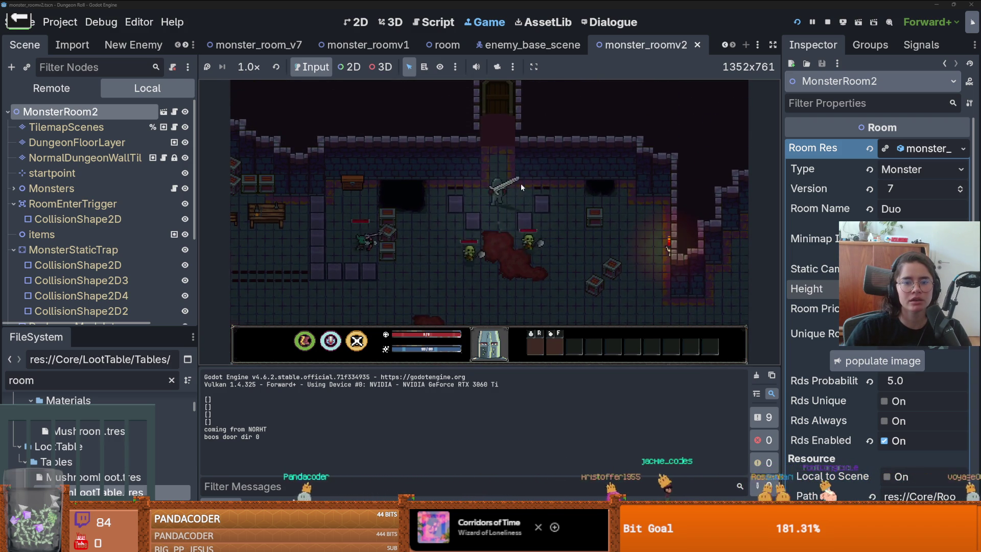
Move the knight away from the door and stop the running game
{"action": "key", "text": "s"}
{"action": "key", "text": "a"}
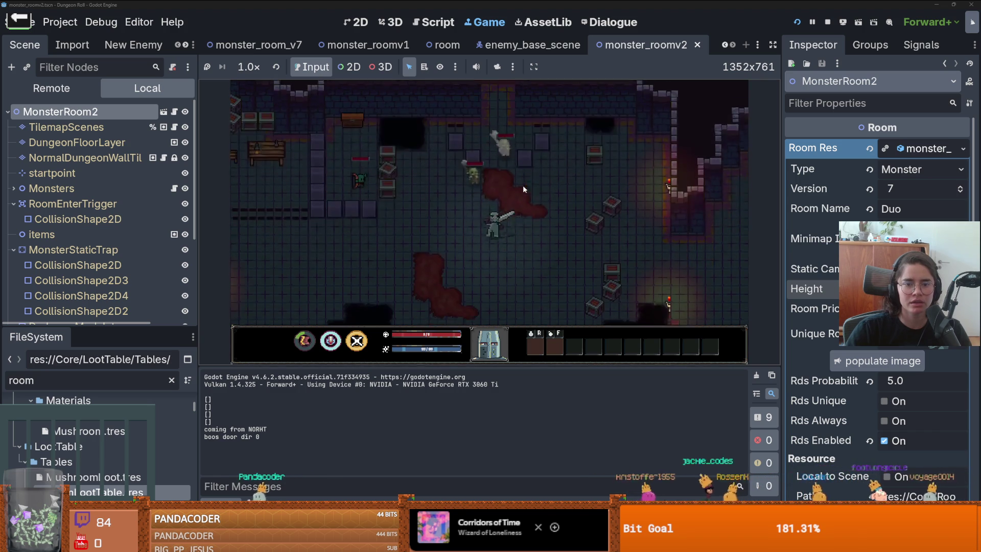
{"action": "left_click", "coordinate": [828, 22]}
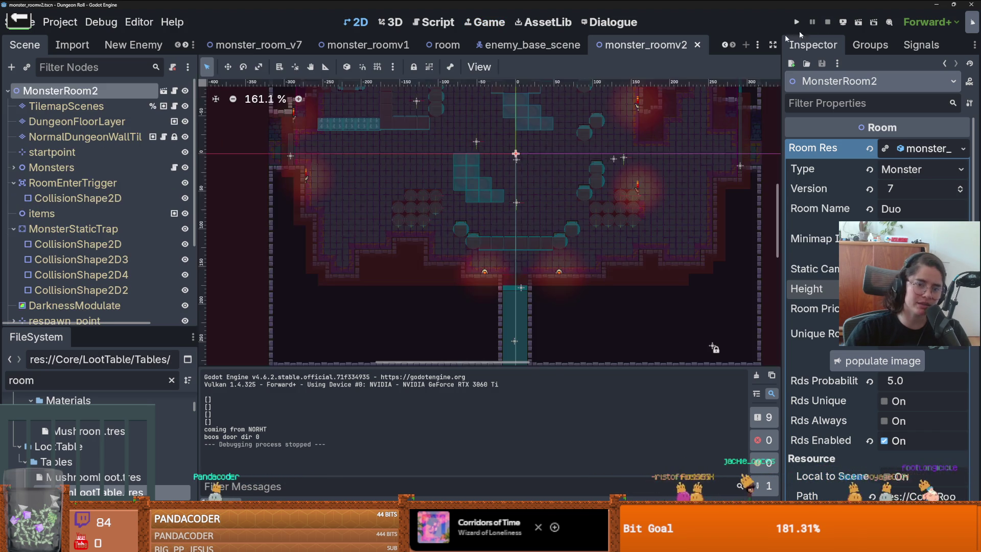
Paint tiled_floor_1 terrain on DungeonFloorLayer along the southern corridor column
{"action": "left_click", "coordinate": [76, 121]}
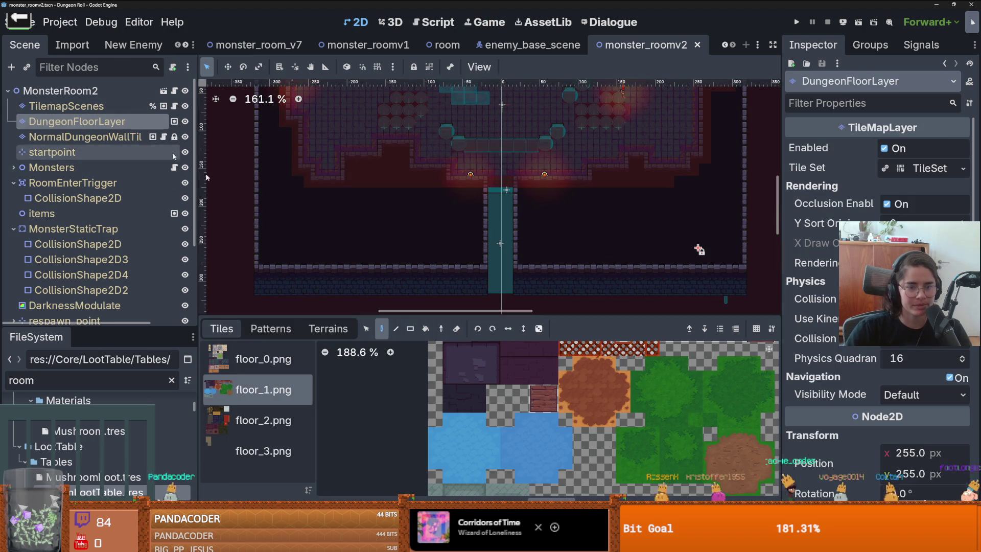
{"action": "left_click", "coordinate": [328, 329]}
{"action": "left_click", "coordinate": [237, 371]}
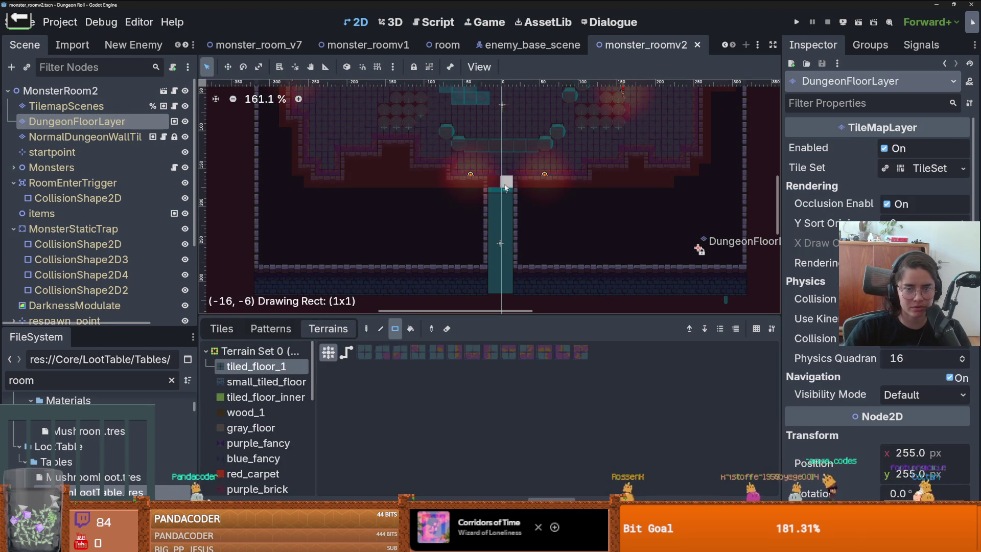
{"action": "left_click_drag", "start_coordinate": [505, 187], "coordinate": [496, 292]}
{"action": "scroll", "coordinate": [499, 236], "scroll_direction": "up", "scroll_amount": 3}
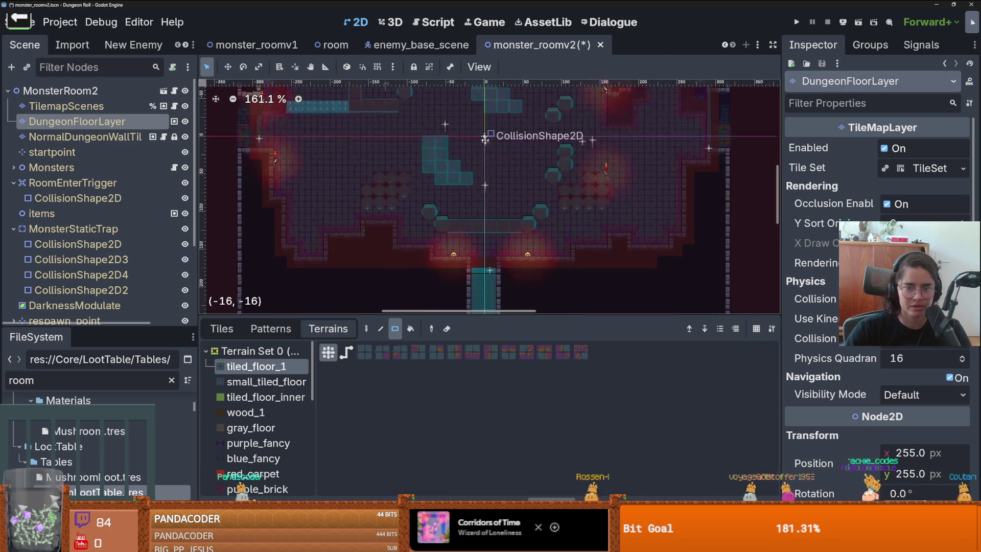
{"action": "scroll", "coordinate": [491, 204], "scroll_direction": "down", "scroll_amount": 3}
{"action": "scroll", "coordinate": [501, 216], "scroll_direction": "up", "scroll_amount": 2}
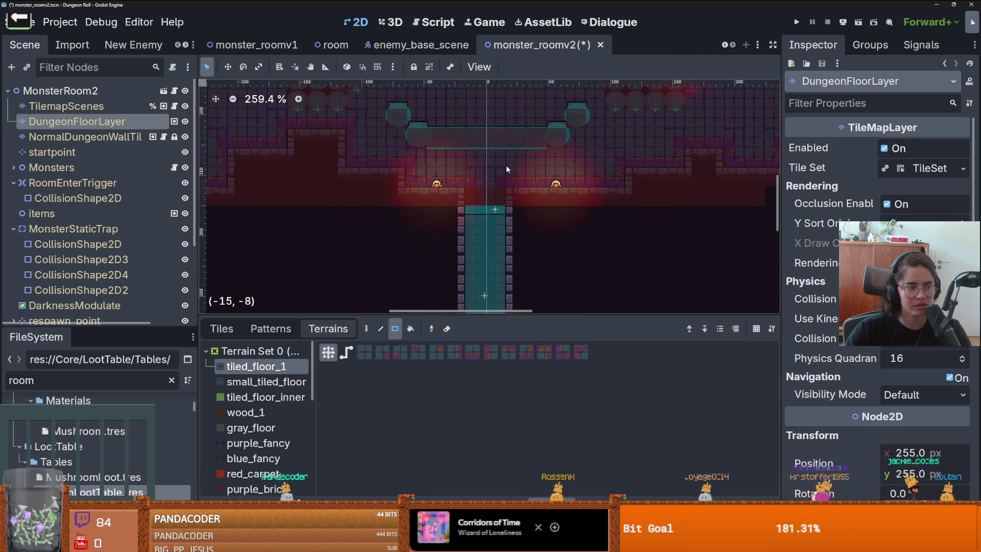
{"action": "scroll", "coordinate": [506, 164], "scroll_direction": "down", "scroll_amount": 2}
{"action": "scroll", "coordinate": [475, 157], "scroll_direction": "down", "scroll_amount": 1}
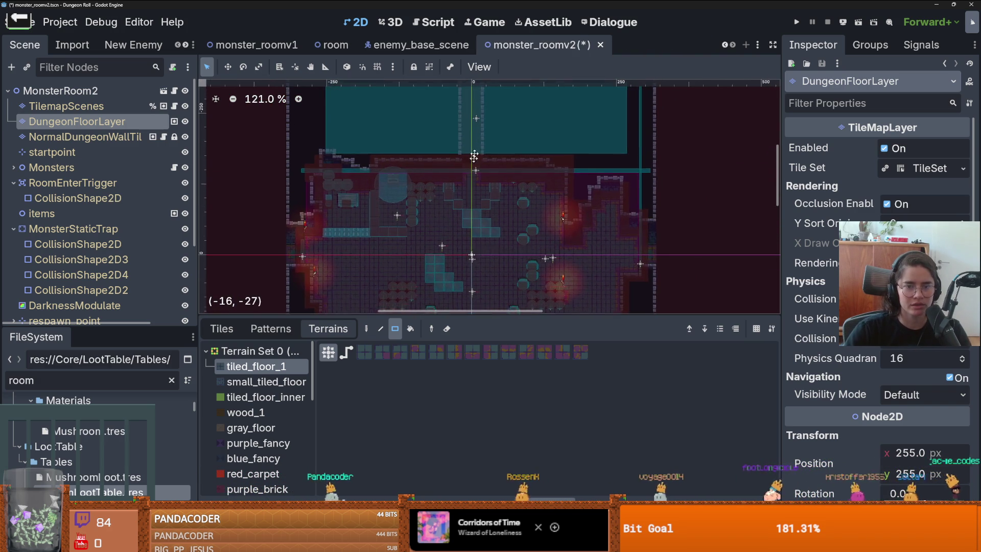
{"action": "left_click_drag", "start_coordinate": [475, 157], "coordinate": [464, 255]}
{"action": "left_click_drag", "start_coordinate": [452, 186], "coordinate": [454, 164]}
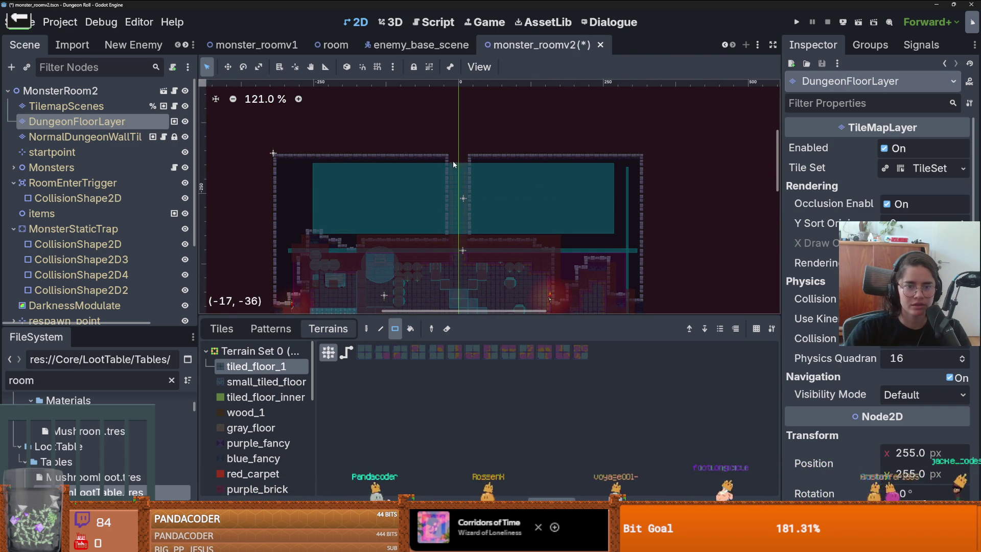
Save the monster_roomv2 scene
{"action": "key", "text": "ctrl+s"}
{"action": "scroll", "coordinate": [475, 223], "scroll_direction": "up", "scroll_amount": 3}
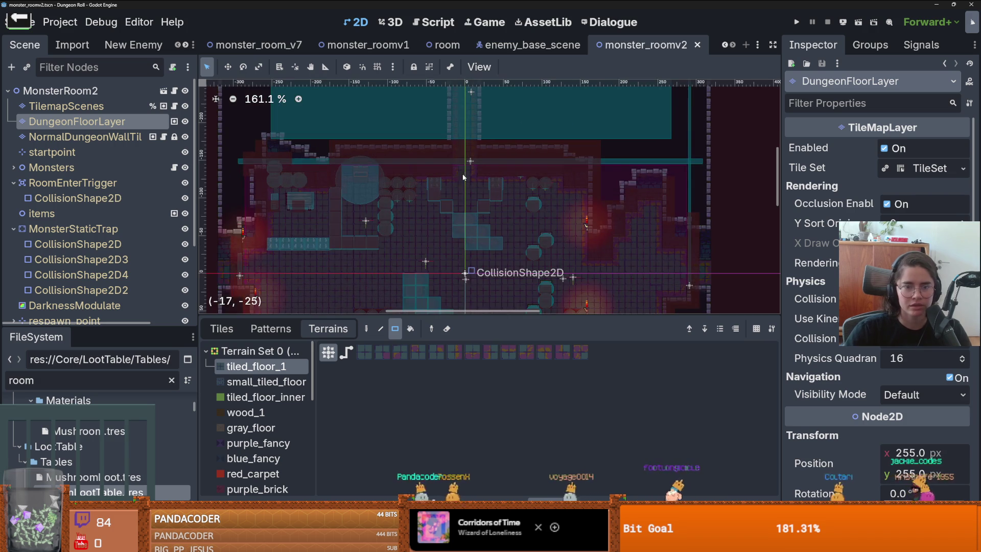
{"action": "scroll", "coordinate": [515, 119], "scroll_direction": "down", "scroll_amount": 1}
{"action": "scroll", "coordinate": [535, 207], "scroll_direction": "down", "scroll_amount": 1}
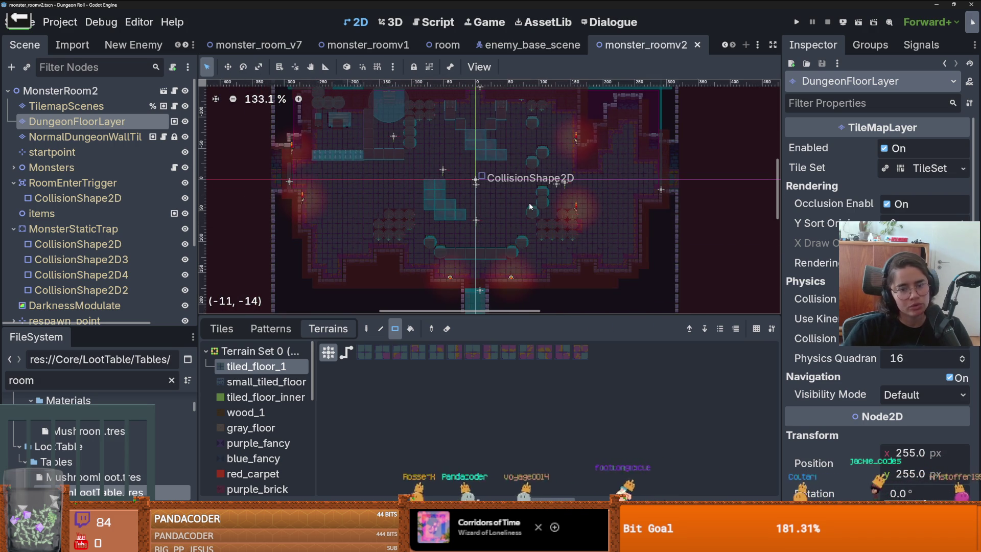
{"action": "scroll", "coordinate": [719, 44], "scroll_direction": "up", "scroll_amount": 6}
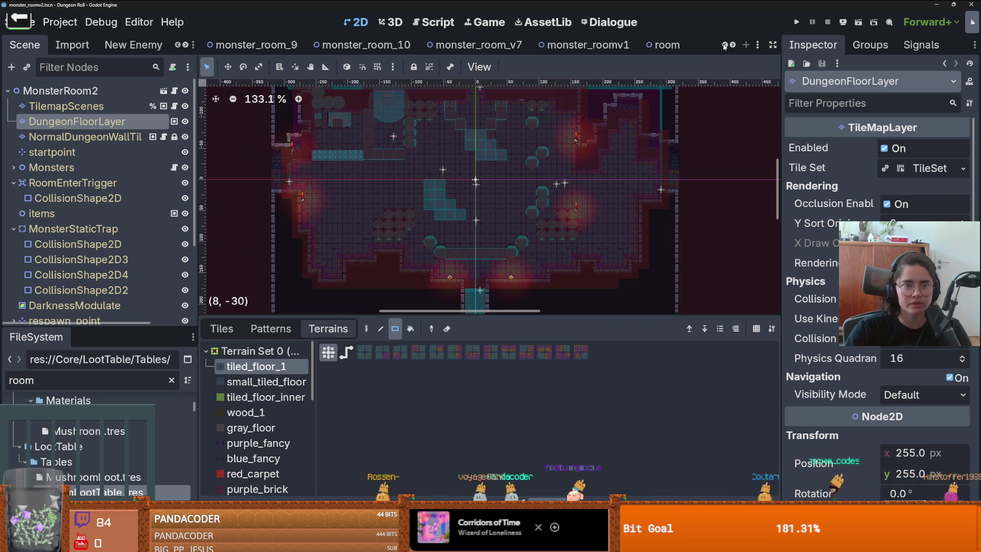
Switch to the Dungeon scene and open the CameraNode's script
{"action": "left_click", "coordinate": [317, 51]}
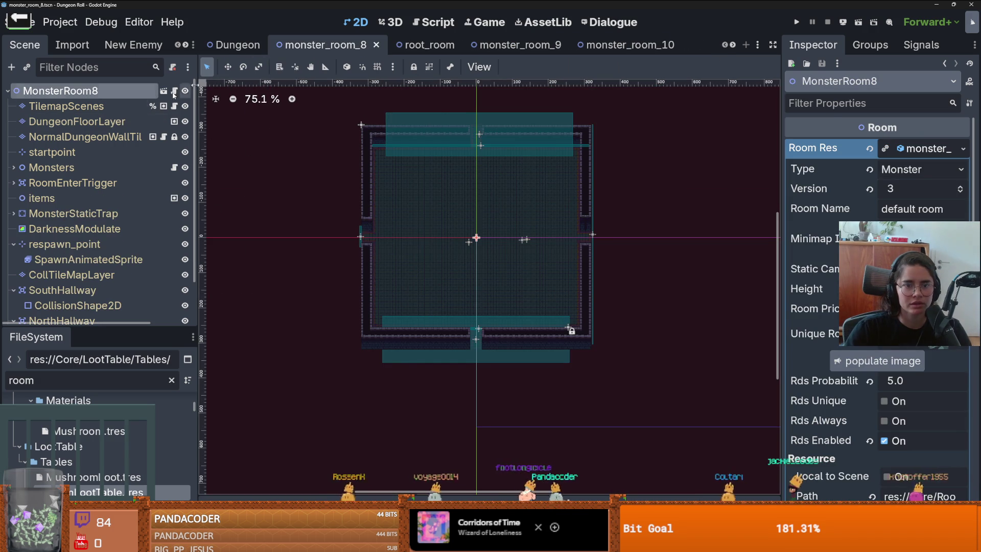
{"action": "left_click", "coordinate": [204, 44]}
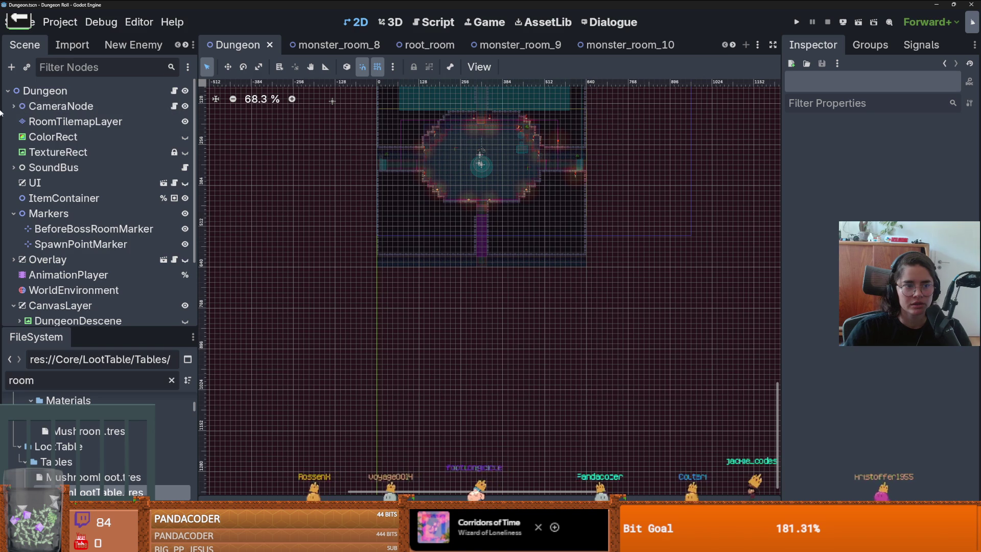
{"action": "left_click", "coordinate": [14, 105]}
{"action": "left_click", "coordinate": [173, 106]}
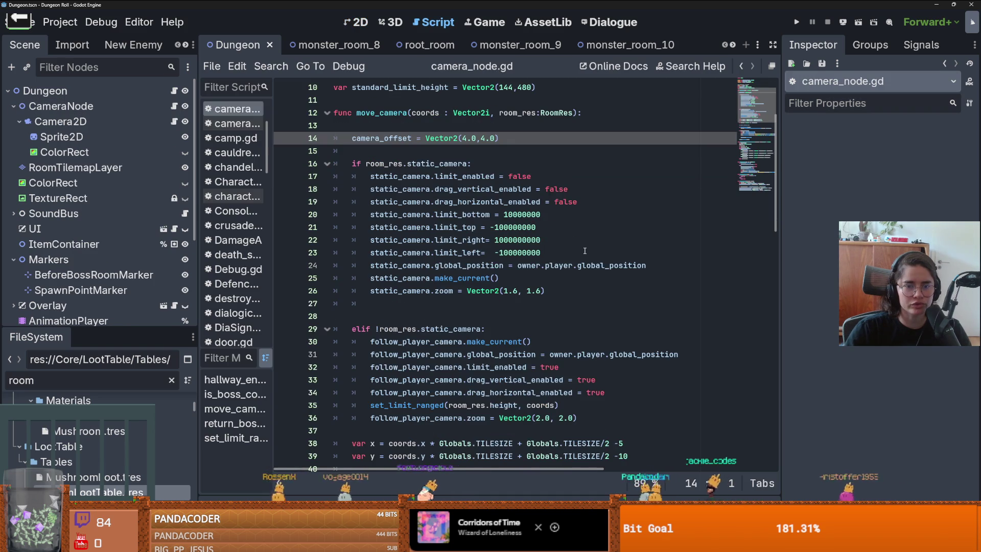
Review the camera script's static_camera and follow-camera zoom lines
{"action": "scroll", "coordinate": [584, 251], "scroll_direction": "down", "scroll_amount": 2}
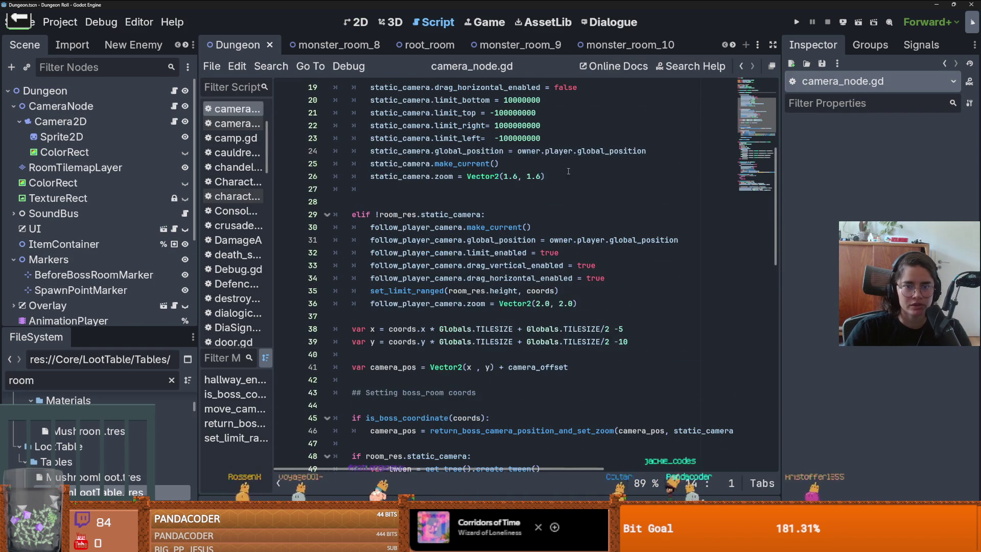
{"action": "left_click_drag", "start_coordinate": [544, 214], "coordinate": [394, 214]}
{"action": "scroll", "coordinate": [419, 190], "scroll_direction": "up", "scroll_amount": 1}
{"action": "double_click", "coordinate": [434, 126]}
{"action": "scroll", "coordinate": [435, 126], "scroll_direction": "down", "scroll_amount": 3}
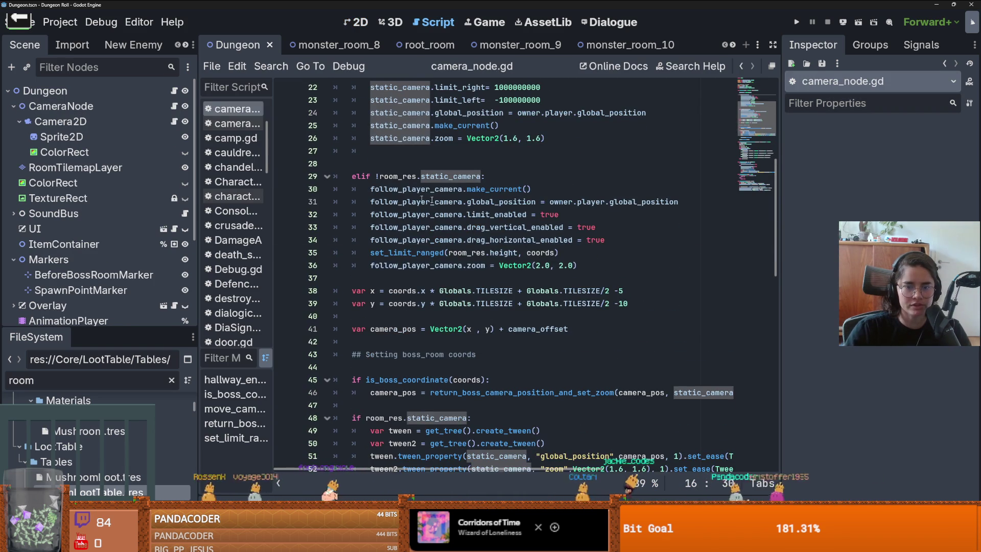
{"action": "left_click", "coordinate": [581, 266]}
{"action": "left_click", "coordinate": [357, 22]}
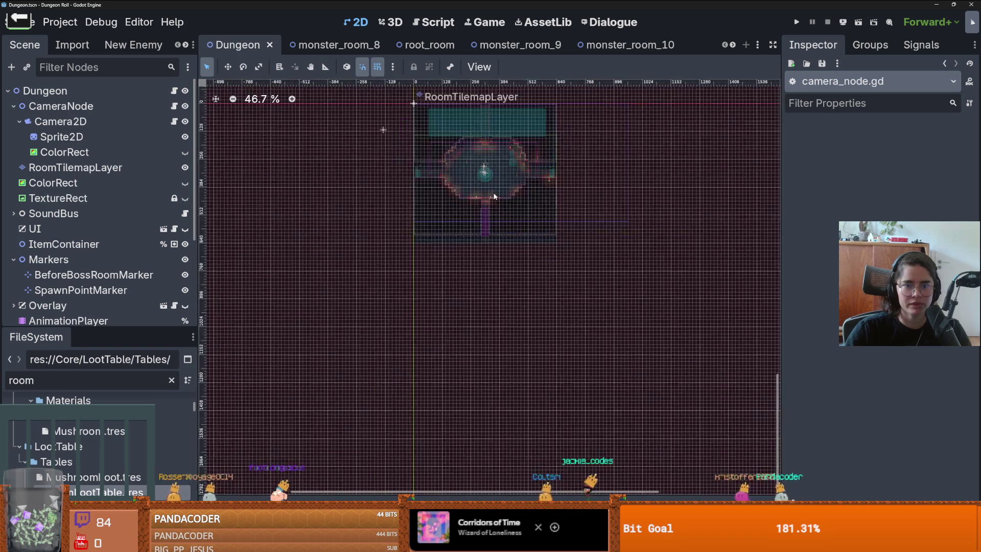
{"action": "scroll", "coordinate": [470, 118], "scroll_direction": "up", "scroll_amount": 11}
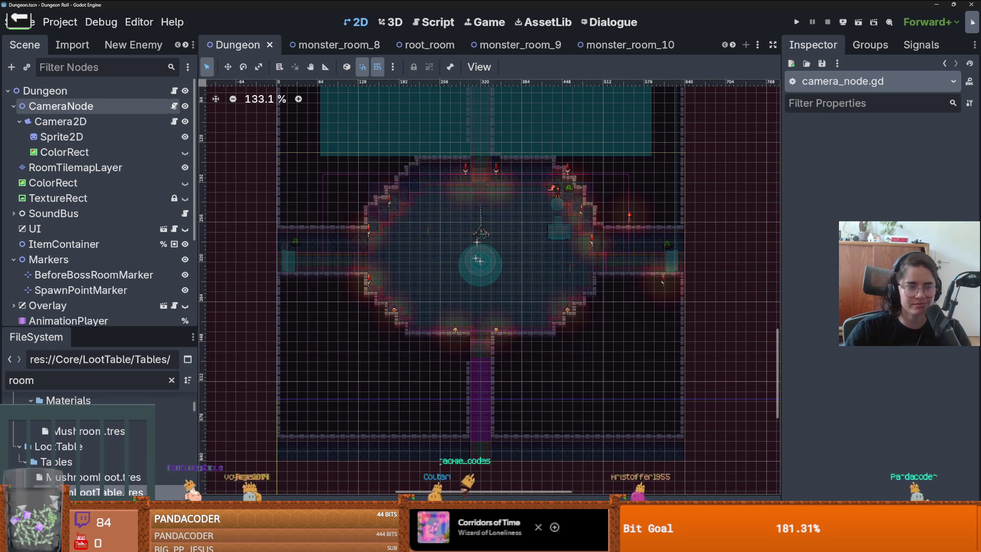
Change line 36's follow-camera zoom to Vector2(2.1, 2.1) and save camera_node.gd
{"action": "left_click", "coordinate": [175, 106]}
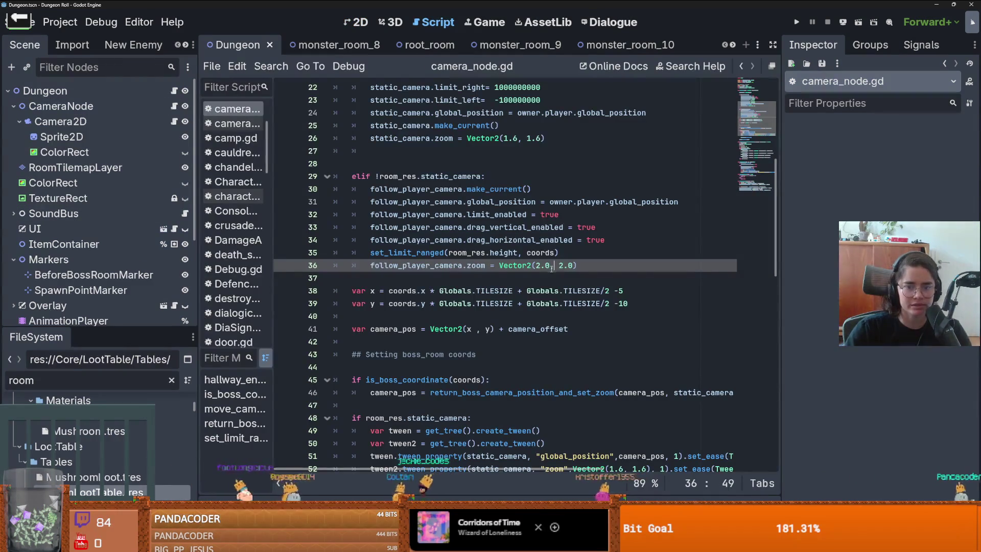
{"action": "type", "text": "1"}
{"action": "left_click", "coordinate": [569, 266]}
{"action": "key", "text": "BackSpace"}
{"action": "type", "text": "1"}
{"action": "key", "text": "ctrl+s"}
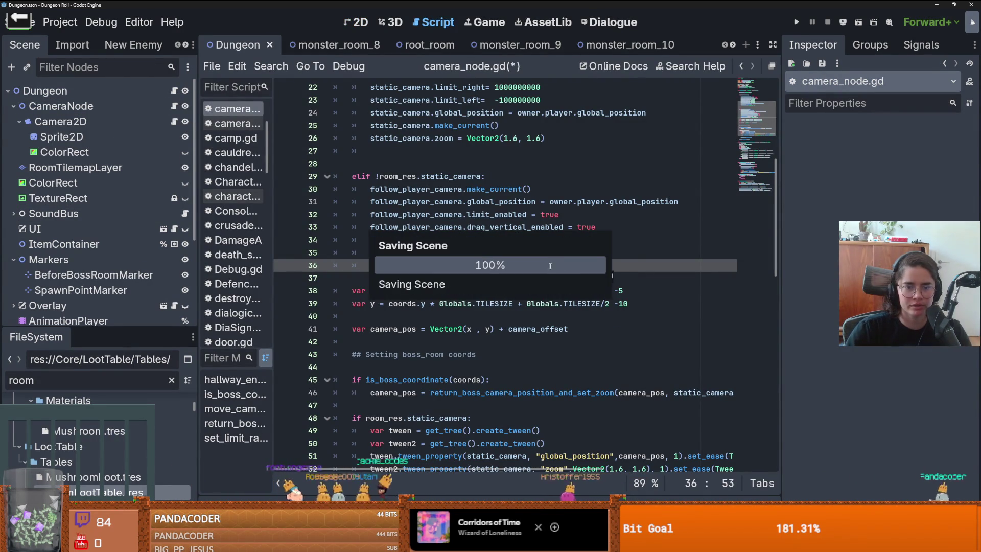
Launch the project to test the new camera zoom
{"action": "scroll", "coordinate": [569, 265], "scroll_direction": "down", "scroll_amount": 15}
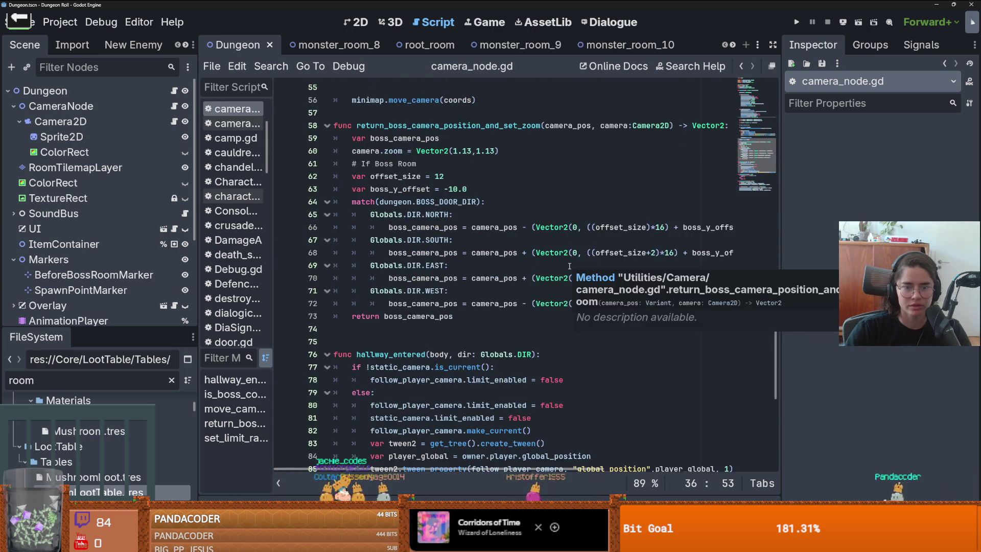
{"action": "scroll", "coordinate": [569, 266], "scroll_direction": "down", "scroll_amount": 2}
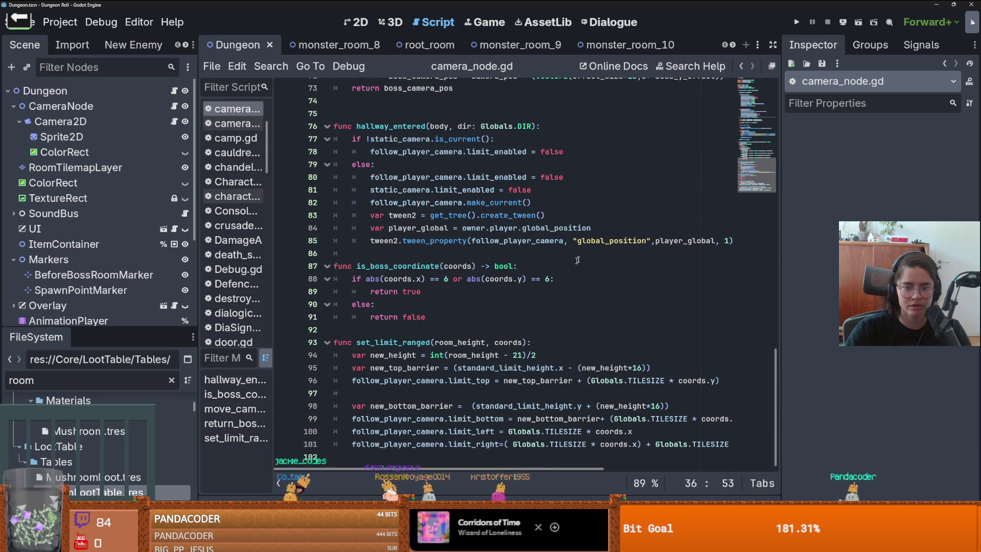
{"action": "left_click", "coordinate": [792, 22]}
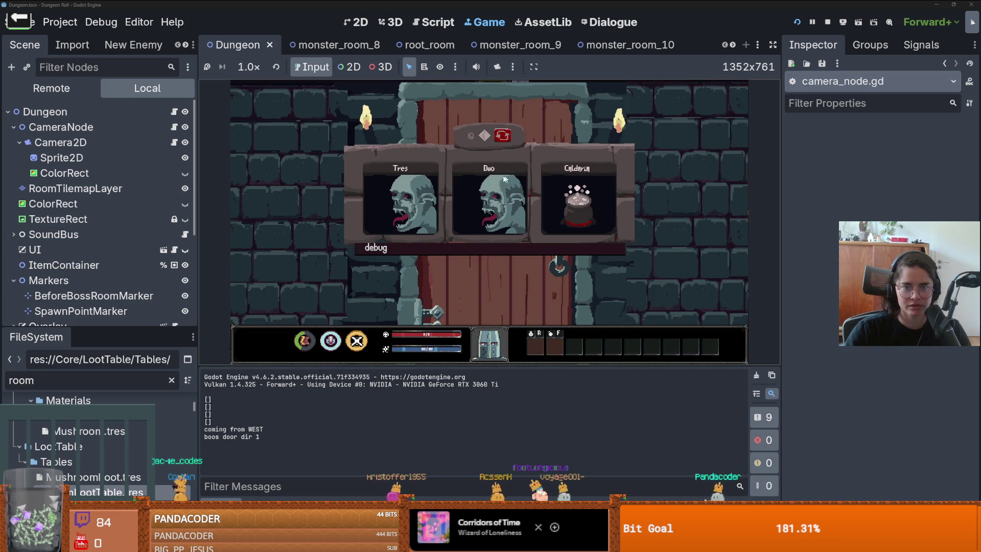
Pick a card and walk the knight up the corridor into the goblin room
{"action": "left_click", "coordinate": [506, 189]}
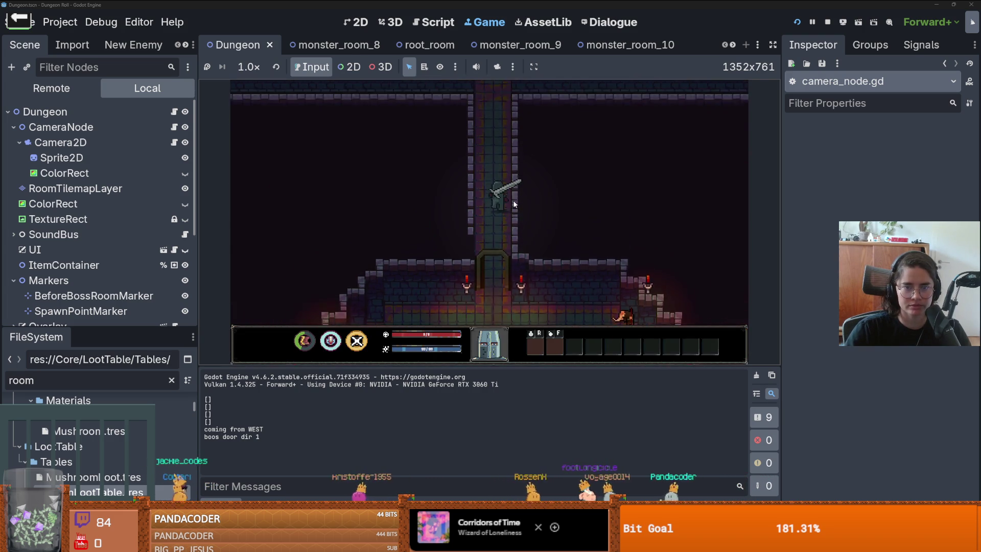
{"action": "key", "text": "w"}
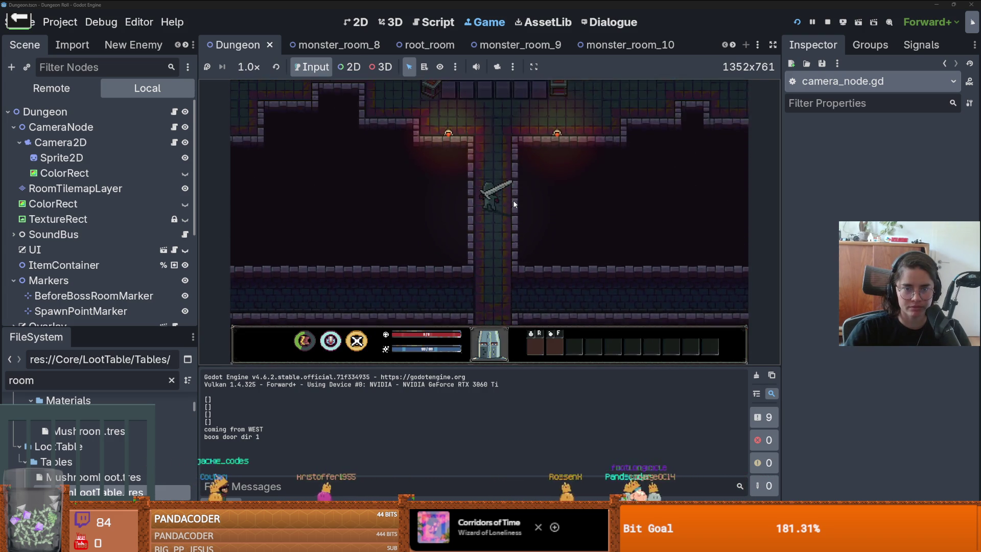
{"action": "key", "text": "w"}
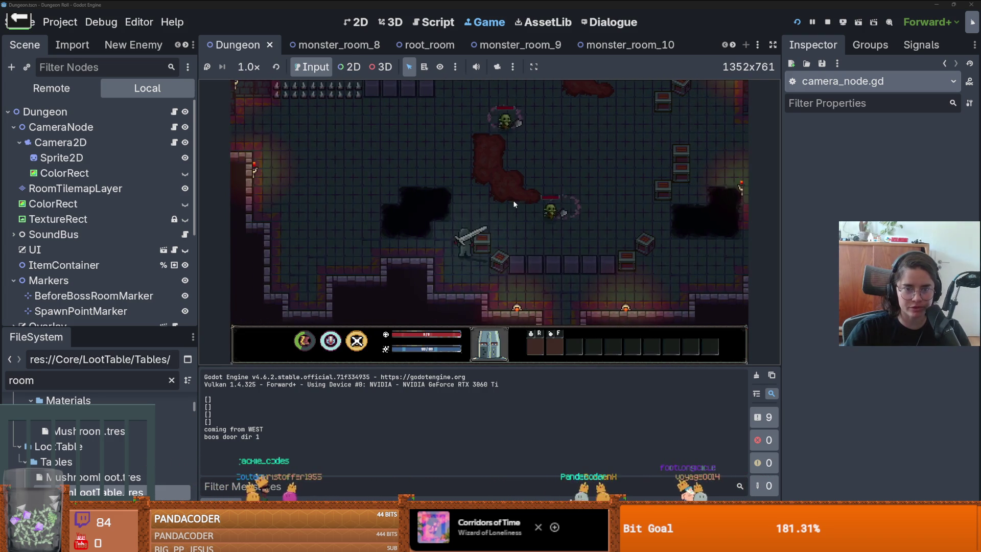
{"action": "key", "text": "w"}
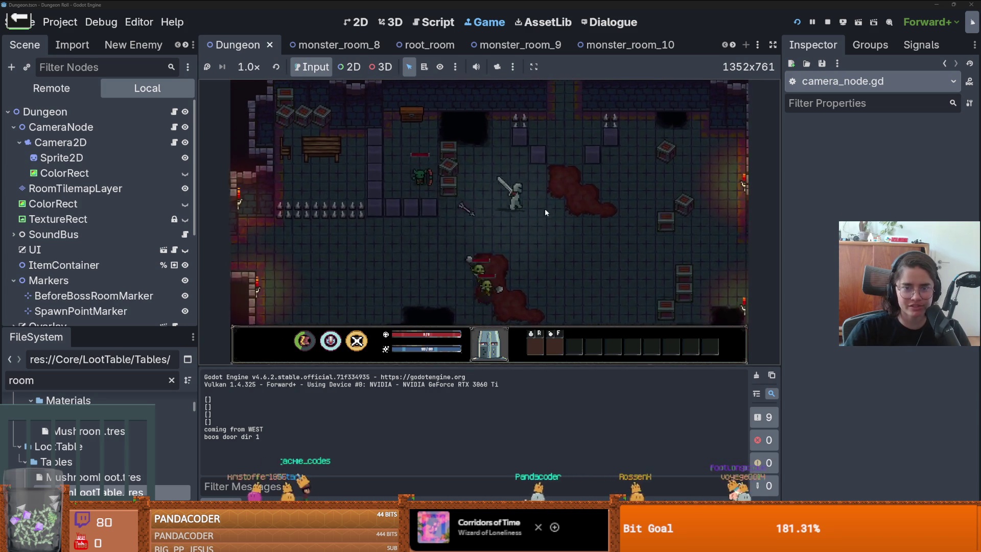
{"action": "key", "text": "w"}
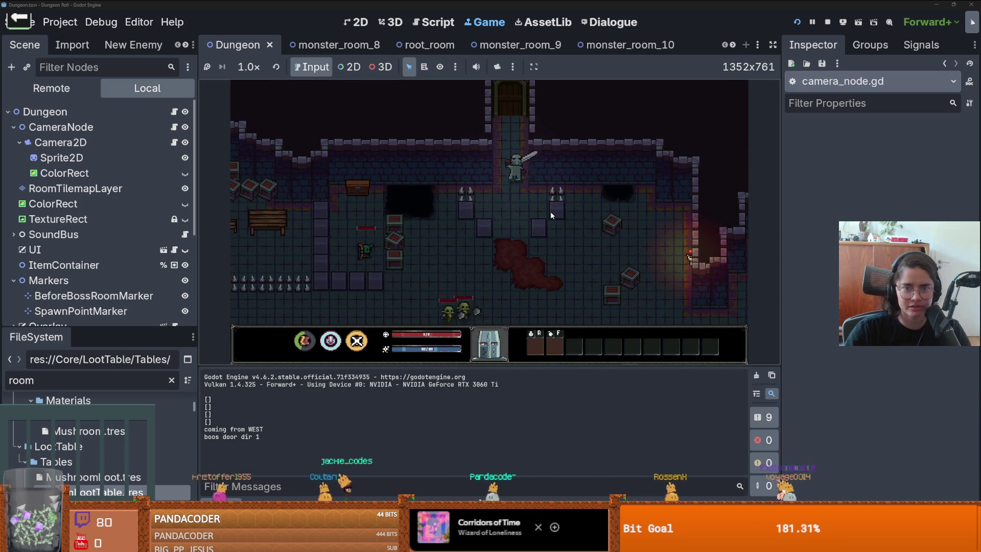
{"action": "key", "text": "s"}
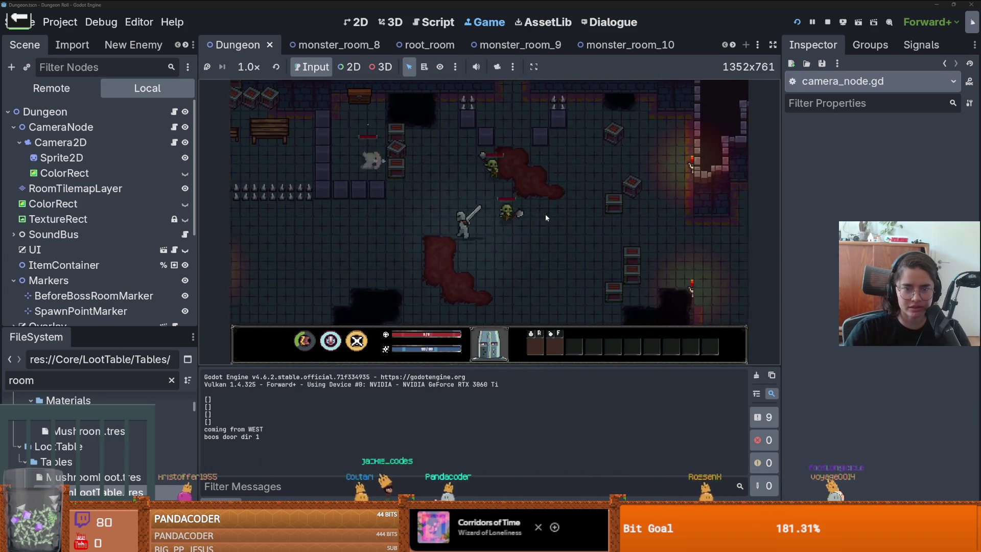
{"action": "key", "text": "a"}
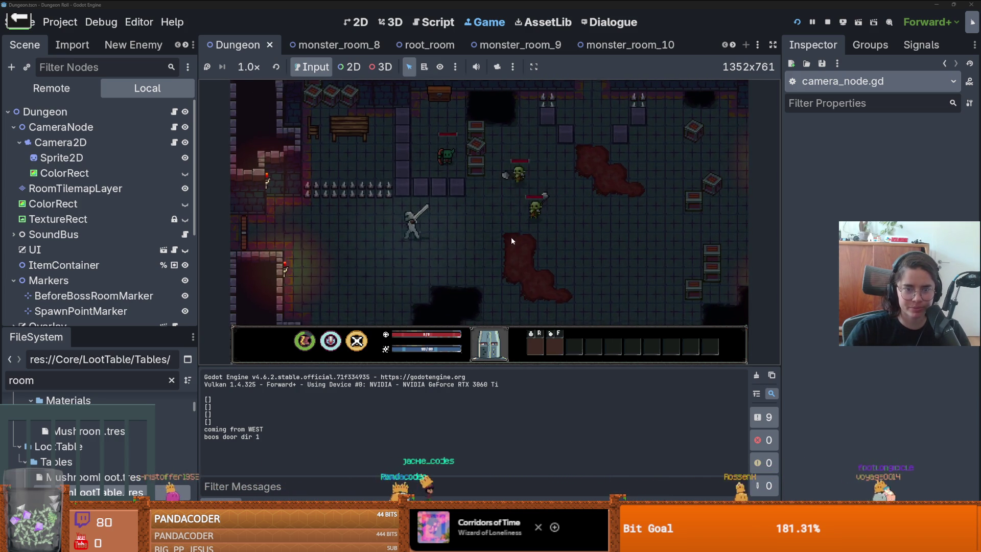
{"action": "key", "text": "a"}
Fight the goblins with sword combos and a lightning strike
{"action": "key", "text": "s"}
{"action": "left_click", "coordinate": [467, 227]}
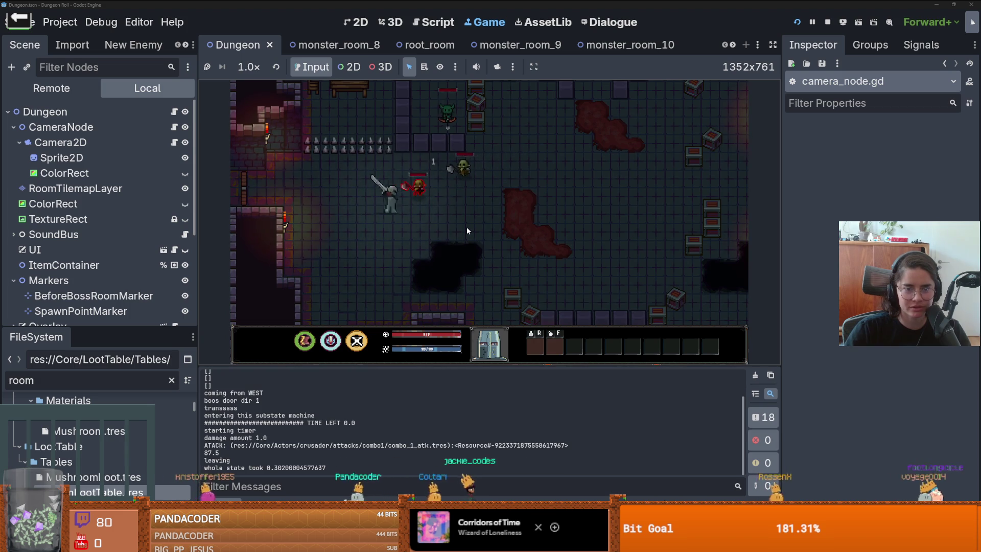
{"action": "key", "text": "d"}
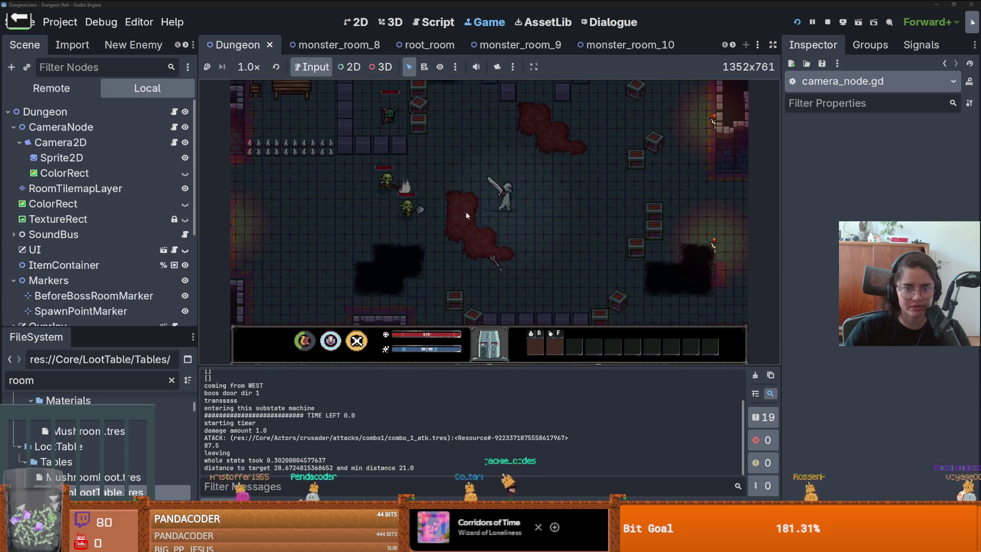
{"action": "key", "text": "s"}
{"action": "left_click", "coordinate": [522, 265]}
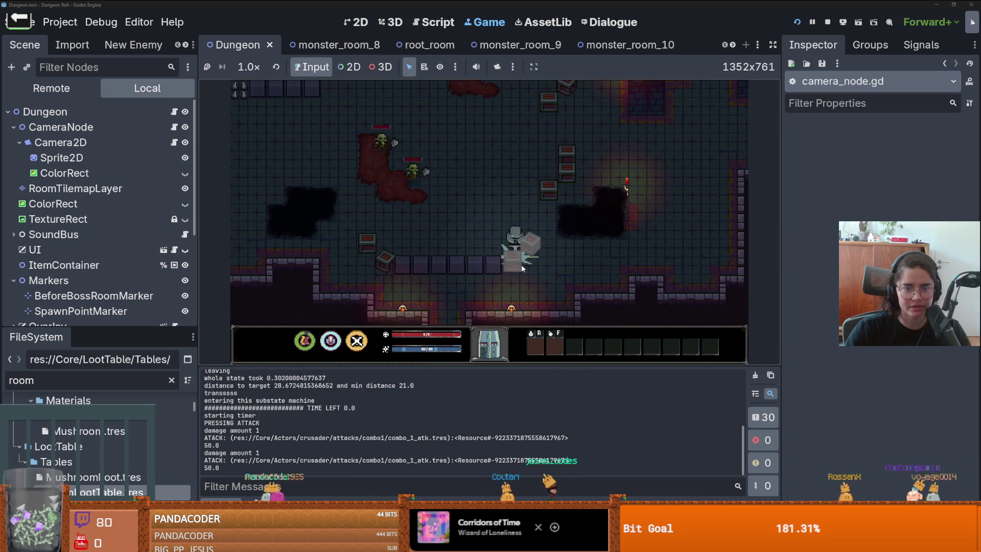
{"action": "key", "text": "w"}
{"action": "left_click", "coordinate": [521, 263]}
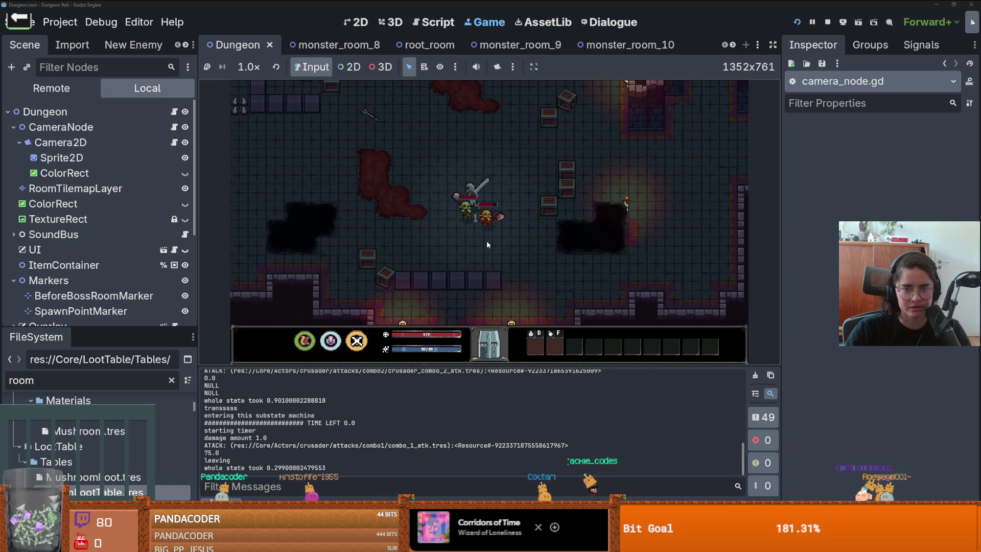
{"action": "key", "text": "w"}
{"action": "left_click", "coordinate": [483, 218]}
{"action": "key", "text": "s"}
{"action": "key", "text": "d"}
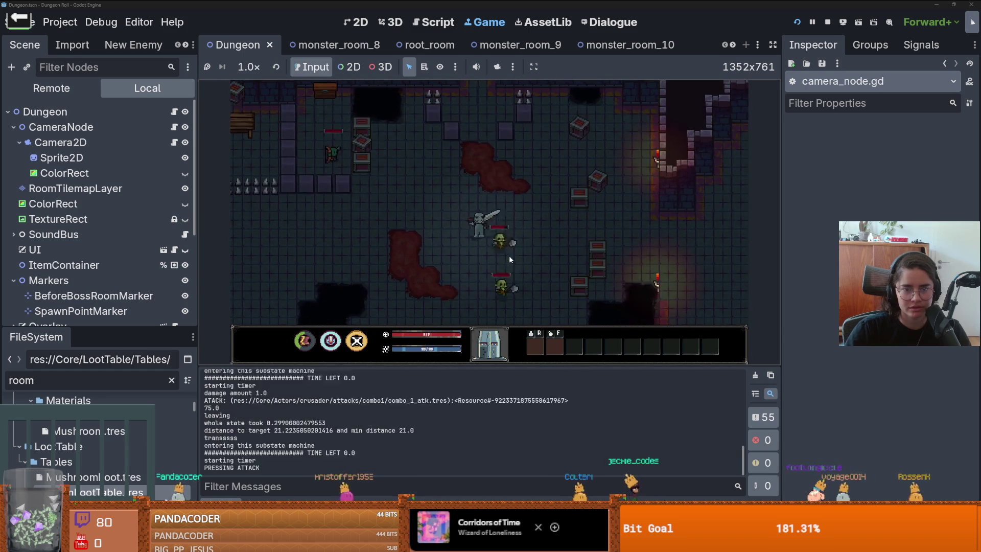
{"action": "left_click", "coordinate": [519, 253]}
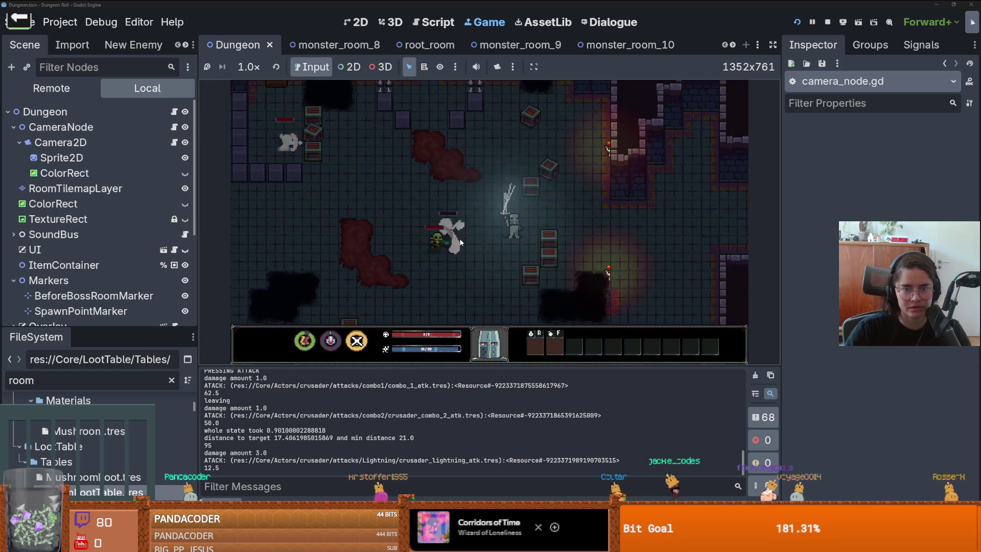
{"action": "key", "text": "q"}
Walk the knight left through the room, then stop the game
{"action": "key", "text": "a"}
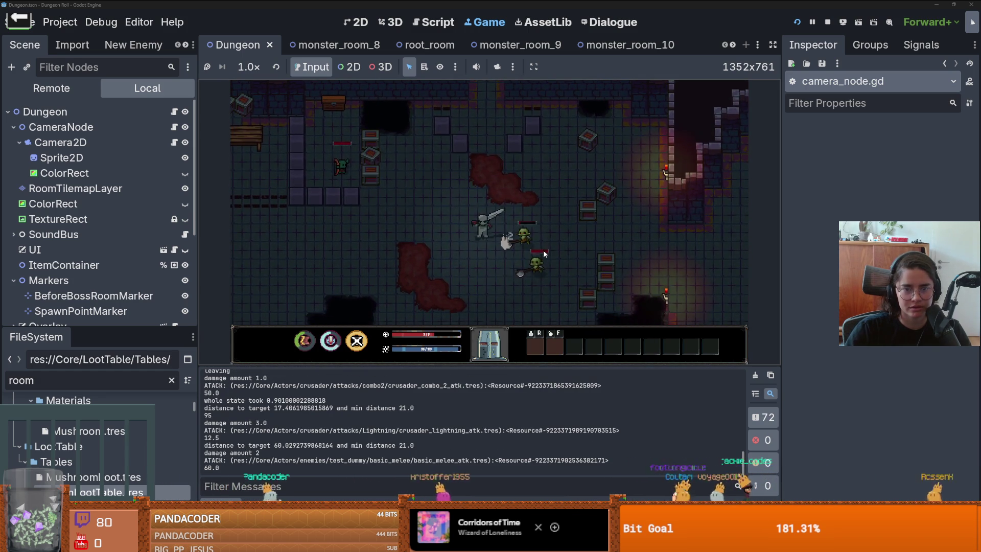
{"action": "key", "text": "a"}
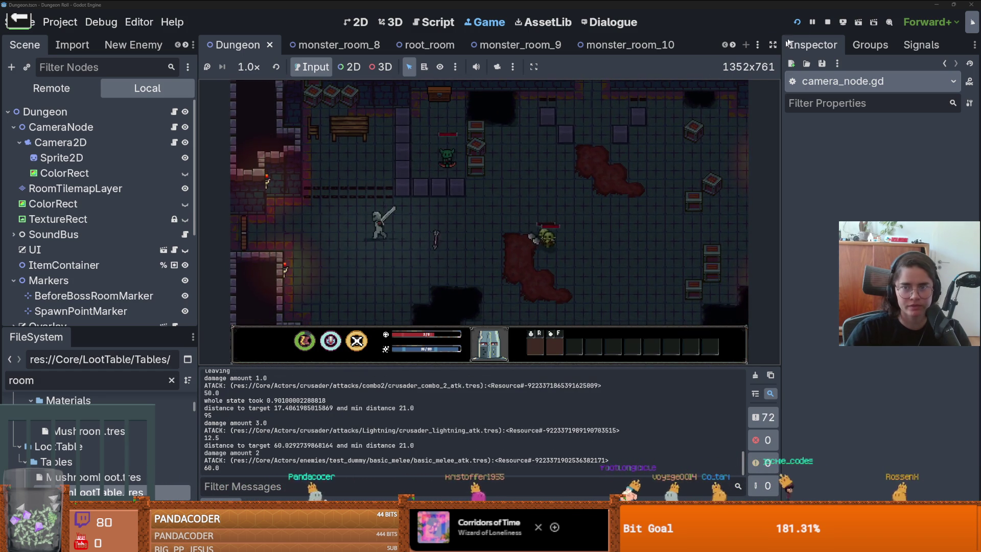
{"action": "left_click", "coordinate": [828, 22]}
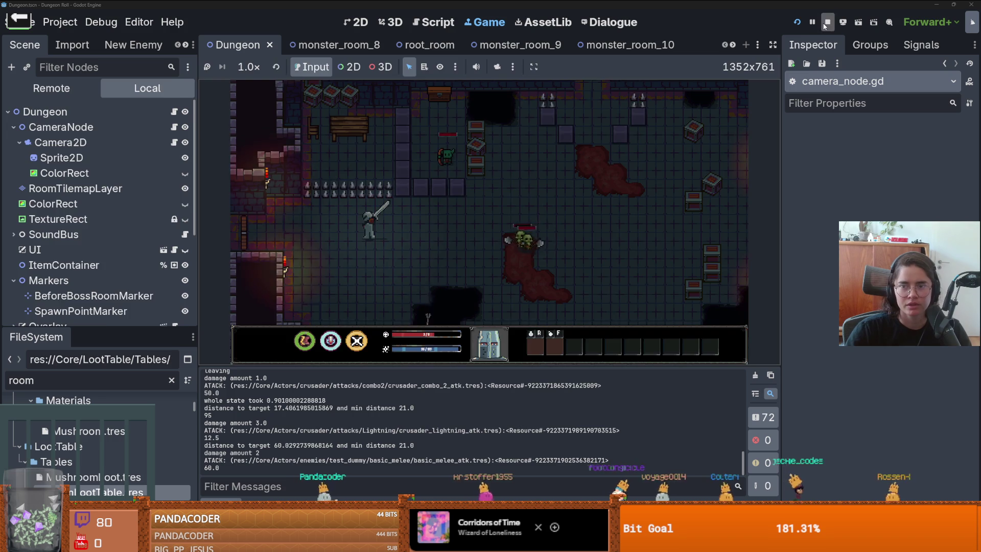
Switch GitHub Desktop's current repository to RogueRoom
{"action": "key", "text": "alt+Tab"}
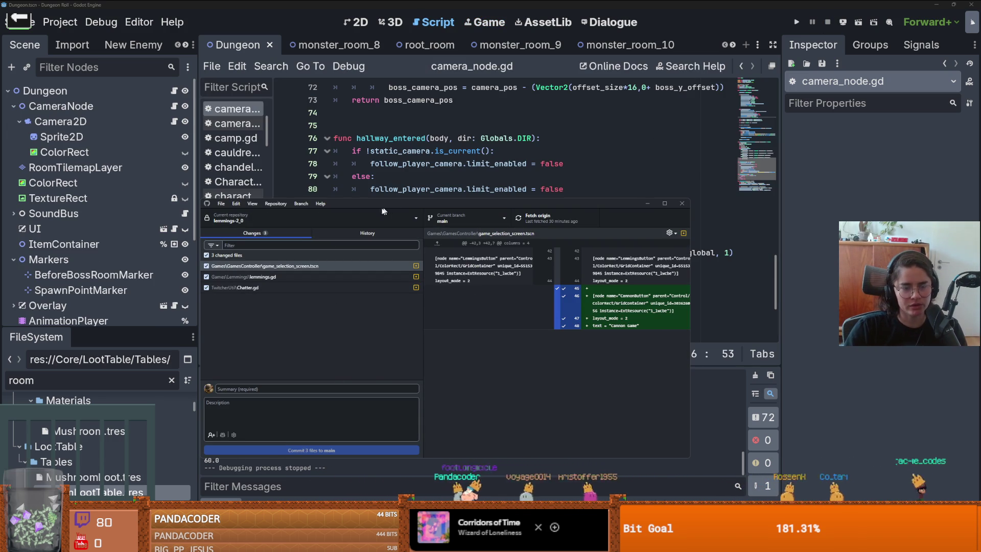
{"action": "left_click", "coordinate": [307, 219]}
{"action": "left_click", "coordinate": [264, 265]}
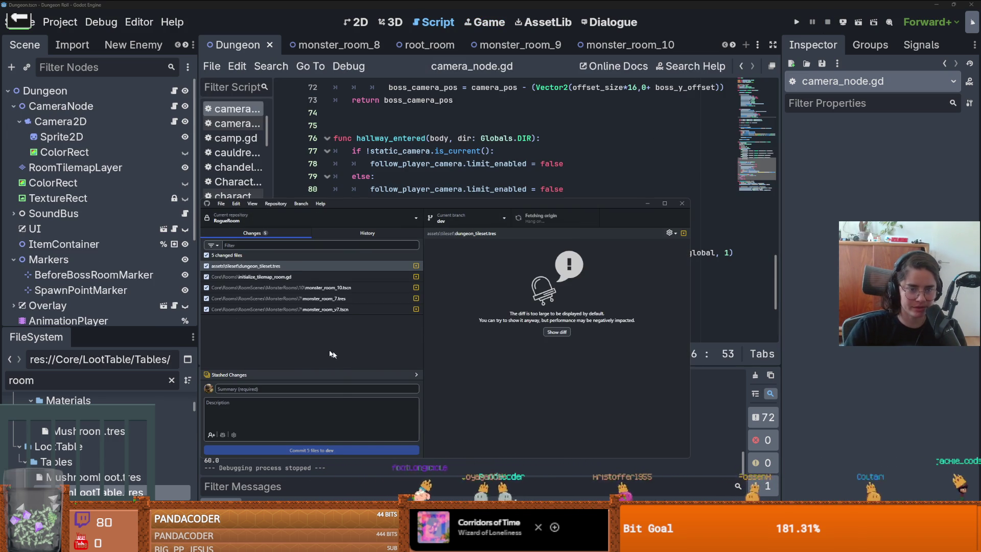
Commit the 16 files to dev as 'converting rooms and fixed values on root room' and push
{"action": "left_click", "coordinate": [330, 390]}
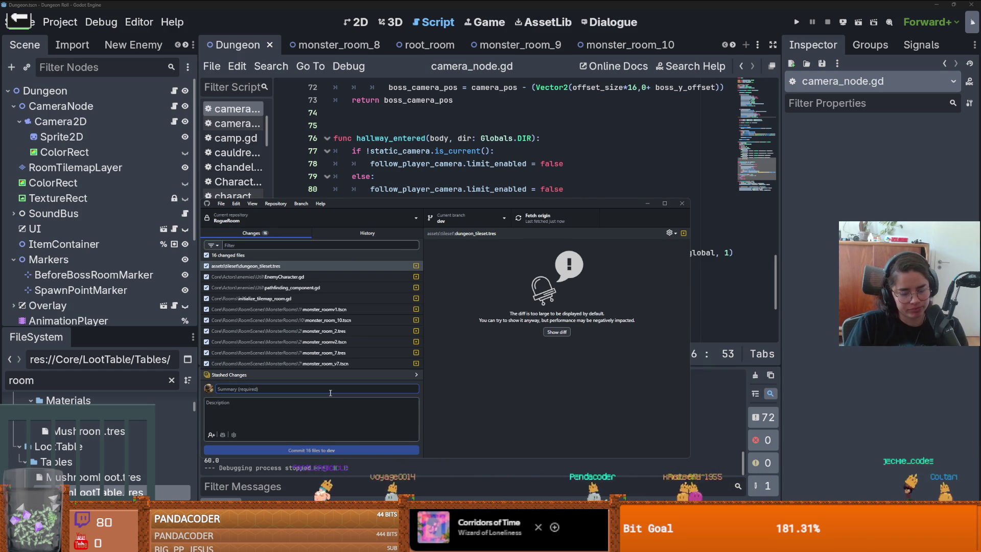
{"action": "type", "text": "d"}
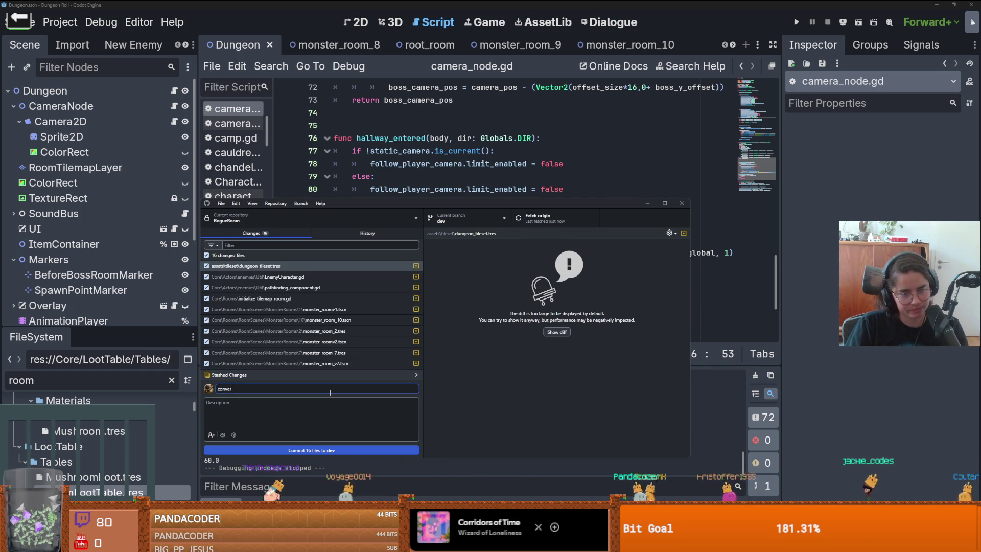
{"action": "key", "text": "BackSpace"}
{"action": "key", "text": "BackSpace"}
{"action": "key", "text": "BackSpace"}
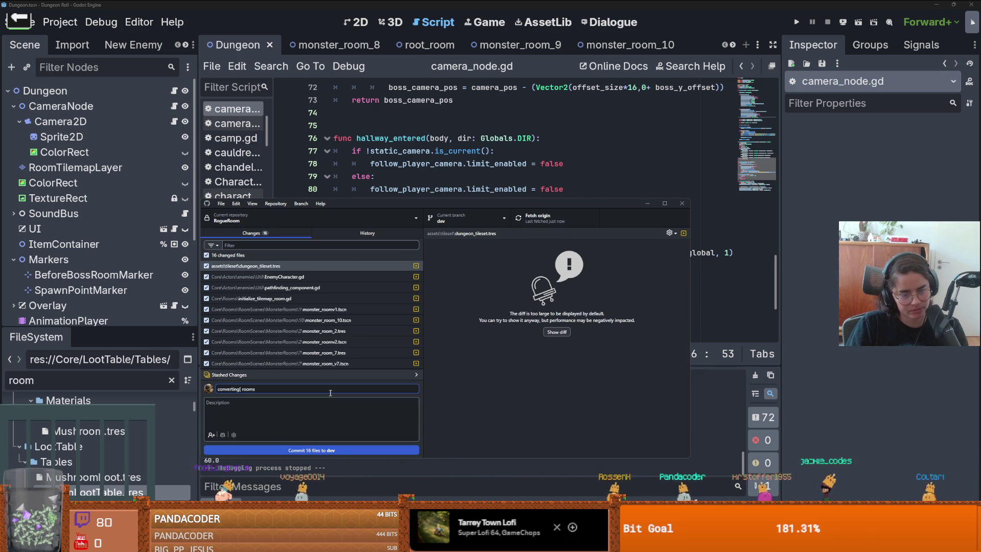
{"action": "type", "text": "rting ro"}
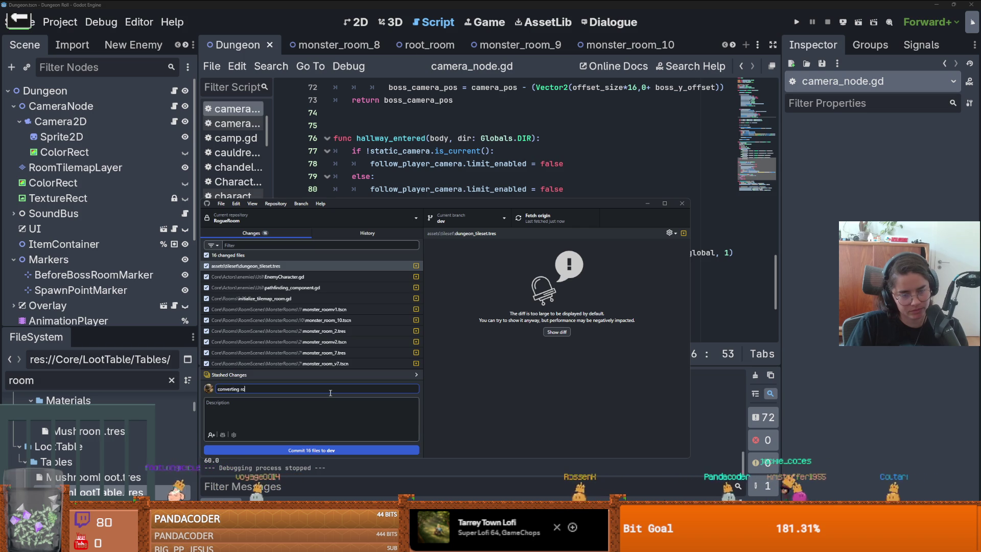
{"action": "type", "text": "oms and fixed "}
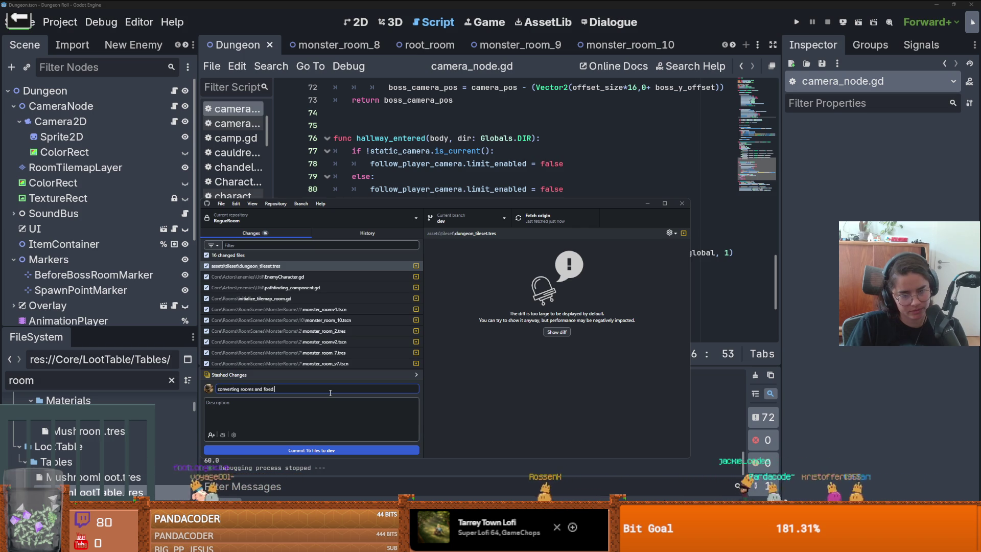
{"action": "type", "text": "values on"}
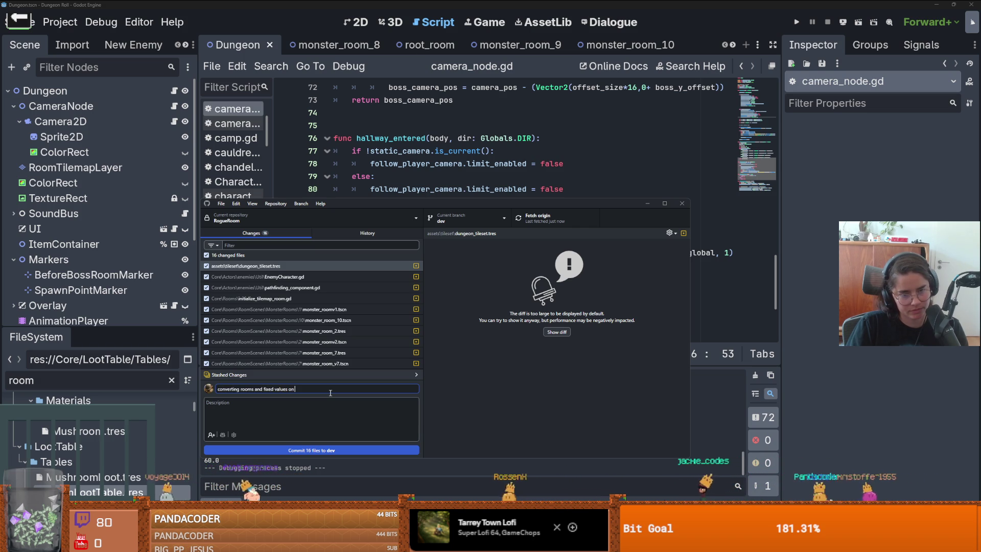
{"action": "type", "text": " root room"}
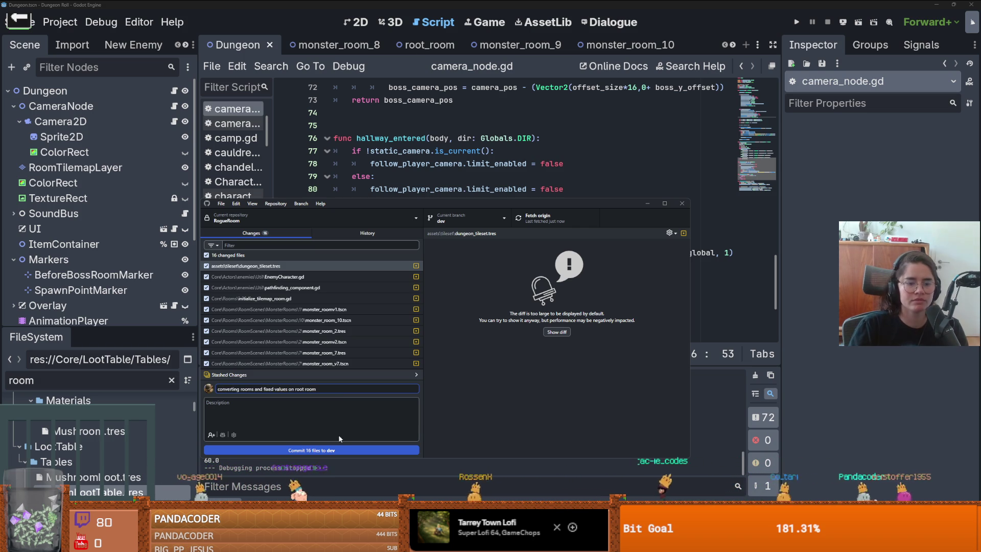
{"action": "left_click", "coordinate": [332, 450]}
{"action": "left_click", "coordinate": [537, 217]}
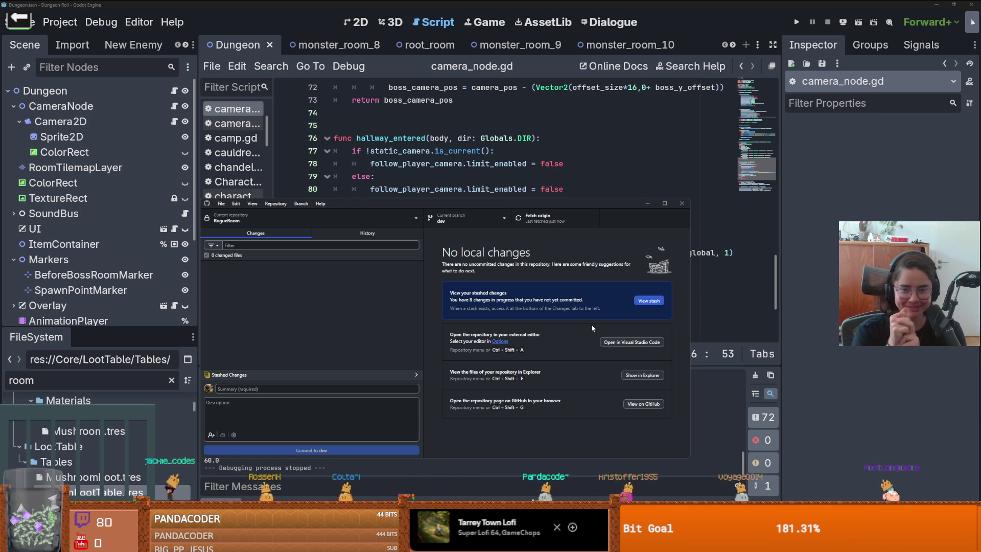
Return to the camera script in Godot and save it
{"action": "left_click", "coordinate": [565, 163]}
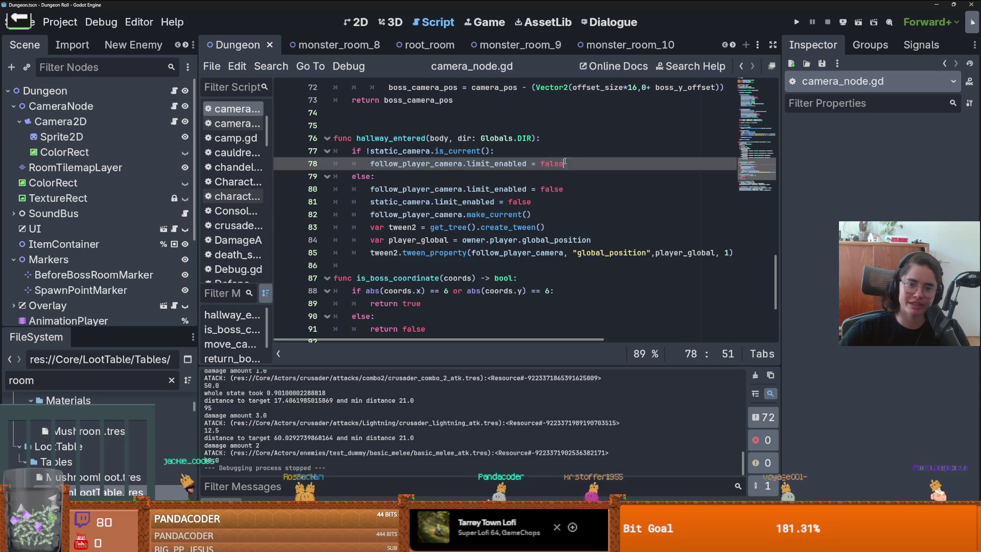
{"action": "key", "text": "ctrl+s"}
{"action": "scroll", "coordinate": [497, 190], "scroll_direction": "up", "scroll_amount": 6}
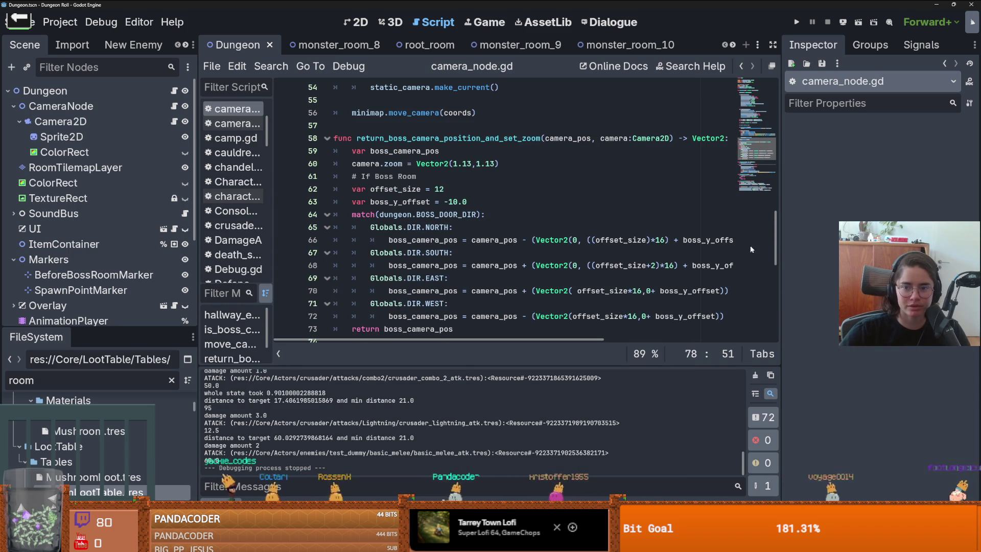
{"action": "left_click_drag", "start_coordinate": [773, 238], "coordinate": [774, 139]}
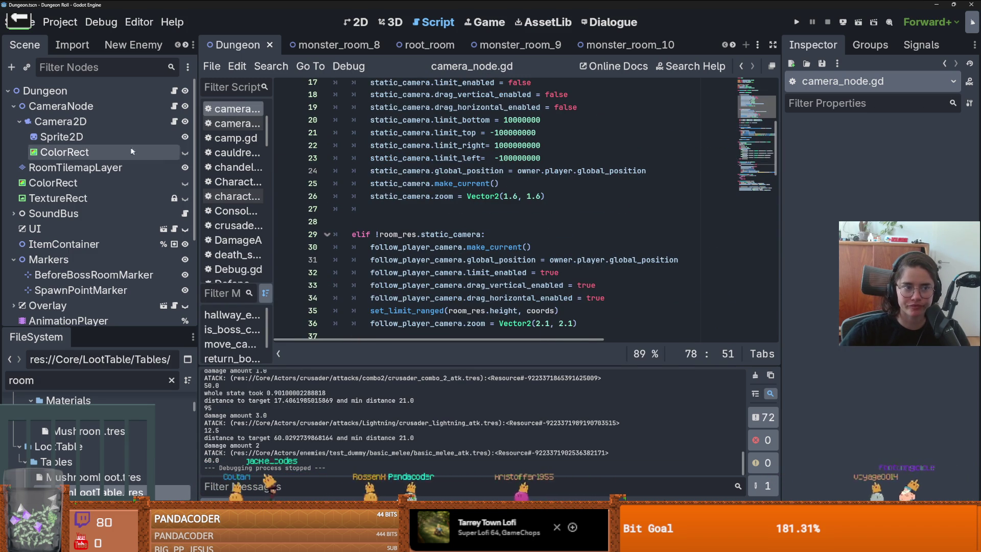
Close all open scene tabs
{"action": "left_click", "coordinate": [735, 46]}
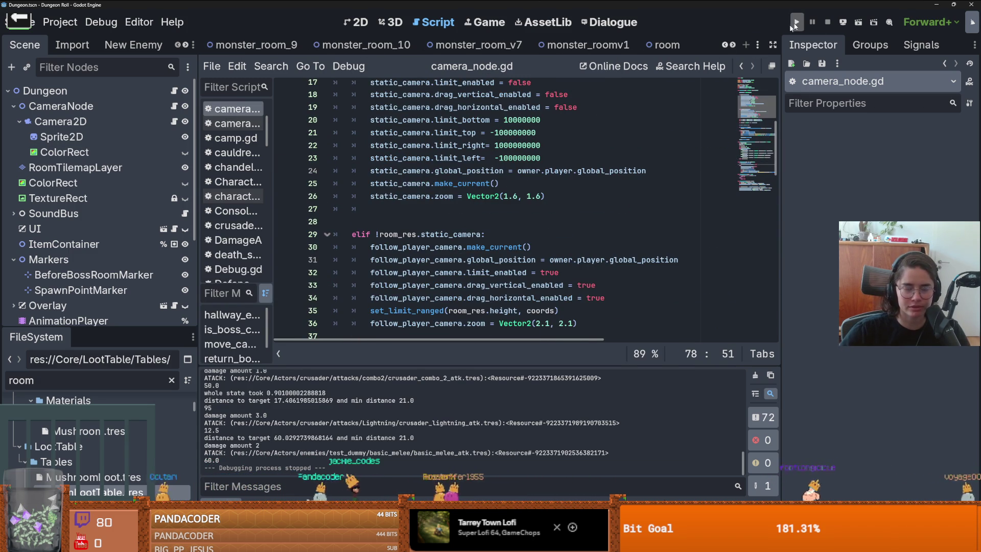
{"action": "left_click_drag", "start_coordinate": [97, 328], "coordinate": [97, 356]}
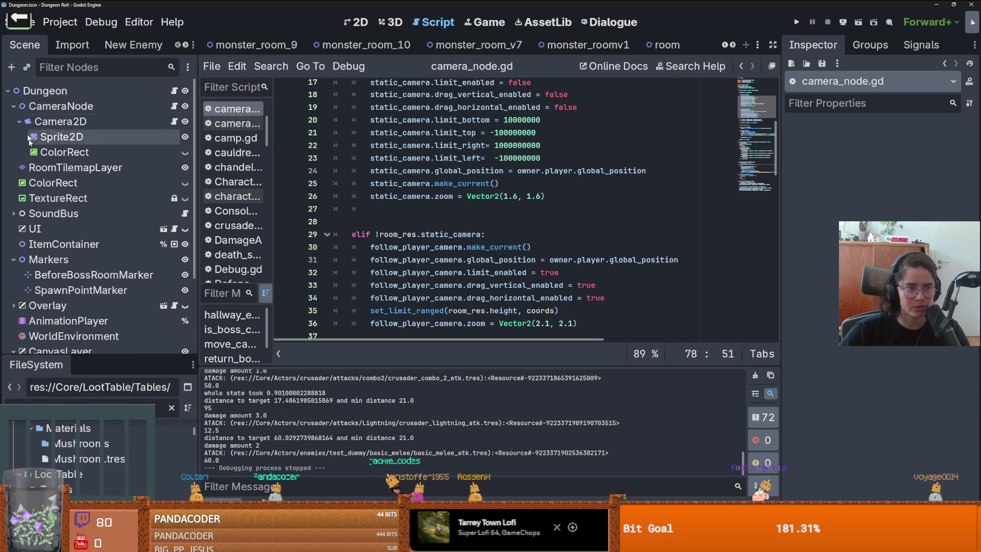
{"action": "left_click", "coordinate": [13, 106]}
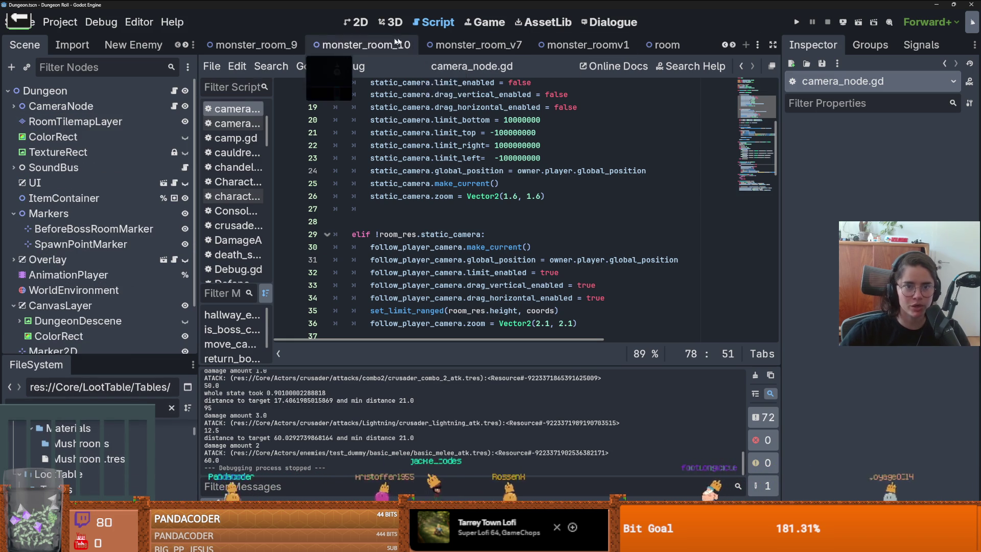
{"action": "right_click", "coordinate": [287, 48]}
{"action": "left_click", "coordinate": [349, 231]}
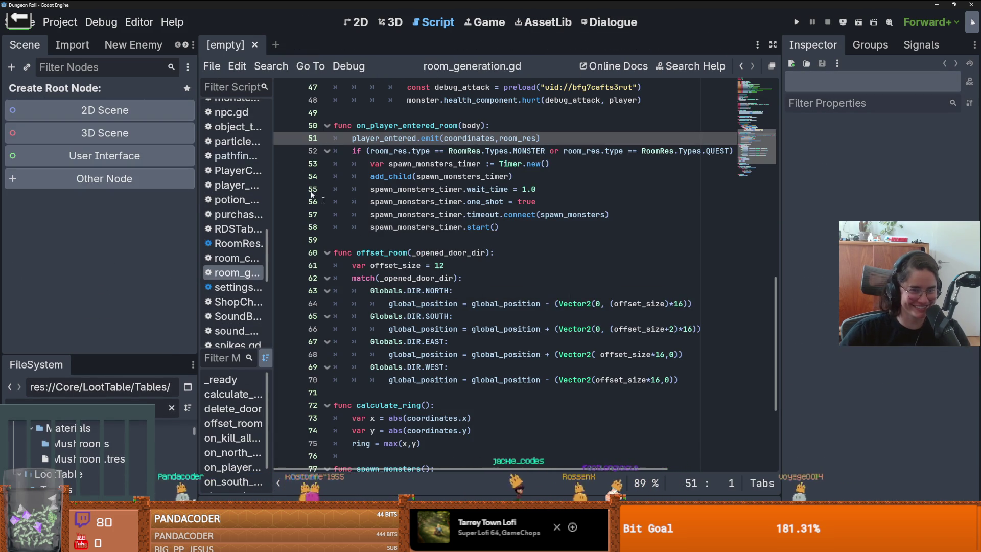
Add RoomLootTable.tres to favourites in the FileSystem dock
{"action": "left_click_drag", "start_coordinate": [99, 355], "coordinate": [99, 206]}
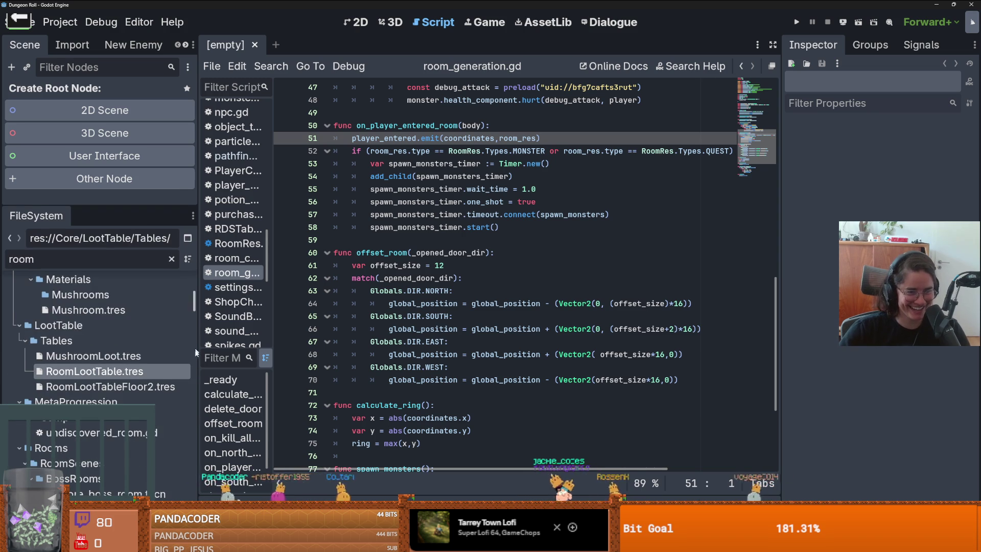
{"action": "right_click", "coordinate": [122, 371]}
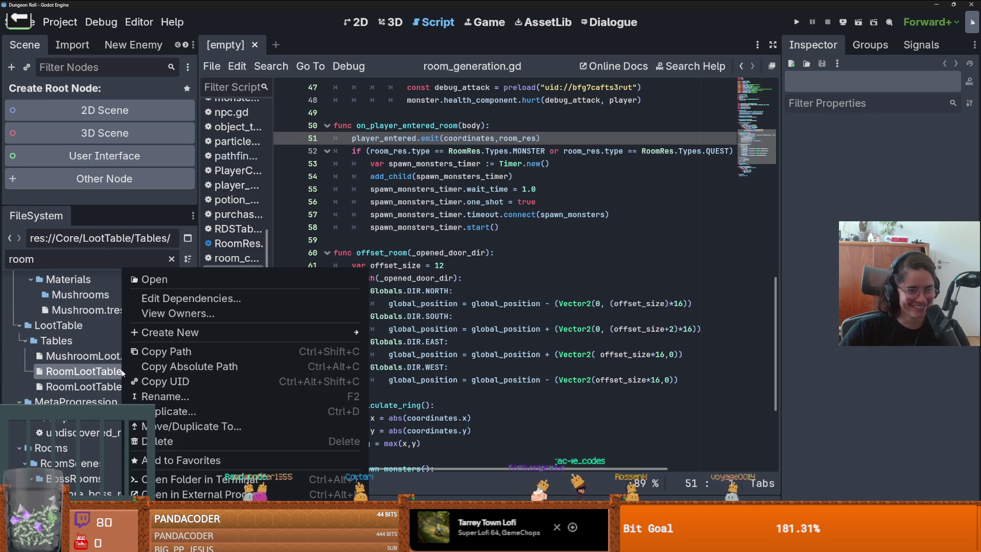
{"action": "left_click", "coordinate": [189, 460]}
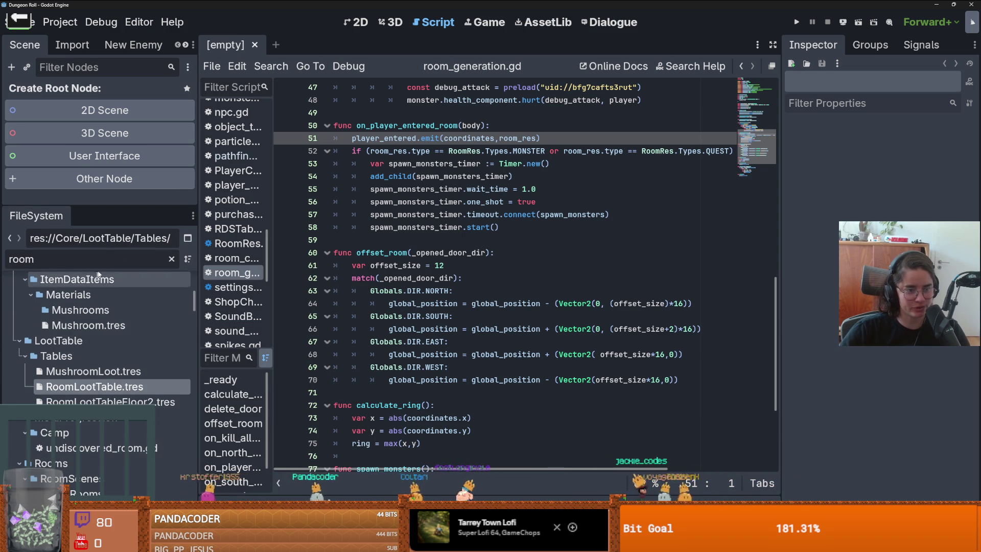
Clear the file filter and open Dungeon.tscn
{"action": "left_click", "coordinate": [171, 259]}
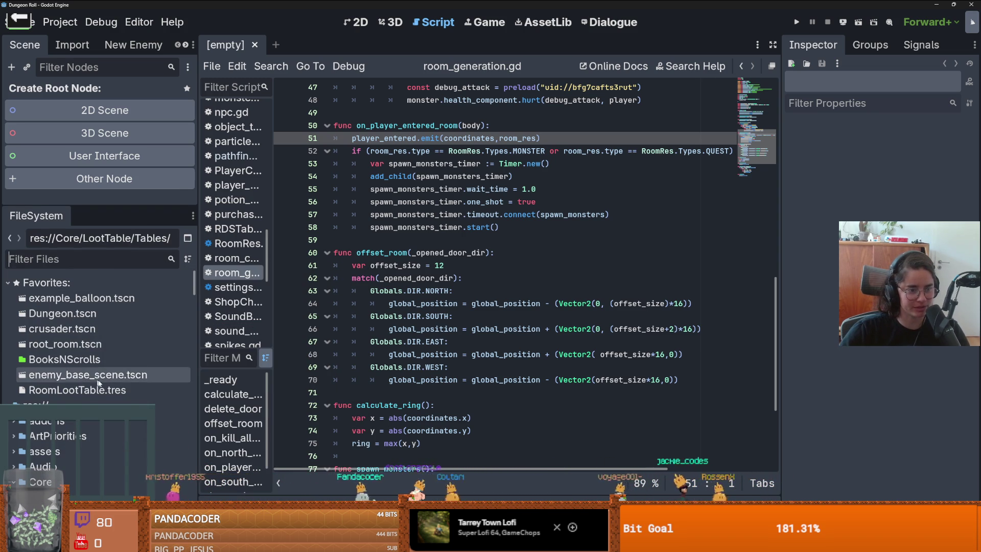
{"action": "double_click", "coordinate": [77, 313]}
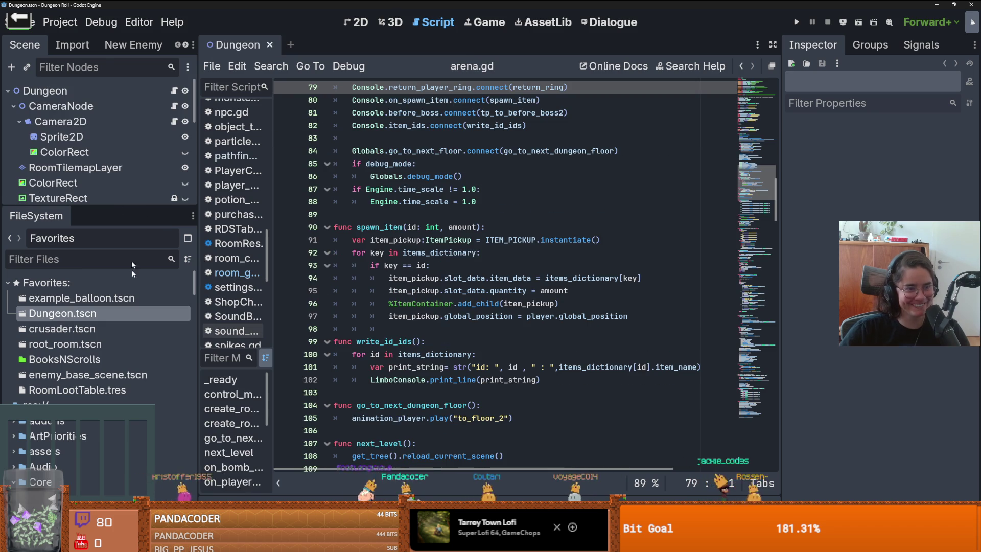
{"action": "left_click_drag", "start_coordinate": [107, 206], "coordinate": [108, 359]}
Save the Dungeon scene, then open CharacterOverlay from its scene-tree node
{"action": "left_click", "coordinate": [20, 121]}
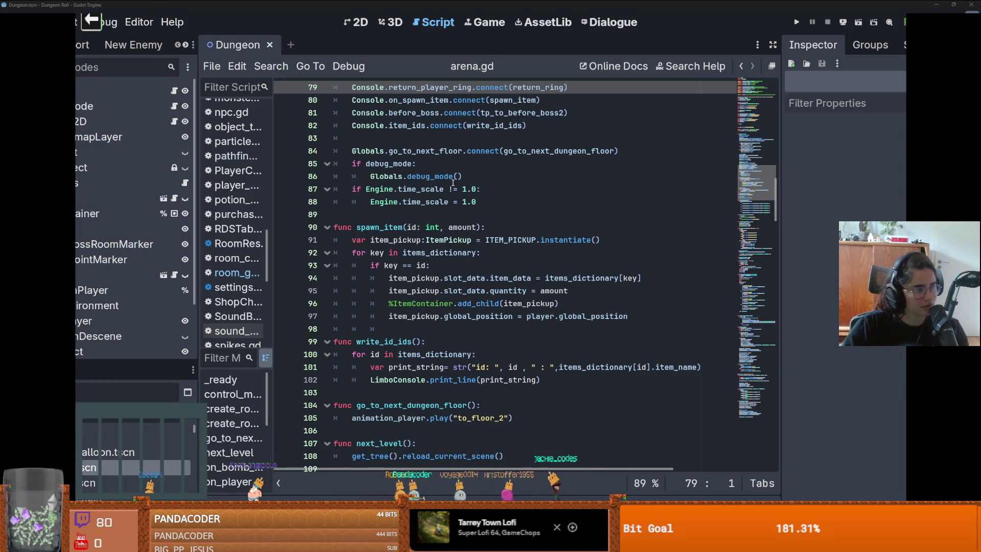
{"action": "left_click", "coordinate": [486, 266]}
{"action": "key", "text": "ctrl+s"}
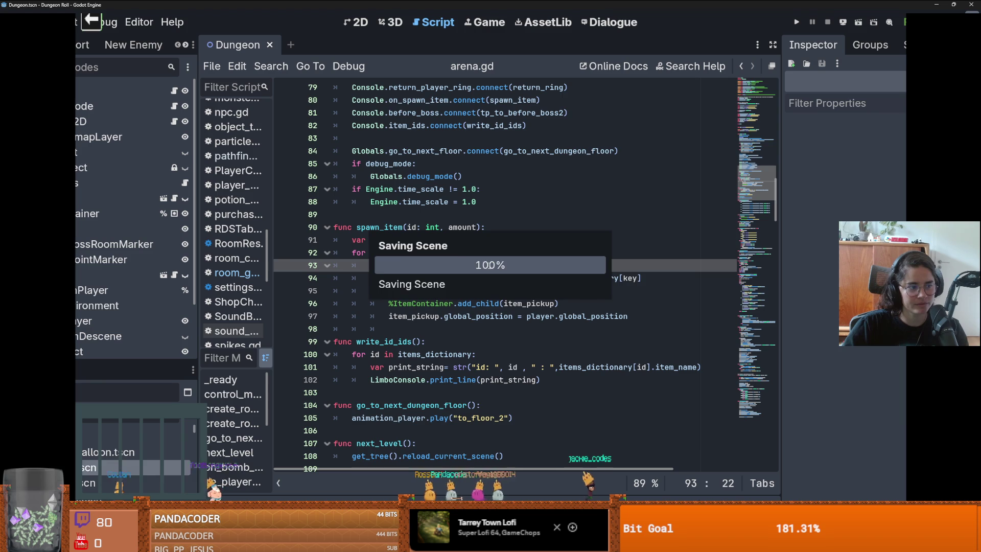
{"action": "scroll", "coordinate": [490, 264], "scroll_direction": "up", "scroll_amount": 3}
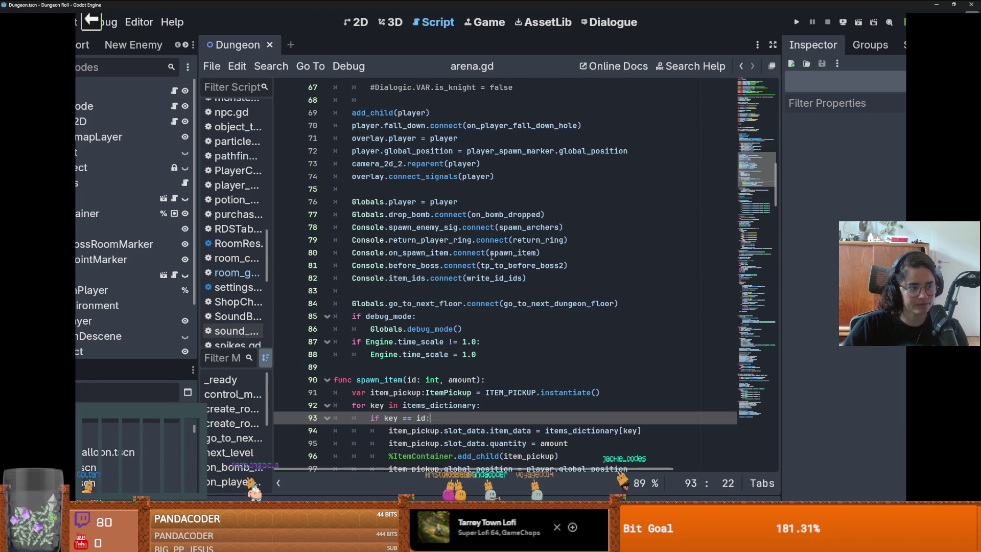
{"action": "scroll", "coordinate": [492, 255], "scroll_direction": "up", "scroll_amount": 2}
{"action": "scroll", "coordinate": [491, 256], "scroll_direction": "down", "scroll_amount": 2}
{"action": "key", "text": "ctrl+s"}
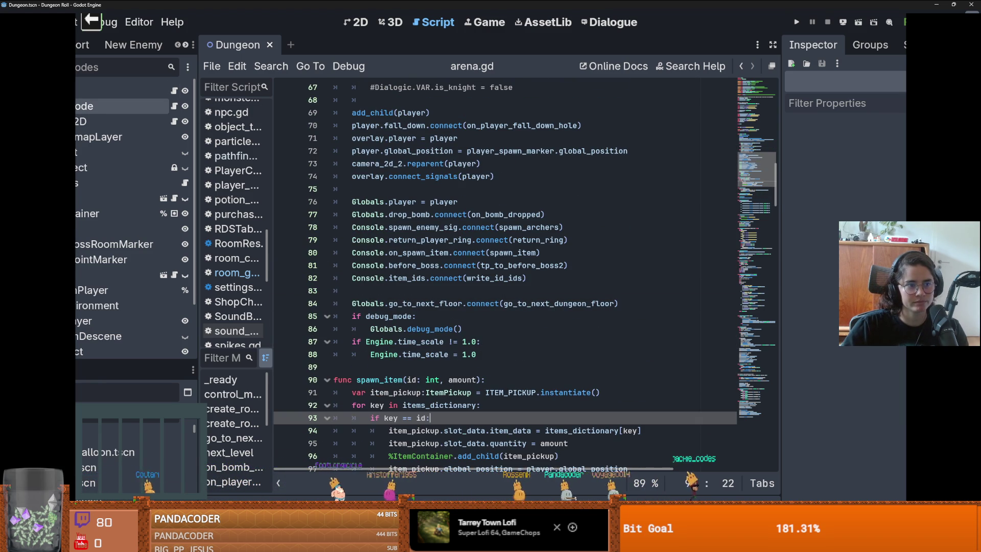
{"action": "left_click", "coordinate": [137, 213]}
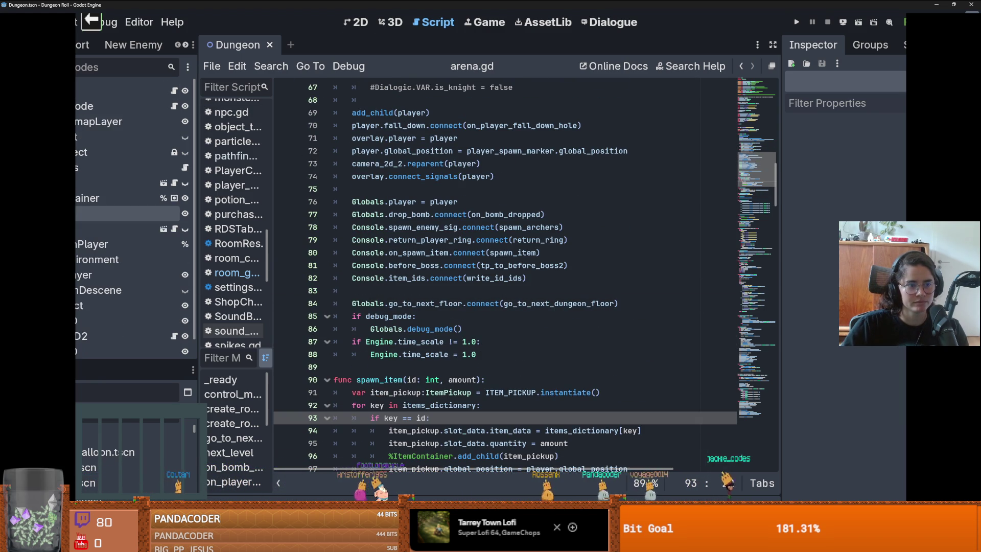
{"action": "left_click", "coordinate": [163, 228]}
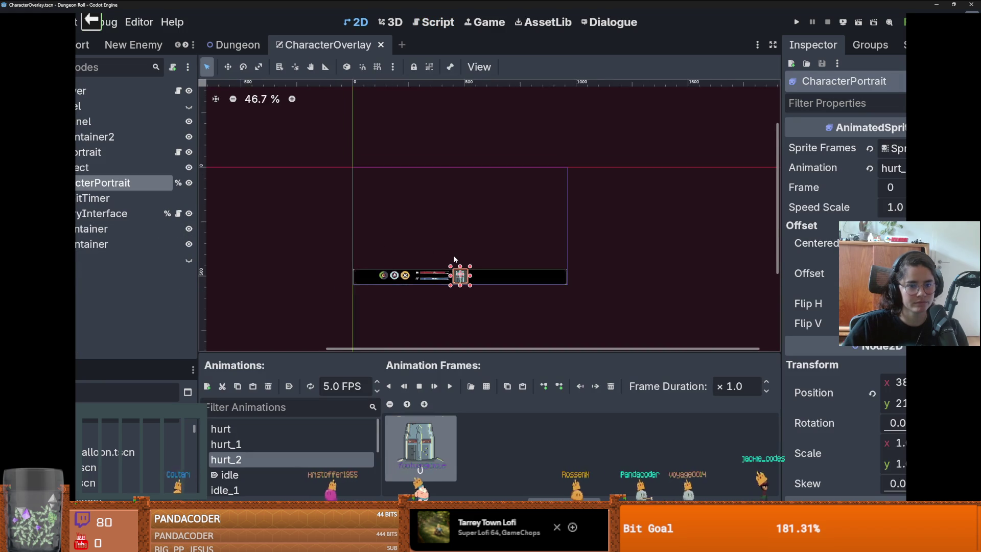
Save the CharacterOverlay scene
{"action": "scroll", "coordinate": [455, 259], "scroll_direction": "up", "scroll_amount": 2}
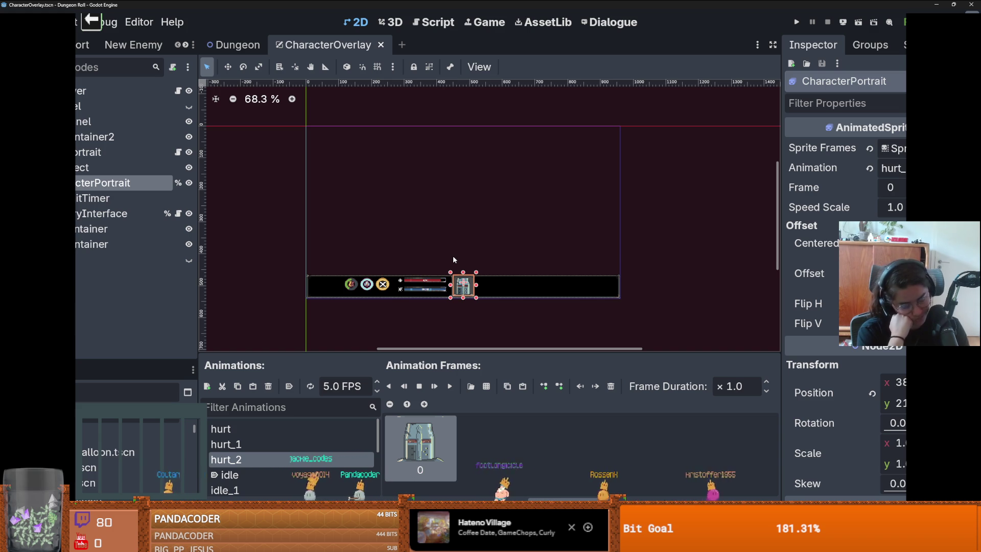
{"action": "scroll", "coordinate": [443, 259], "scroll_direction": "up", "scroll_amount": 1}
{"action": "key", "text": "ctrl+s"}
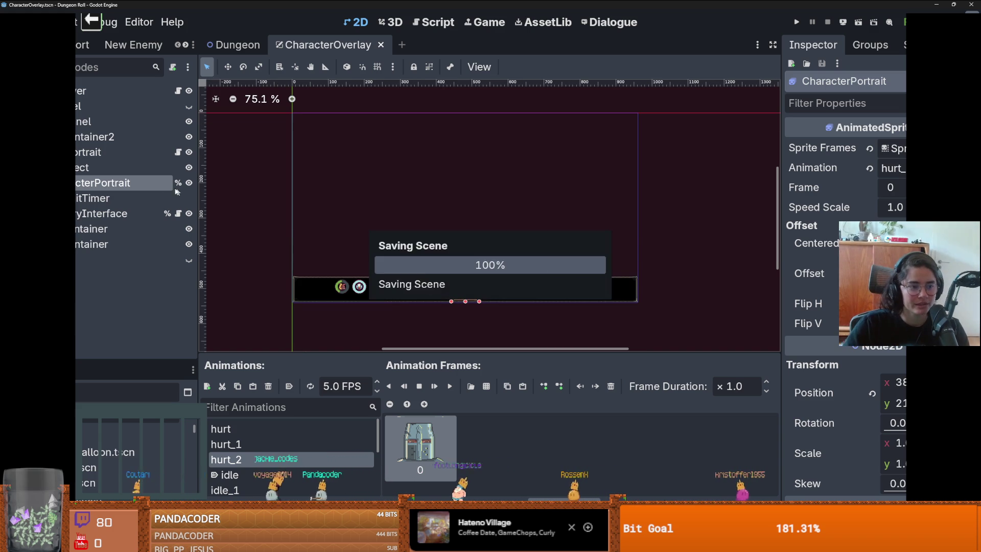
Collapse the expanded panel and character portrait branches in the overlay tree
{"action": "left_click", "coordinate": [103, 122]}
{"action": "scroll", "coordinate": [403, 226], "scroll_direction": "up", "scroll_amount": 2}
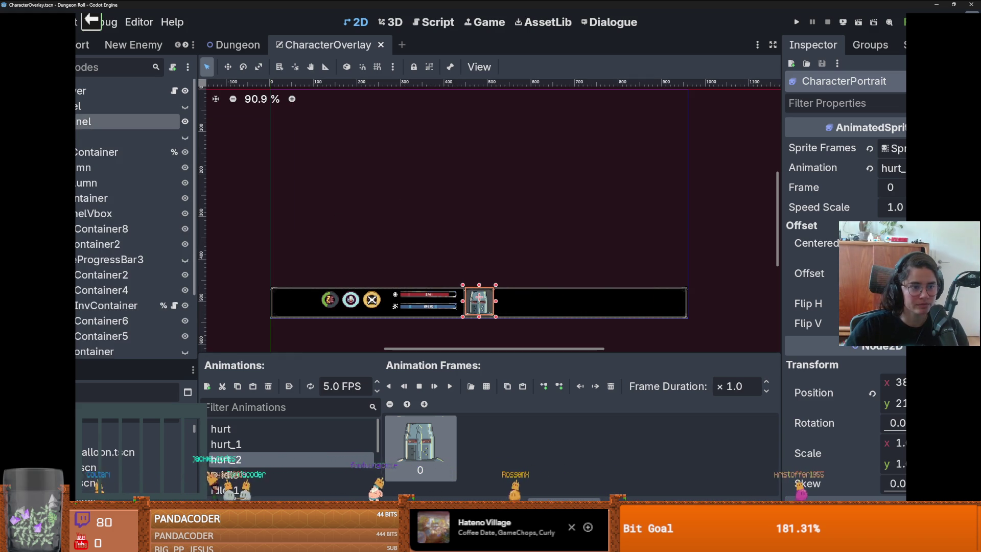
{"action": "left_click", "coordinate": [185, 137]}
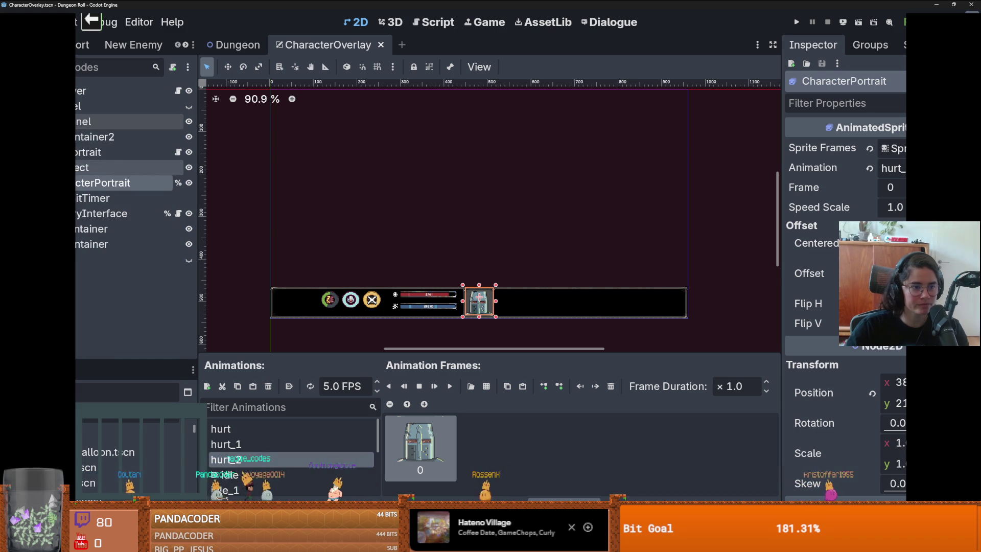
{"action": "left_click", "coordinate": [77, 152]}
Expand PlayerInventoryInterface, open the Inventory node's script, and enlarge the FileSystem dock
{"action": "left_click", "coordinate": [76, 168]}
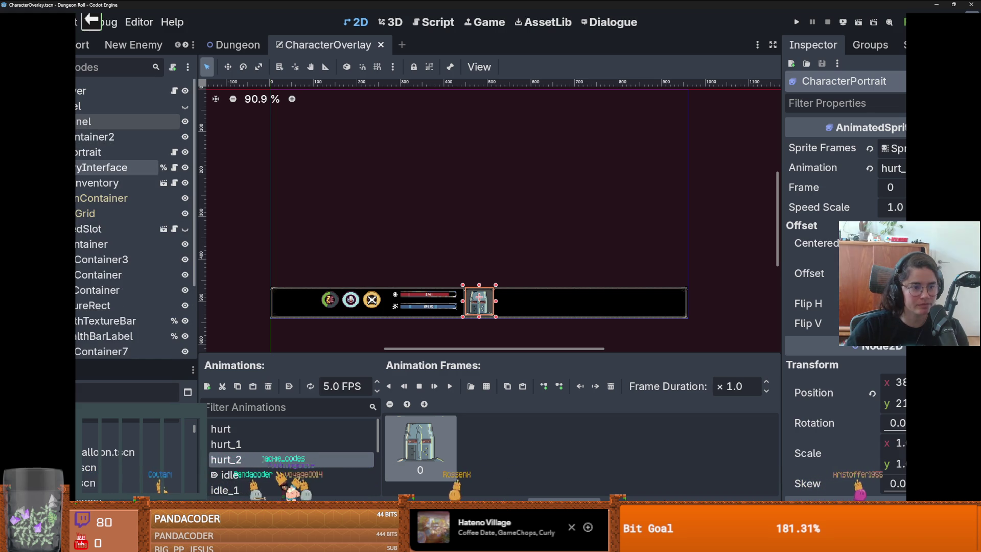
{"action": "left_click", "coordinate": [97, 183]}
{"action": "left_click", "coordinate": [174, 183]}
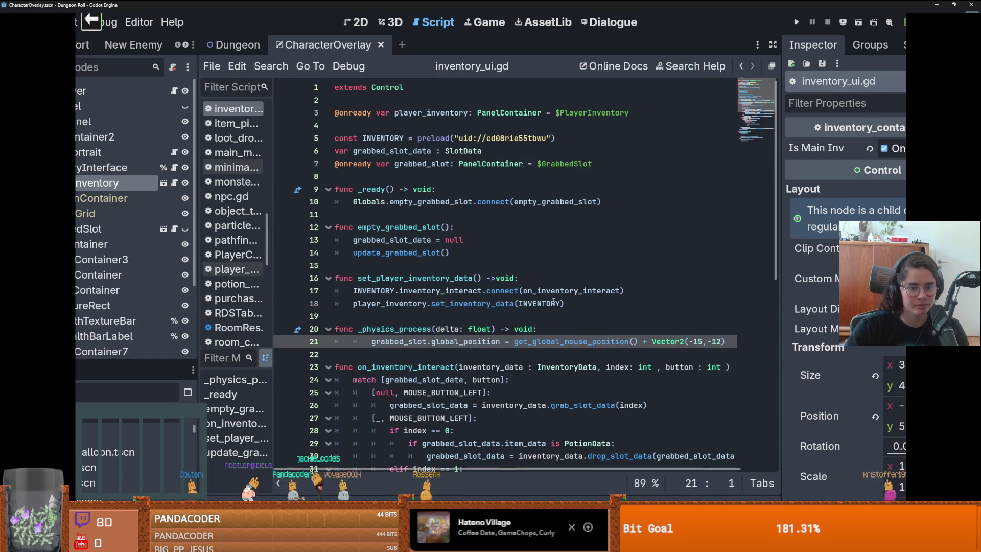
{"action": "scroll", "coordinate": [554, 302], "scroll_direction": "down", "scroll_amount": 10}
{"action": "scroll", "coordinate": [554, 302], "scroll_direction": "up", "scroll_amount": 10}
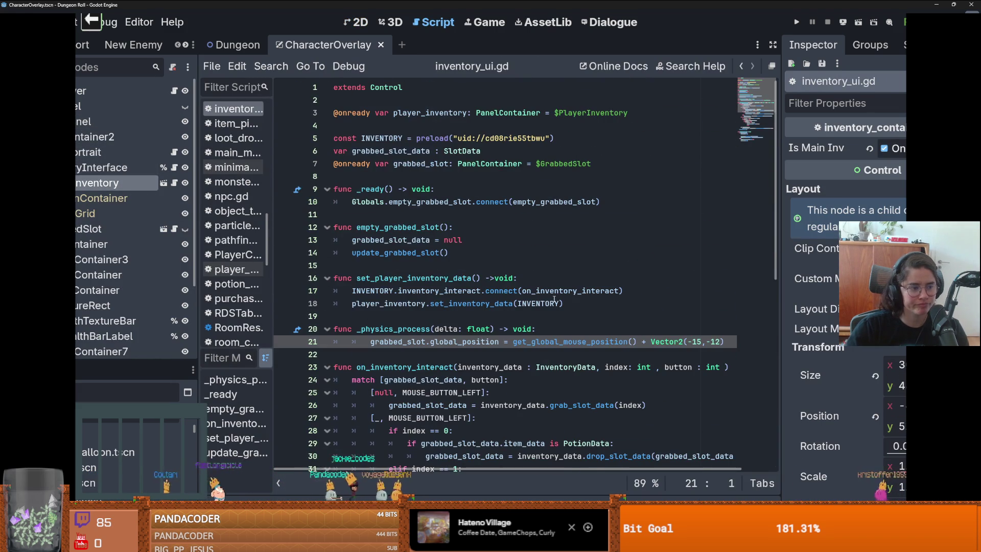
{"action": "mouse_move", "coordinate": [497, 289]}
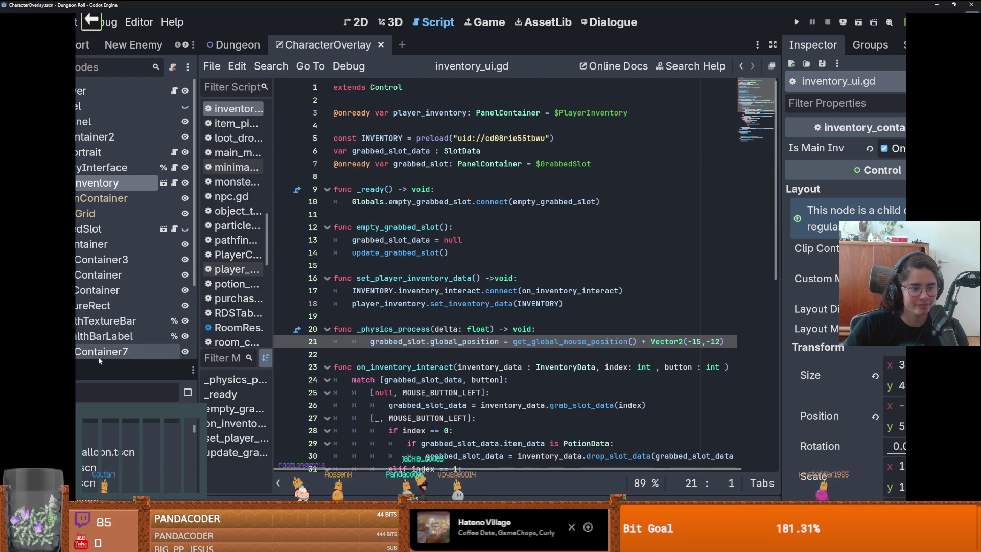
{"action": "left_click_drag", "start_coordinate": [101, 362], "coordinate": [101, 176]}
Open the crusader scene's script and follow it to the PlayerCharacter base class script
{"action": "double_click", "coordinate": [92, 297]}
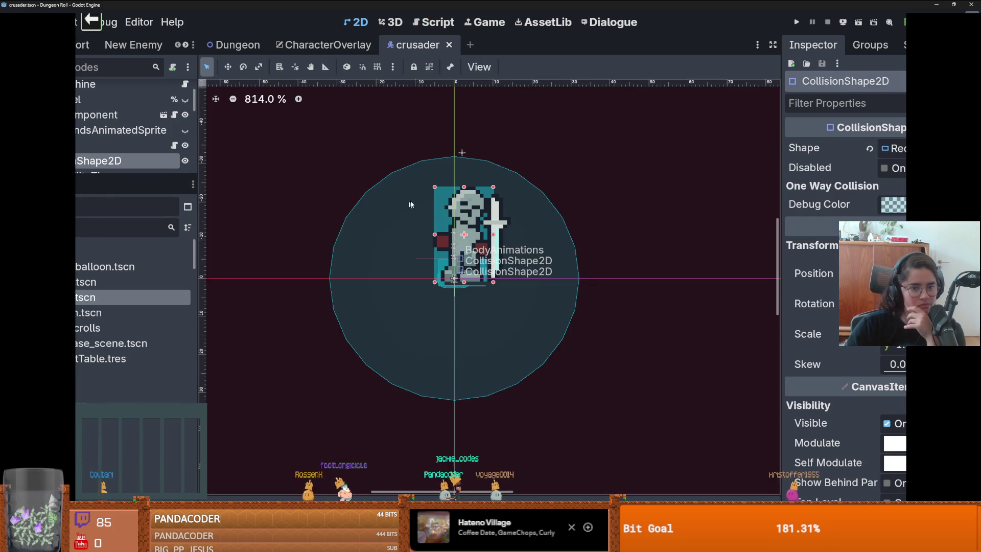
{"action": "scroll", "coordinate": [459, 231], "scroll_direction": "up", "scroll_amount": 5}
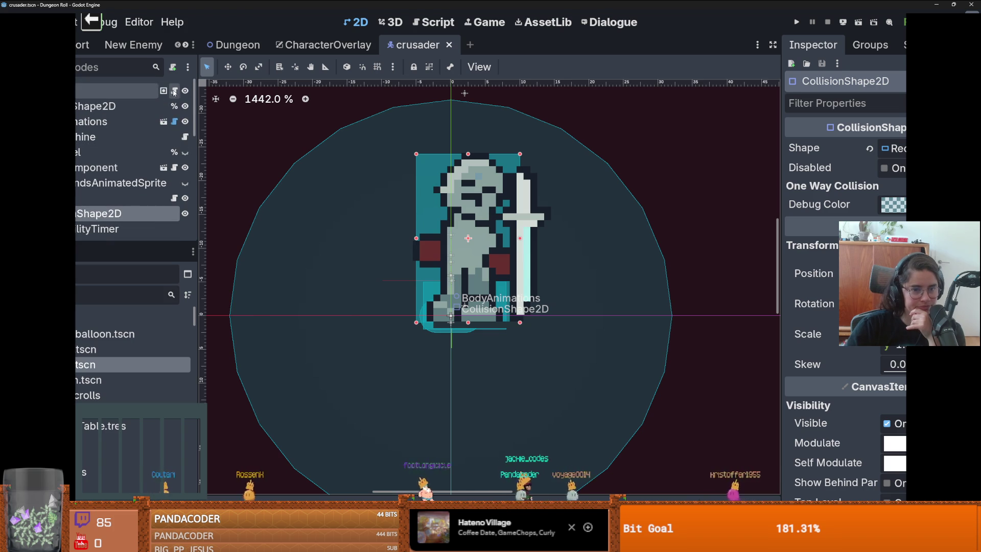
{"action": "key", "text": "ctrl+F3"}
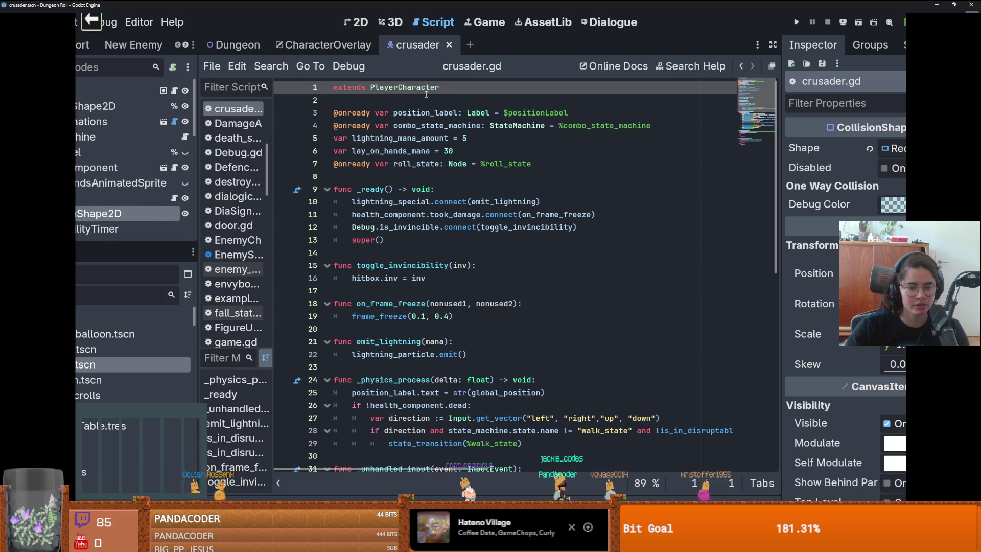
{"action": "left_click", "coordinate": [412, 88], "text": "ctrl"}
{"action": "scroll", "coordinate": [498, 273], "scroll_direction": "down", "scroll_amount": 20}
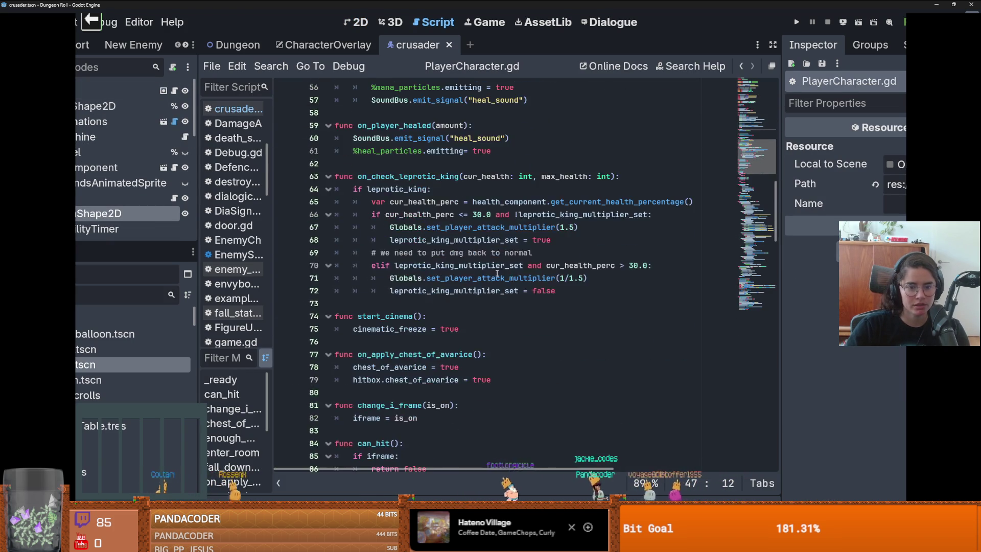
{"action": "scroll", "coordinate": [497, 273], "scroll_direction": "down", "scroll_amount": 7}
{"action": "scroll", "coordinate": [498, 273], "scroll_direction": "down", "scroll_amount": 20}
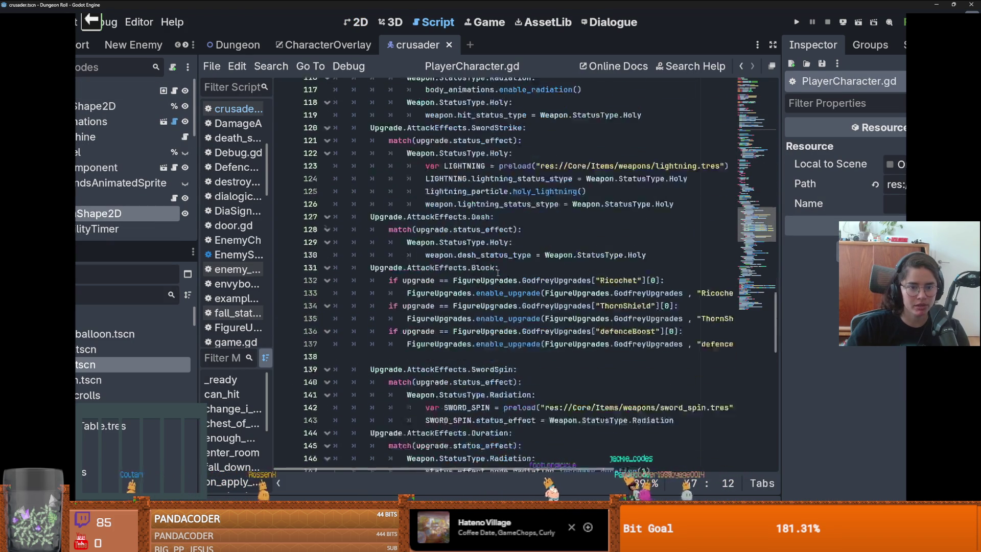
{"action": "scroll", "coordinate": [498, 272], "scroll_direction": "down", "scroll_amount": 4}
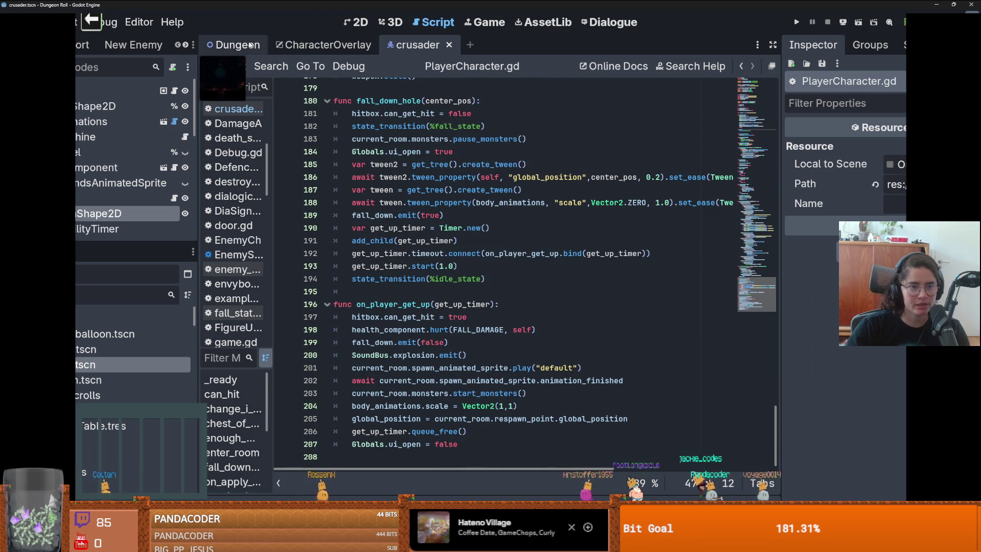
Back in CharacterOverlay, open inventory_container.gd at the line 19 potion lookup
{"action": "left_click", "coordinate": [323, 45]}
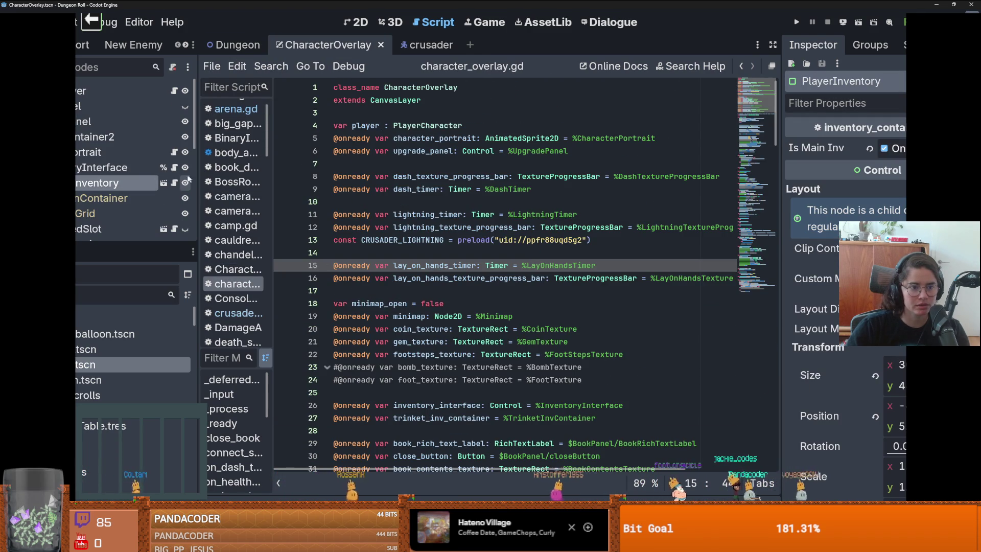
{"action": "left_click", "coordinate": [175, 182]}
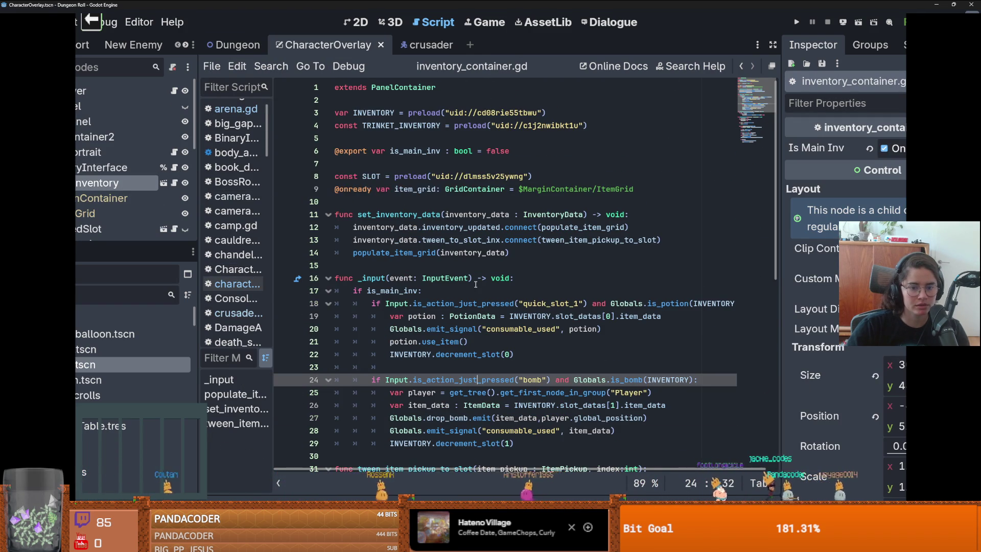
{"action": "scroll", "coordinate": [524, 305], "scroll_direction": "down", "scroll_amount": 2}
{"action": "left_click", "coordinate": [467, 240]}
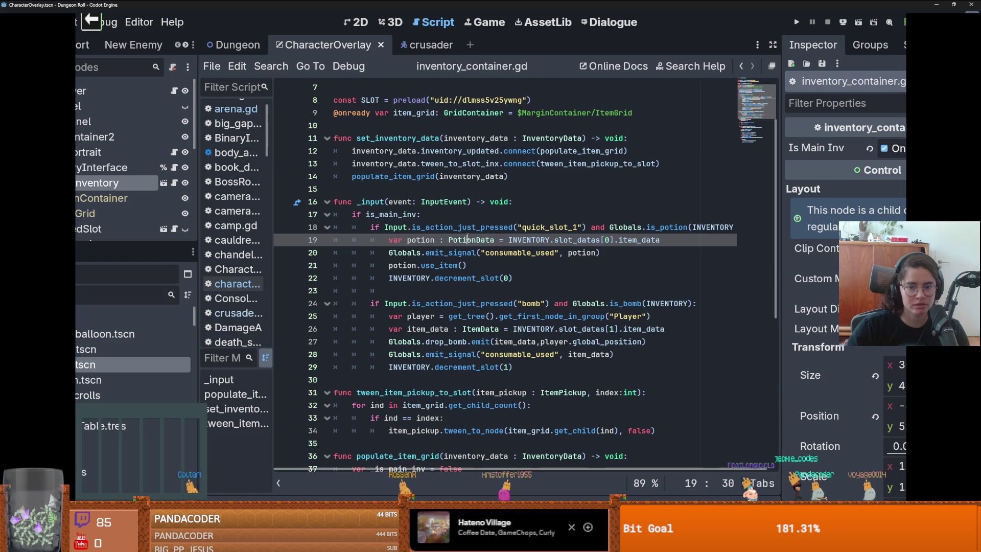
Highlight the uses of INVENTORY, potion, consumable_used and decrement_slot in _input
{"action": "double_click", "coordinate": [546, 240]}
{"action": "scroll", "coordinate": [545, 241], "scroll_direction": "up", "scroll_amount": 2}
{"action": "scroll", "coordinate": [546, 244], "scroll_direction": "down", "scroll_amount": 3}
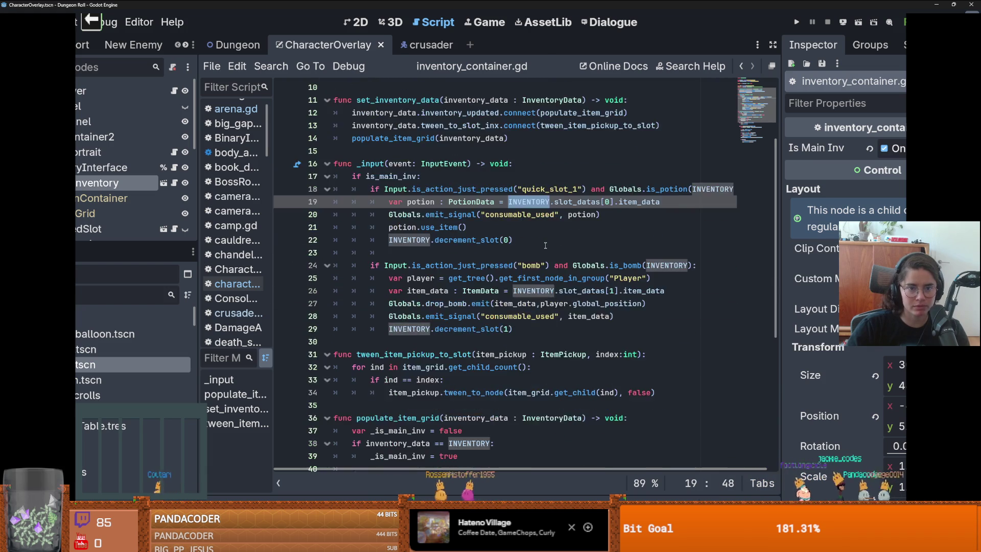
{"action": "scroll", "coordinate": [546, 245], "scroll_direction": "up", "scroll_amount": 1}
{"action": "double_click", "coordinate": [417, 240]}
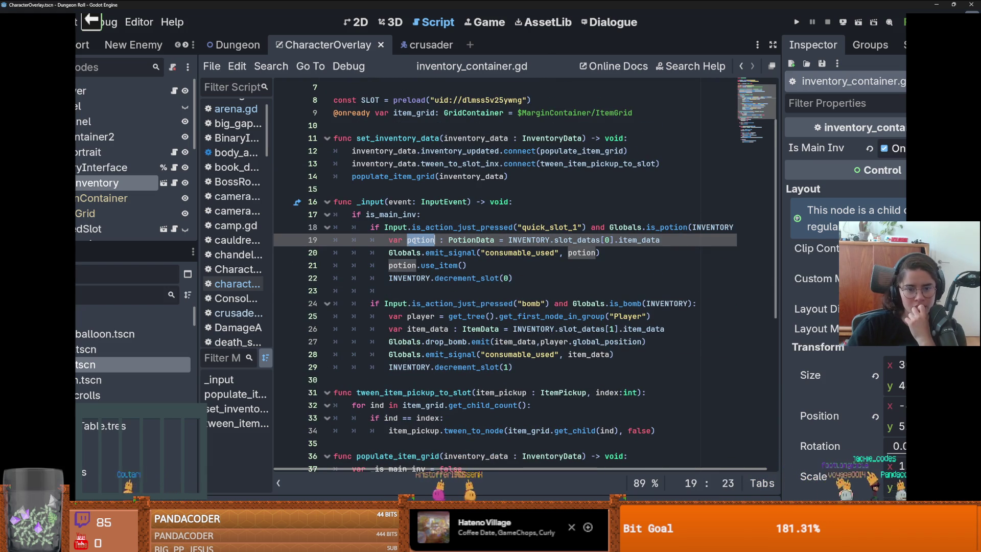
{"action": "double_click", "coordinate": [521, 252]}
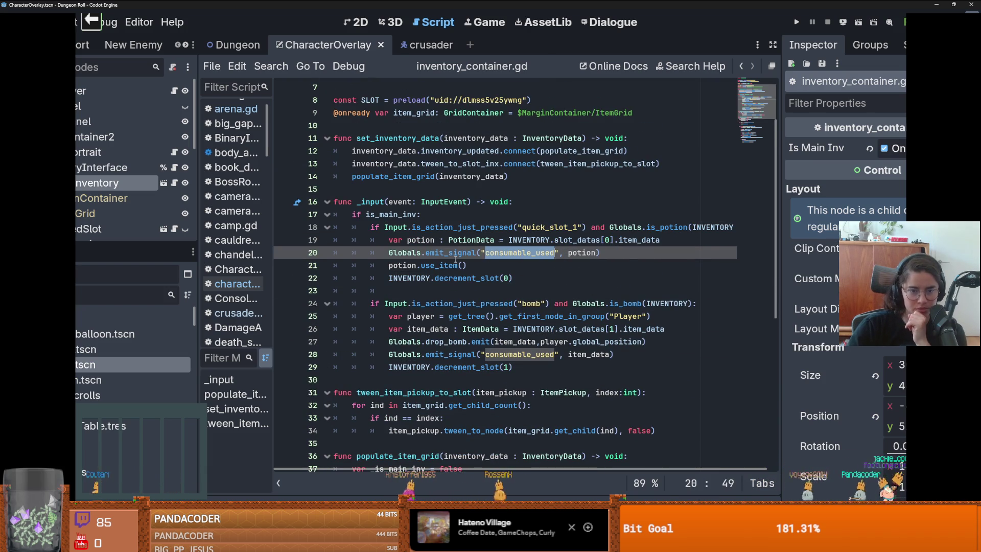
{"action": "left_click", "coordinate": [420, 265]}
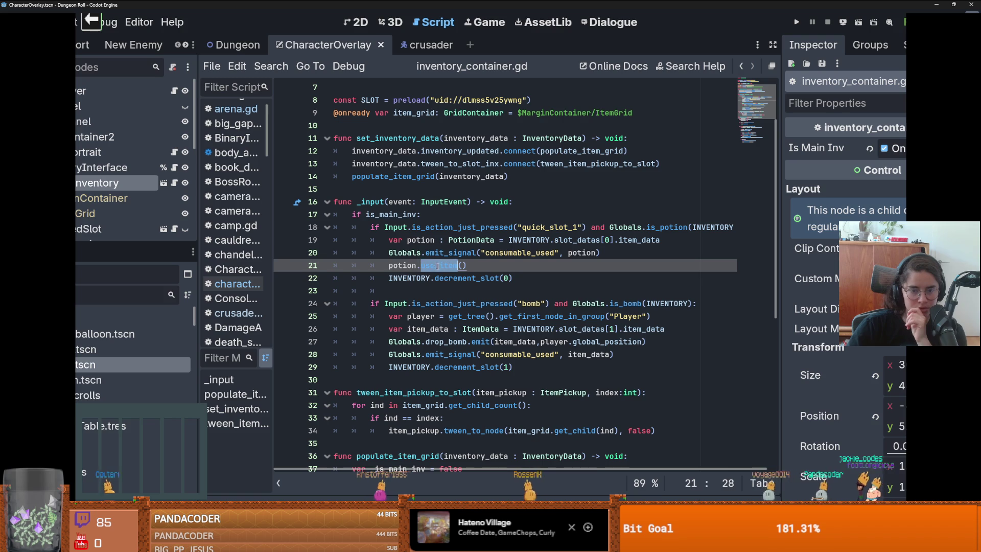
{"action": "double_click", "coordinate": [421, 278]}
{"action": "double_click", "coordinate": [463, 279]}
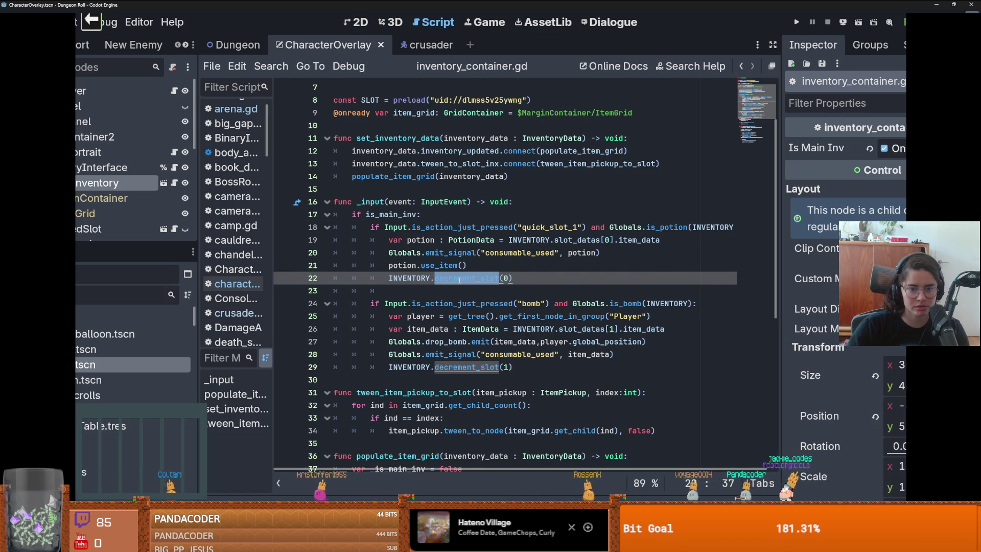
Check the Variant class help page and inventory_ui.gd, then return to inventory_container.gd
{"action": "left_click", "coordinate": [459, 279], "text": "ctrl"}
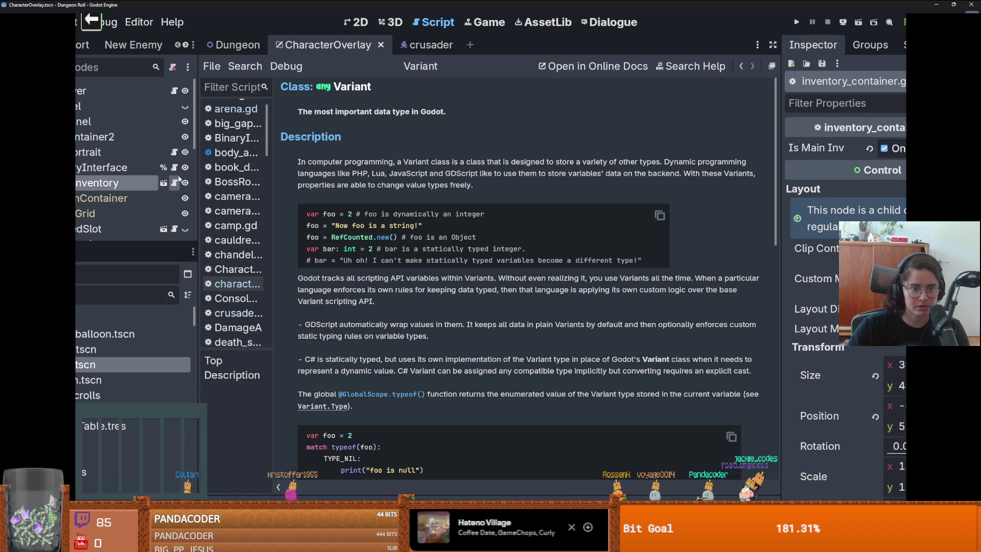
{"action": "key", "text": "alt+Left"}
{"action": "left_click", "coordinate": [461, 280], "text": "ctrl"}
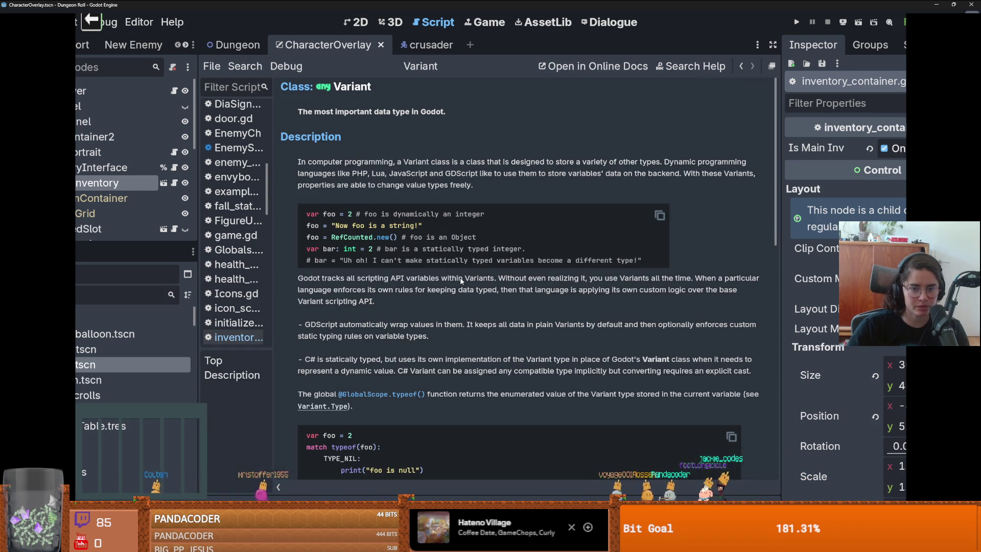
{"action": "left_click", "coordinate": [175, 183]}
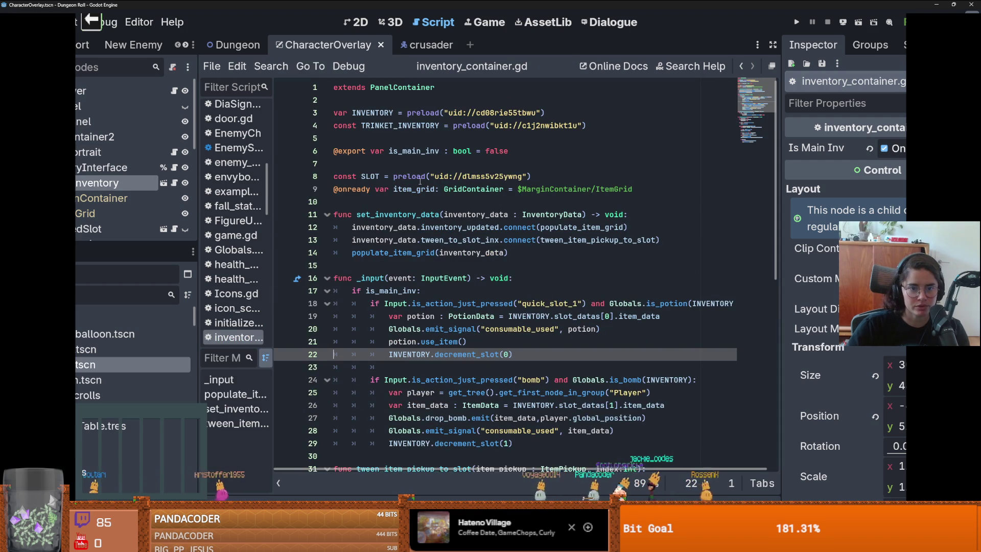
{"action": "left_click", "coordinate": [176, 168]}
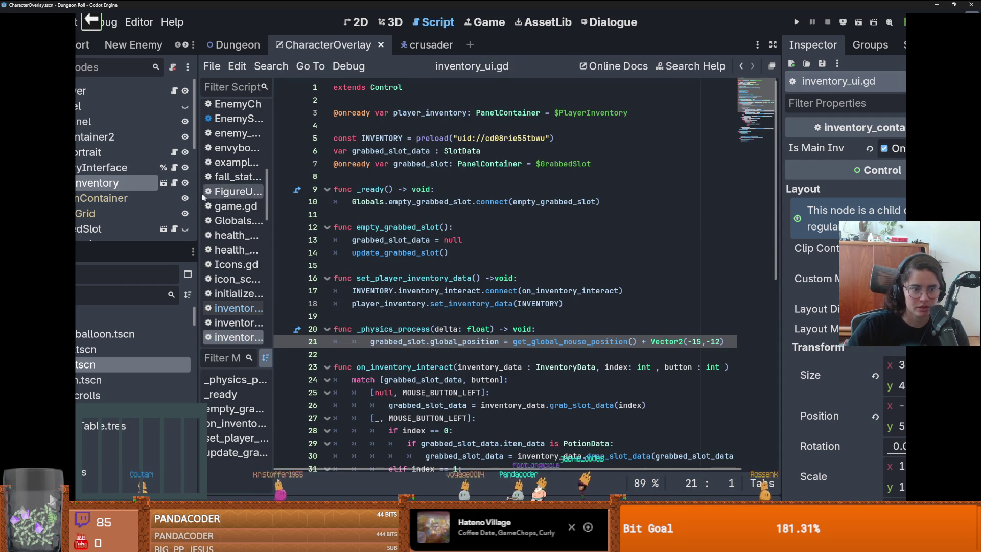
{"action": "left_click", "coordinate": [175, 183]}
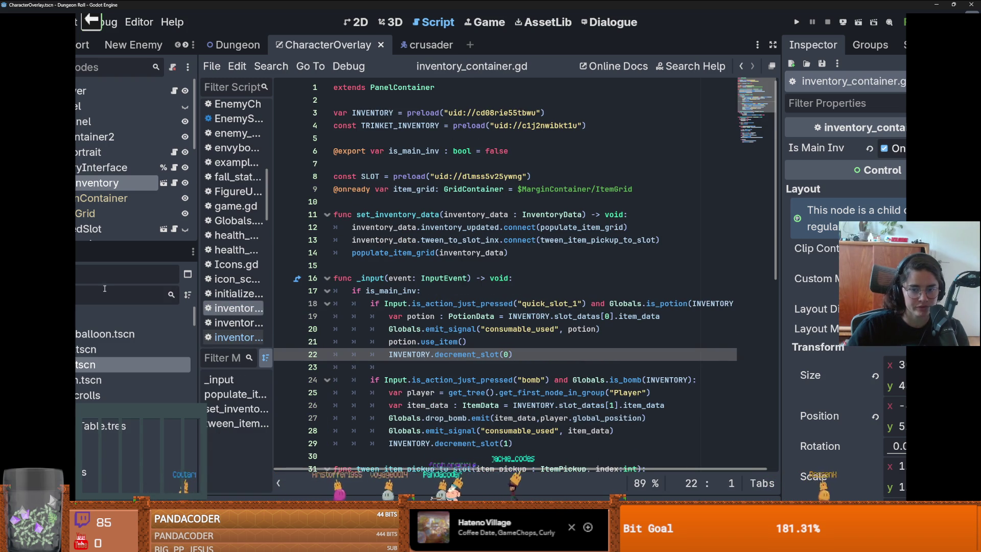
Jump to the is_potion definition in Globals.gd
{"action": "scroll", "coordinate": [535, 321], "scroll_direction": "right", "scroll_amount": 1}
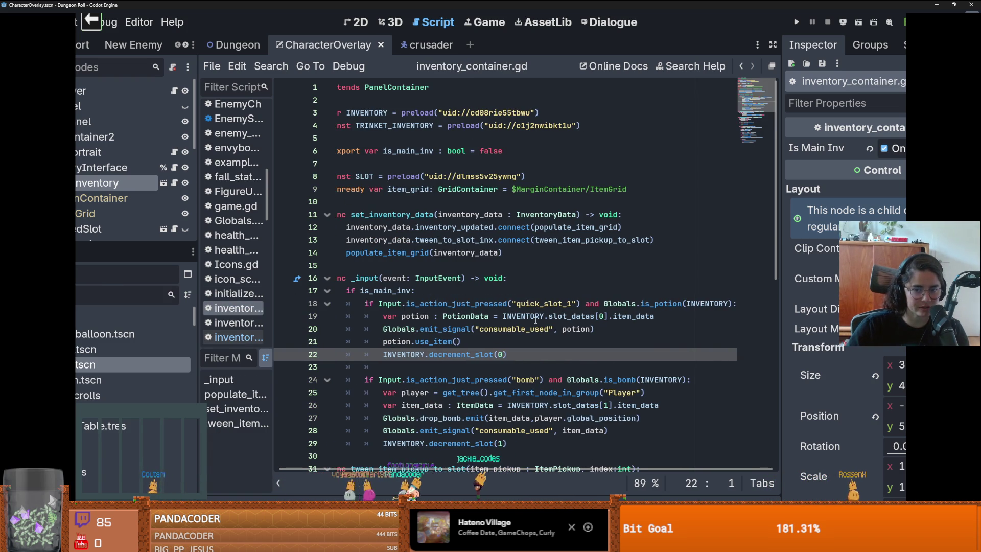
{"action": "scroll", "coordinate": [535, 319], "scroll_direction": "left", "scroll_amount": 1}
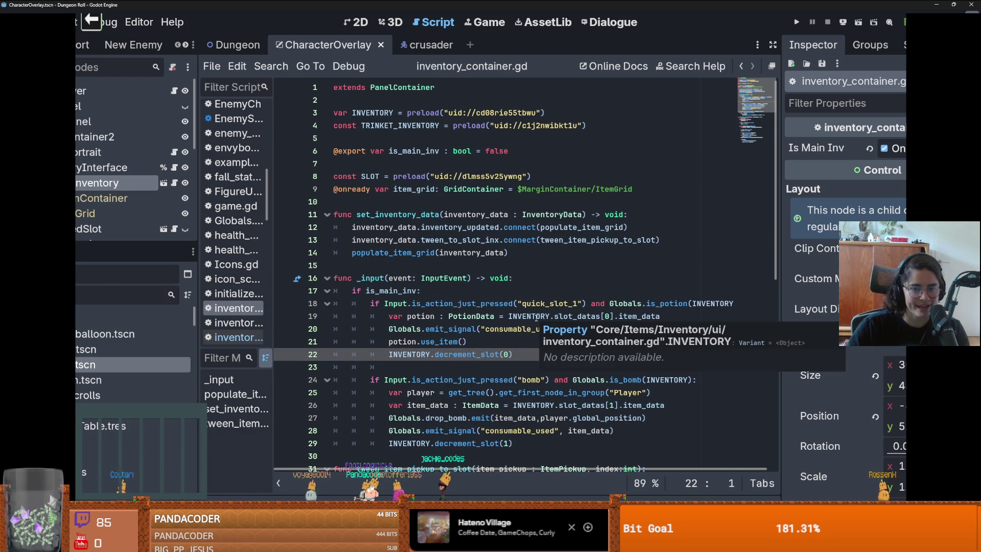
{"action": "scroll", "coordinate": [549, 309], "scroll_direction": "right", "scroll_amount": 1}
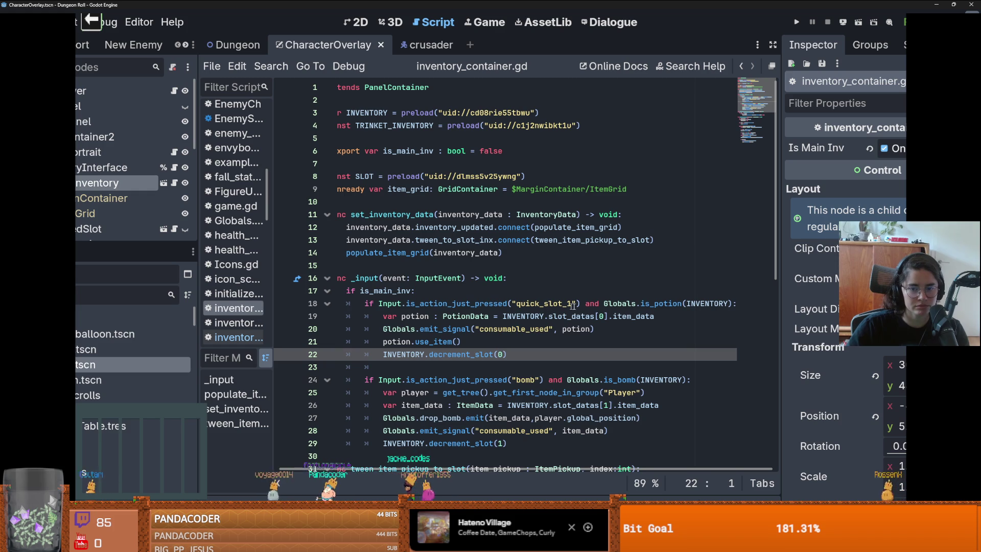
{"action": "left_click", "coordinate": [631, 304], "text": "ctrl"}
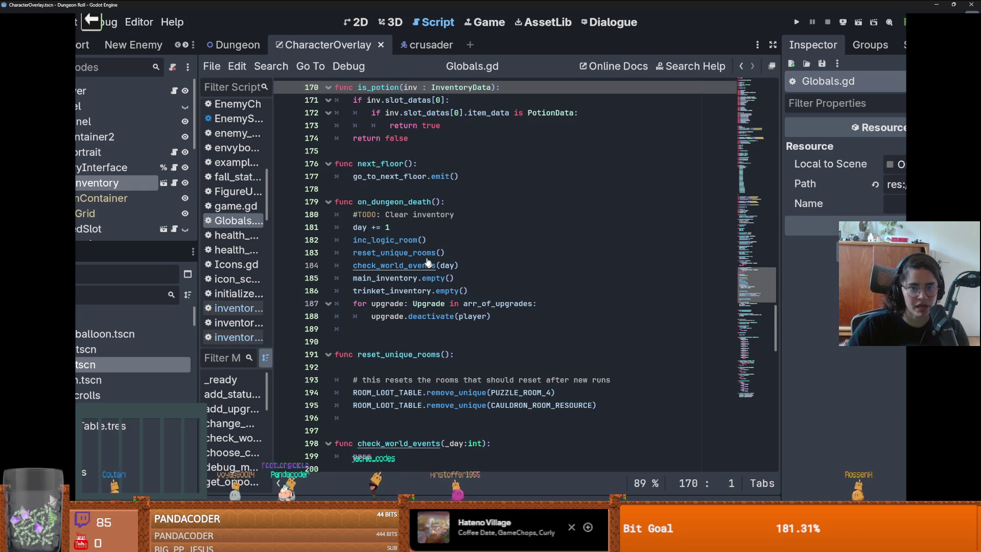
Open inventory_data.gd through InventoryData and highlight the decrement_slot function
{"action": "left_click", "coordinate": [460, 164], "text": "ctrl"}
{"action": "scroll", "coordinate": [477, 246], "scroll_direction": "down", "scroll_amount": 3}
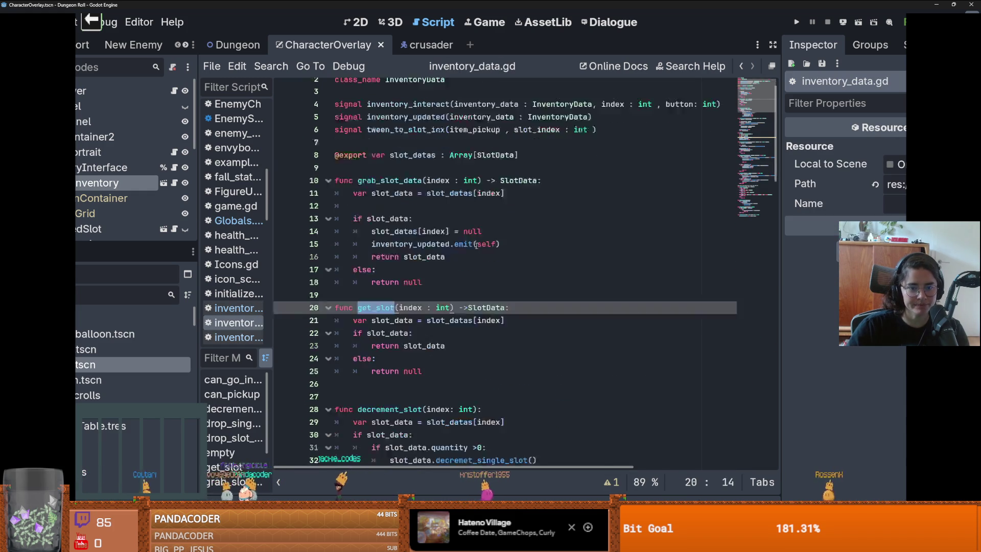
{"action": "scroll", "coordinate": [476, 246], "scroll_direction": "down", "scroll_amount": 4}
{"action": "double_click", "coordinate": [389, 202]}
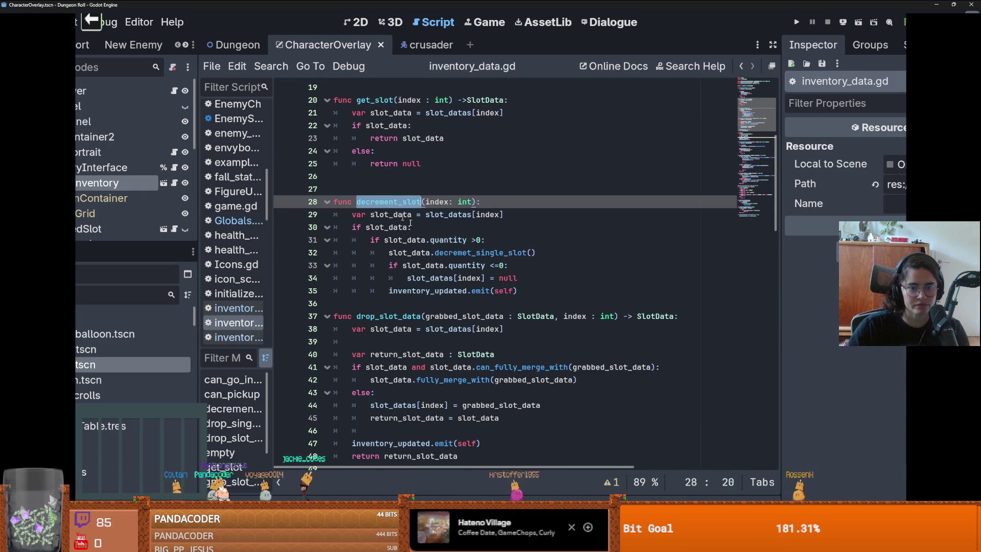
Check decrement_slot's slot_data test and inventory_updated signal, then run the project
{"action": "mouse_move", "coordinate": [532, 253]}
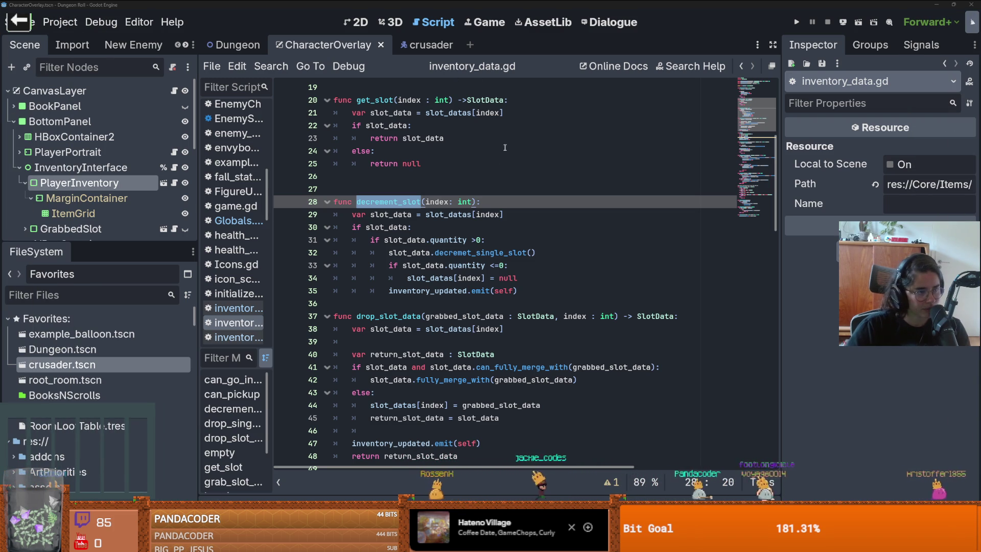
{"action": "left_click", "coordinate": [466, 233]}
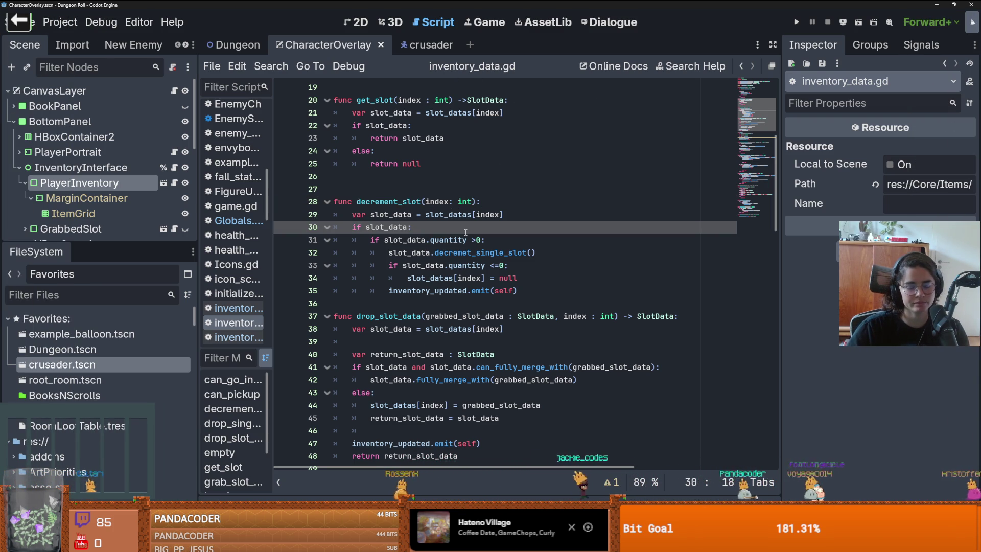
{"action": "double_click", "coordinate": [454, 289]}
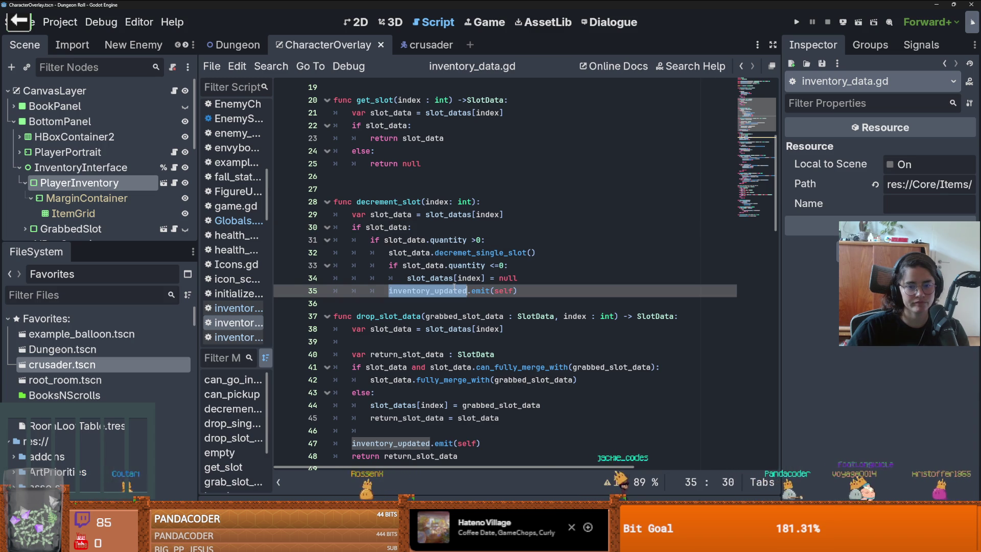
{"action": "left_click", "coordinate": [796, 22]}
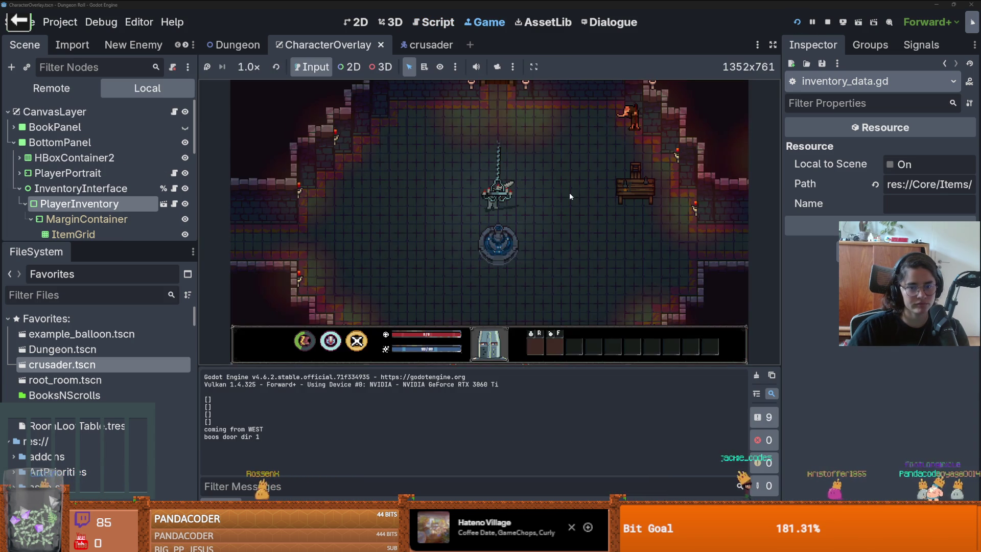
List all item ids with the write_item_ids console command
{"action": "key", "text": "grave"}
{"action": "key", "text": "Tab"}
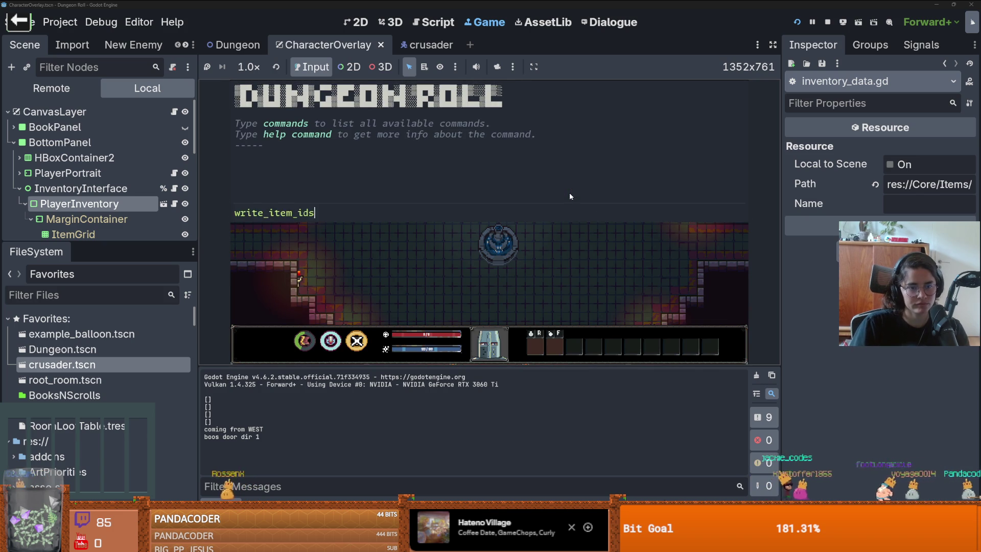
{"action": "key", "text": "Return"}
{"action": "scroll", "coordinate": [569, 195], "scroll_direction": "up", "scroll_amount": 3}
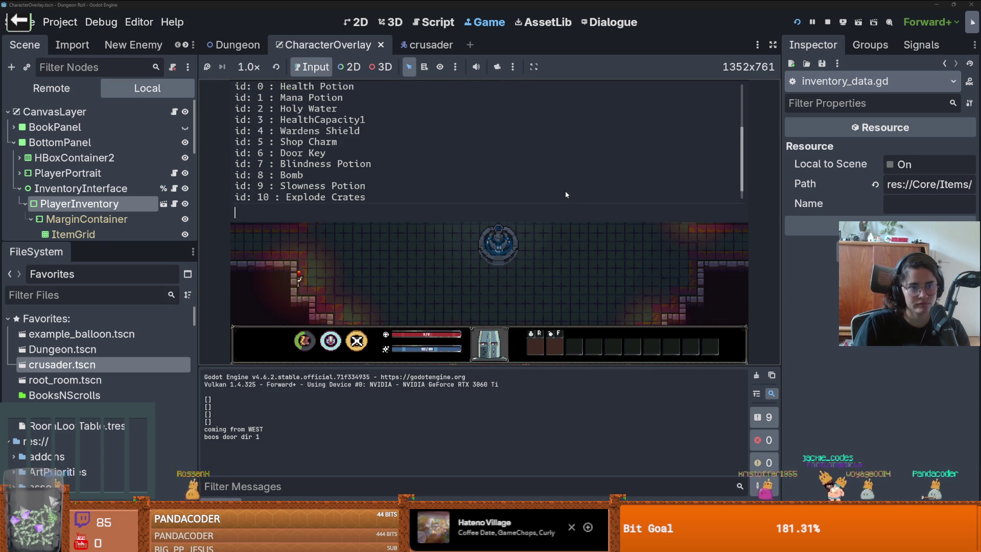
{"action": "scroll", "coordinate": [565, 193], "scroll_direction": "down", "scroll_amount": 4}
{"action": "key", "text": "grave"}
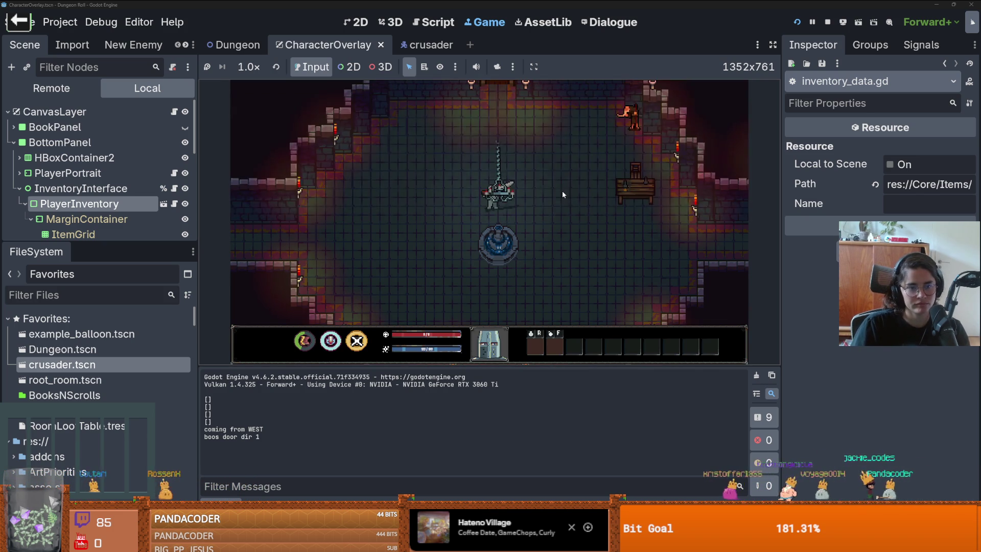
Spawn a Mana Potion with the console command spawn_item 1 1
{"action": "key", "text": "grave"}
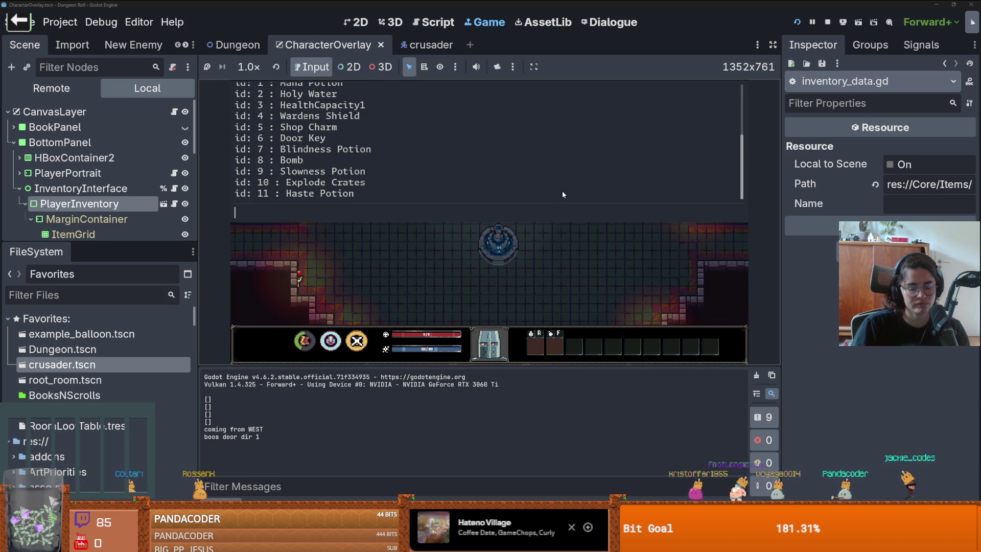
{"action": "type", "text": "saw"}
{"action": "key", "text": "BackSpace"}
{"action": "key", "text": "BackSpace"}
{"action": "type", "text": "pawn"}
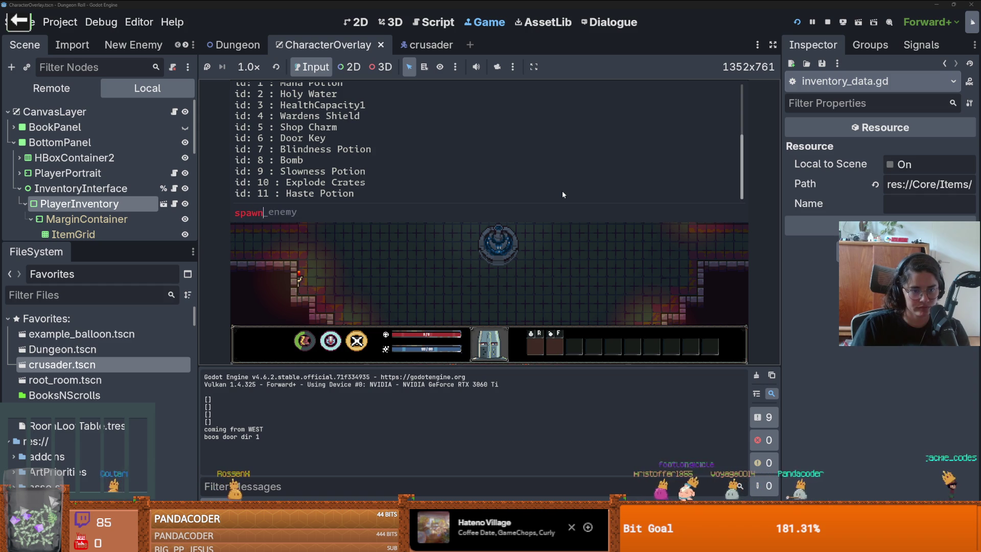
{"action": "type", "text": "_item 1 1"}
{"action": "key", "text": "Return"}
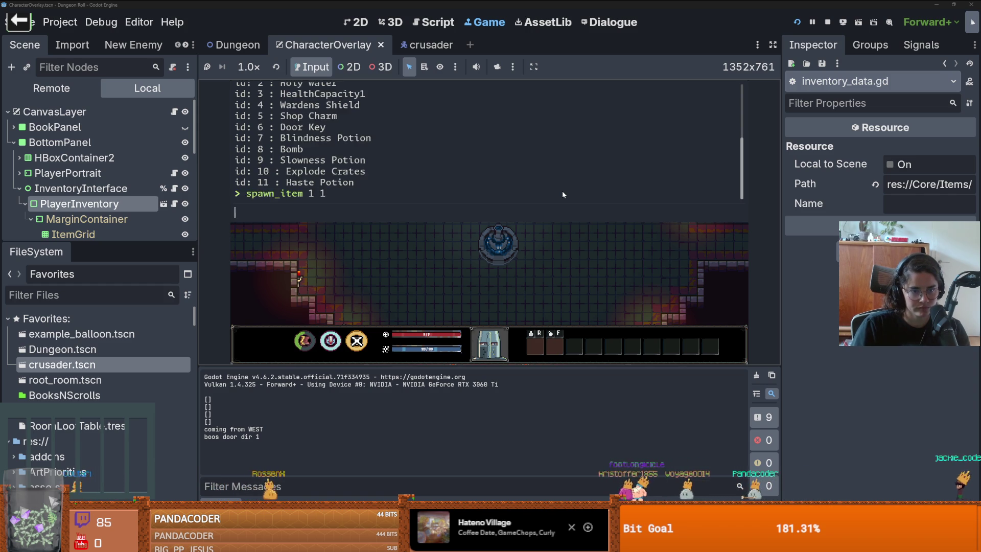
{"action": "key", "text": "grave"}
Walk left, drink the Mana Potion, and return to inventory_container.gd
{"action": "key", "text": "a"}
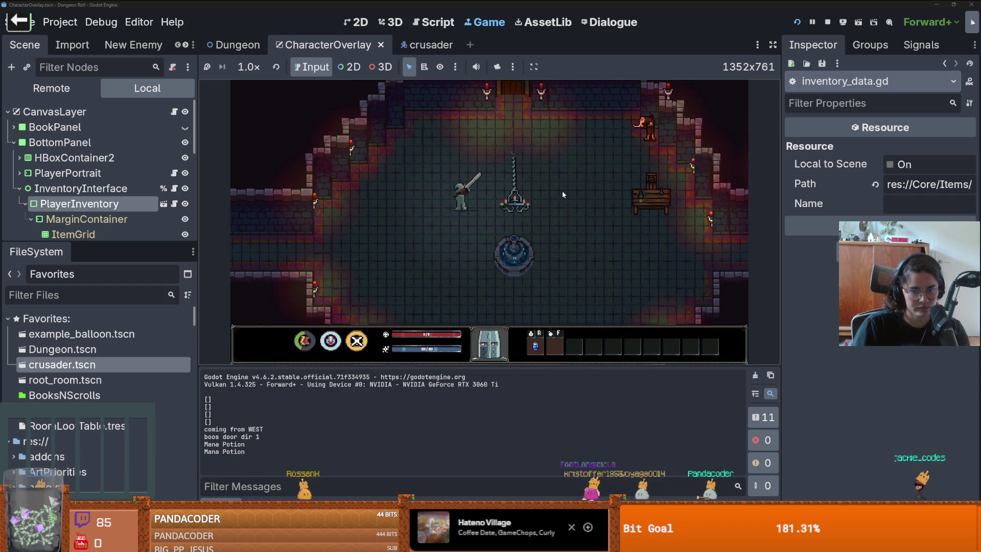
{"action": "key", "text": "r"}
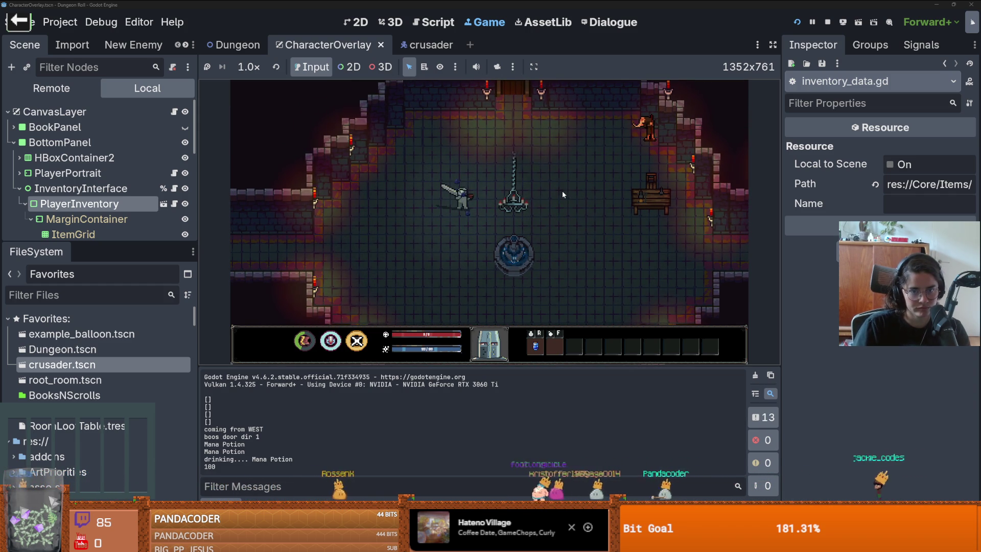
{"action": "left_click", "coordinate": [174, 203]}
{"action": "scroll", "coordinate": [406, 225], "scroll_direction": "down", "scroll_amount": 2}
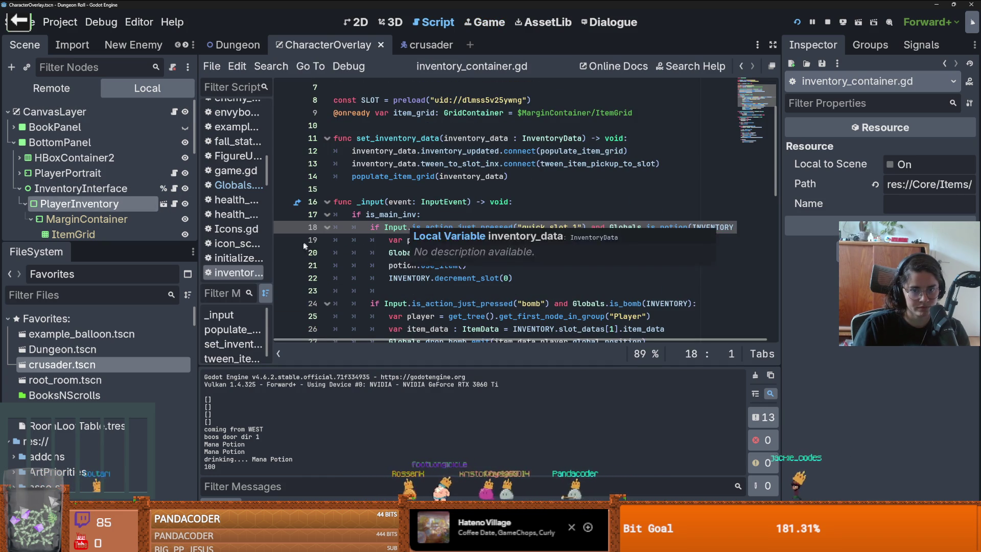
Set a breakpoint on line 19 of inventory_container.gd and rerun the project
{"action": "left_click", "coordinate": [352, 240]}
{"action": "left_click", "coordinate": [284, 239]}
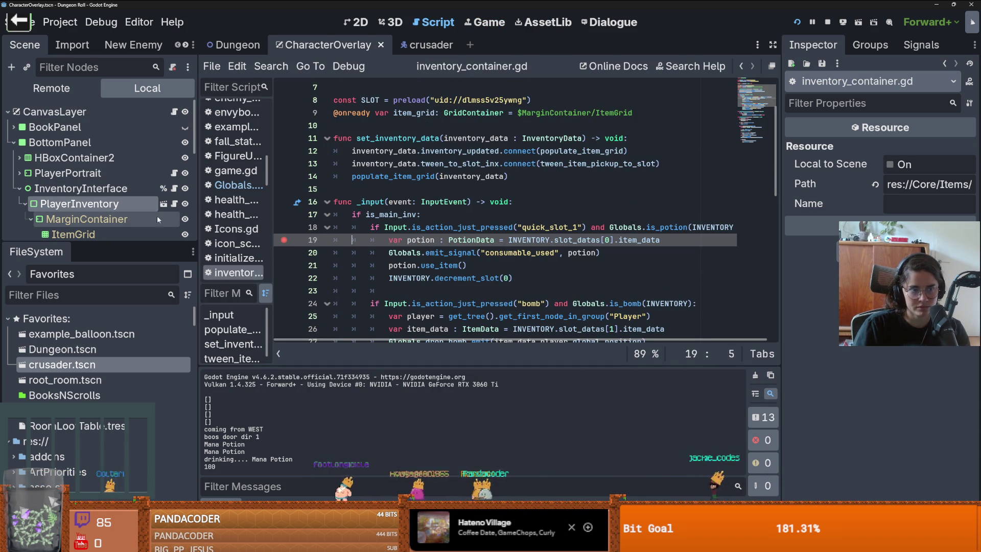
{"action": "left_click", "coordinate": [79, 204]}
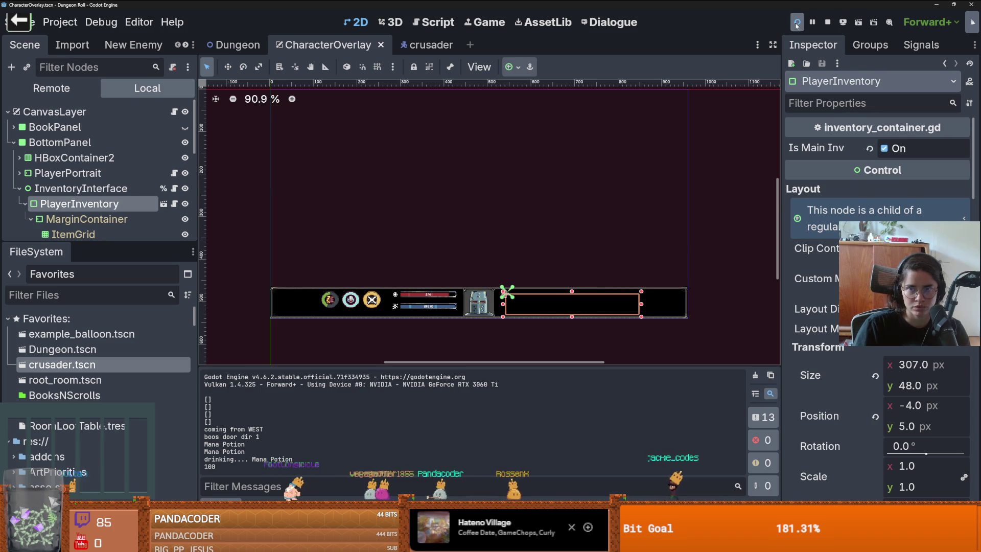
{"action": "key", "text": "F5"}
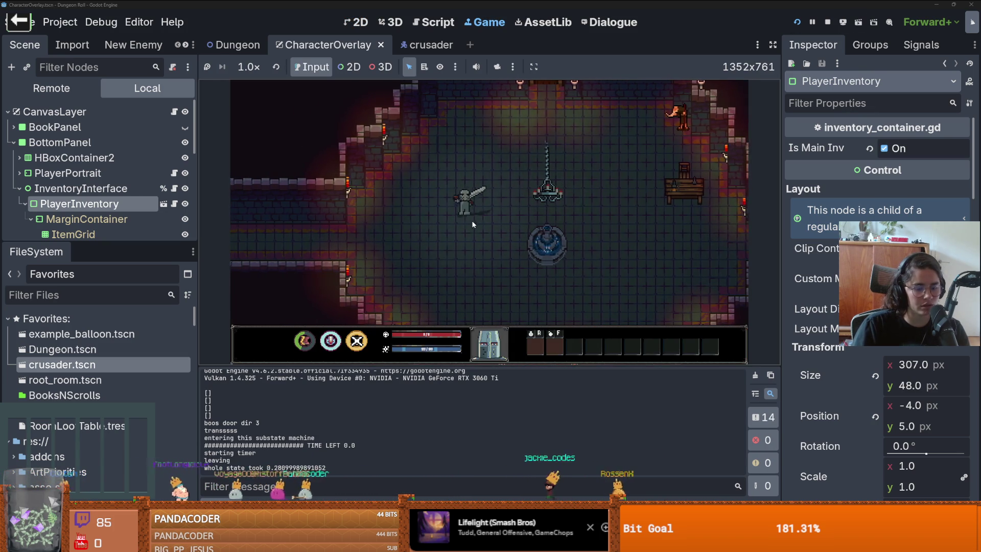
Spawn an item from the console, walk over it, and use quick slot 1
{"action": "key", "text": "grave"}
{"action": "type", "text": "spawn_item 1 1"}
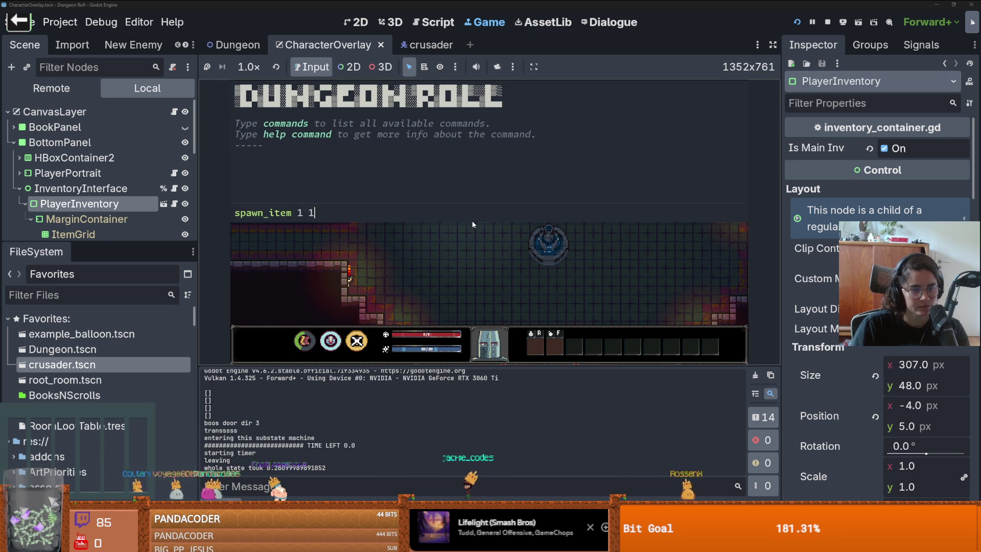
{"action": "key", "text": "Return"}
{"action": "key", "text": "grave"}
{"action": "key", "text": "d"}
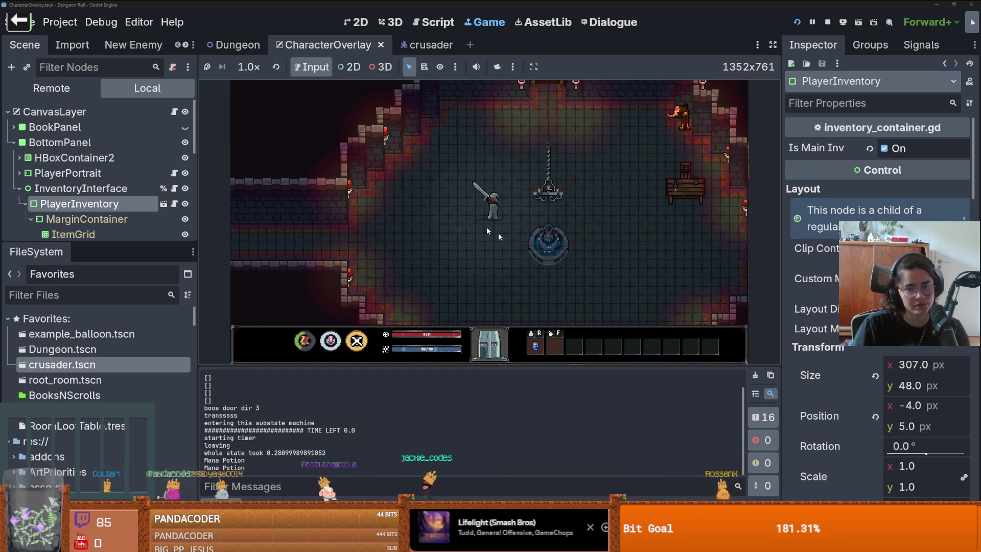
{"action": "key", "text": "1"}
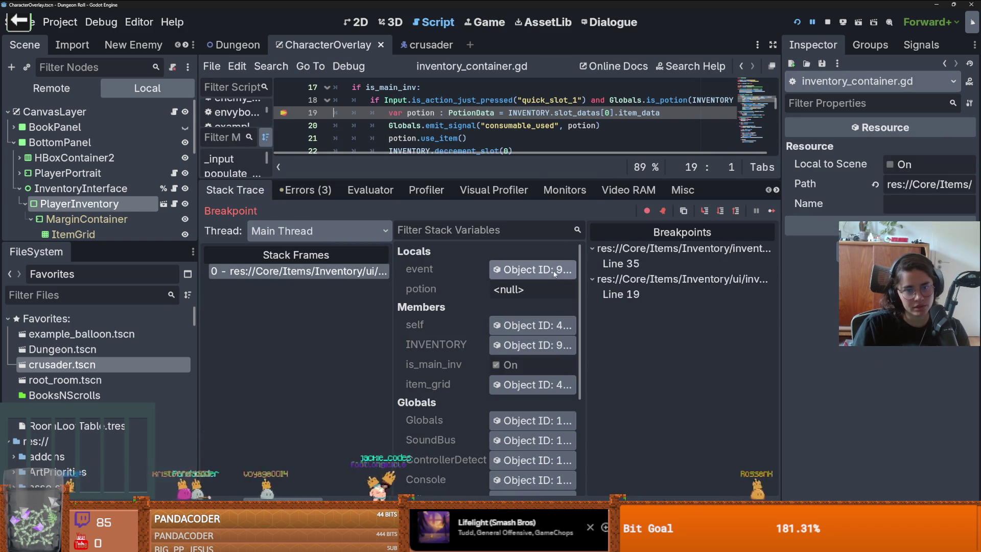
Enlarge the script editor and step into use_item and the overlay's on_mana_change handler
{"action": "left_click_drag", "start_coordinate": [545, 180], "coordinate": [550, 325]}
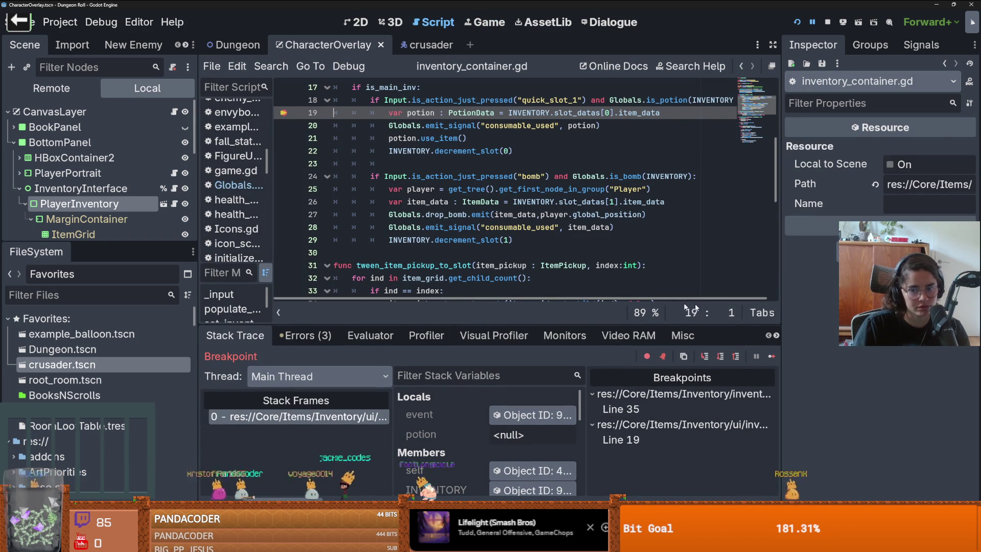
{"action": "left_click", "coordinate": [708, 360]}
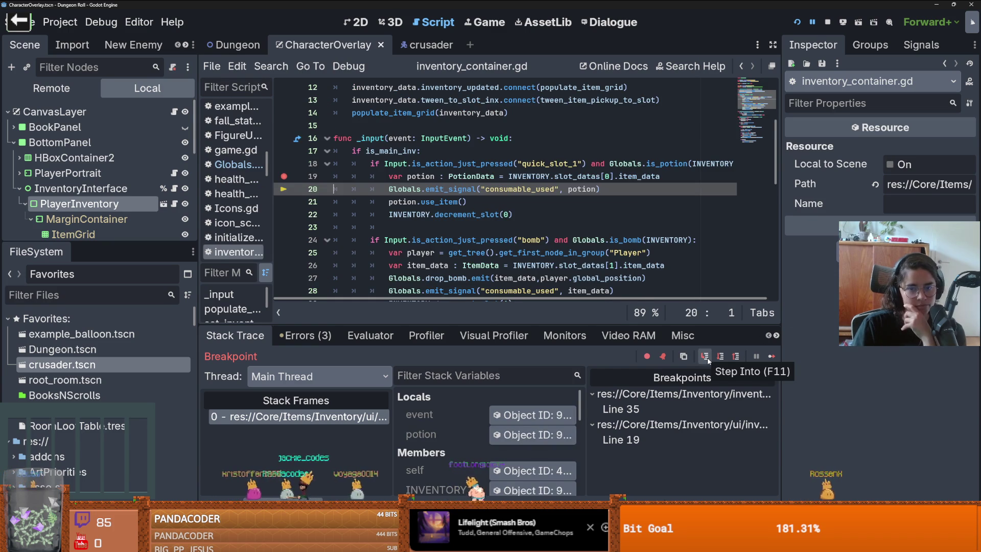
{"action": "left_click", "coordinate": [707, 358]}
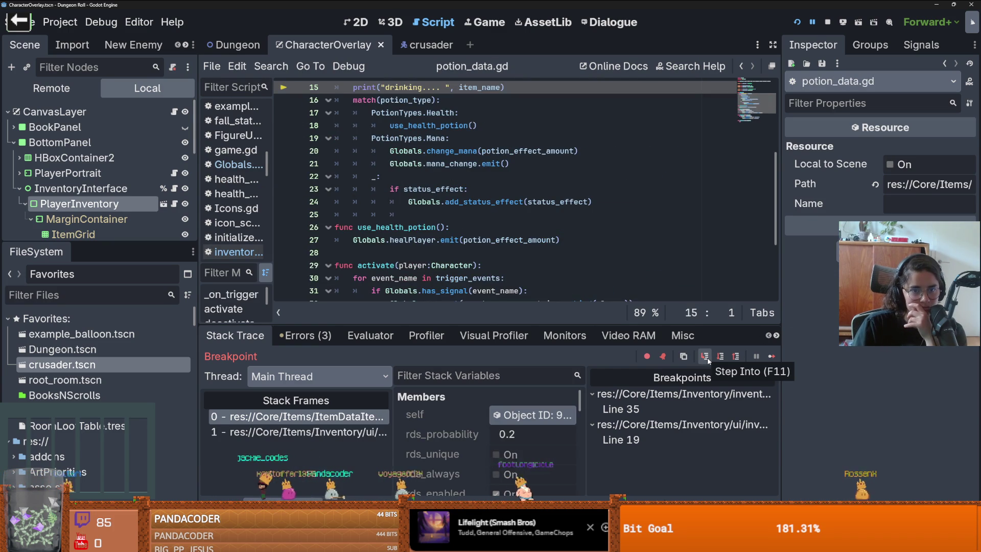
{"action": "left_click", "coordinate": [708, 361]}
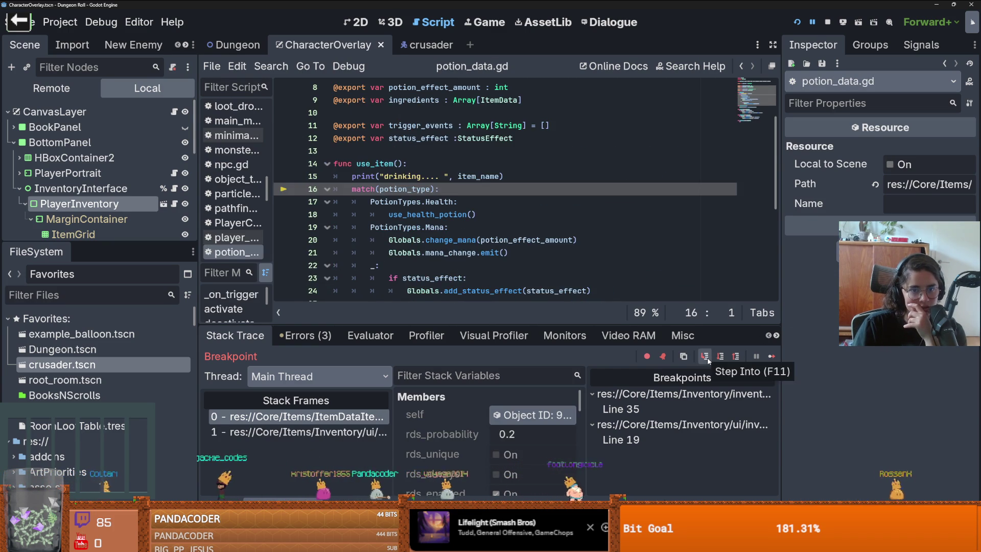
{"action": "left_click", "coordinate": [708, 360]}
{"action": "left_click", "coordinate": [708, 361]}
{"action": "left_click", "coordinate": [707, 361]}
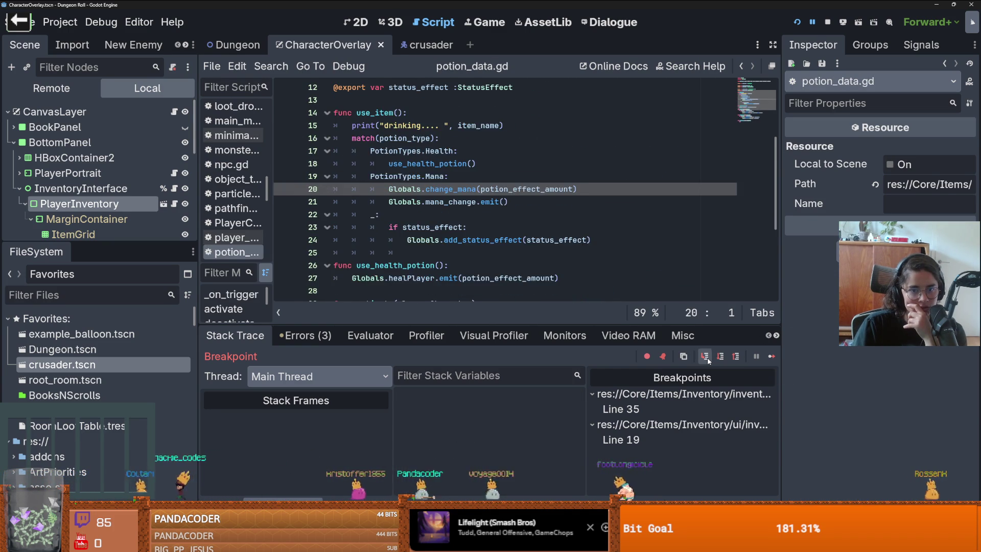
{"action": "left_click", "coordinate": [708, 361]}
{"action": "left_click", "coordinate": [708, 361]}
{"action": "left_click", "coordinate": [708, 361]}
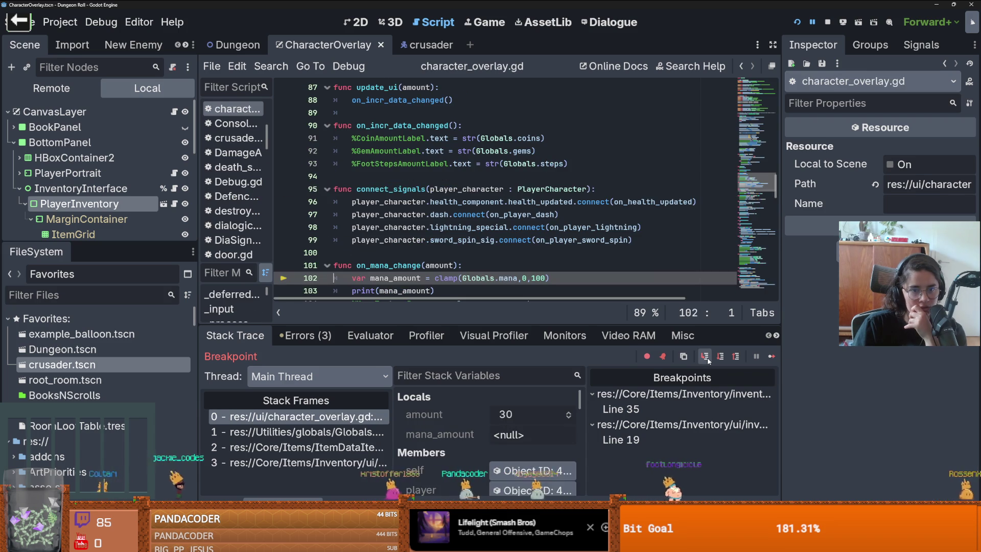
Step through the mana bar update, player handler and sound call into decrement_slot
{"action": "left_click", "coordinate": [708, 361]}
{"action": "left_click", "coordinate": [708, 360]}
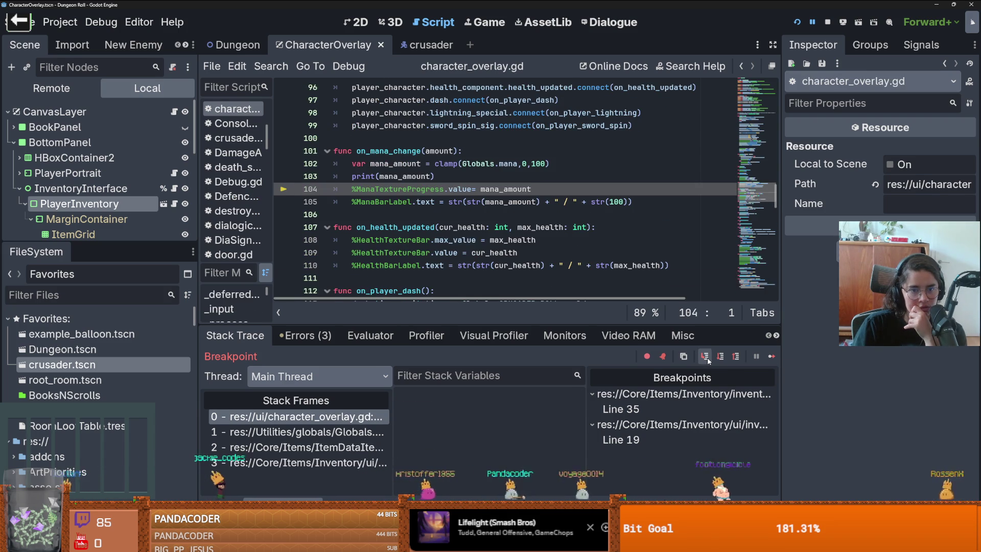
{"action": "left_click", "coordinate": [708, 361]}
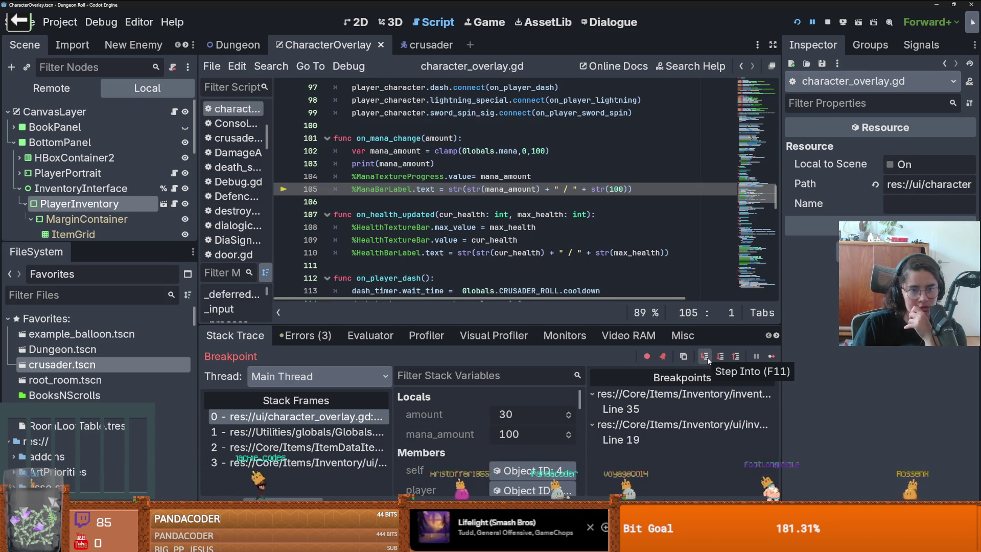
{"action": "left_click", "coordinate": [708, 361]}
{"action": "left_click", "coordinate": [708, 361]}
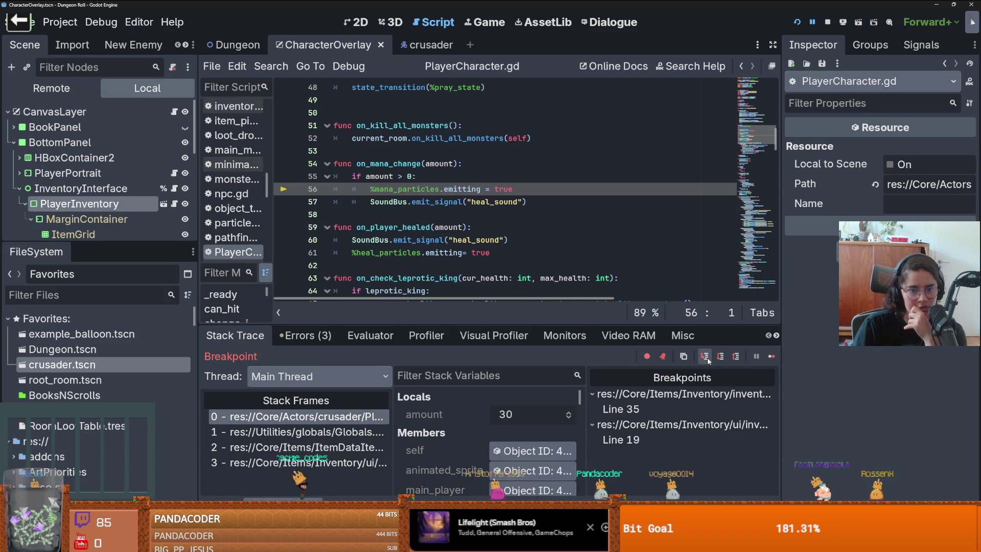
{"action": "left_click", "coordinate": [707, 361]}
{"action": "left_click", "coordinate": [708, 360]}
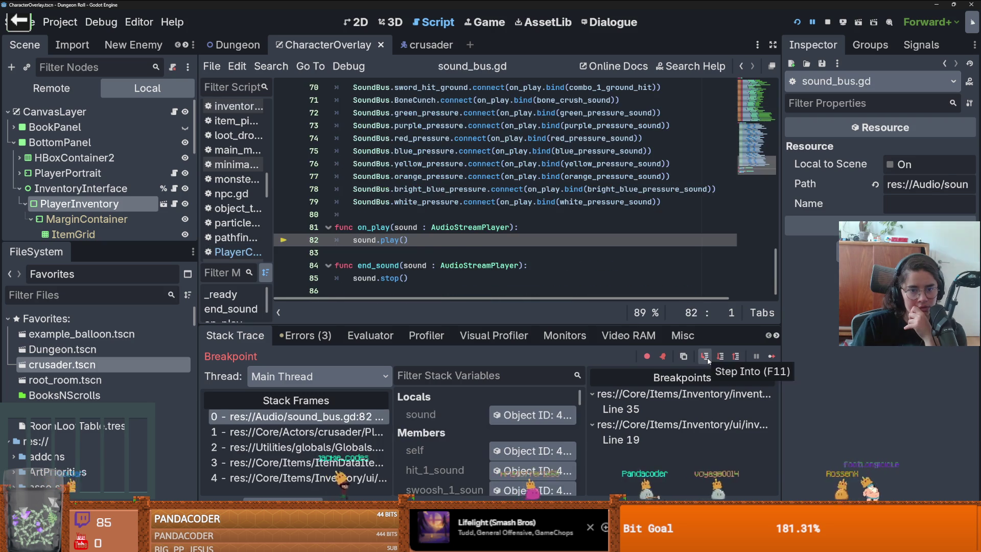
{"action": "left_click", "coordinate": [708, 360]}
{"action": "left_click", "coordinate": [708, 361]}
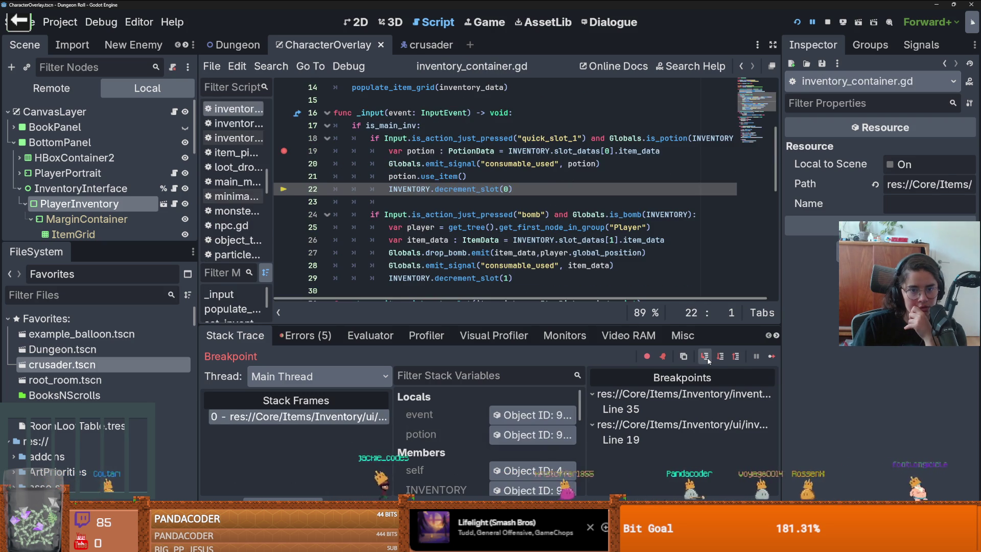
{"action": "left_click", "coordinate": [708, 361]}
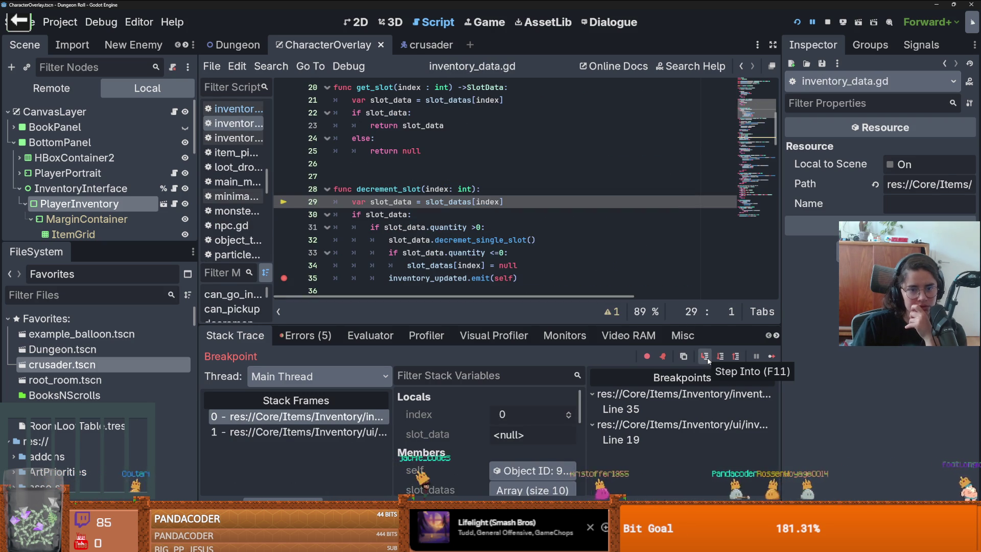
{"action": "left_click", "coordinate": [708, 361]}
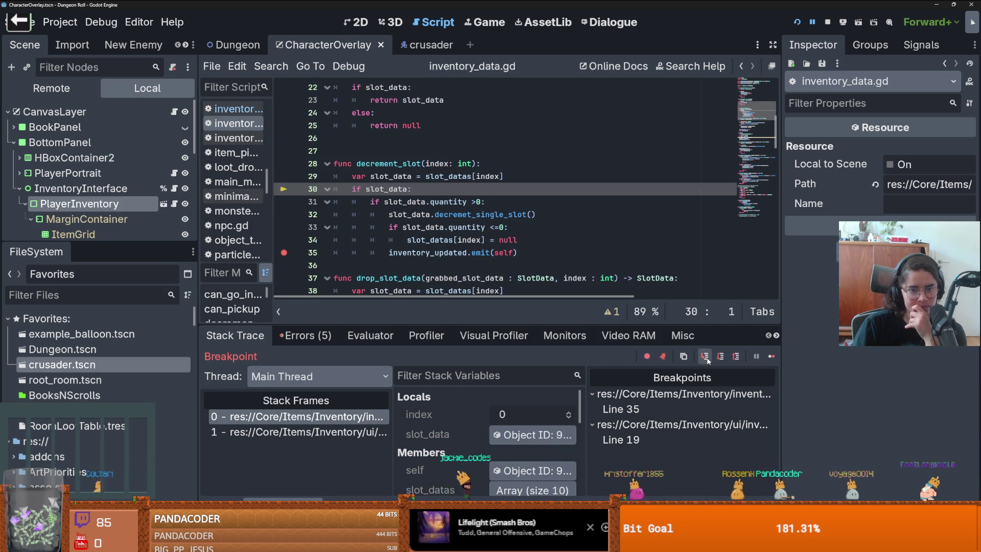
{"action": "left_click", "coordinate": [708, 360]}
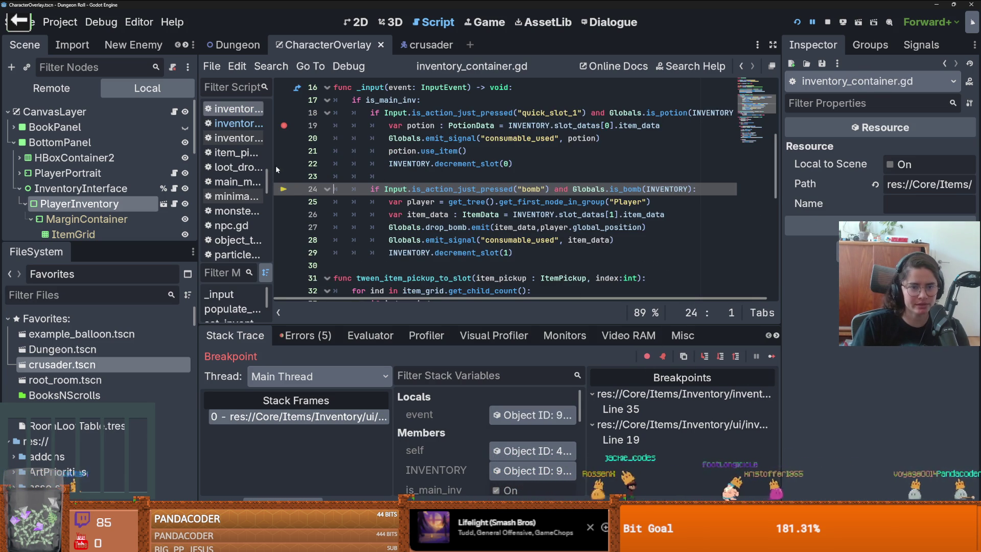
Resume, use the potion again, and inspect slot_data inside decrement_slot before resuming
{"action": "left_click", "coordinate": [773, 354]}
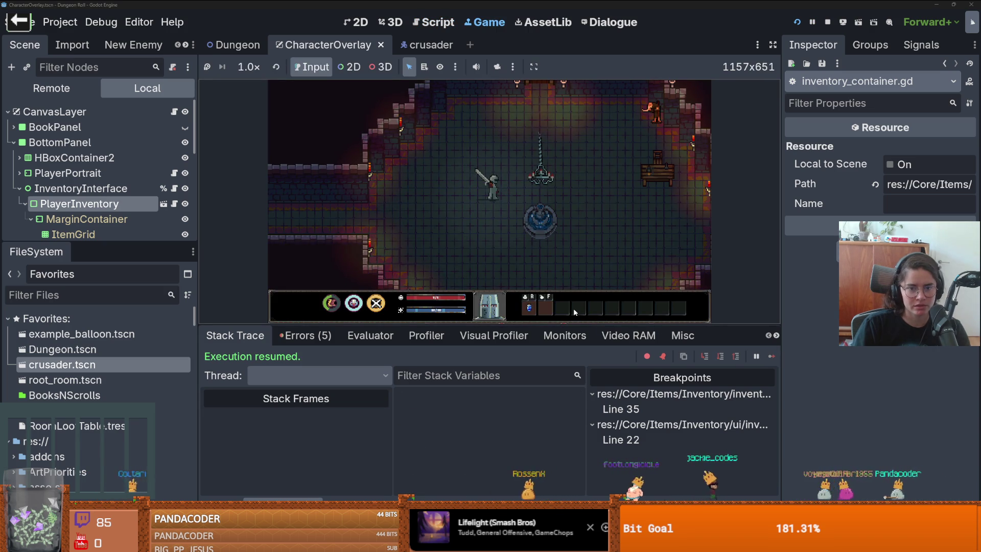
{"action": "key", "text": "1"}
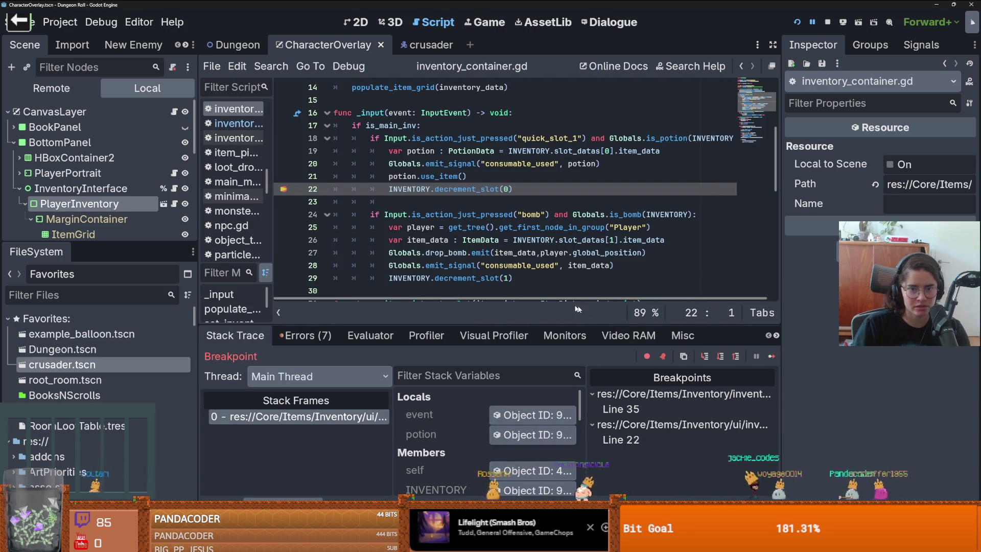
{"action": "left_click", "coordinate": [705, 356]}
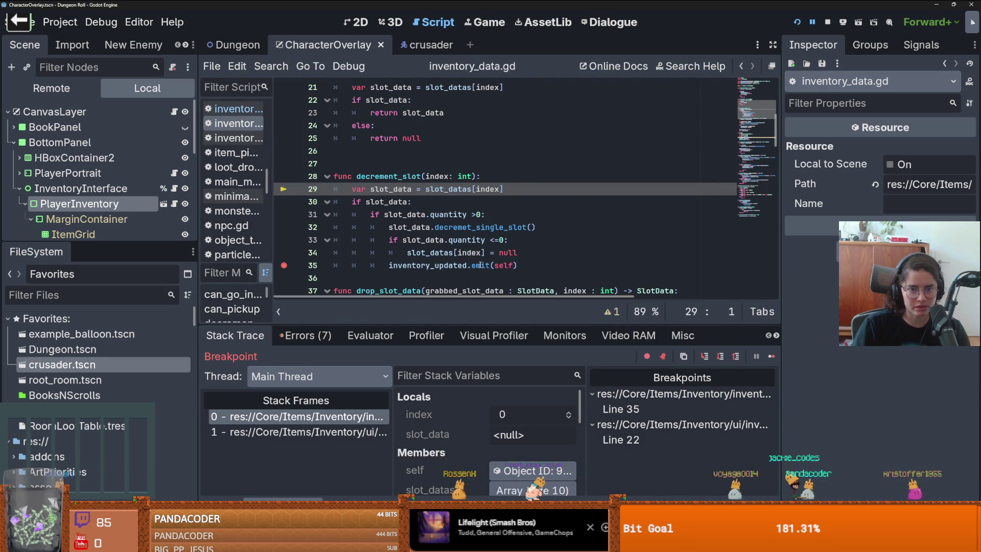
{"action": "left_click", "coordinate": [710, 356]}
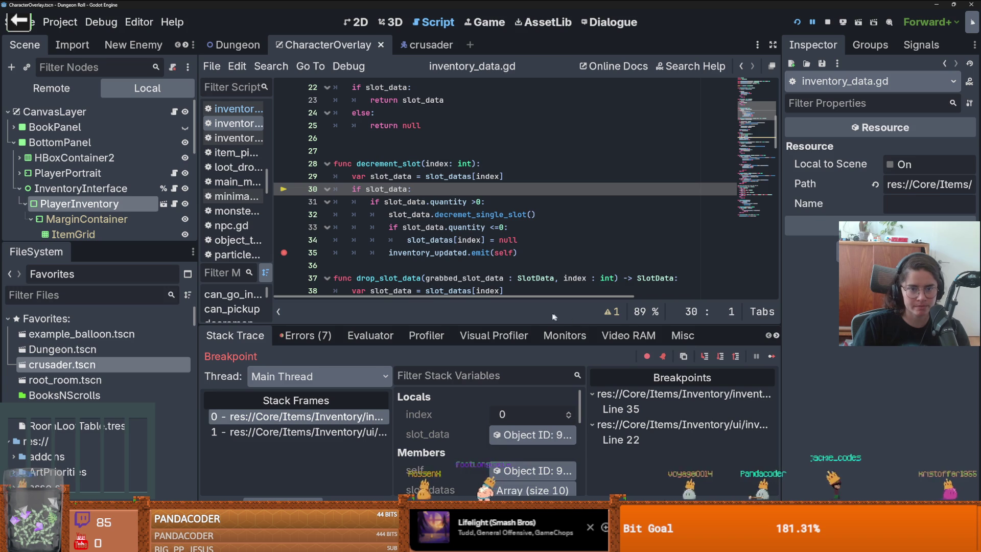
{"action": "left_click", "coordinate": [532, 435]}
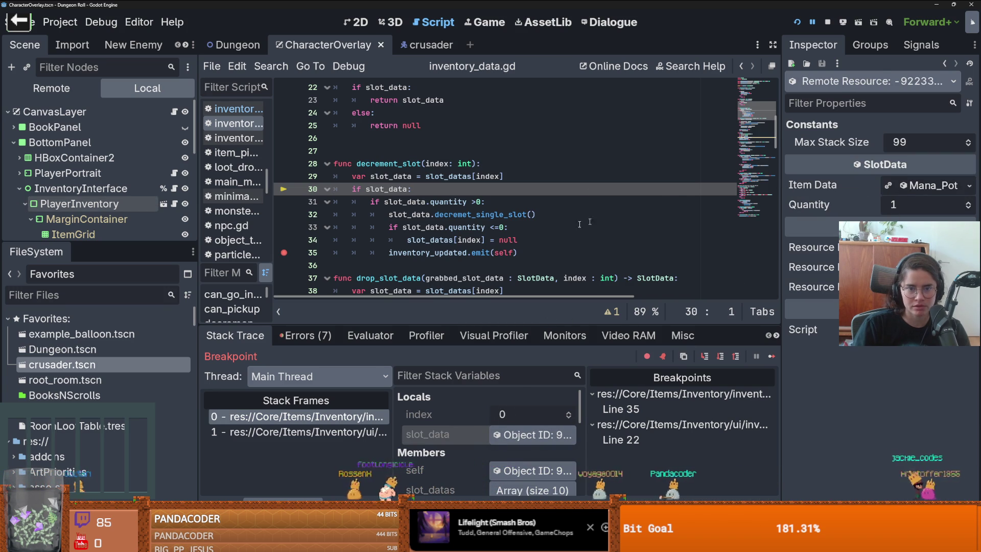
{"action": "left_click", "coordinate": [706, 357]}
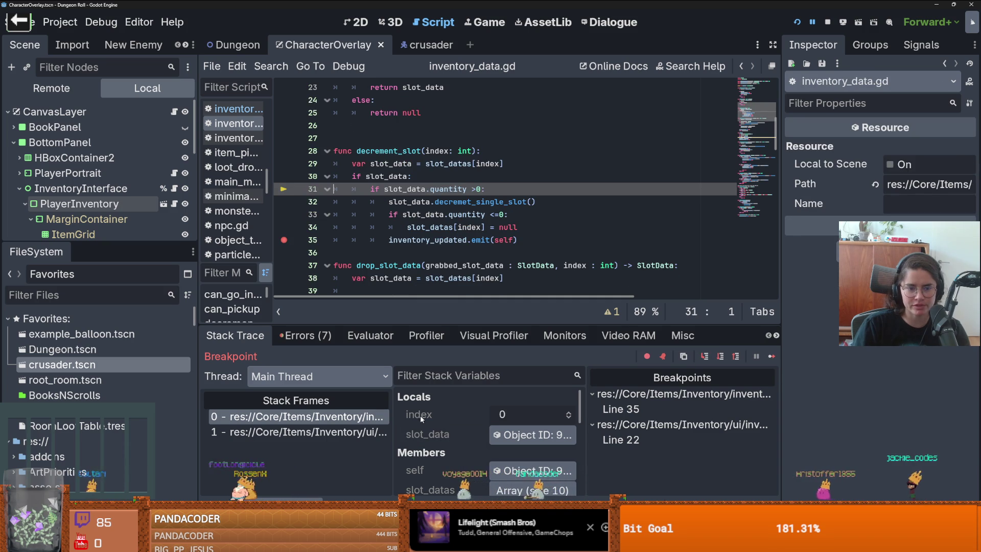
{"action": "left_click", "coordinate": [532, 435]}
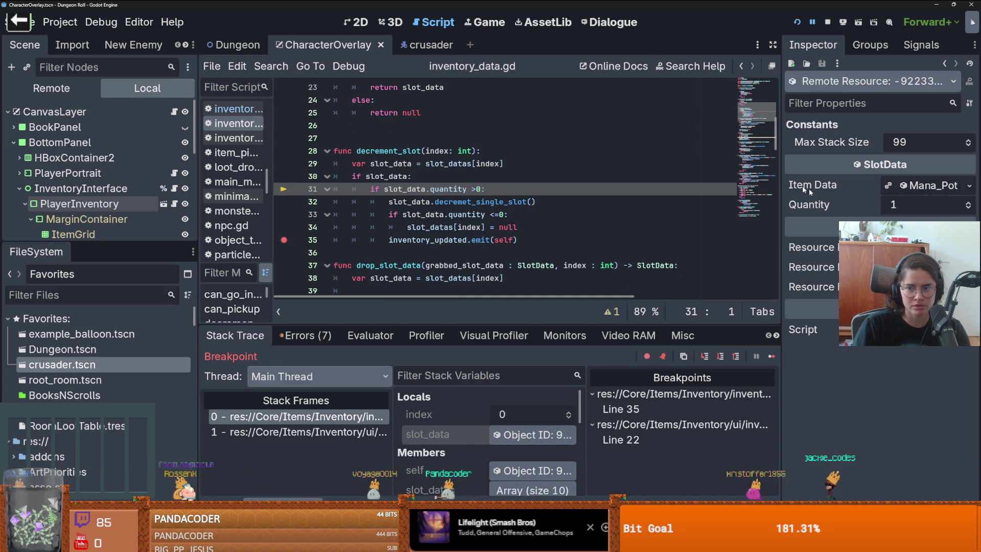
{"action": "left_click", "coordinate": [704, 357]}
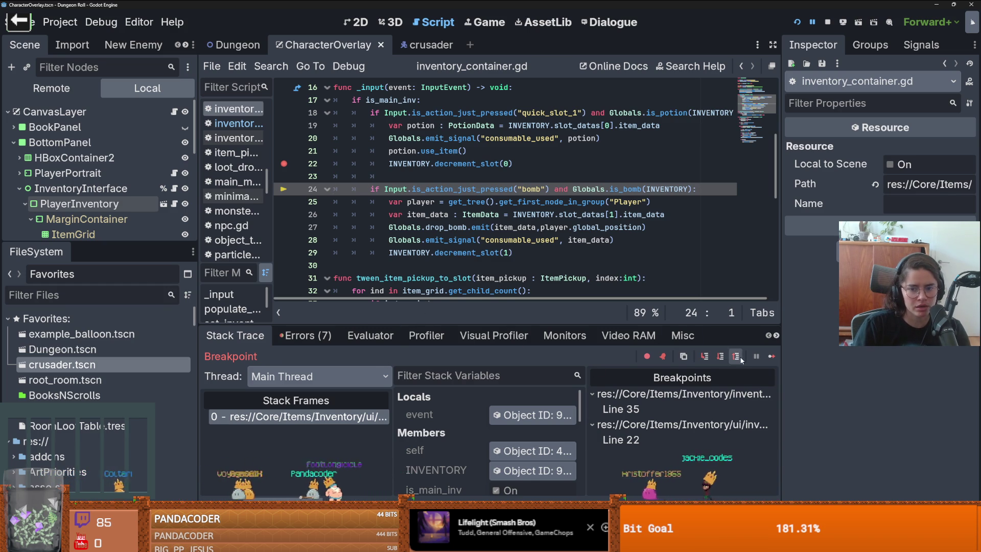
{"action": "left_click", "coordinate": [772, 356]}
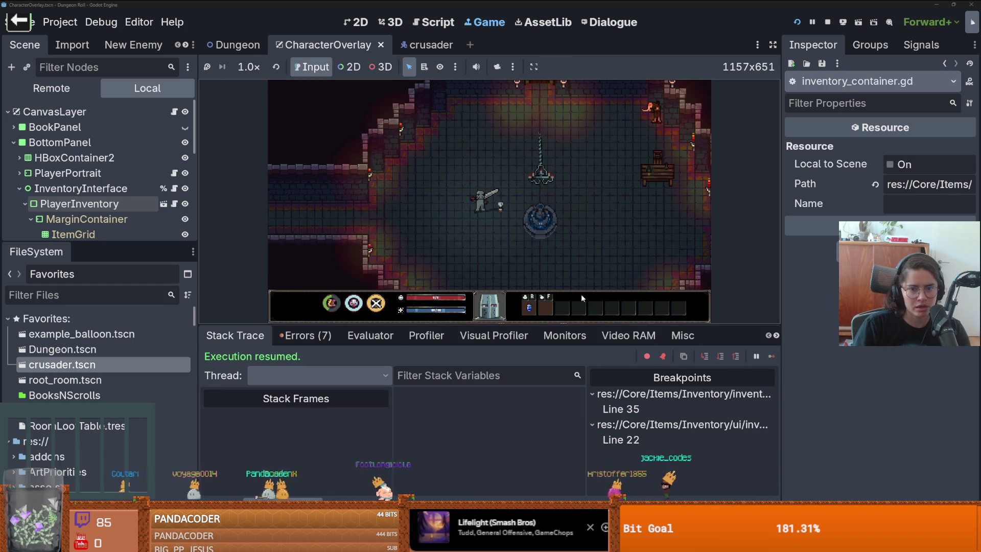
Trigger the potion, step into decrement_slot, and expand the slot_datas array in the debugger
{"action": "key", "text": "r"}
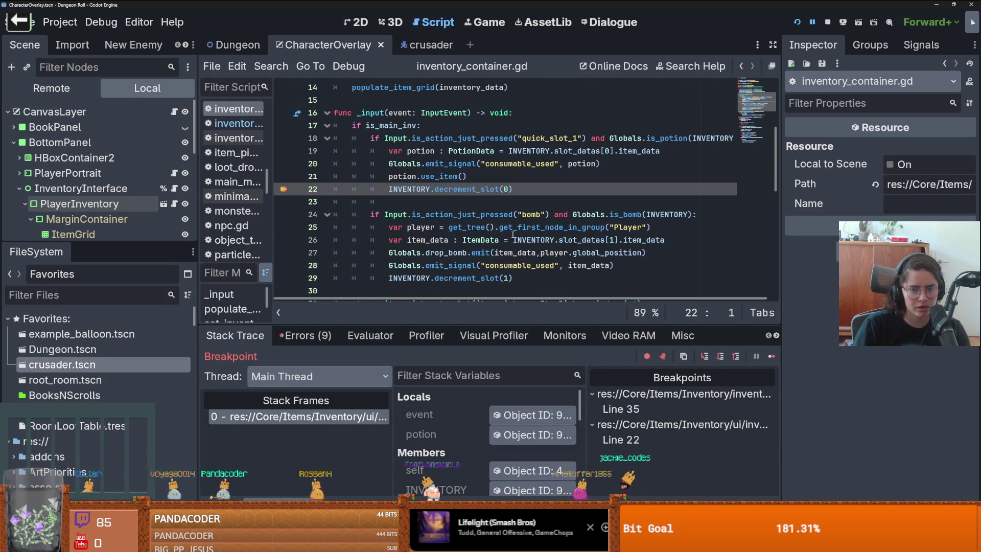
{"action": "left_click_drag", "start_coordinate": [503, 325], "coordinate": [502, 283]}
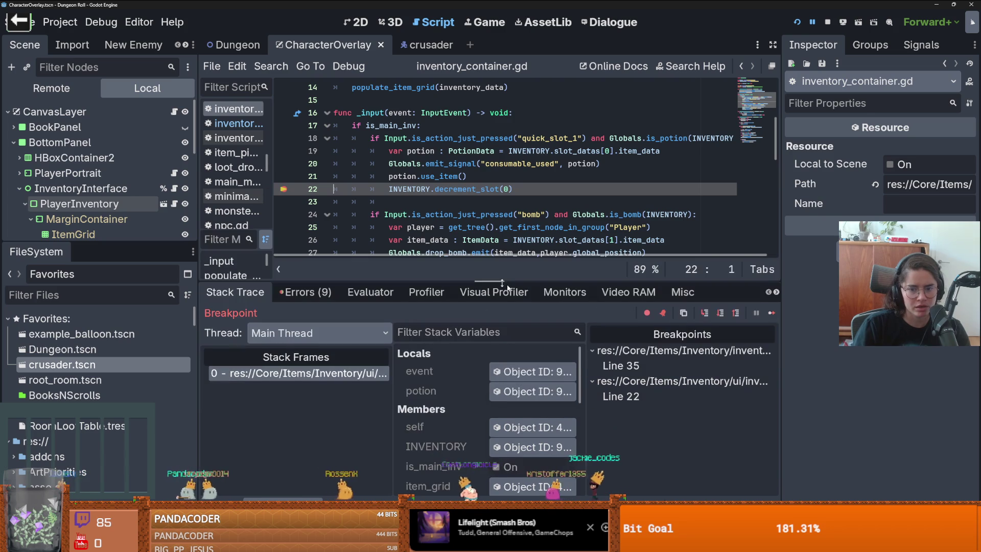
{"action": "left_click", "coordinate": [706, 312]}
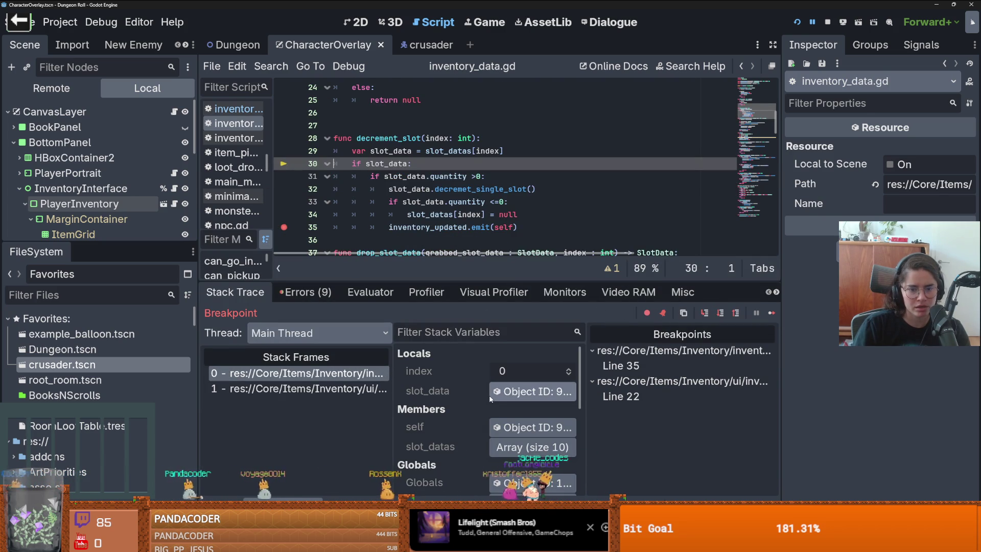
{"action": "left_click", "coordinate": [551, 391]}
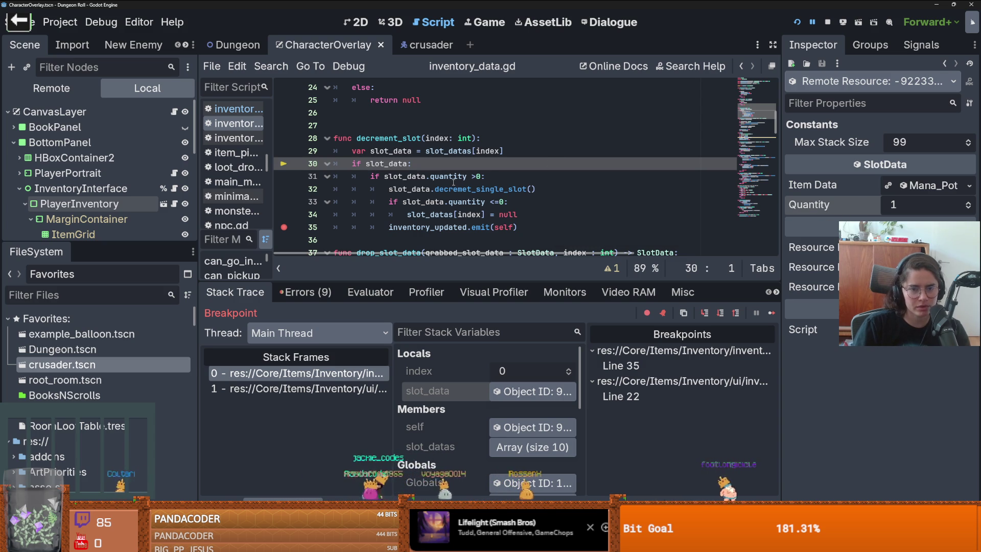
{"action": "scroll", "coordinate": [453, 183], "scroll_direction": "down", "scroll_amount": 1}
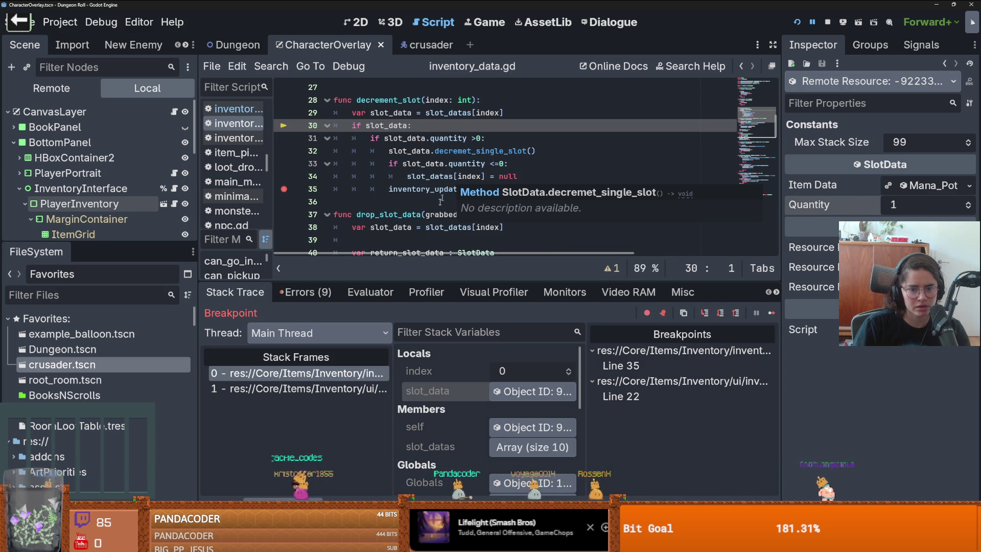
{"action": "scroll", "coordinate": [439, 404], "scroll_direction": "down", "scroll_amount": 1}
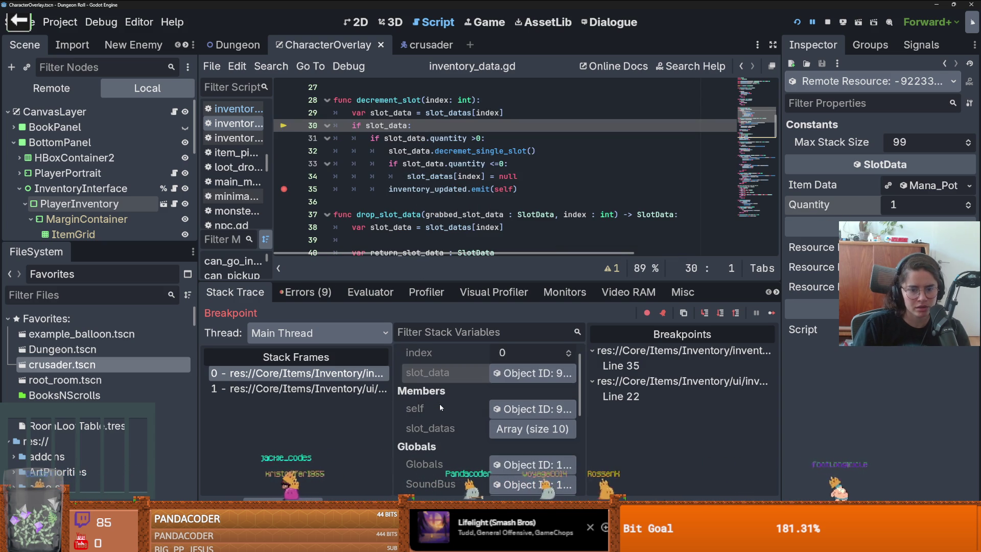
{"action": "left_click", "coordinate": [501, 424]}
{"action": "scroll", "coordinate": [532, 430], "scroll_direction": "down", "scroll_amount": 2}
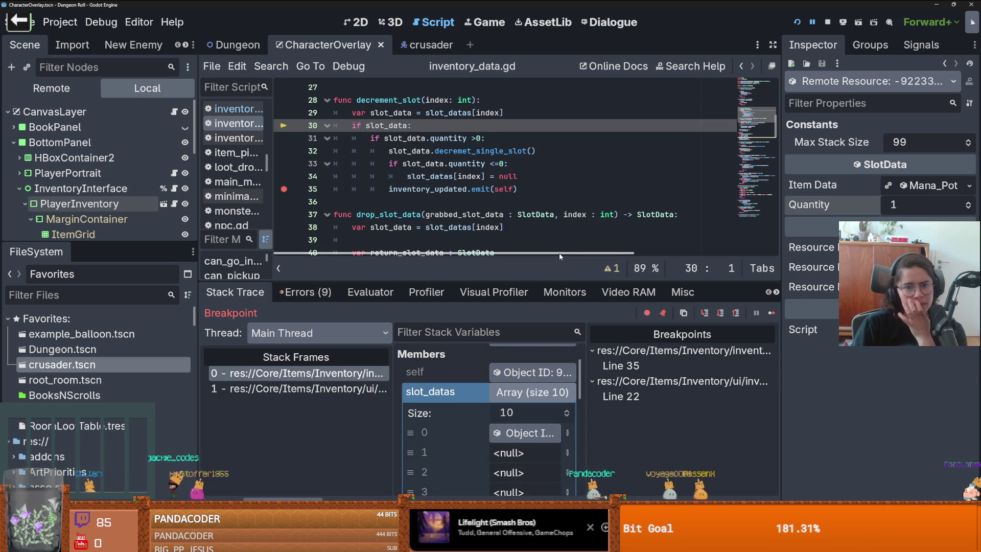
View where quantity is defined in the SlotData script, then inspect the live SlotData resource
{"action": "left_click", "coordinate": [429, 138]}
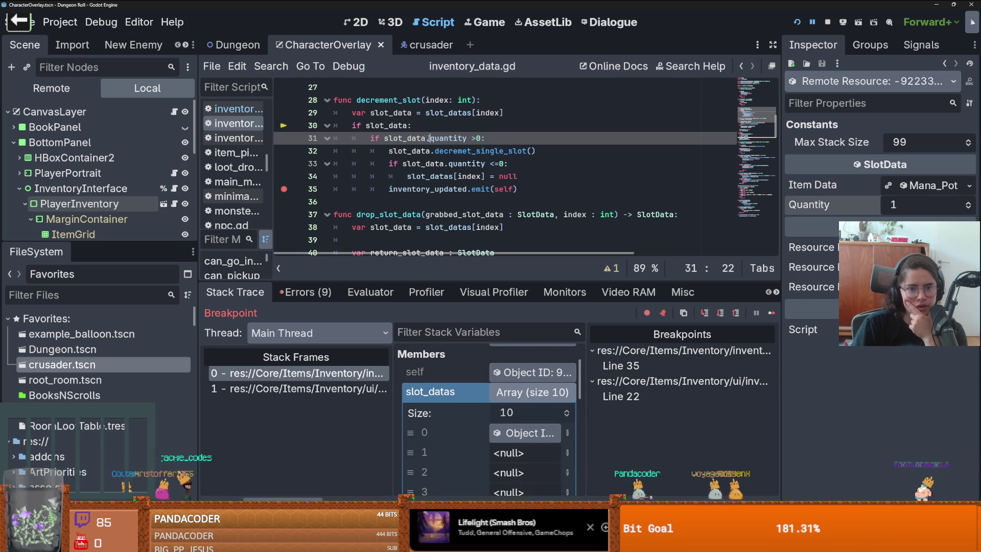
{"action": "key", "text": "Left"}
{"action": "scroll", "coordinate": [440, 153], "scroll_direction": "up", "scroll_amount": 9}
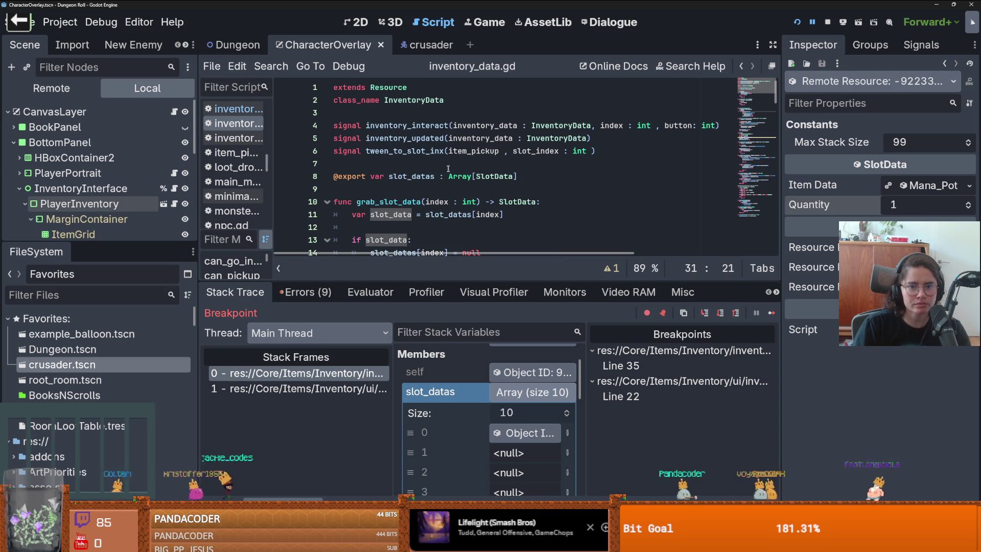
{"action": "left_click", "coordinate": [496, 176], "text": "ctrl"}
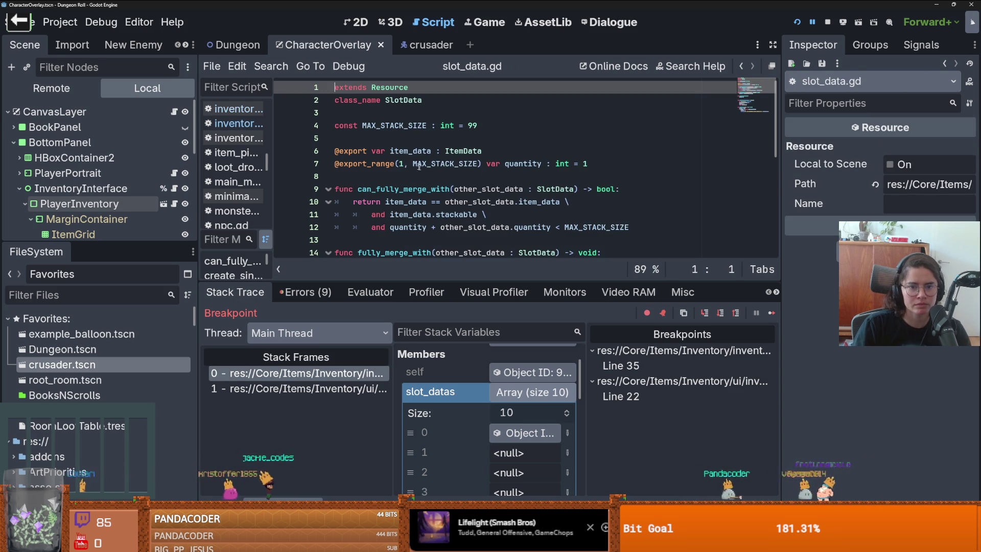
{"action": "key", "text": "alt+Left"}
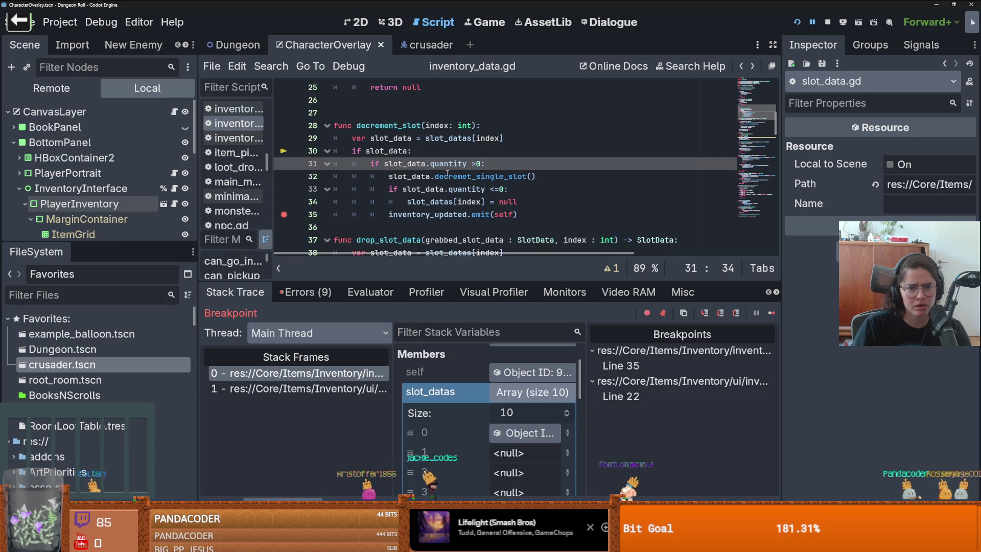
{"action": "left_click", "coordinate": [504, 432]}
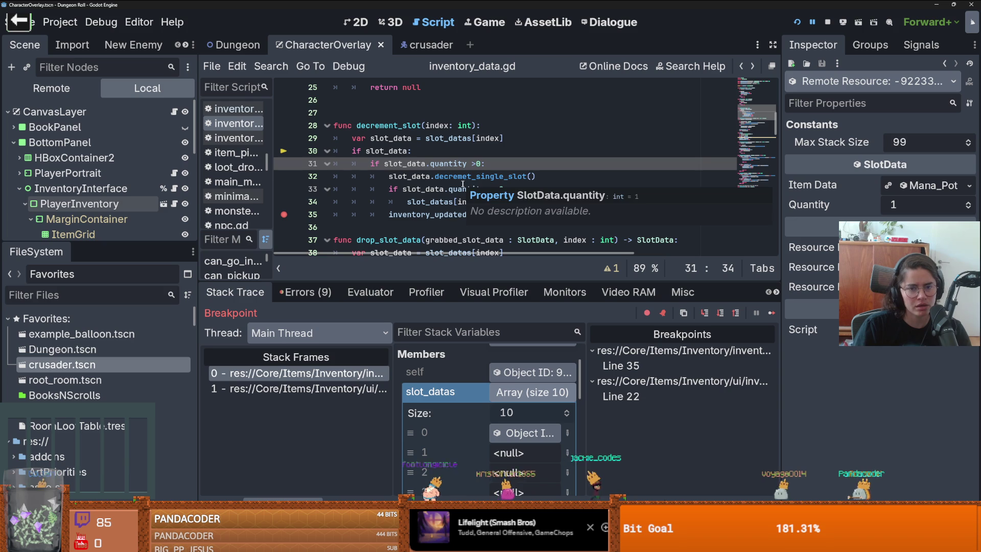
Inspect the InventoryData and Mana_Pot slot_data (quantity 1), then step to line 31's quantity check
{"action": "mouse_move", "coordinate": [461, 184]}
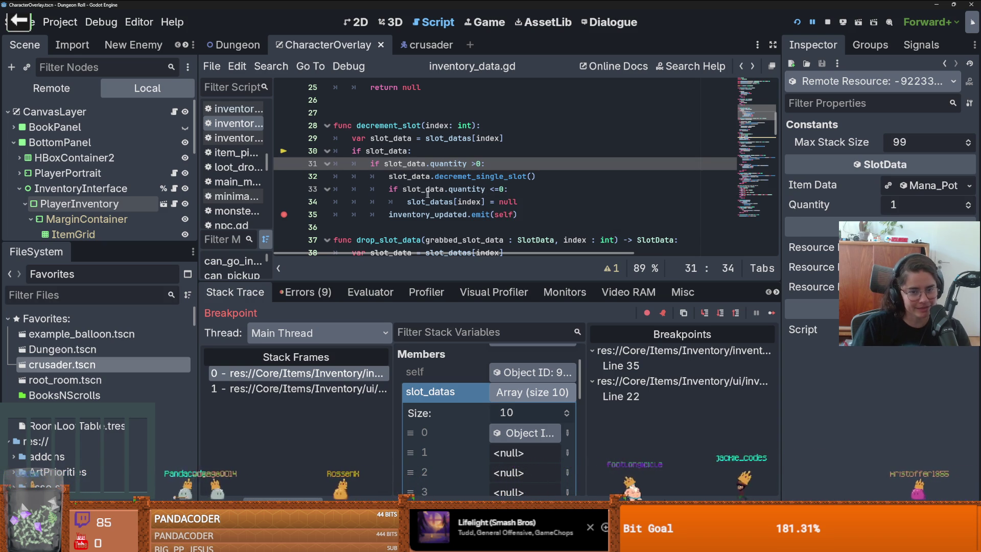
{"action": "double_click", "coordinate": [449, 165]}
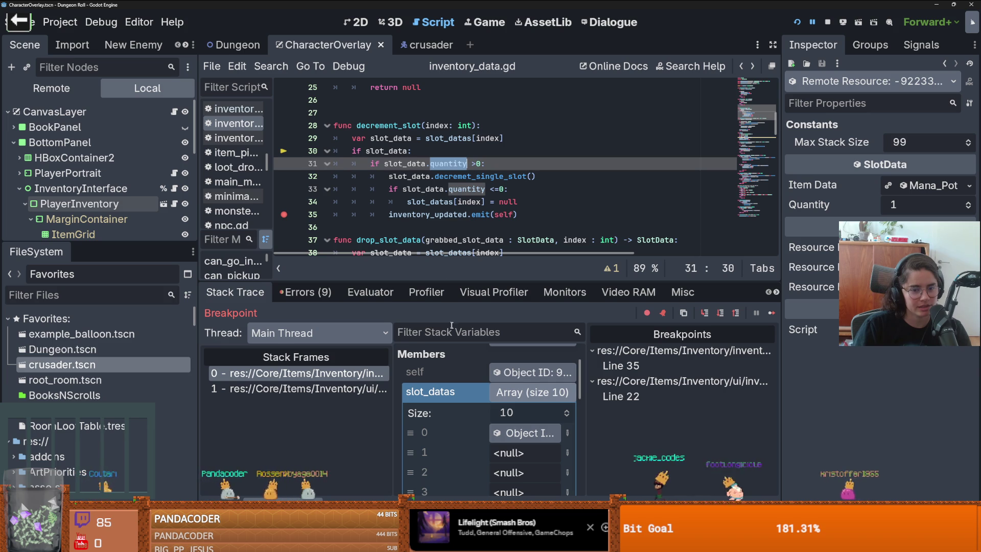
{"action": "left_click", "coordinate": [508, 373]}
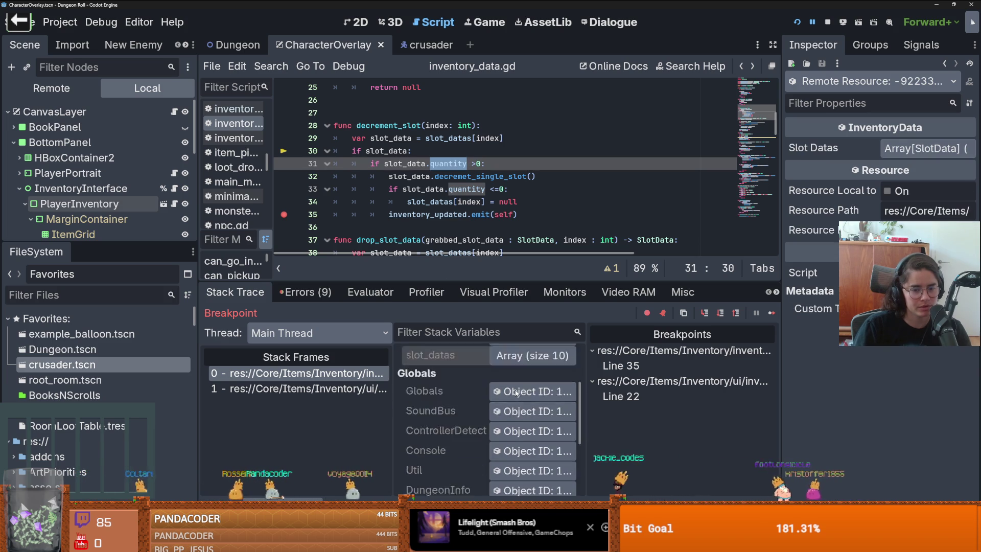
{"action": "left_click", "coordinate": [510, 391]}
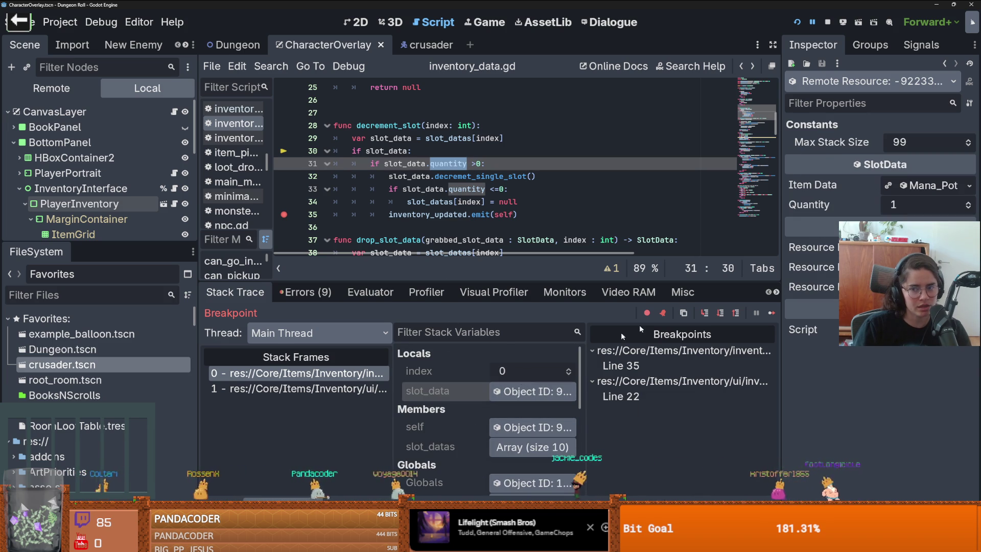
{"action": "left_click", "coordinate": [427, 163]}
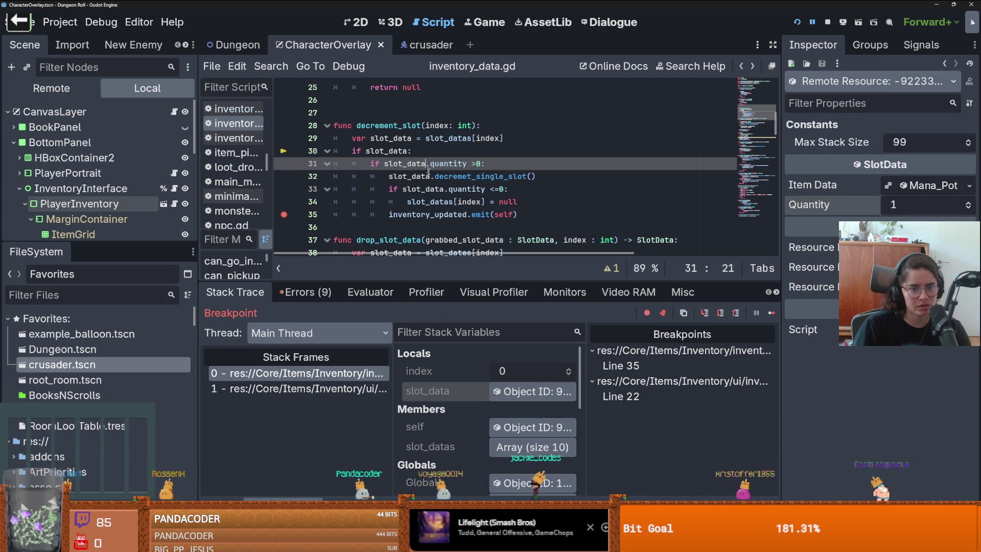
{"action": "left_click", "coordinate": [704, 312]}
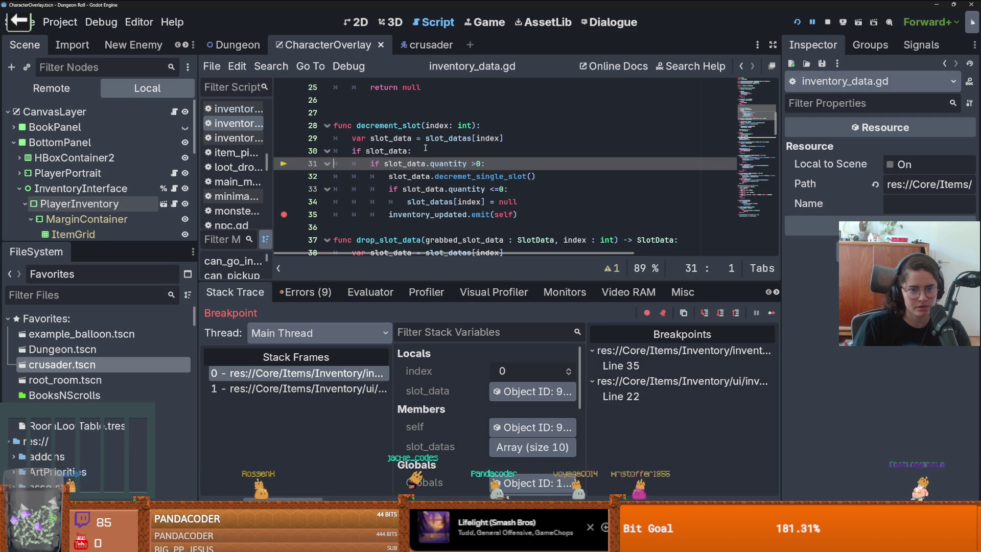
Add 'var quantity = slot_data.quantity' on a new line under 'if slot_data:'
{"action": "left_click", "coordinate": [521, 138]}
{"action": "left_click", "coordinate": [449, 151]}
{"action": "key", "text": "Return"}
{"action": "type", "text": "var qua"}
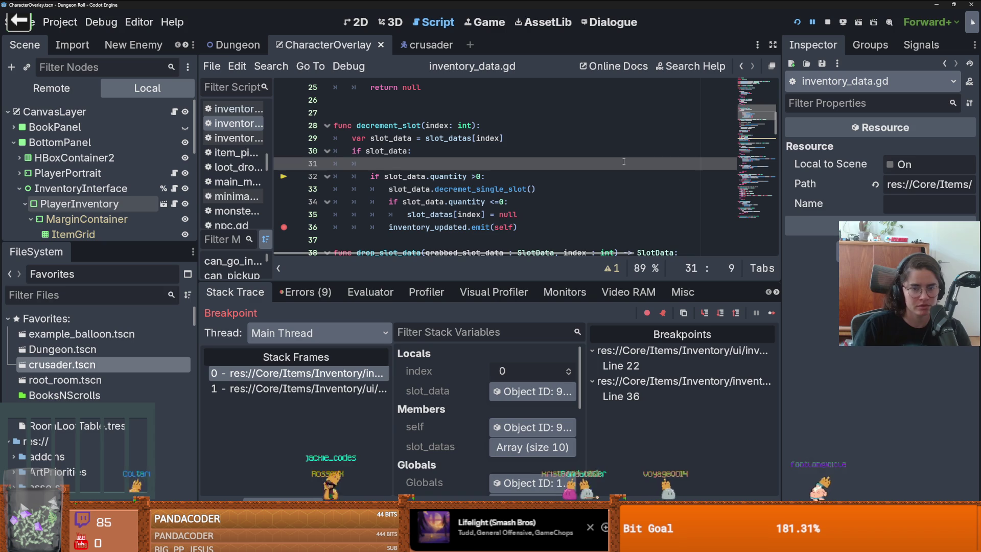
{"action": "type", "text": "ntity "}
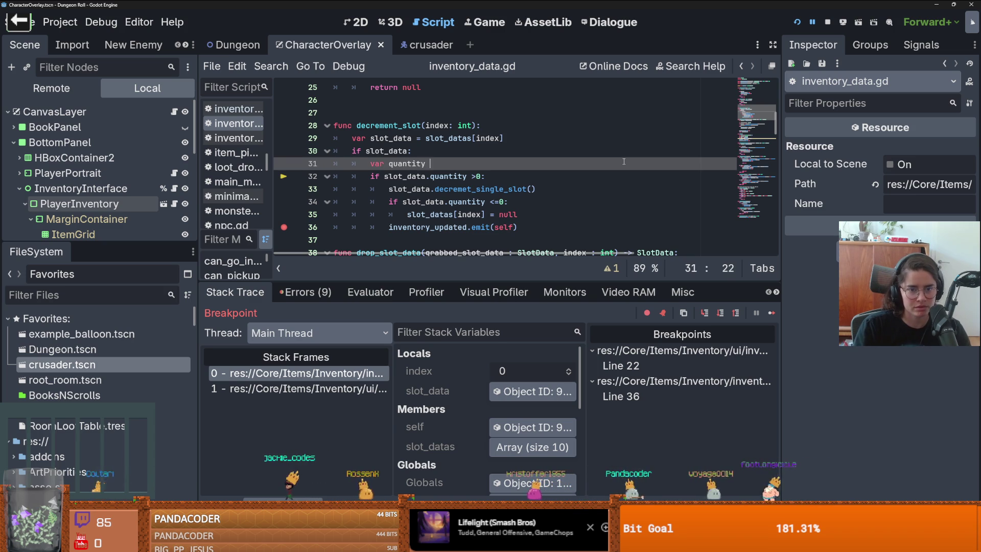
{"action": "type", "text": "= slot_data.qu"}
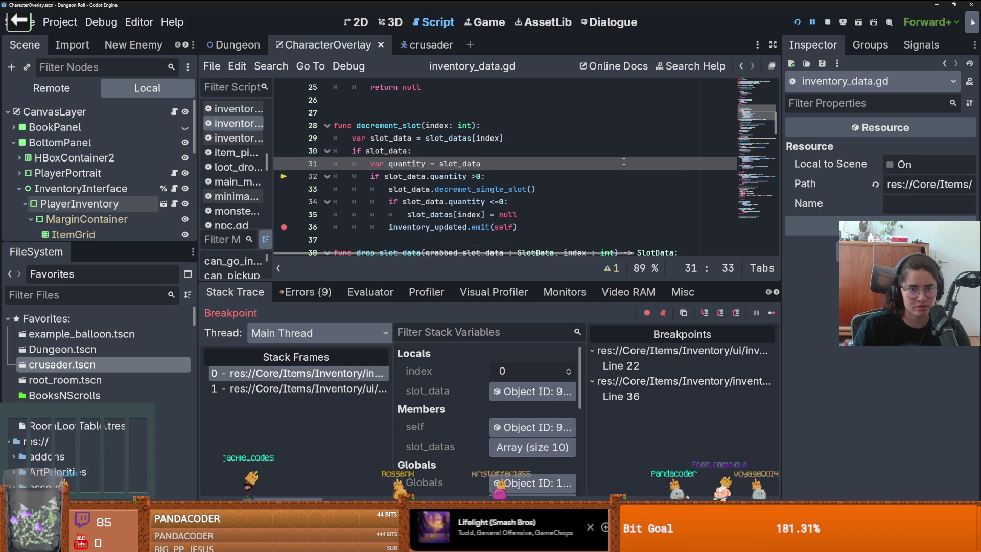
{"action": "key", "text": "Return"}
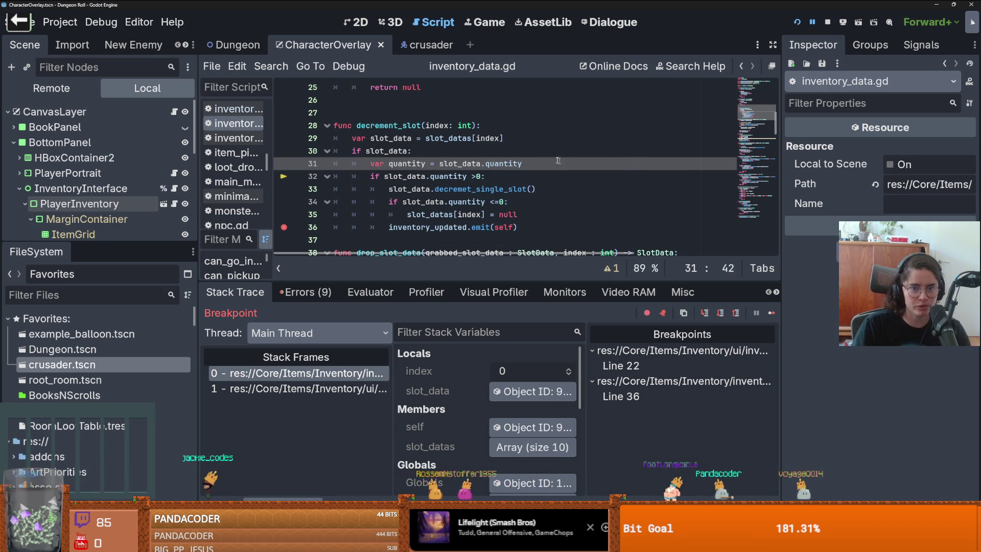
Change the condition to test the quantity variable and restart the game
{"action": "left_click_drag", "start_coordinate": [467, 176], "coordinate": [378, 177]}
{"action": "type", "text": "quantity"}
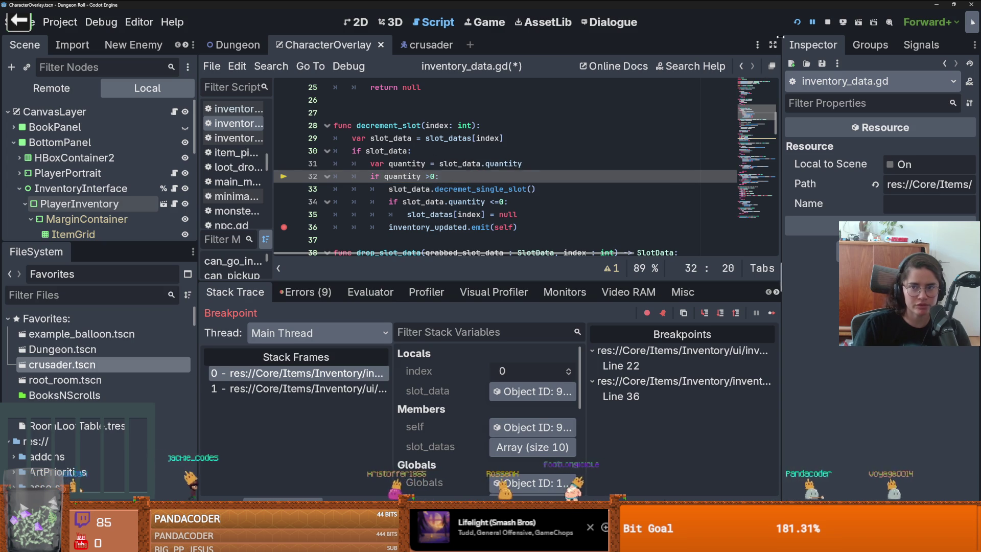
{"action": "left_click", "coordinate": [797, 22]}
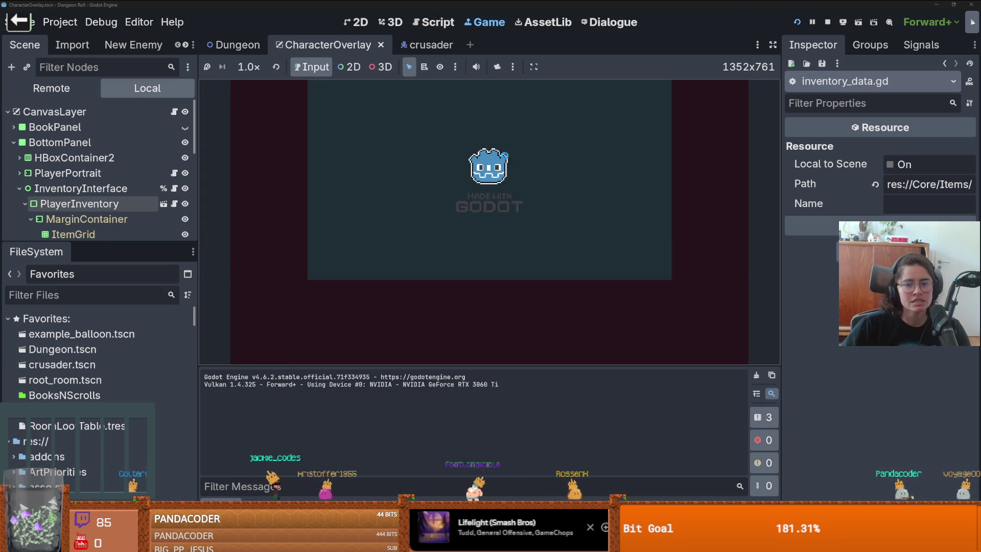
Walk toward the fountain and spawn an item with the console command spawn_item 1
{"action": "key", "text": "s"}
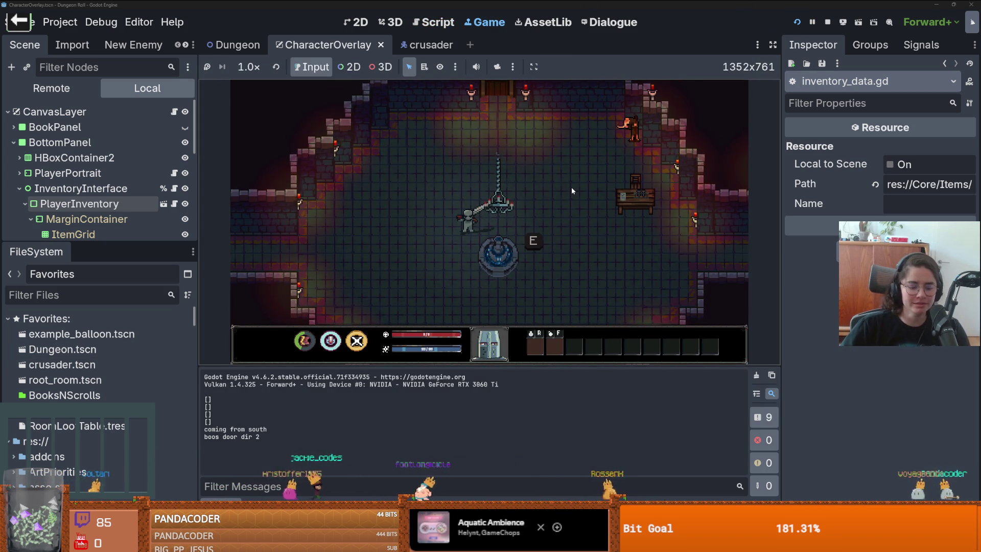
{"action": "key", "text": "grave"}
{"action": "type", "text": "spaw"}
{"action": "key", "text": "Tab"}
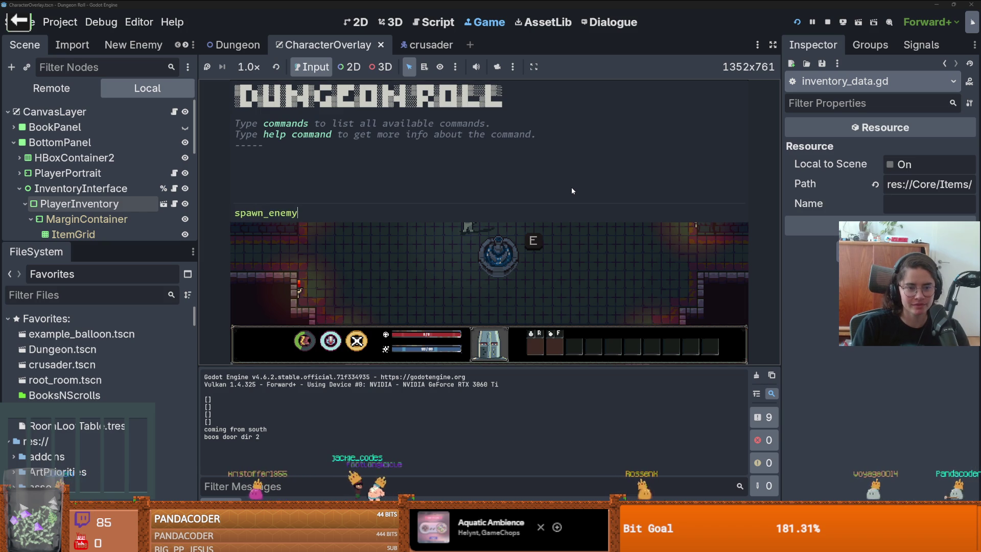
{"action": "key", "text": "ctrl+a"}
{"action": "type", "text": "spaw"}
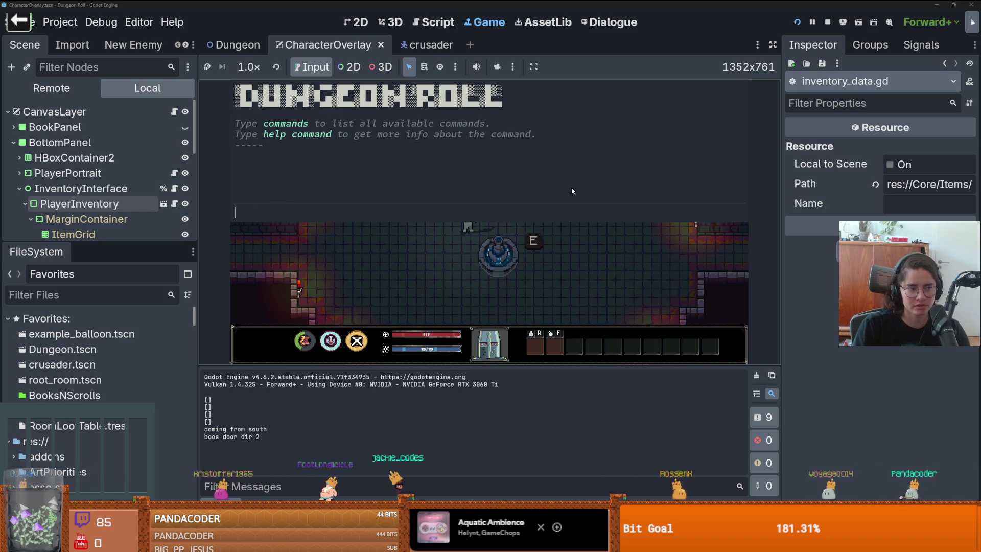
{"action": "type", "text": "n_item 1 1"}
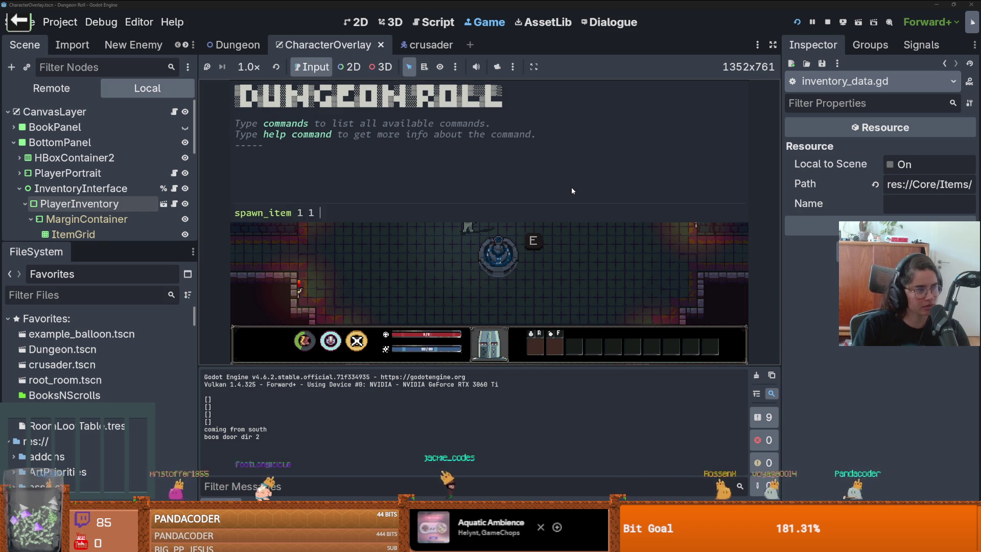
{"action": "key", "text": "Return"}
{"action": "key", "text": "grave"}
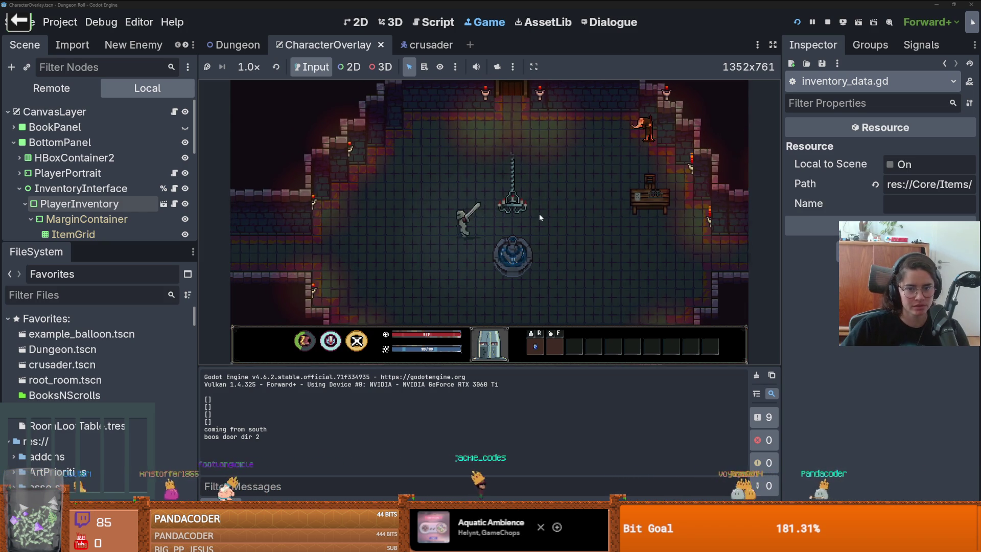
Use the quick-slot 1 potion and step through decrement_slot to line 32, where local quantity reads -2
{"action": "key", "text": "1"}
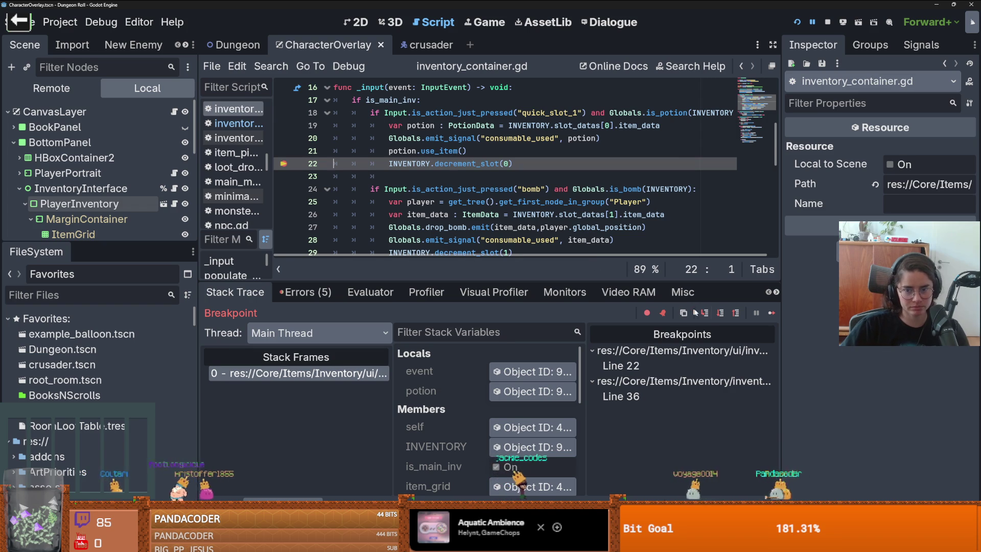
{"action": "left_click", "coordinate": [704, 312]}
{"action": "left_click", "coordinate": [704, 313]}
{"action": "left_click", "coordinate": [704, 313]}
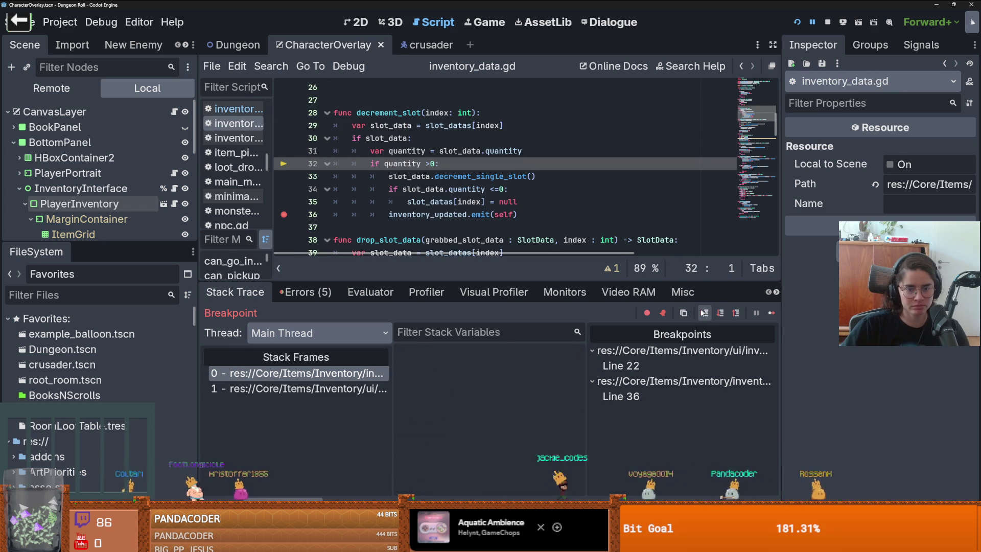
{"action": "left_click", "coordinate": [704, 313]}
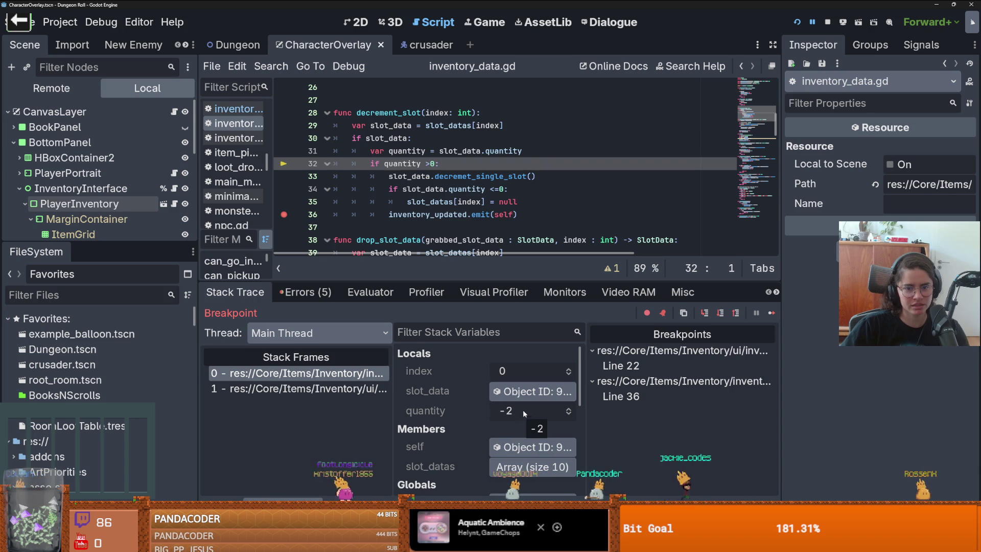
{"action": "left_click", "coordinate": [530, 391]}
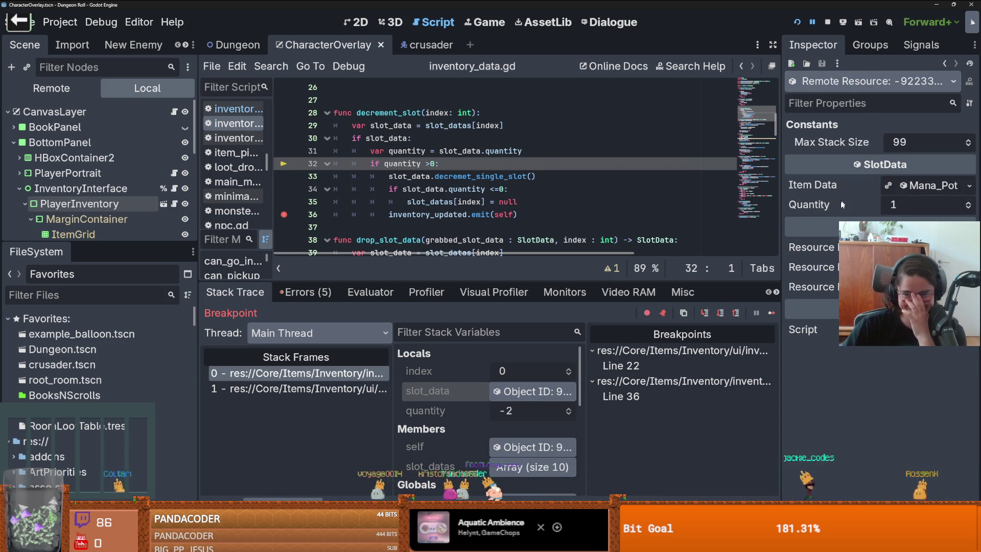
{"action": "left_click", "coordinate": [461, 409]}
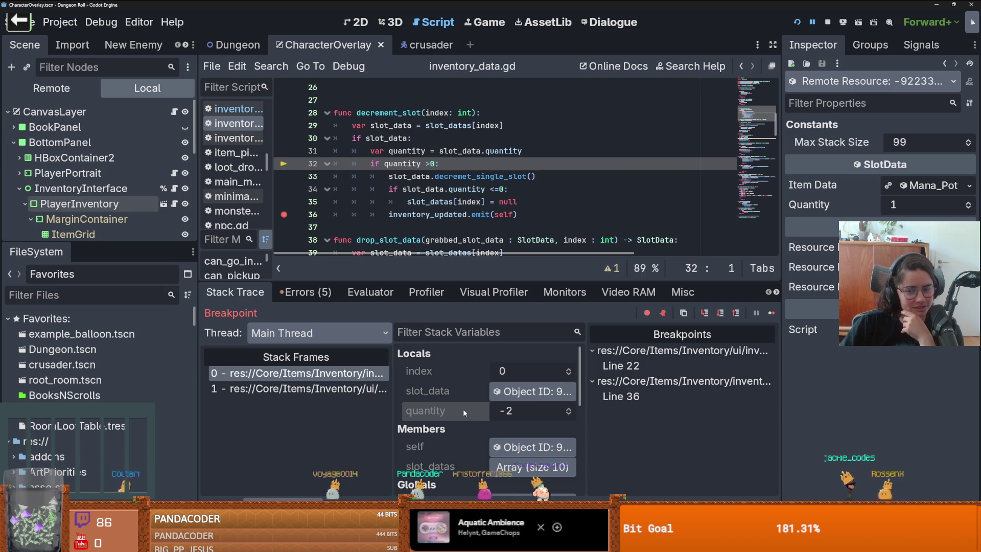
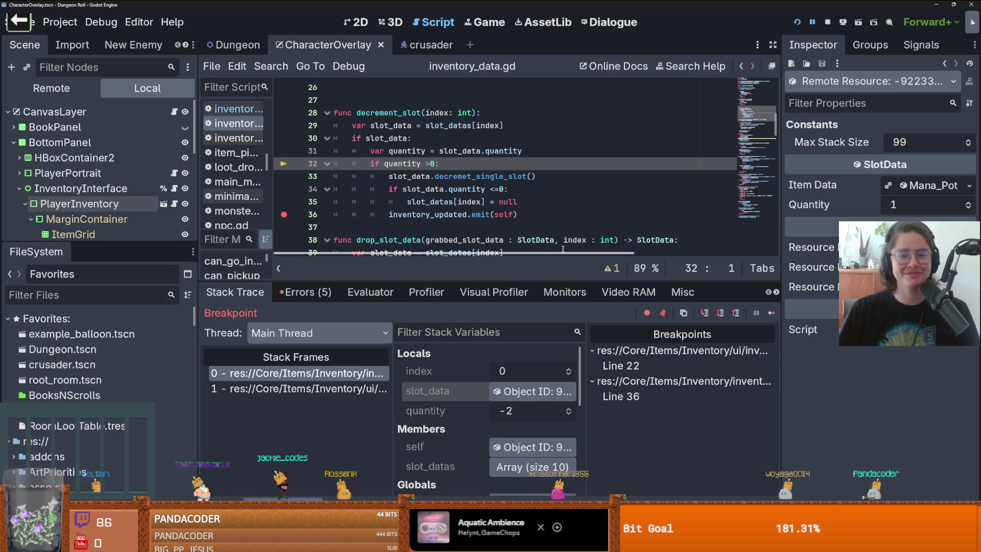
Save the scene and give the debugger panel more height
{"action": "left_click", "coordinate": [481, 179]}
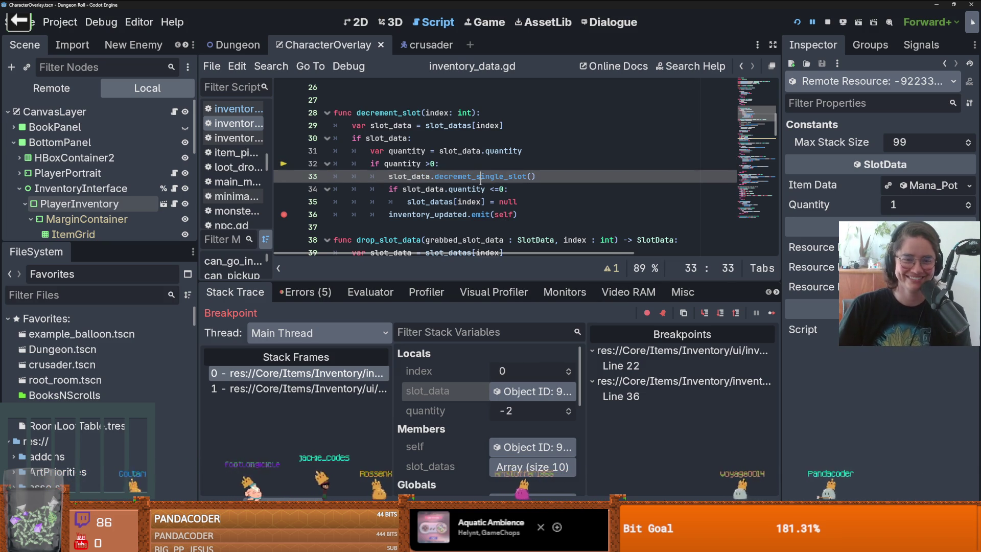
{"action": "key", "text": "ctrl+s"}
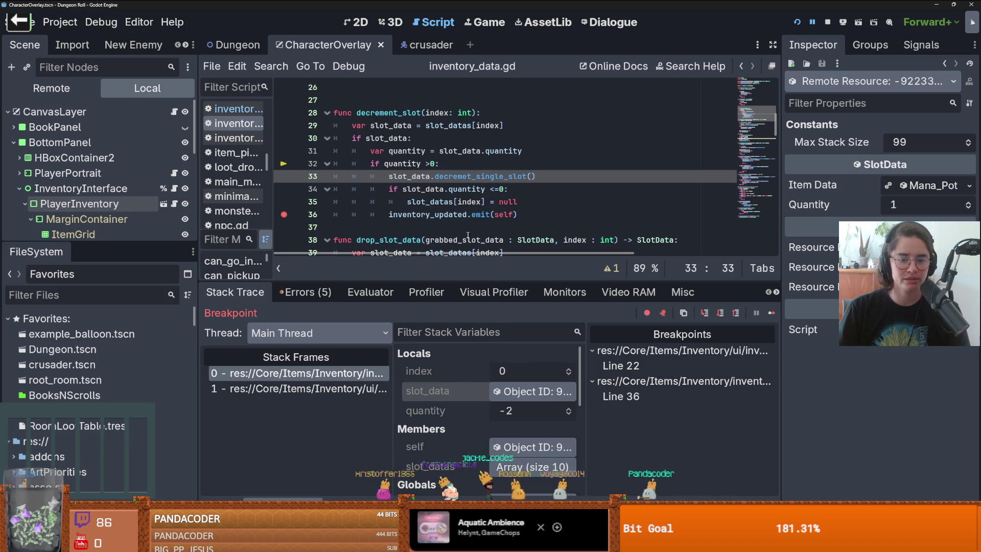
{"action": "left_click_drag", "start_coordinate": [489, 281], "coordinate": [502, 145]}
{"action": "scroll", "coordinate": [451, 344], "scroll_direction": "down", "scroll_amount": 3}
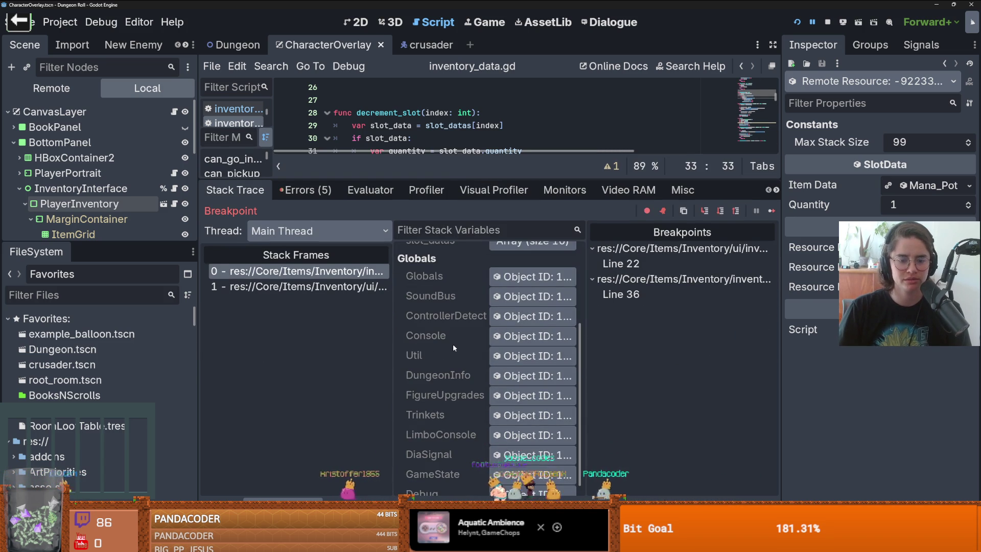
Inspect the Globals object's Main Inventory Slot Datas, checking slot 0, then restore the code view
{"action": "left_click", "coordinate": [518, 279]}
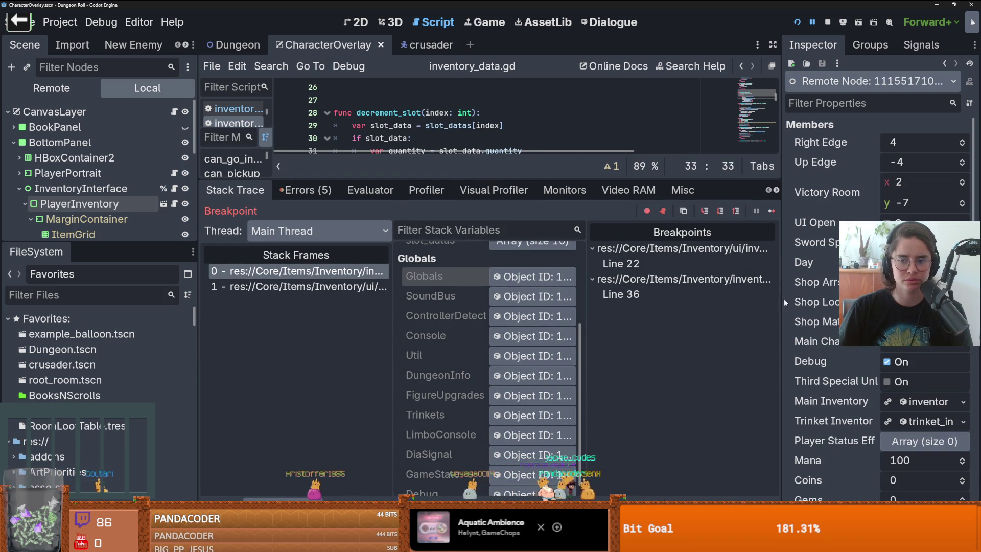
{"action": "left_click_drag", "start_coordinate": [787, 309], "coordinate": [668, 327]}
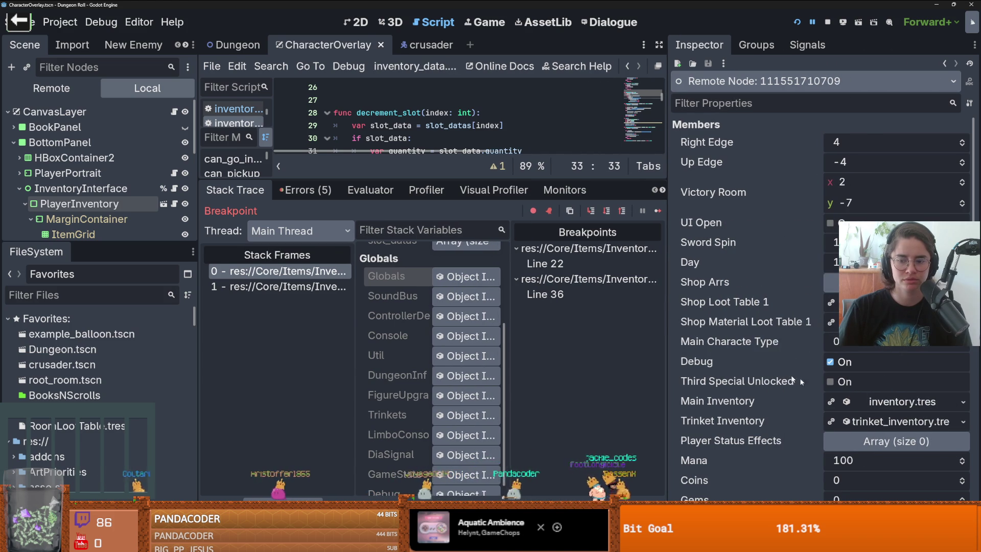
{"action": "left_click", "coordinate": [870, 400]}
{"action": "scroll", "coordinate": [724, 366], "scroll_direction": "down", "scroll_amount": 4}
{"action": "left_click", "coordinate": [894, 263]}
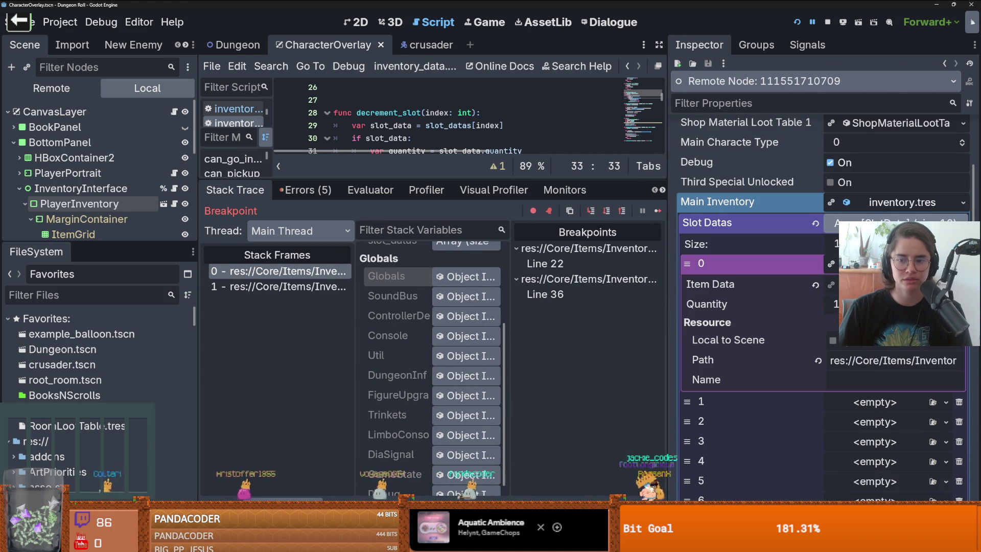
{"action": "left_click", "coordinate": [895, 264]}
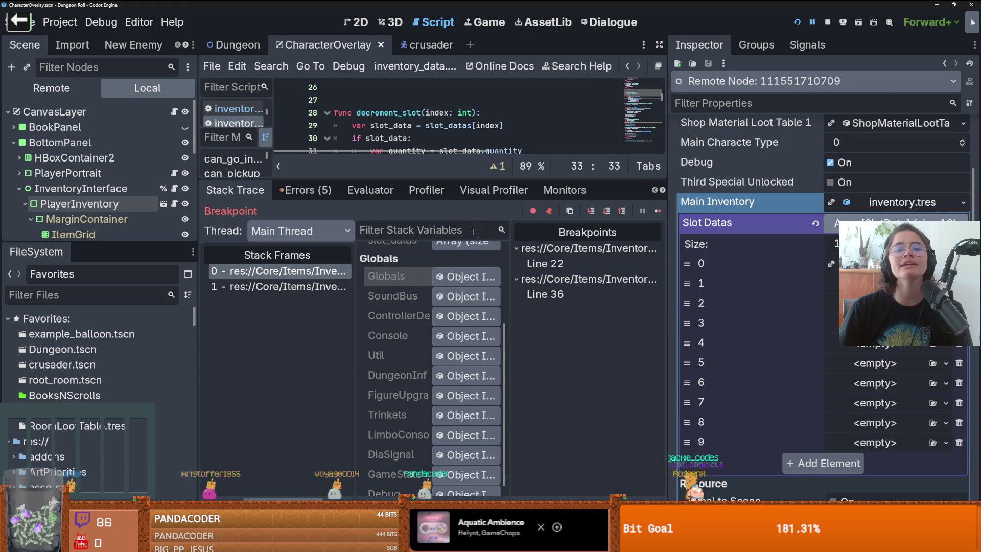
{"action": "left_click_drag", "start_coordinate": [494, 183], "coordinate": [493, 407]}
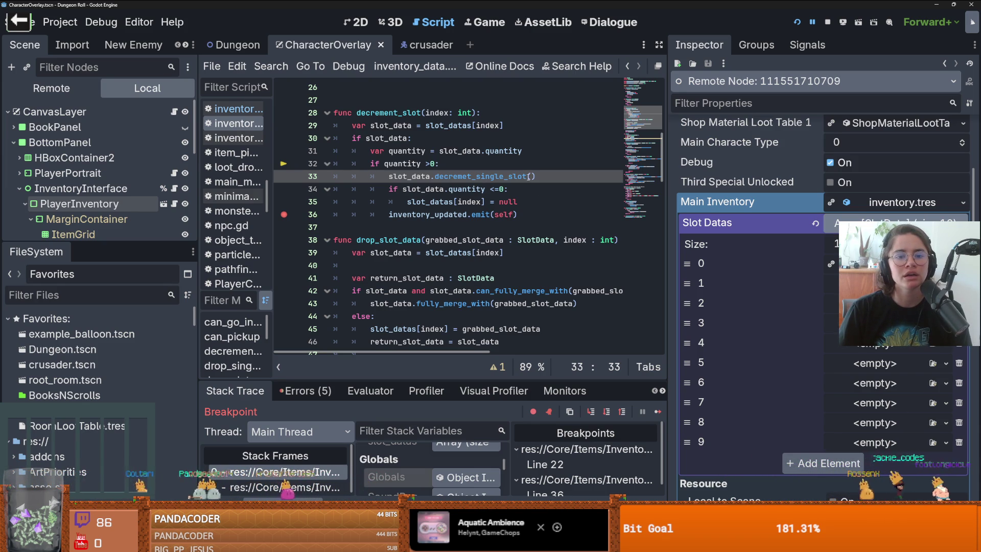
Jump from inventory_data.gd into slot_data.gd, briefly viewing the Resource class docs
{"action": "double_click", "coordinate": [504, 151]}
{"action": "scroll", "coordinate": [511, 137], "scroll_direction": "up", "scroll_amount": 8}
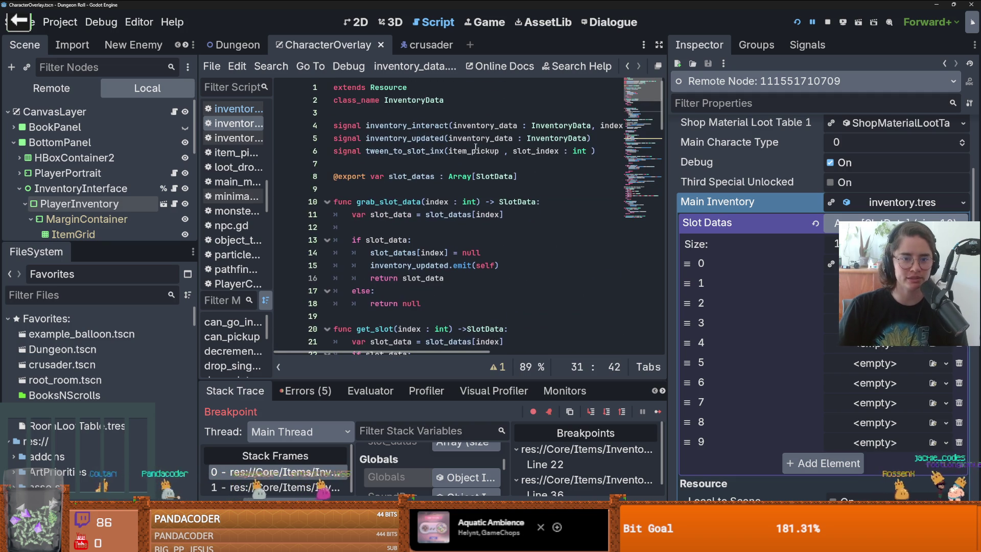
{"action": "left_click", "coordinate": [498, 176], "text": "ctrl"}
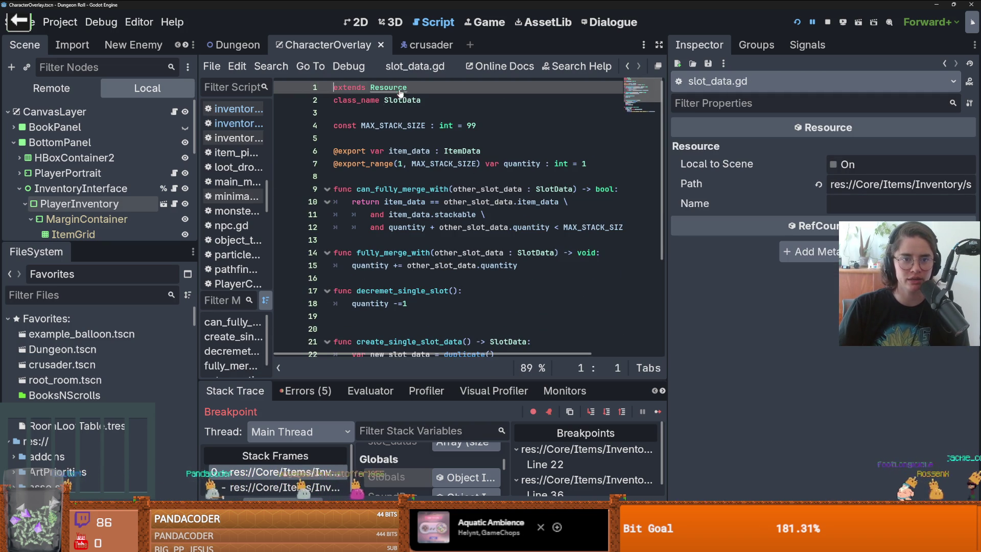
{"action": "left_click", "coordinate": [390, 88], "text": "ctrl"}
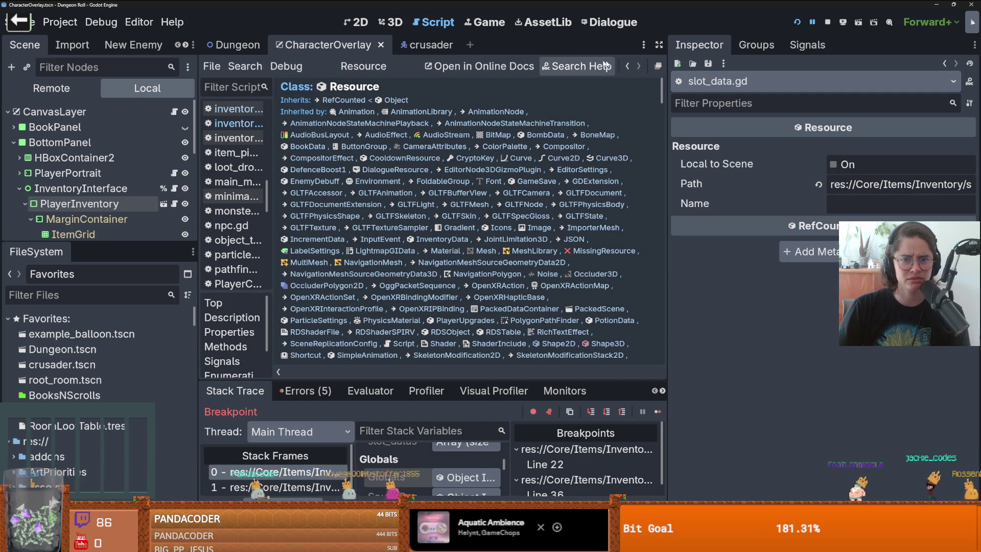
{"action": "left_click", "coordinate": [627, 66]}
Highlight every use of quantity in slot_data.gd and widen the script editor
{"action": "left_click", "coordinate": [521, 165]}
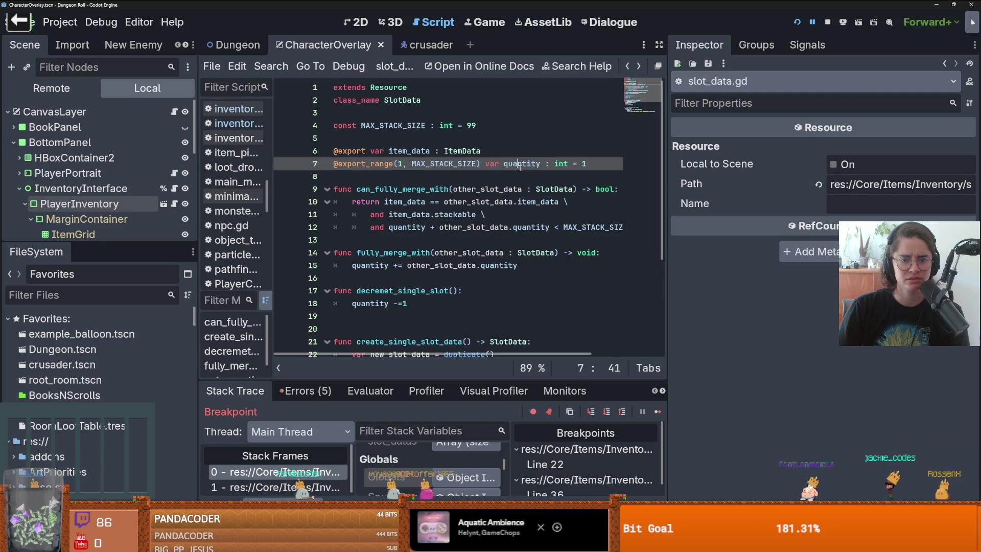
{"action": "double_click", "coordinate": [520, 164]}
{"action": "scroll", "coordinate": [562, 172], "scroll_direction": "down", "scroll_amount": 3}
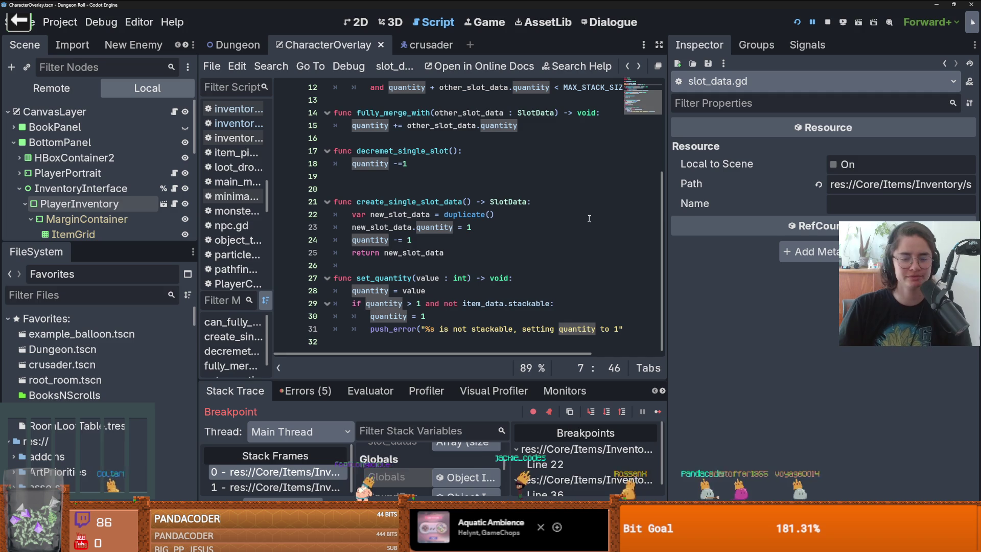
{"action": "left_click_drag", "start_coordinate": [667, 214], "coordinate": [723, 221]}
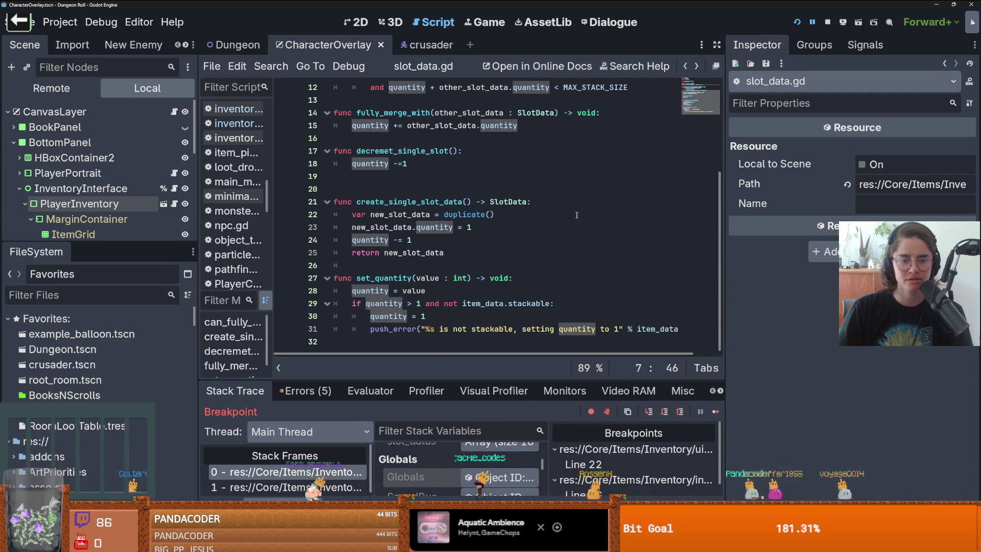
{"action": "scroll", "coordinate": [577, 215], "scroll_direction": "up", "scroll_amount": 3}
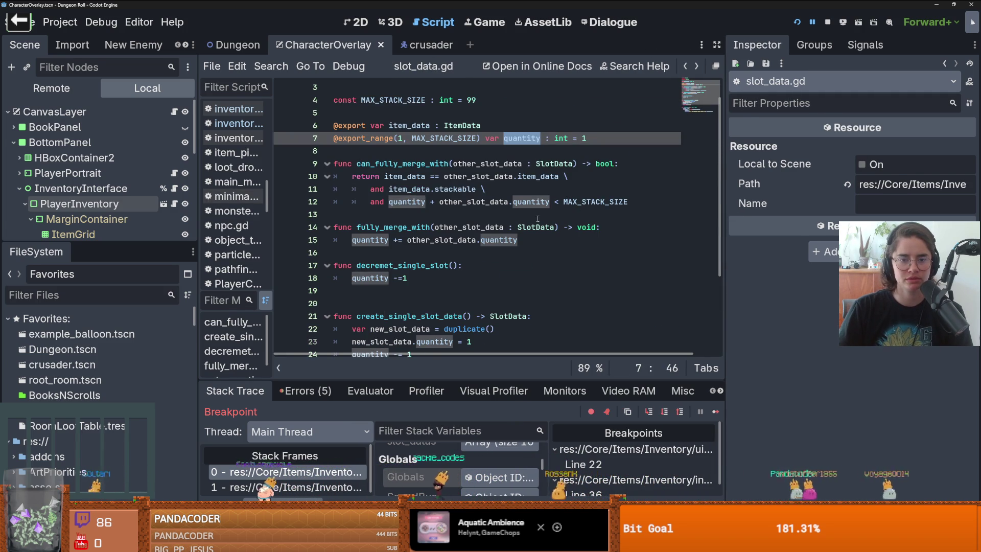
{"action": "left_click", "coordinate": [797, 23]}
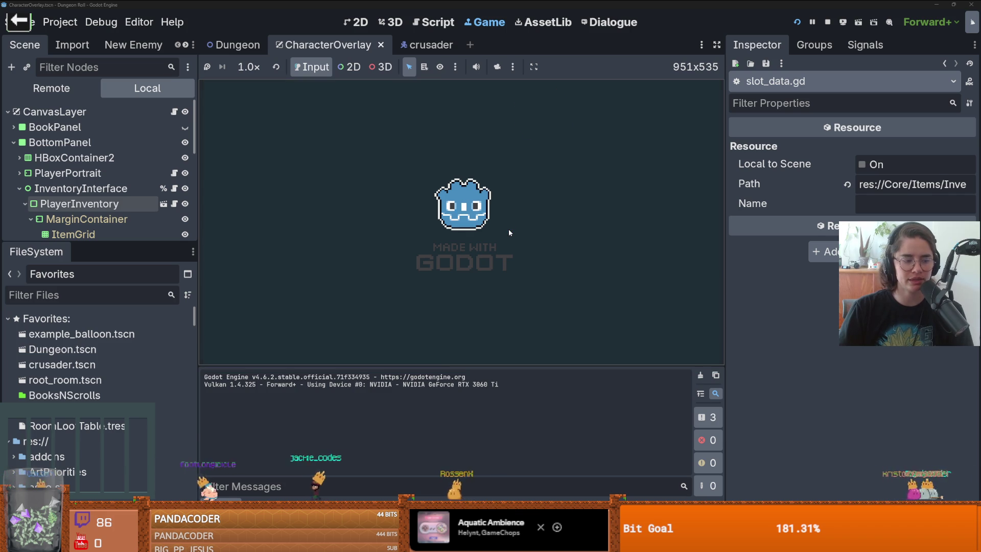
{"action": "key", "text": "s"}
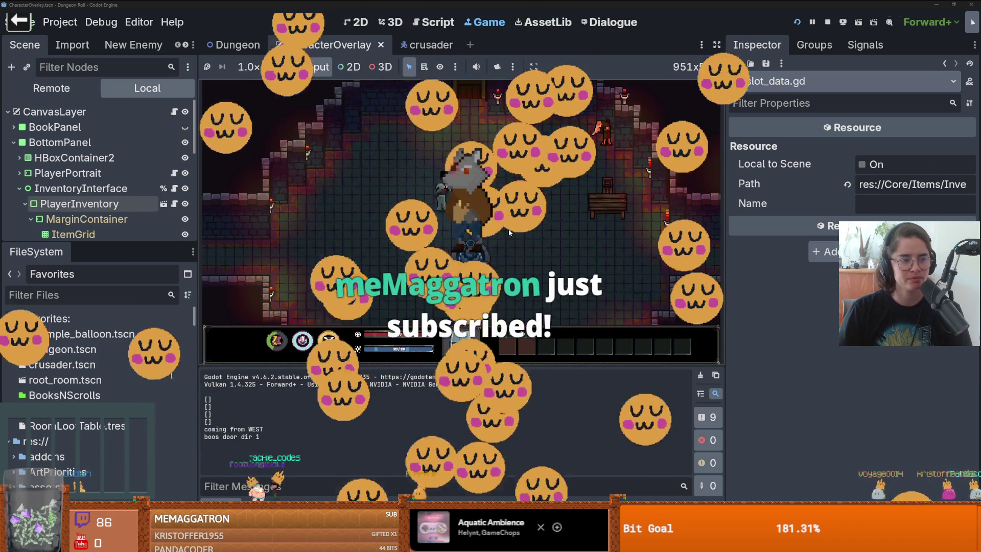
{"action": "key", "text": "w"}
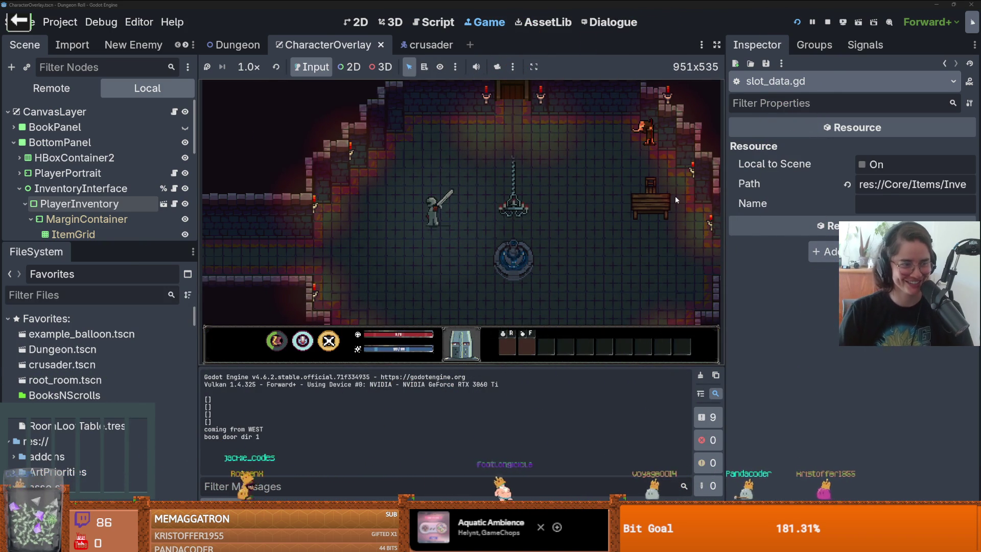
{"action": "left_click", "coordinate": [546, 211]}
{"action": "key", "text": "d"}
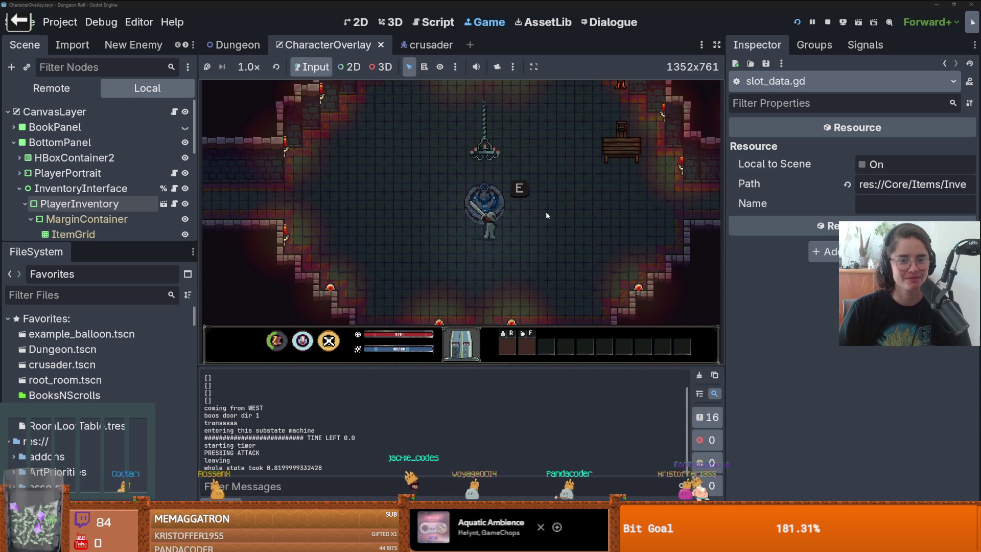
{"action": "key", "text": "a"}
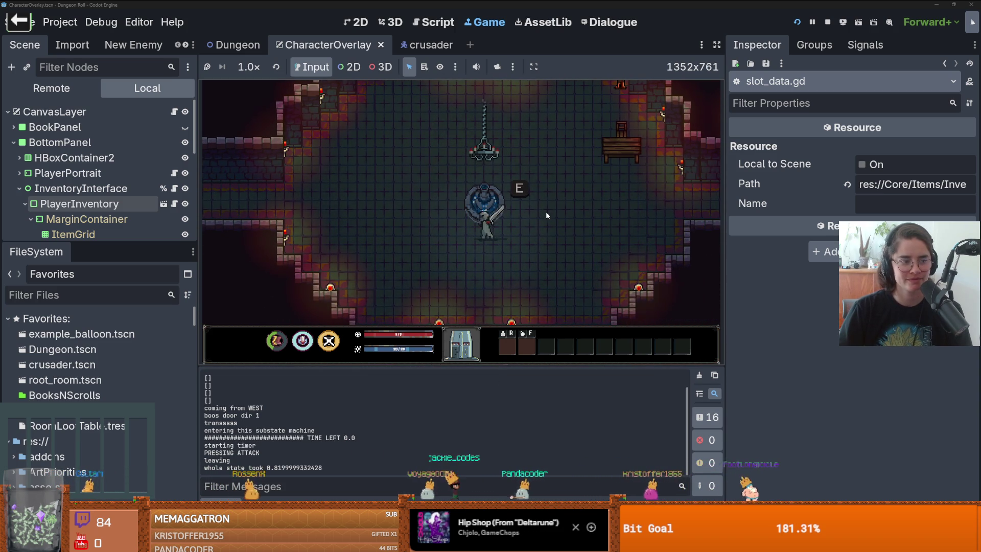
{"action": "key", "text": "w"}
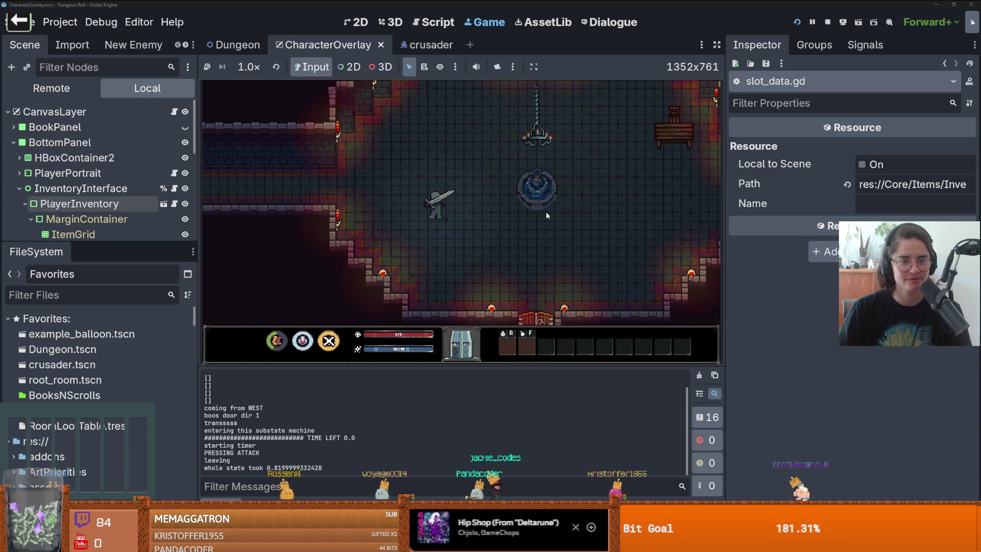
Stop the running game and open root_room.tscn with TilemapScenes selected
{"action": "left_click", "coordinate": [829, 23]}
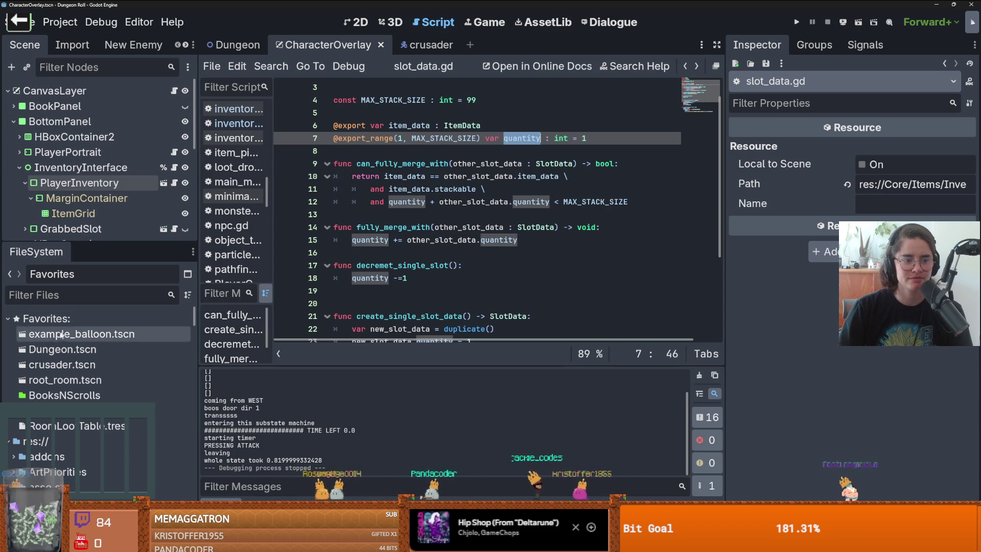
{"action": "double_click", "coordinate": [65, 381]}
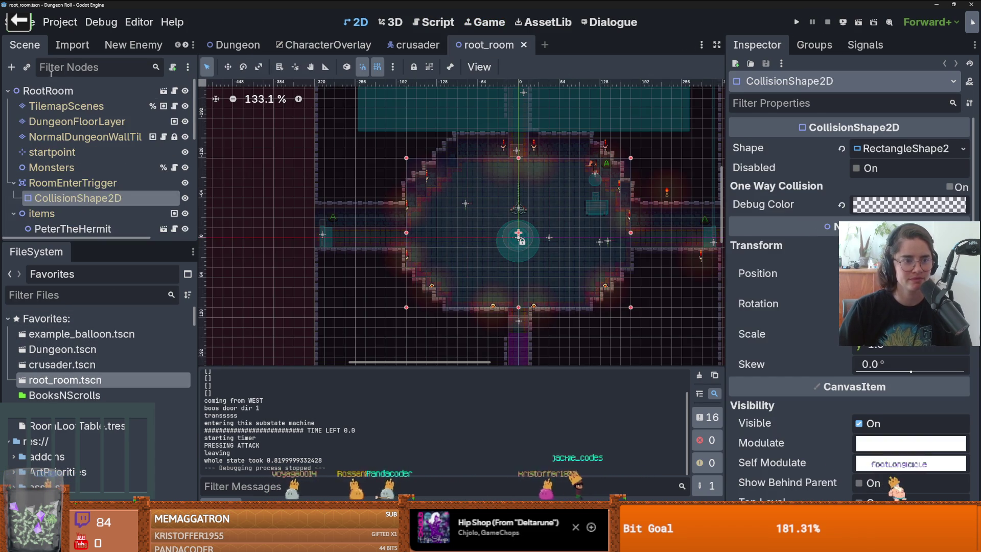
{"action": "left_click", "coordinate": [88, 108]}
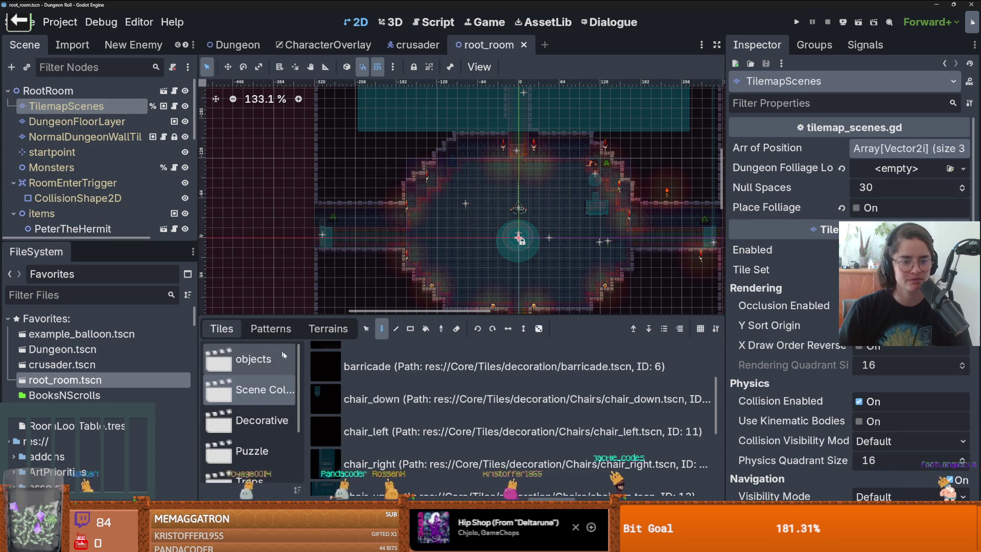
{"action": "scroll", "coordinate": [256, 399], "scroll_direction": "down", "scroll_amount": 2}
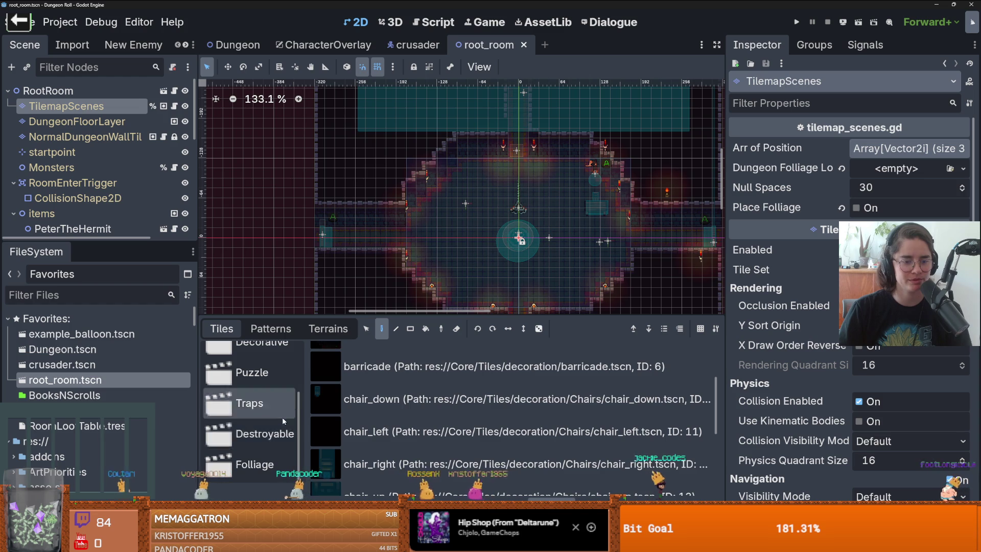
Paint Destroyable crate tiles in the room's upper left, then save and run the game
{"action": "left_click", "coordinate": [265, 434]}
{"action": "scroll", "coordinate": [511, 409], "scroll_direction": "up", "scroll_amount": 2}
{"action": "left_click", "coordinate": [460, 361]}
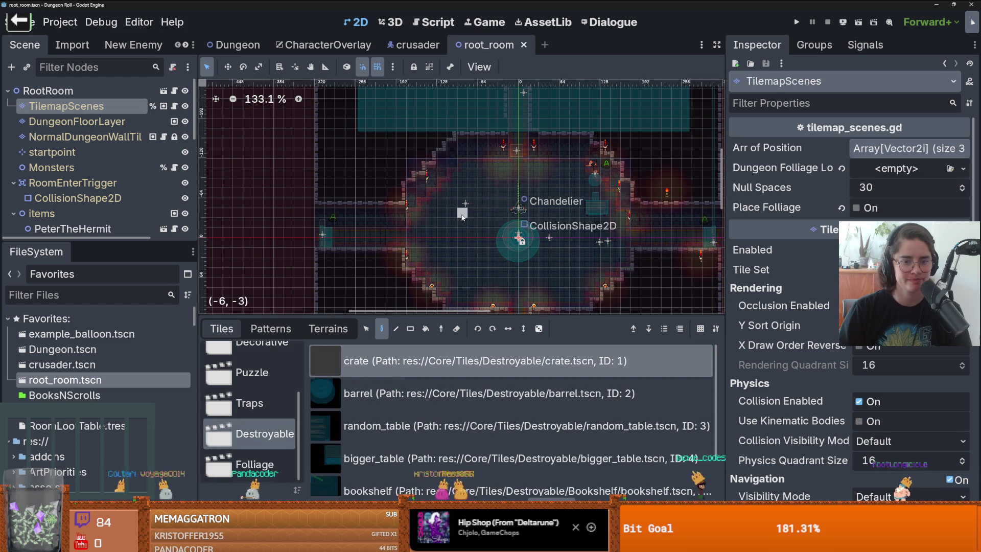
{"action": "scroll", "coordinate": [462, 214], "scroll_direction": "up", "scroll_amount": 4}
{"action": "left_click", "coordinate": [444, 169]}
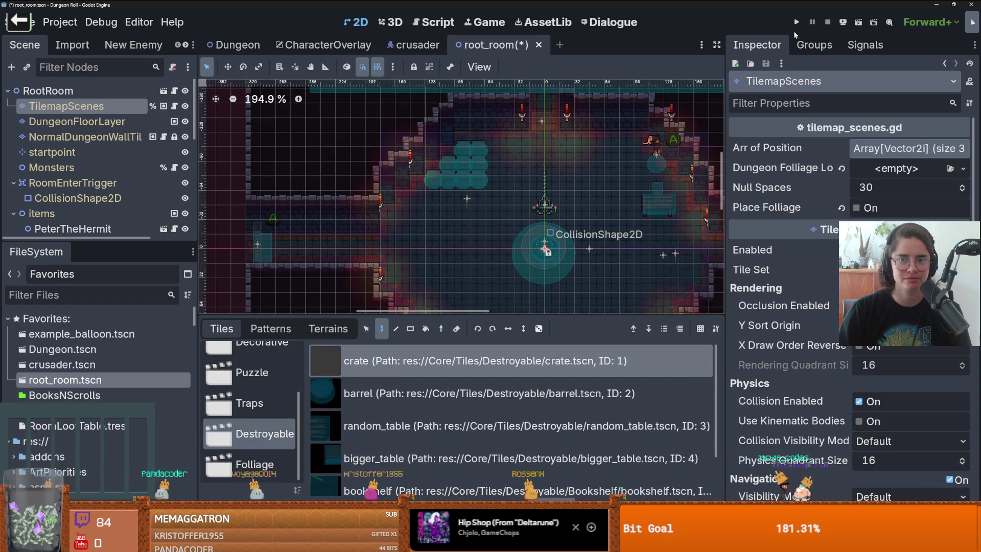
{"action": "key", "text": "F5"}
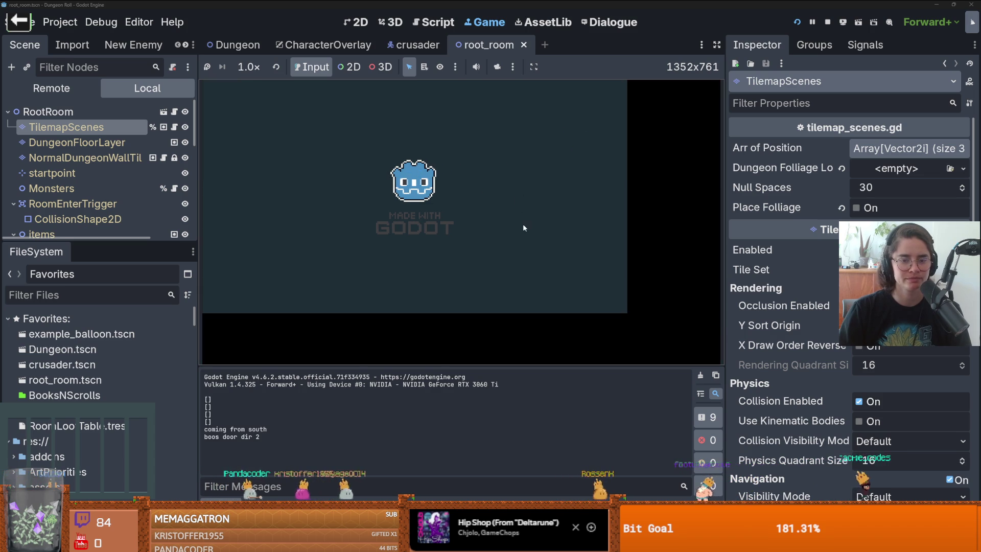
Walk the crusader to the crates, smash them, roam the dungeon, then return to the Dungeon scene
{"action": "key", "text": "a"}
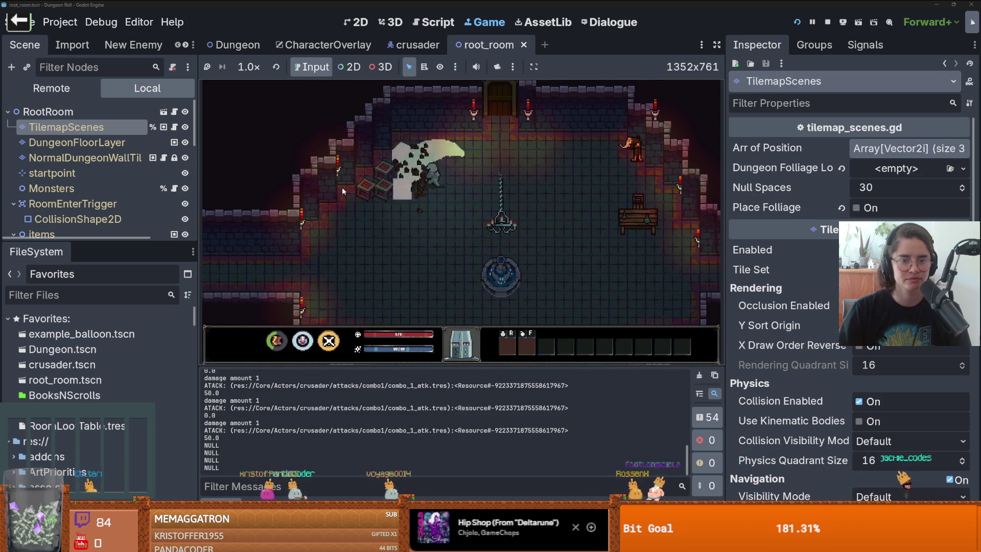
{"action": "left_click", "coordinate": [343, 191]}
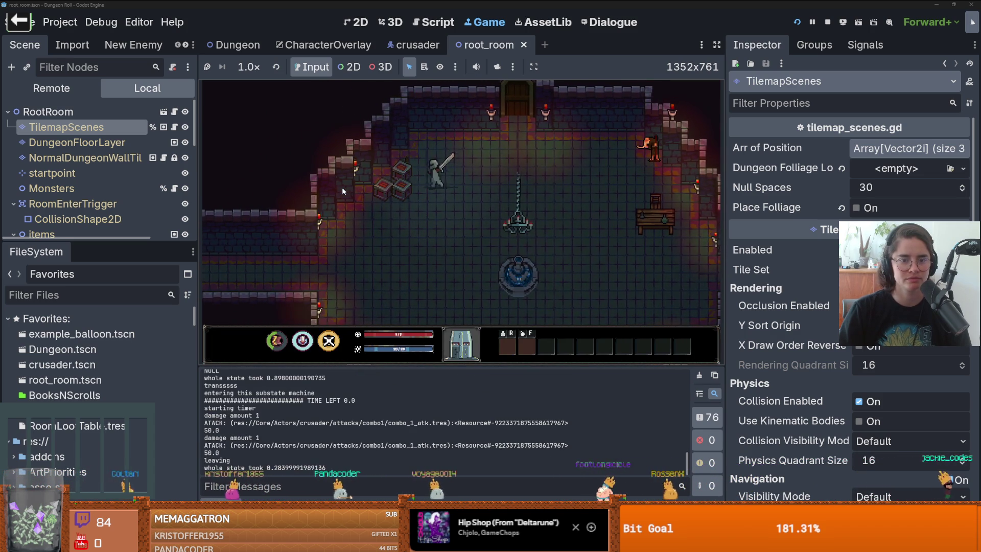
{"action": "left_click", "coordinate": [341, 187]}
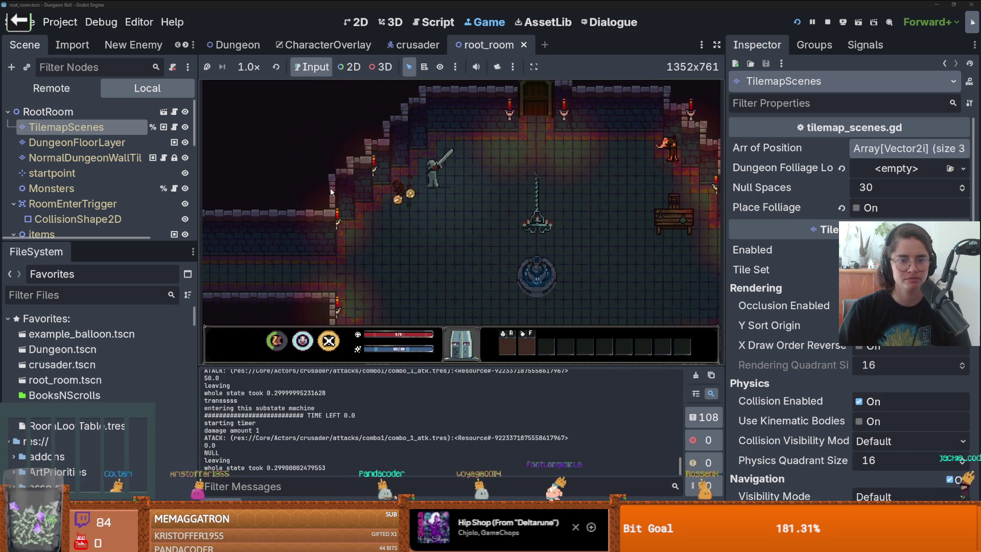
{"action": "key", "text": "s"}
{"action": "key", "text": "a"}
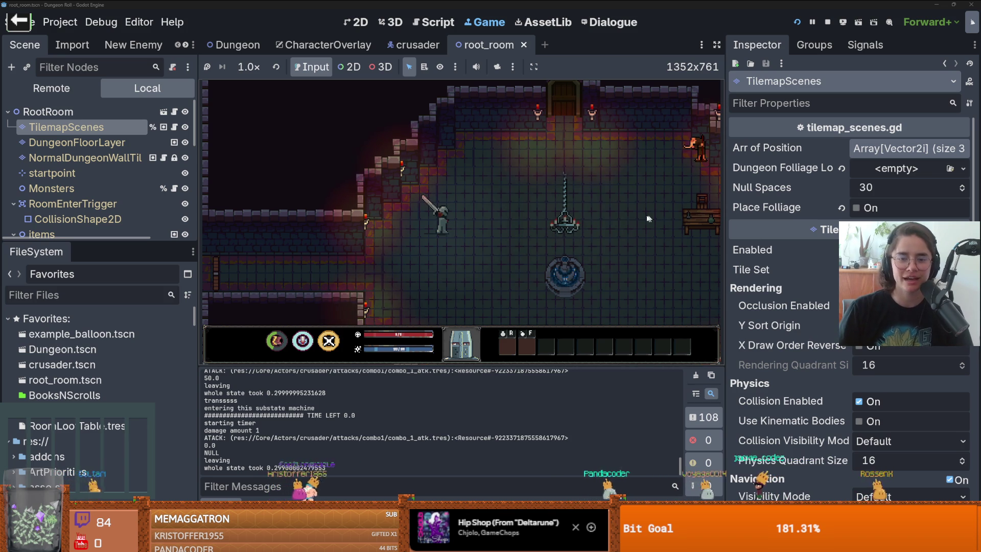
{"action": "left_click", "coordinate": [230, 49]}
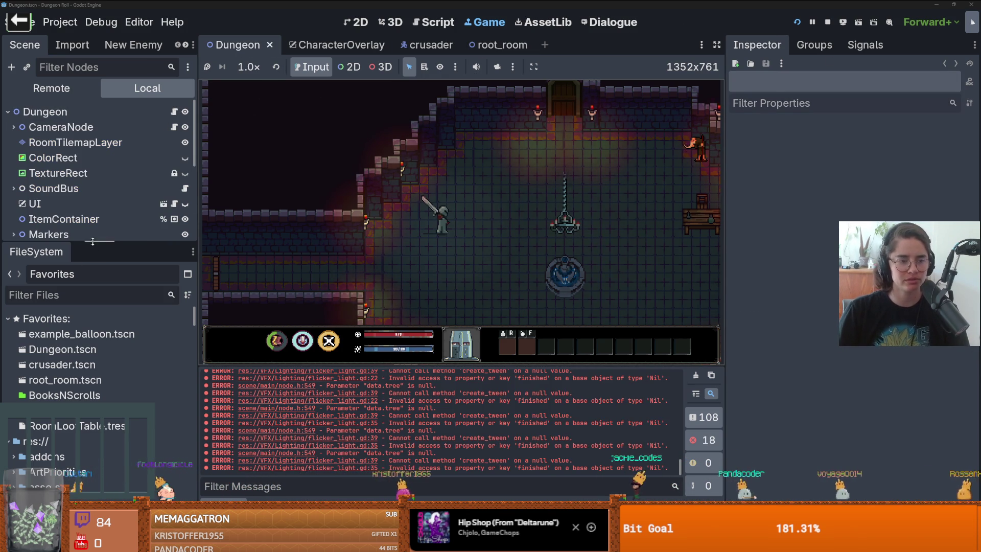
Filter files for 'crate' and open CrateLootTable.tres in a wider Inspector
{"action": "left_click", "coordinate": [60, 301]}
{"action": "type", "text": "crate"}
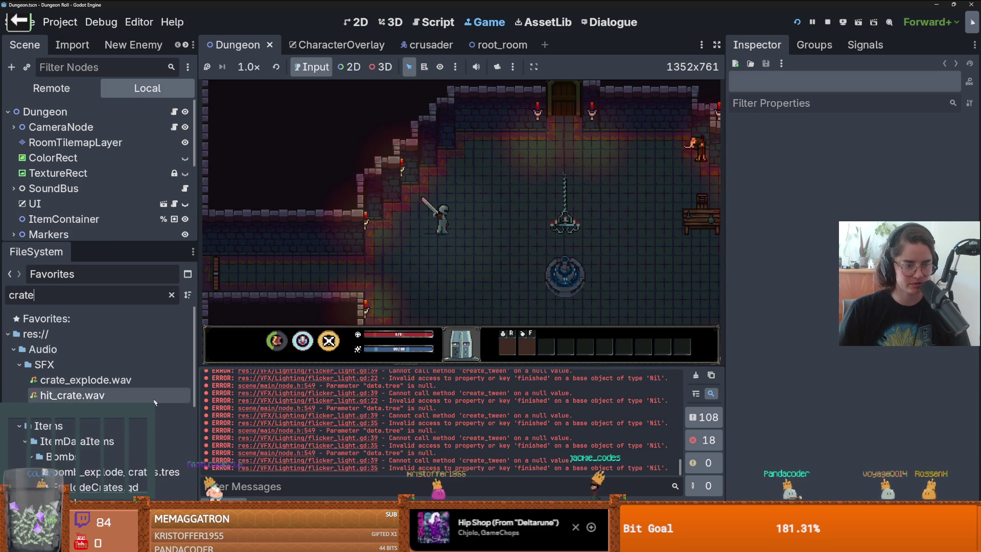
{"action": "left_click", "coordinate": [174, 456]}
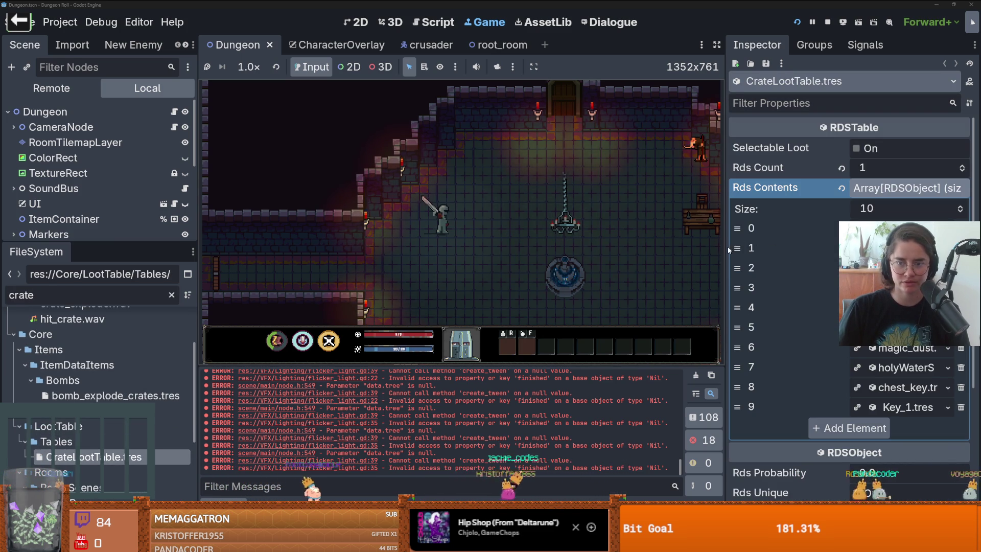
{"action": "left_click_drag", "start_coordinate": [728, 246], "coordinate": [641, 242]}
Turn on Rds Always for the Health Potion entry and restart the game
{"action": "left_click", "coordinate": [797, 228]}
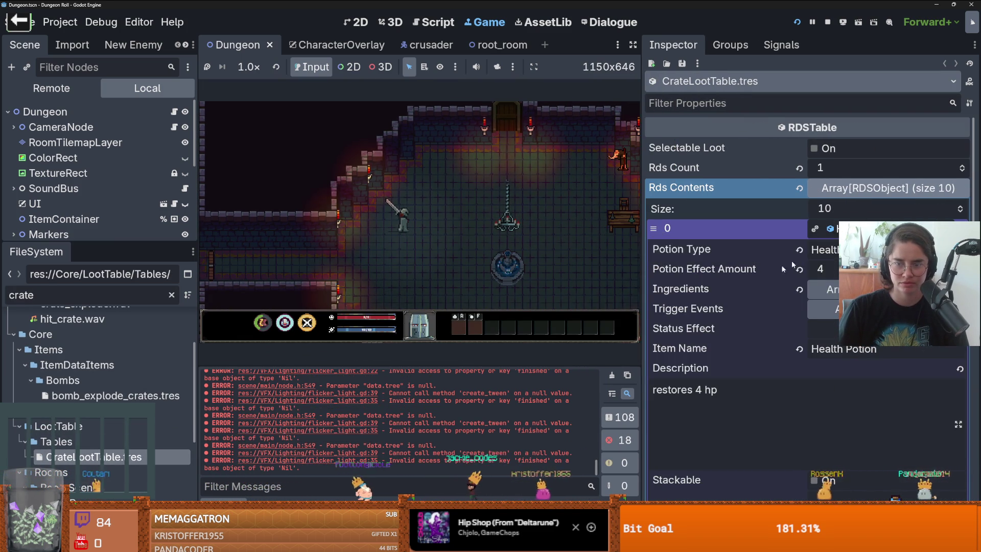
{"action": "scroll", "coordinate": [763, 275], "scroll_direction": "down", "scroll_amount": 3}
{"action": "scroll", "coordinate": [762, 275], "scroll_direction": "down", "scroll_amount": 2}
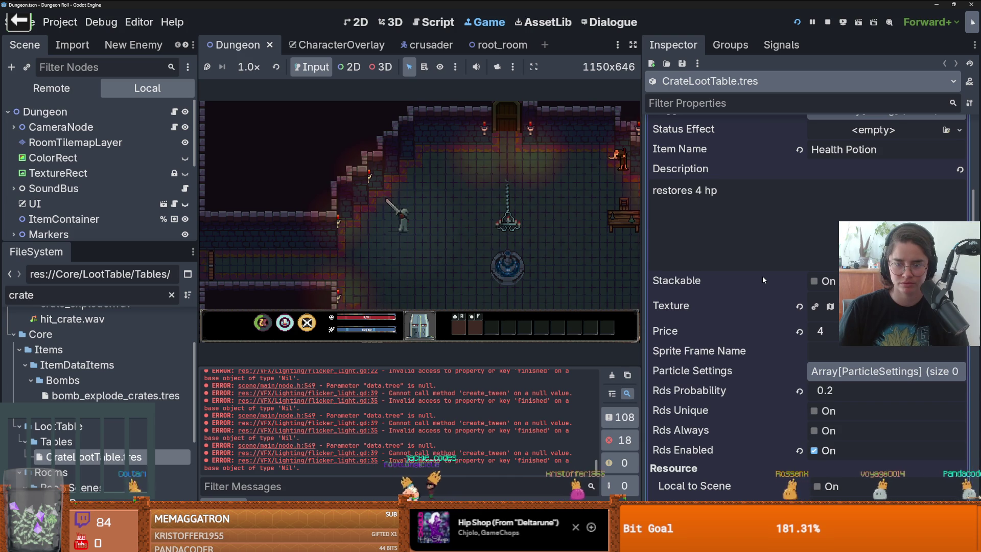
{"action": "scroll", "coordinate": [763, 275], "scroll_direction": "down", "scroll_amount": 2}
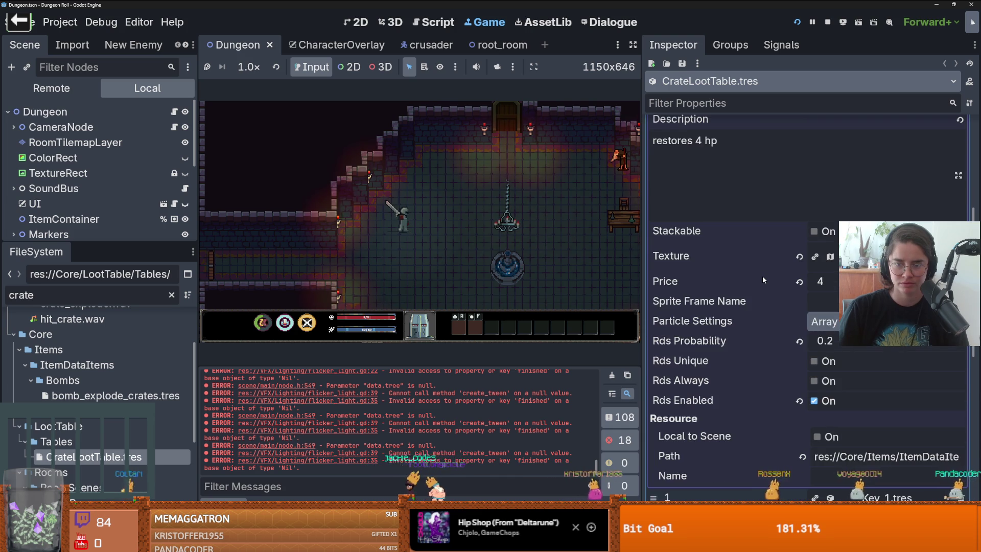
{"action": "left_click", "coordinate": [806, 380]}
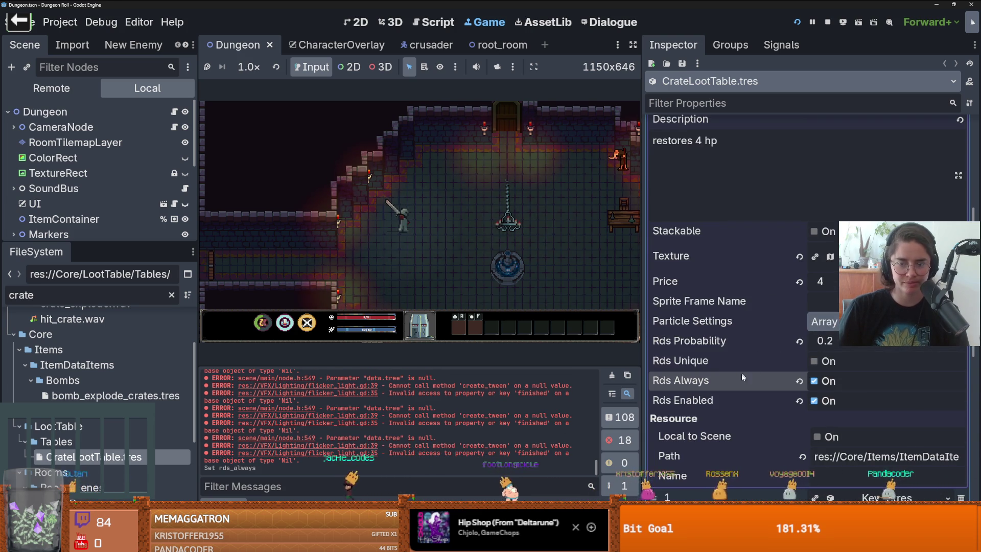
{"action": "scroll", "coordinate": [755, 361], "scroll_direction": "up", "scroll_amount": 2}
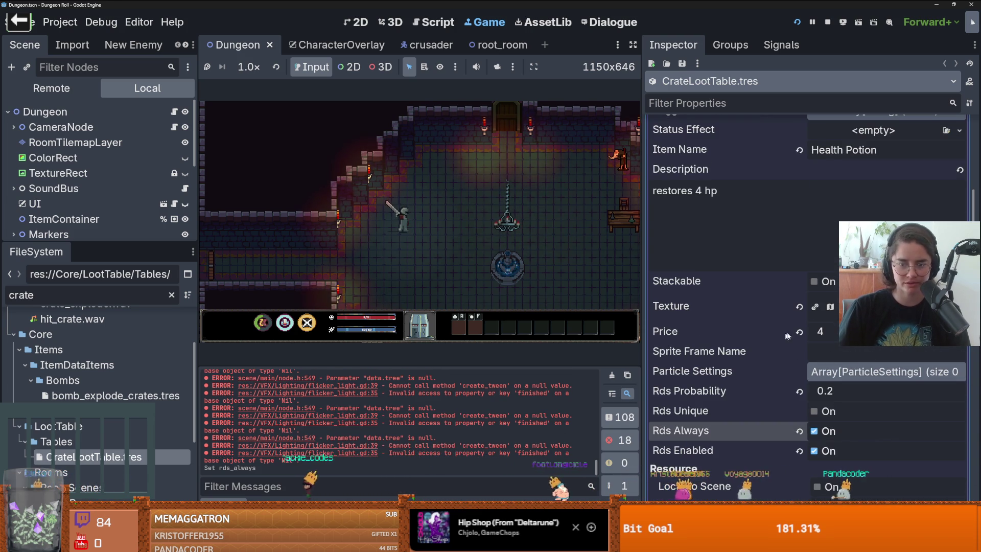
{"action": "scroll", "coordinate": [767, 338], "scroll_direction": "up", "scroll_amount": 8}
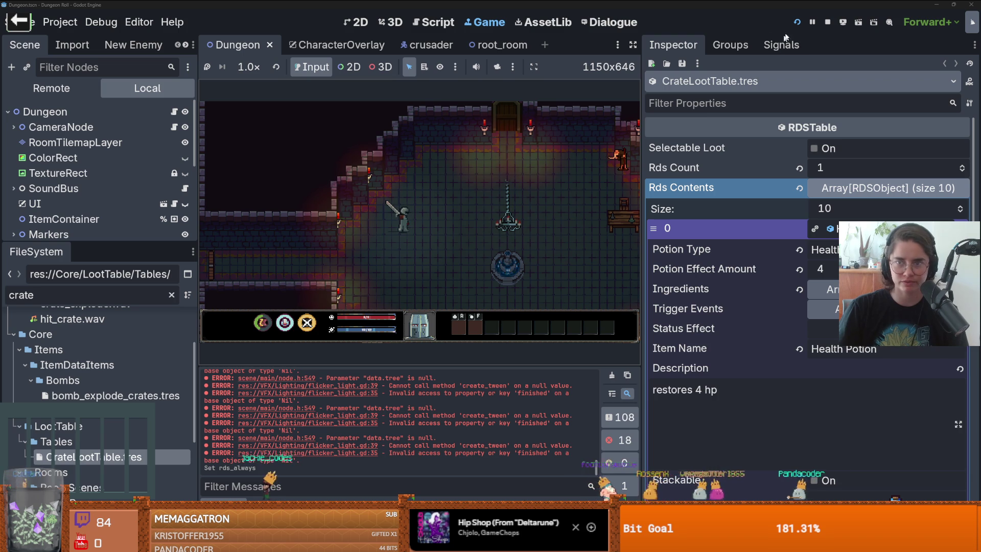
{"action": "left_click", "coordinate": [796, 23]}
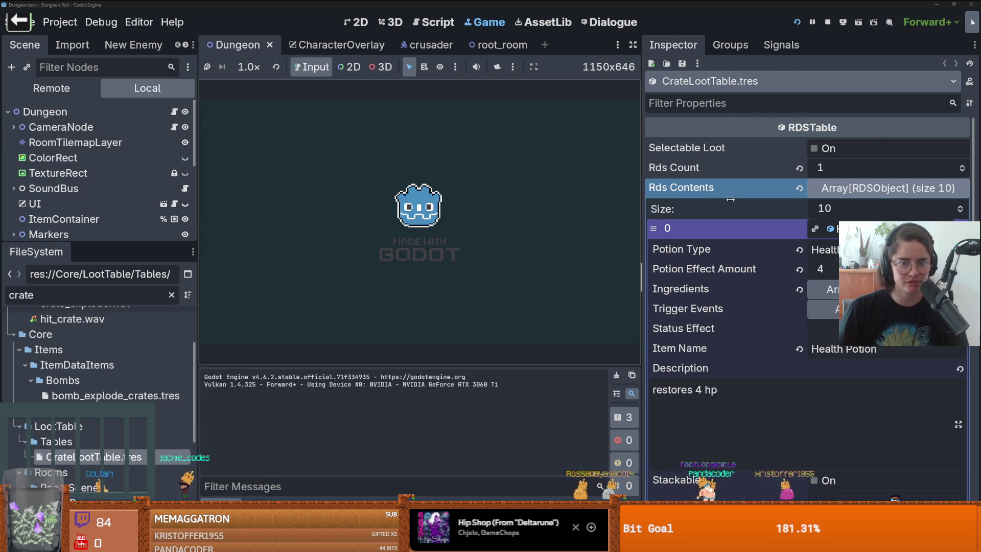
At the breakpoint, inspect INVENTORY's slot list and the first slot's data
{"action": "left_click_drag", "start_coordinate": [731, 199], "coordinate": [725, 199]}
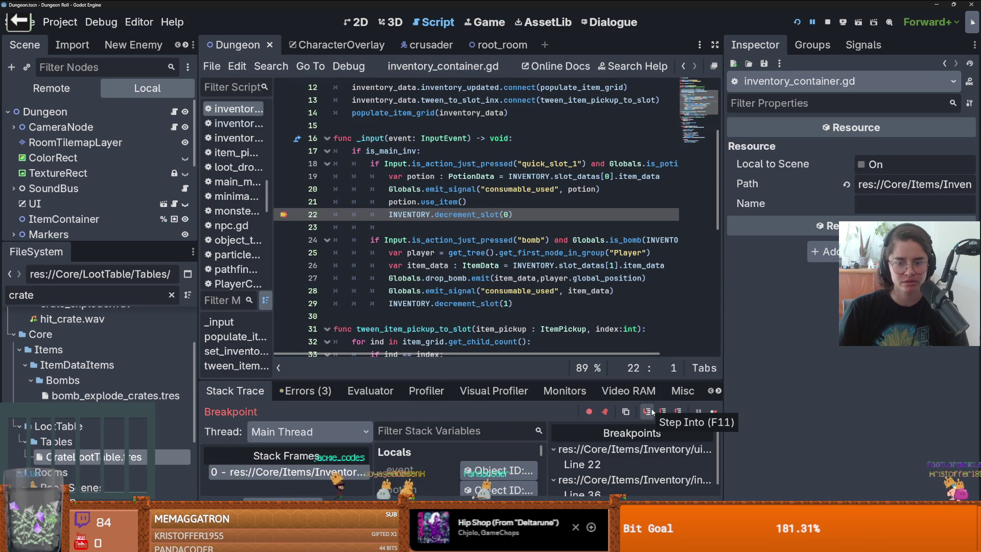
{"action": "left_click_drag", "start_coordinate": [537, 378], "coordinate": [538, 331]}
{"action": "scroll", "coordinate": [435, 242], "scroll_direction": "up", "scroll_amount": 3}
{"action": "scroll", "coordinate": [436, 243], "scroll_direction": "down", "scroll_amount": 5}
{"action": "scroll", "coordinate": [435, 242], "scroll_direction": "up", "scroll_amount": 3}
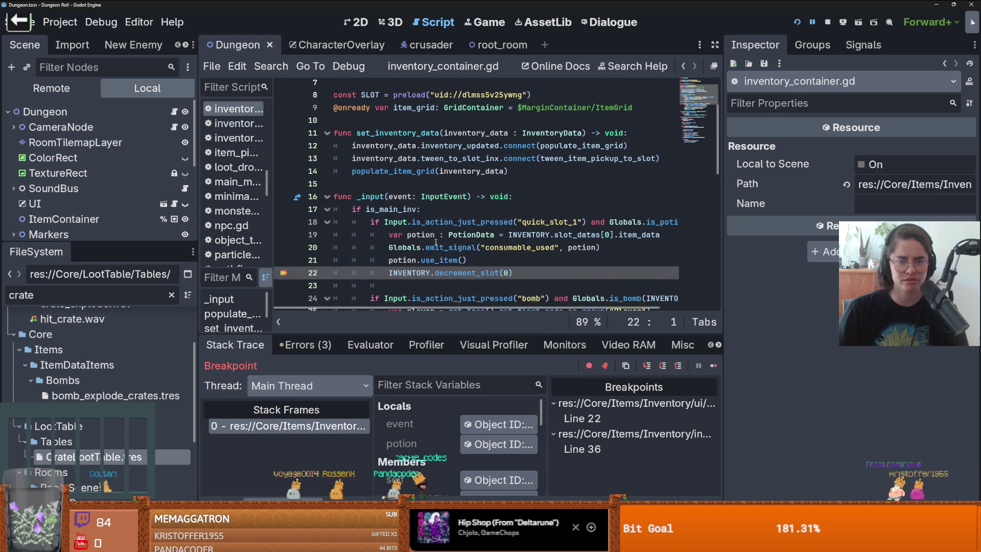
{"action": "left_click_drag", "start_coordinate": [513, 333], "coordinate": [514, 179]}
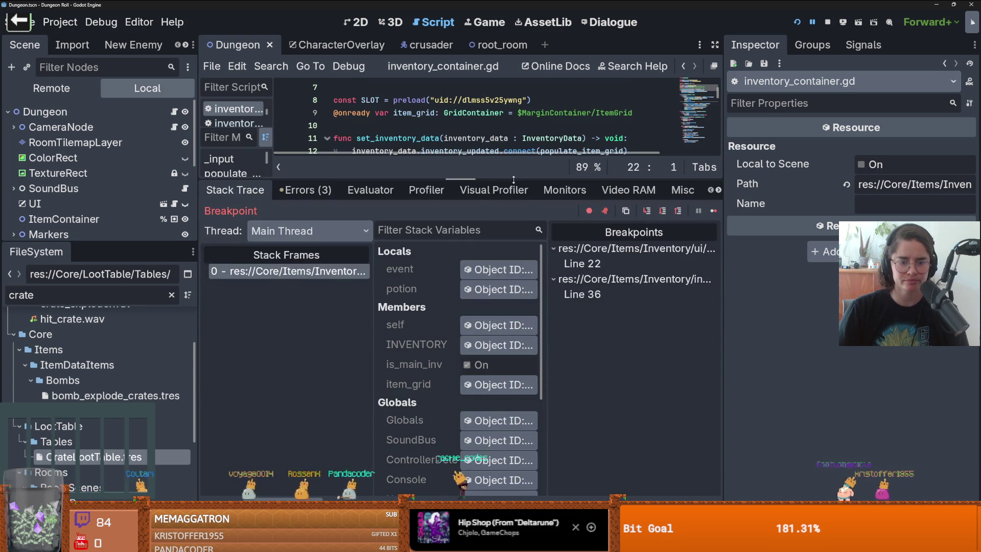
{"action": "left_click", "coordinate": [498, 345]}
{"action": "left_click", "coordinate": [911, 148]}
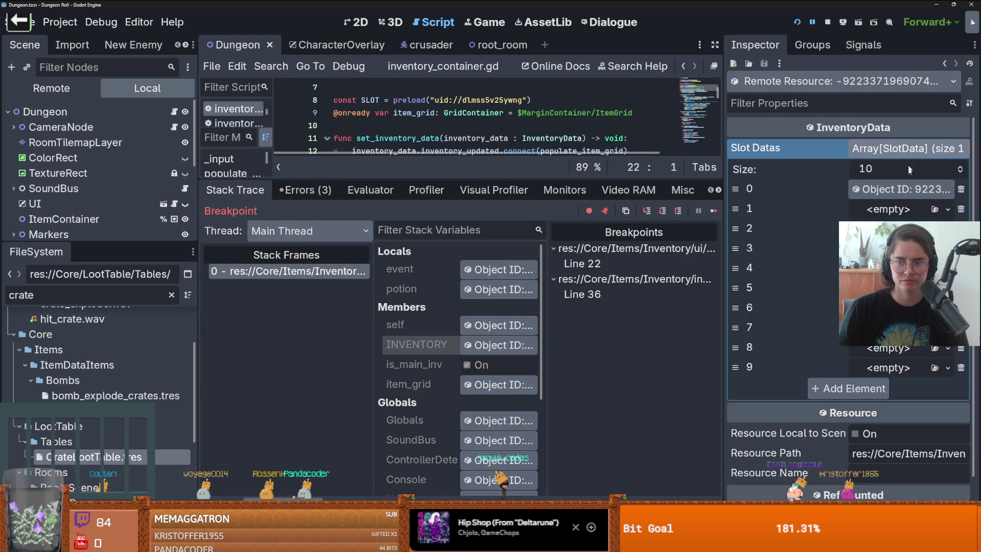
{"action": "left_click", "coordinate": [911, 186]}
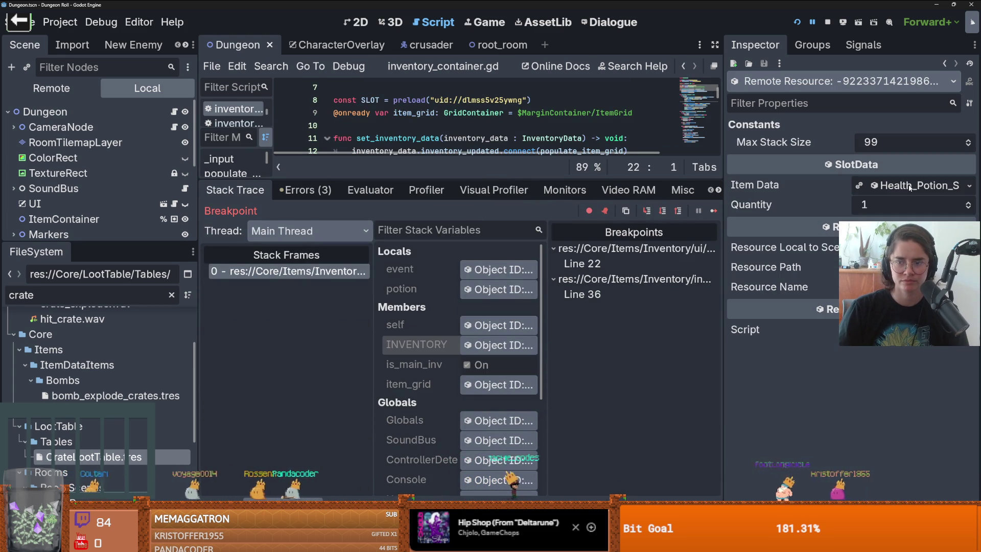
Step into decrement_slot down to line 32, where the slot's quantity reads 0
{"action": "left_click", "coordinate": [647, 210]}
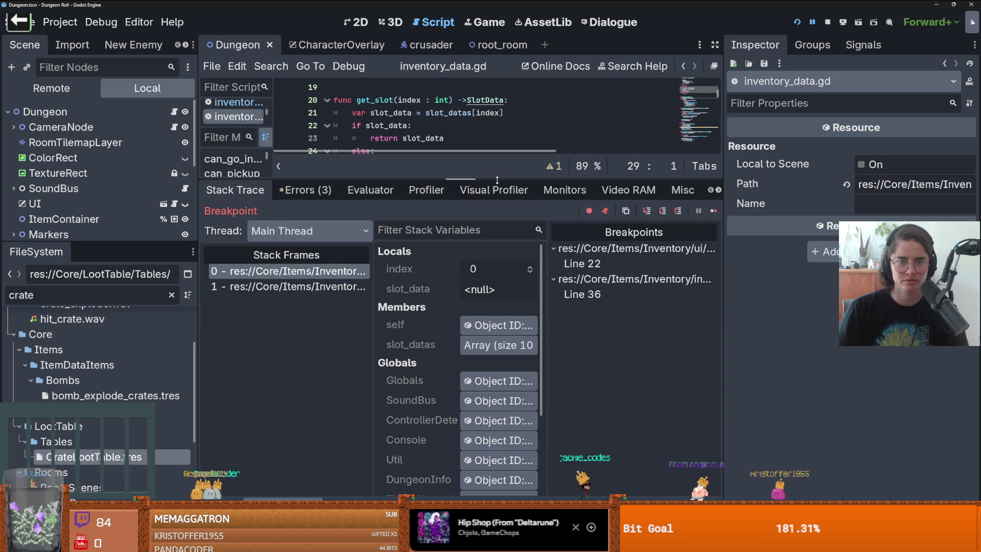
{"action": "left_click_drag", "start_coordinate": [496, 180], "coordinate": [501, 279]}
{"action": "left_click", "coordinate": [647, 309]}
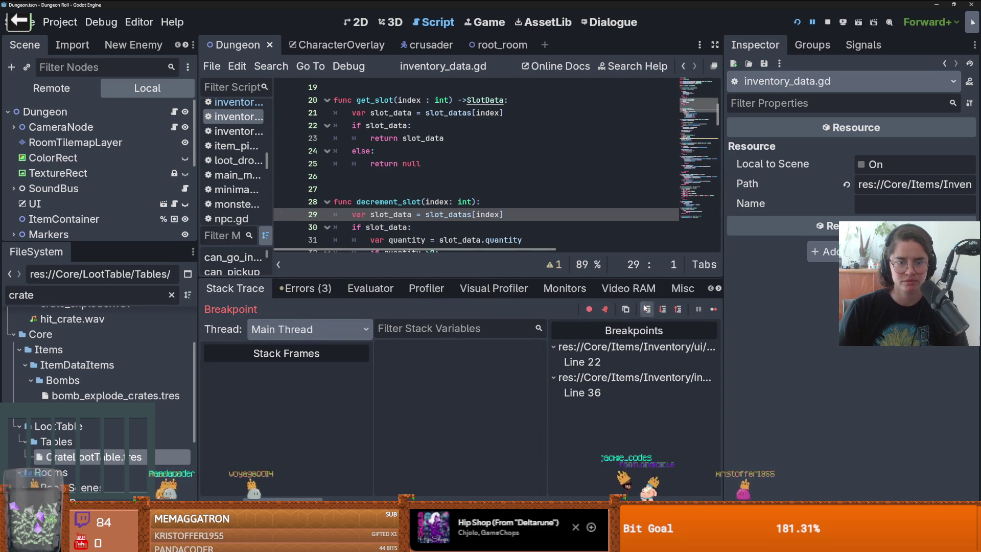
{"action": "left_click", "coordinate": [647, 310]}
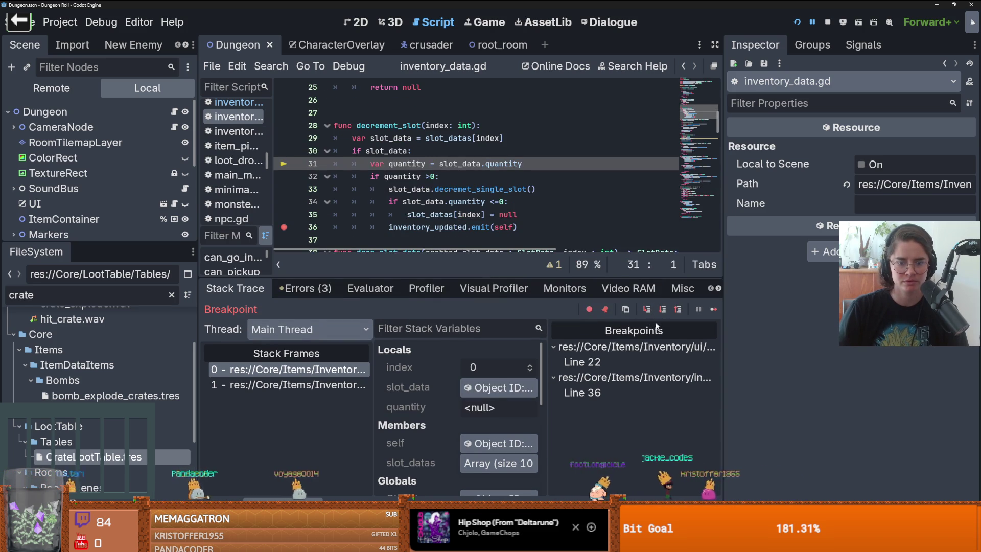
{"action": "left_click", "coordinate": [647, 310]}
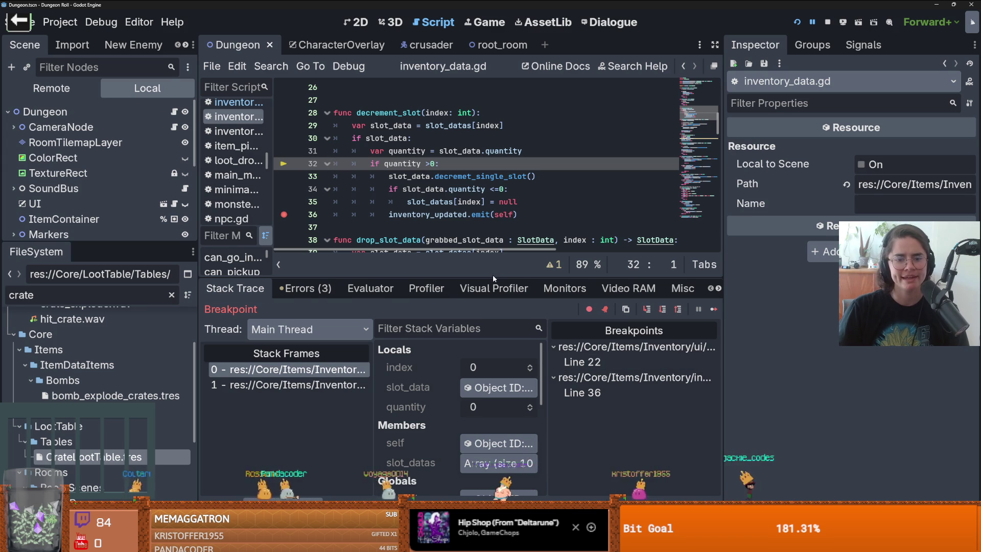
{"action": "left_click_drag", "start_coordinate": [492, 274], "coordinate": [493, 378]}
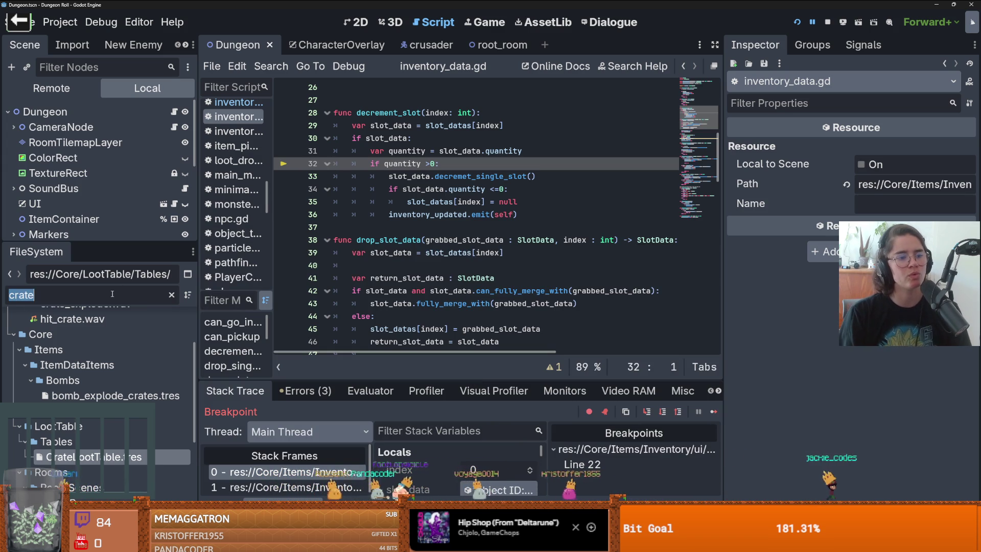
Filter files for 'item_pick' and open the item_pickup scene and its script
{"action": "type", "text": "kte"}
{"action": "key", "text": "BackSpace"}
{"action": "key", "text": "BackSpace"}
{"action": "type", "text": "item_pick"}
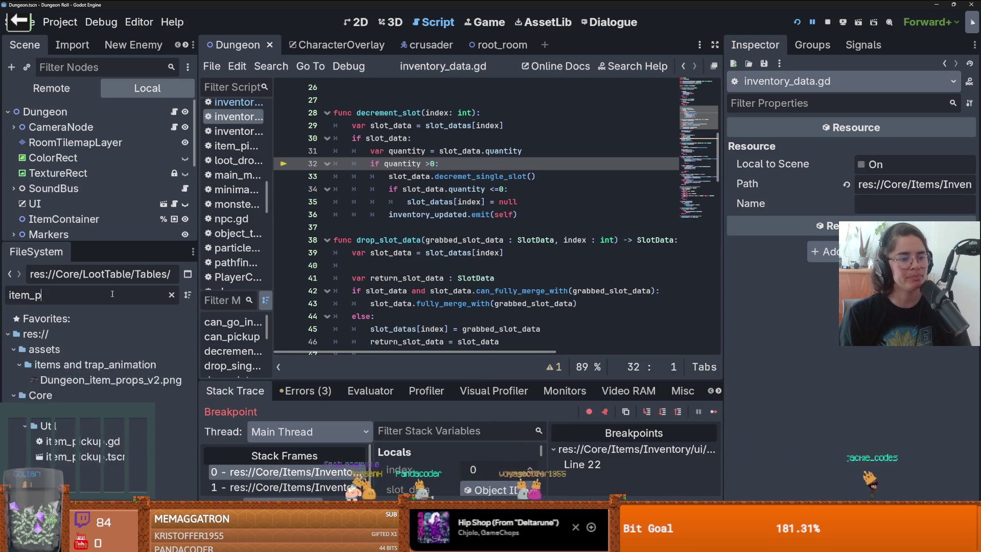
{"action": "double_click", "coordinate": [101, 410]}
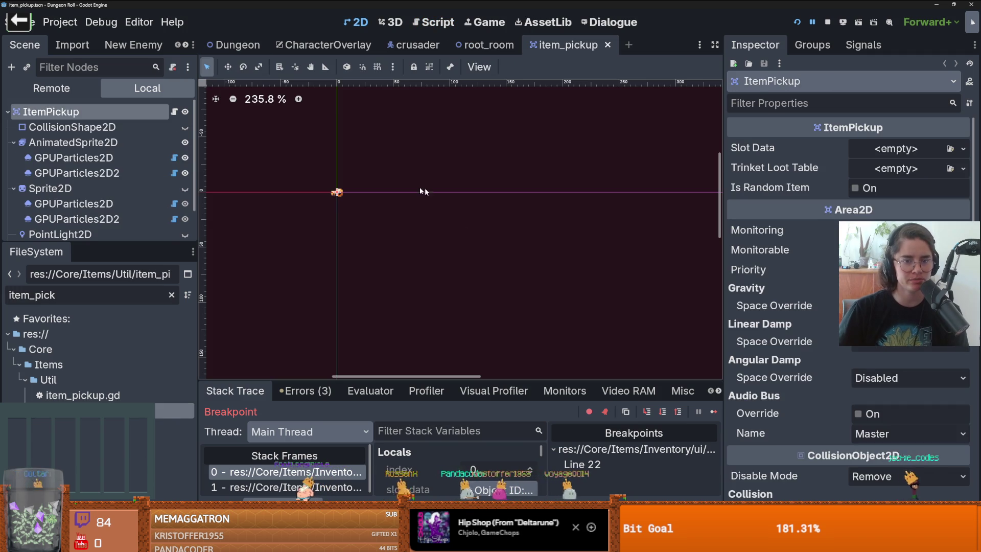
{"action": "left_click", "coordinate": [173, 112]}
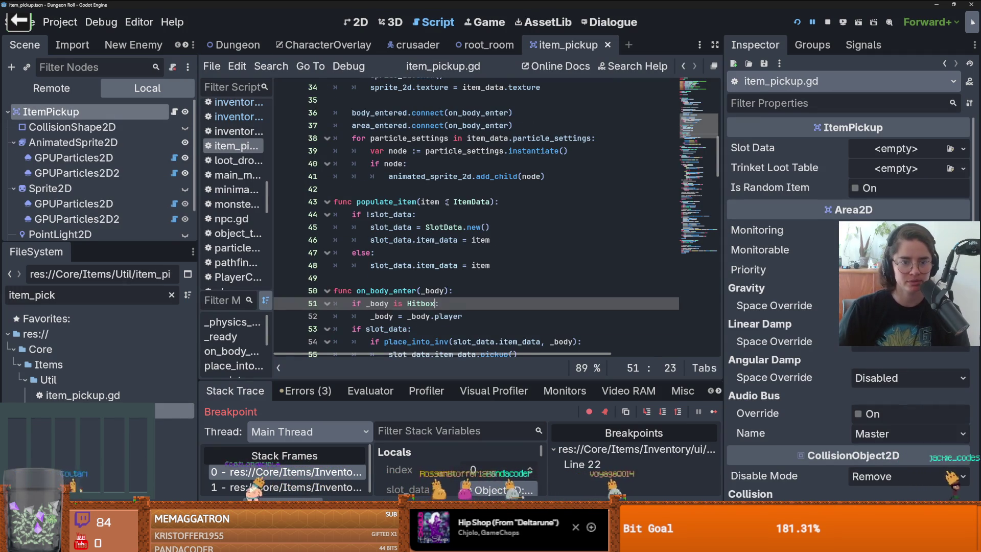
Add a breakpoint at line 51 of on_body_enter and relaunch the game
{"action": "scroll", "coordinate": [448, 202], "scroll_direction": "up", "scroll_amount": 6}
{"action": "scroll", "coordinate": [448, 202], "scroll_direction": "down", "scroll_amount": 8}
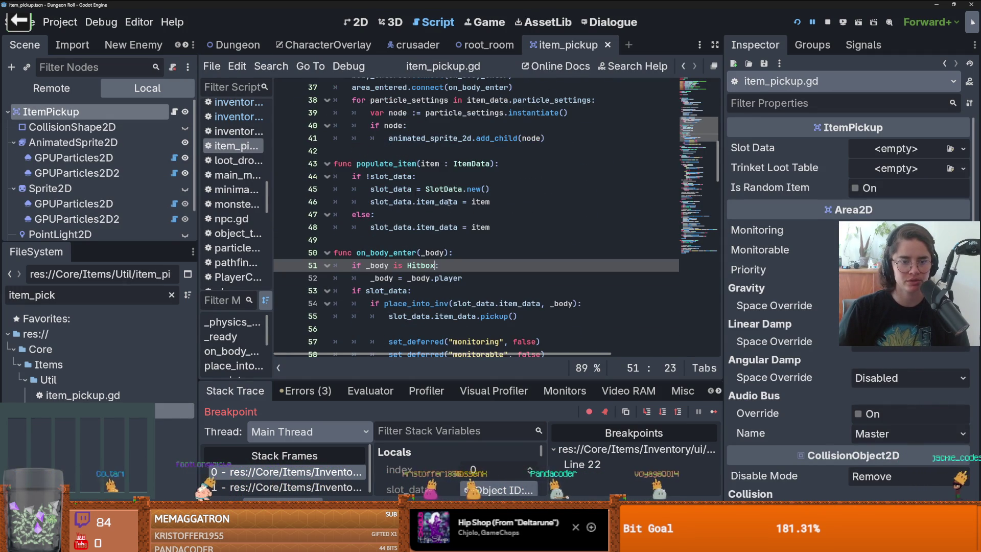
{"action": "scroll", "coordinate": [449, 202], "scroll_direction": "down", "scroll_amount": 3}
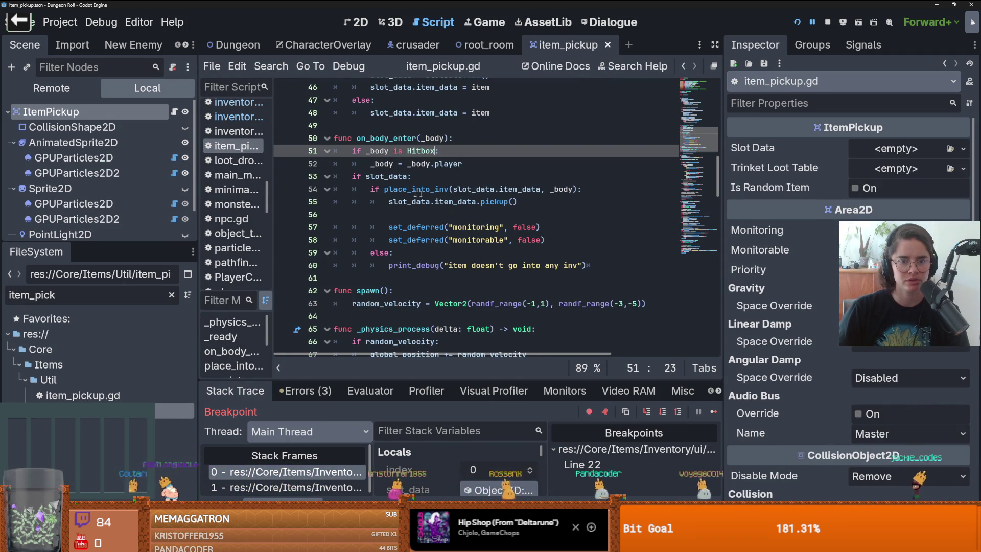
{"action": "left_click", "coordinate": [393, 180]}
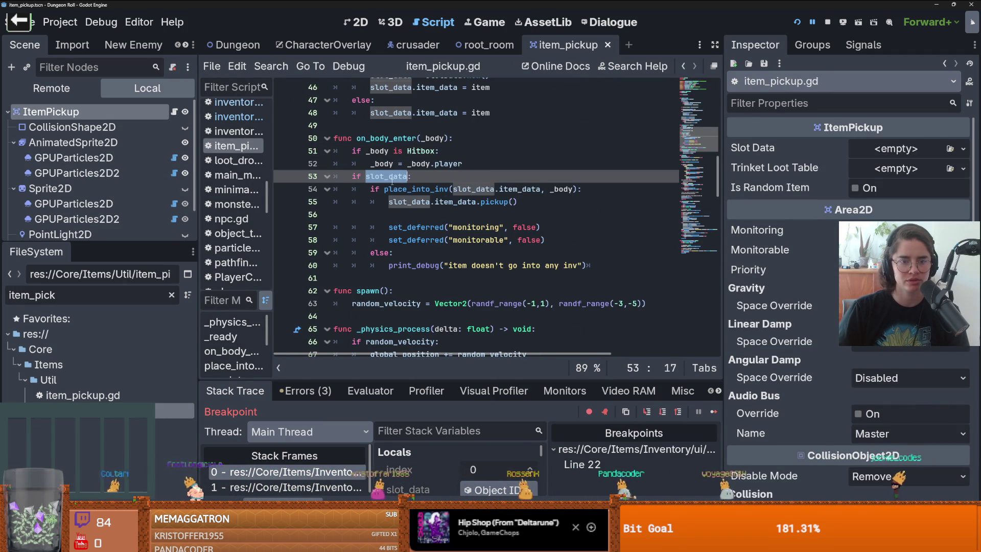
{"action": "left_click", "coordinate": [388, 151]}
{"action": "left_click", "coordinate": [292, 152]}
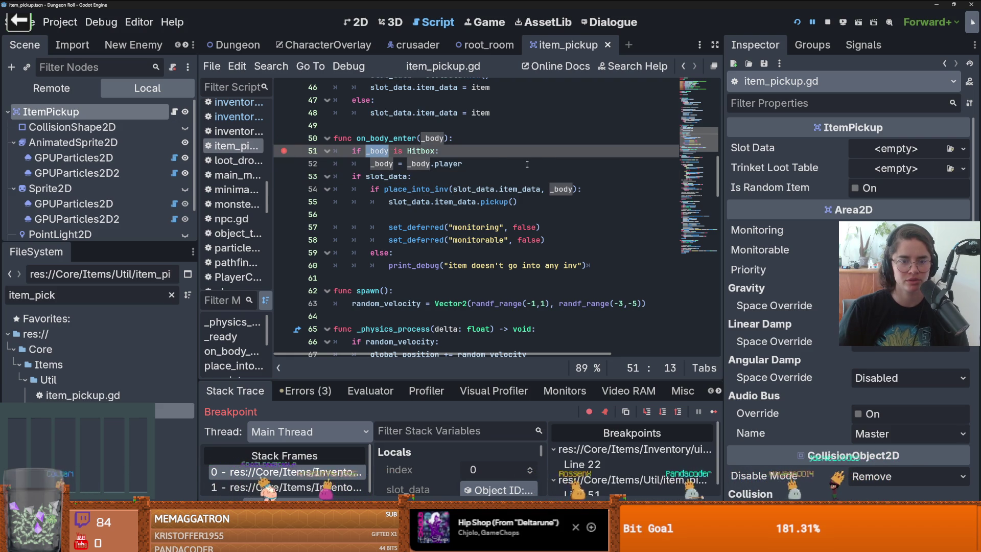
{"action": "scroll", "coordinate": [464, 176], "scroll_direction": "up", "scroll_amount": 6}
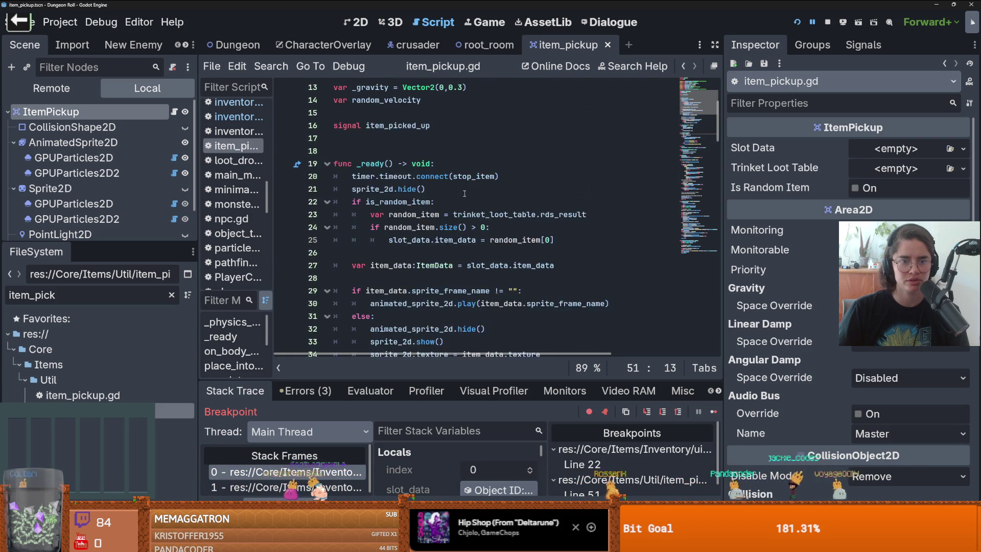
{"action": "scroll", "coordinate": [464, 193], "scroll_direction": "down", "scroll_amount": 8}
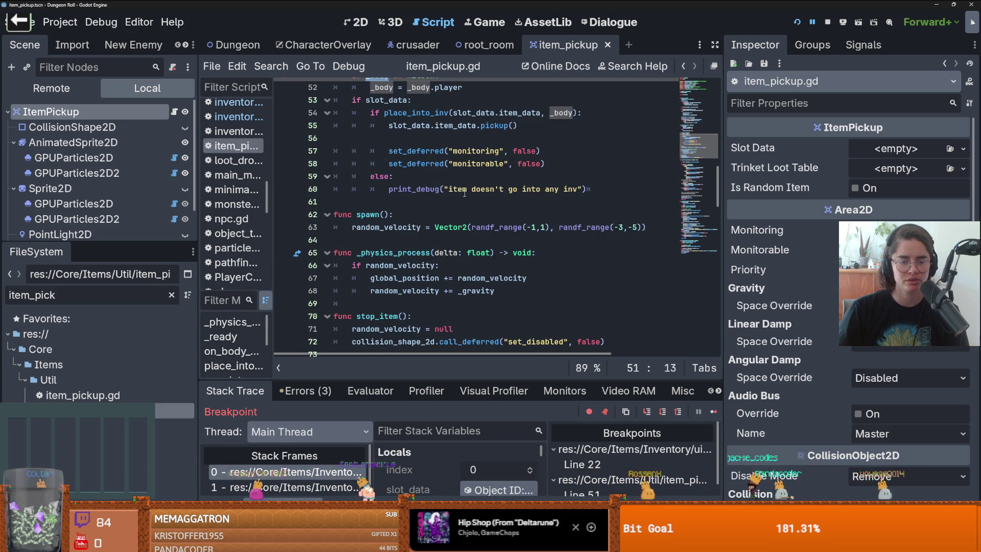
{"action": "key", "text": "F5"}
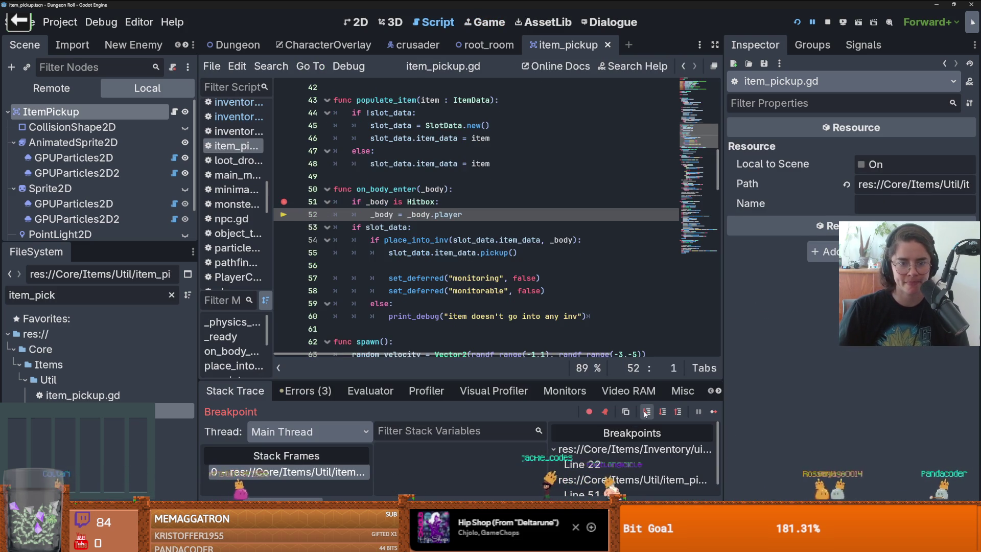
Step to line 53 and inspect the colliding _body and the pickup's slot_data, quantity 1
{"action": "left_click", "coordinate": [647, 412]}
{"action": "left_click", "coordinate": [647, 412]}
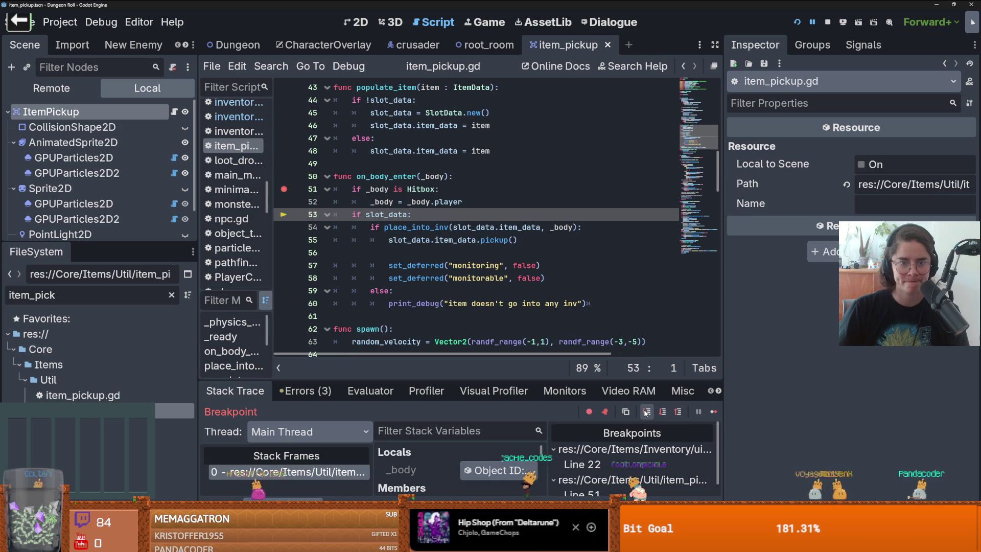
{"action": "left_click", "coordinate": [498, 470]}
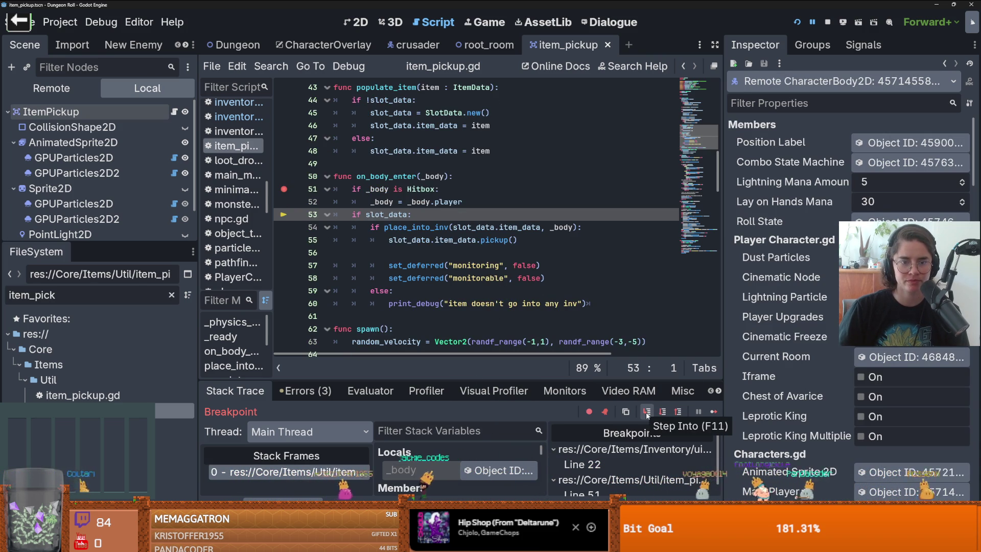
{"action": "scroll", "coordinate": [801, 336], "scroll_direction": "down", "scroll_amount": 10}
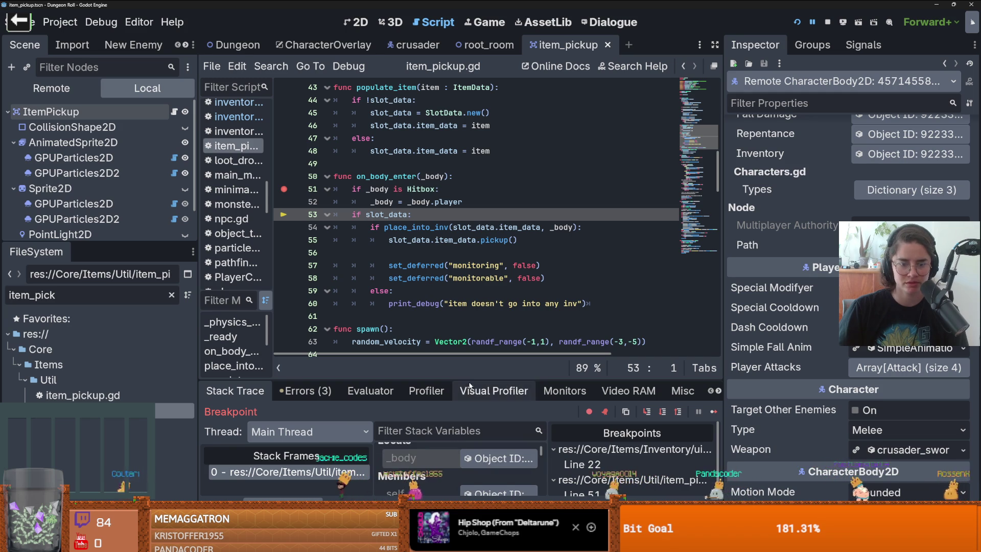
{"action": "left_click_drag", "start_coordinate": [488, 380], "coordinate": [488, 261]}
{"action": "scroll", "coordinate": [450, 388], "scroll_direction": "down", "scroll_amount": 2}
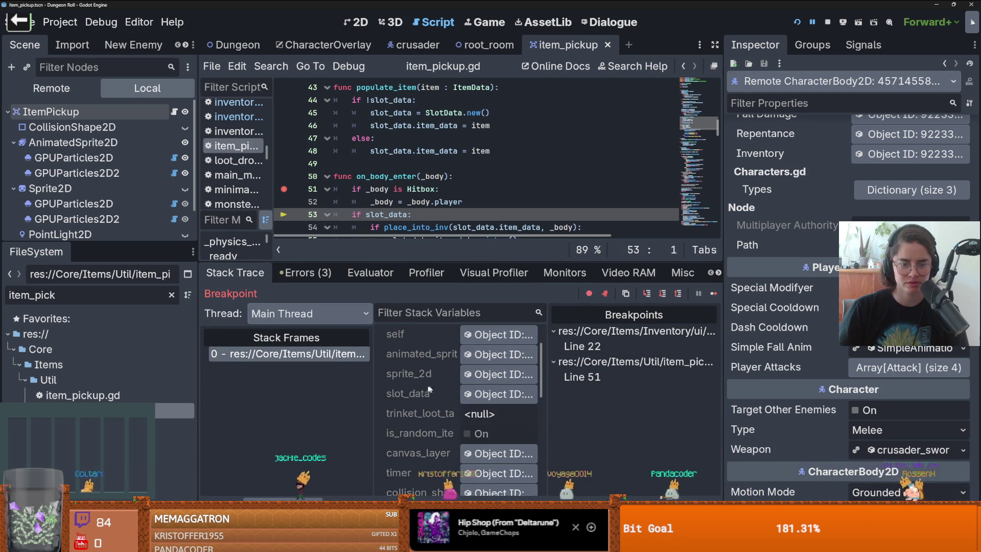
{"action": "left_click", "coordinate": [499, 395]}
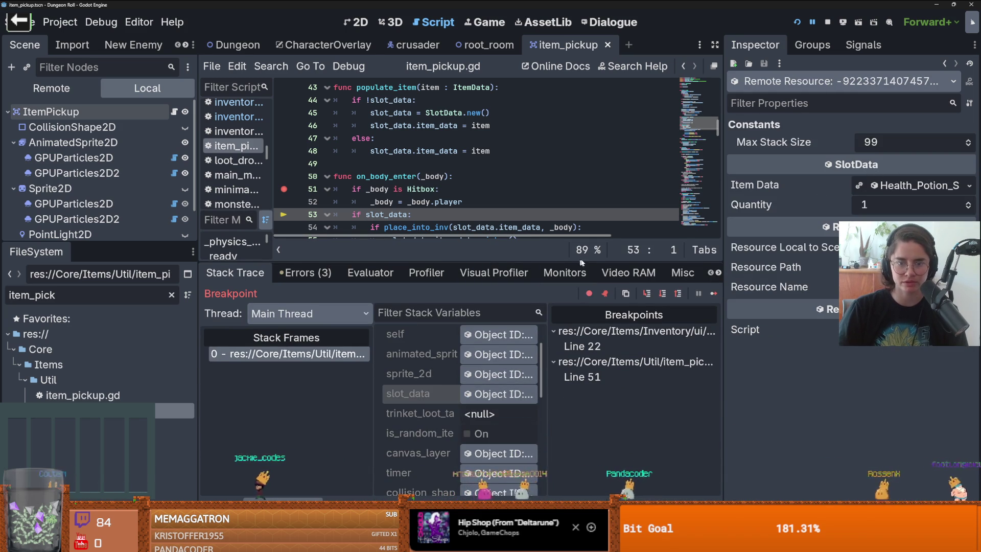
{"action": "left_click_drag", "start_coordinate": [582, 263], "coordinate": [581, 381]}
Step into place_into_inv and on into slot_data.gd's create_single_slot_data
{"action": "left_click", "coordinate": [648, 412]}
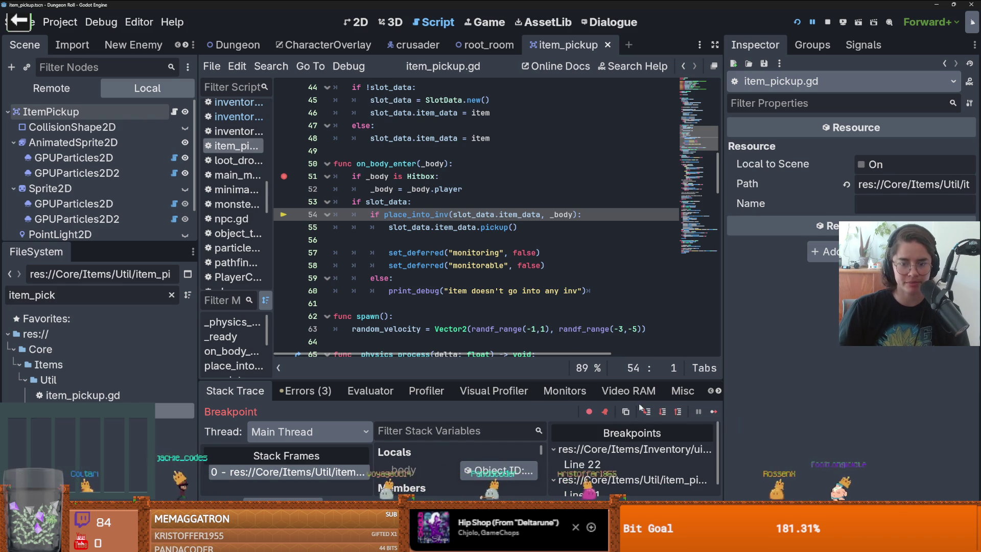
{"action": "left_click", "coordinate": [647, 411]}
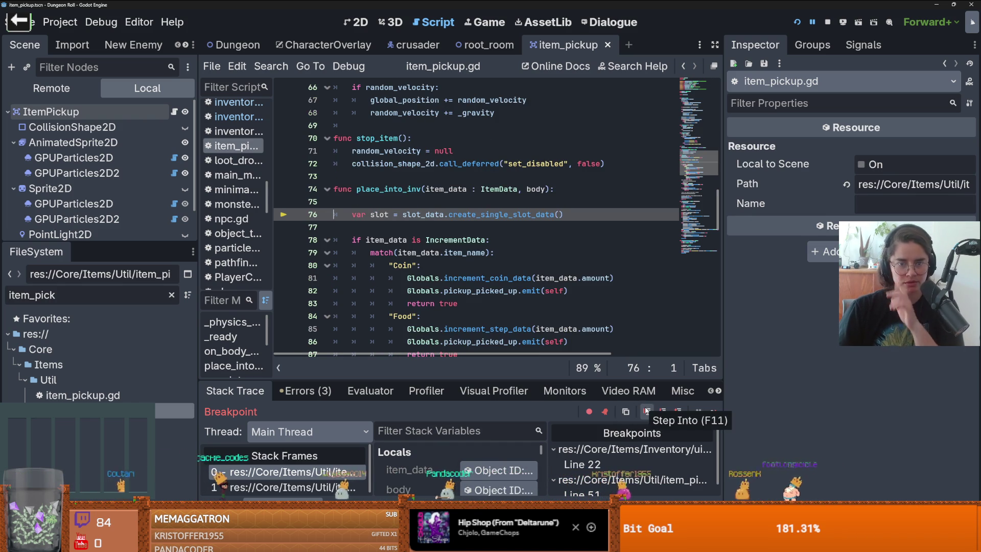
{"action": "left_click", "coordinate": [557, 189]}
{"action": "scroll", "coordinate": [556, 265], "scroll_direction": "down", "scroll_amount": 3}
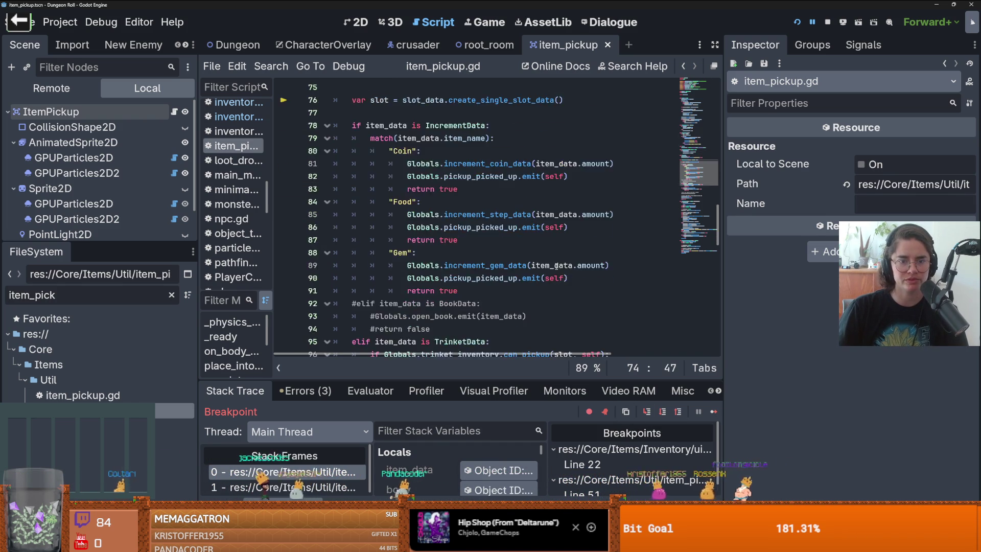
{"action": "scroll", "coordinate": [522, 293], "scroll_direction": "down", "scroll_amount": 6}
{"action": "scroll", "coordinate": [523, 293], "scroll_direction": "up", "scroll_amount": 6}
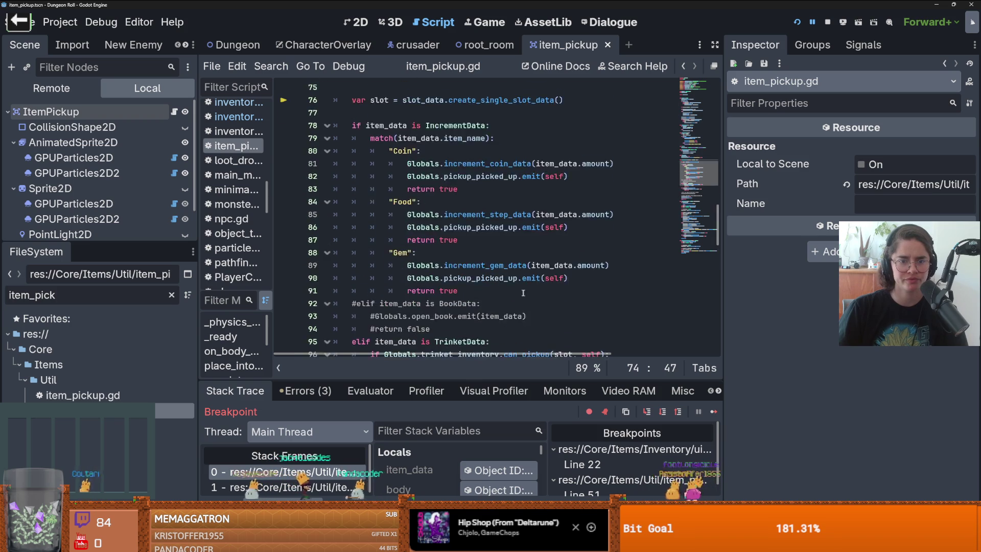
{"action": "scroll", "coordinate": [523, 293], "scroll_direction": "up", "scroll_amount": 3}
{"action": "left_click", "coordinate": [648, 412]}
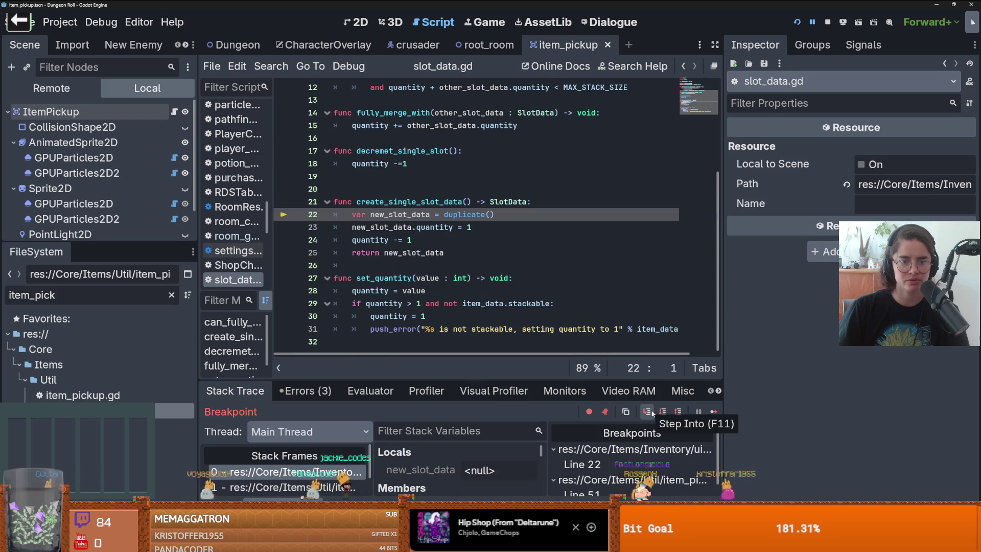
Step through create_single_slot_data to line 24 and select its quantity -= 1 statement
{"action": "left_click", "coordinate": [648, 412]}
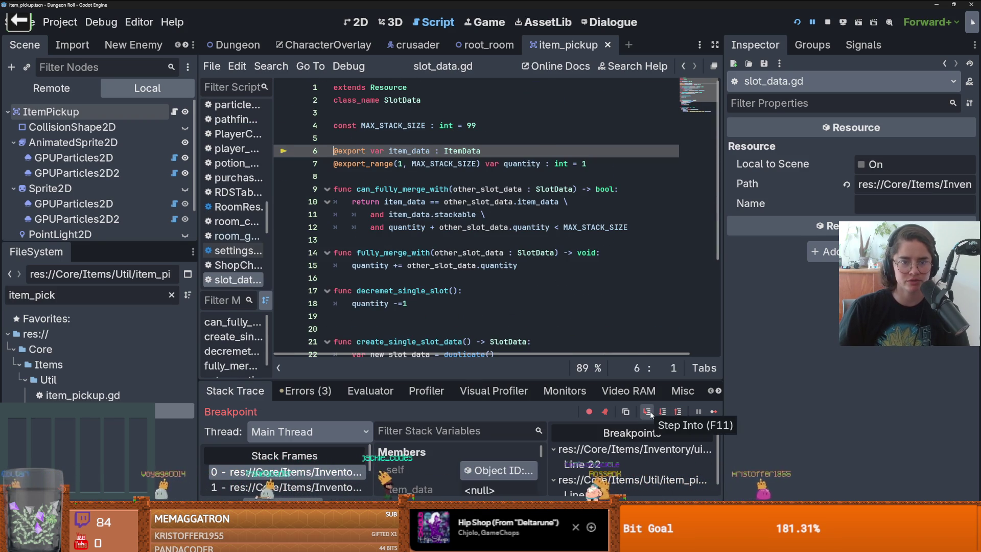
{"action": "left_click", "coordinate": [648, 412]}
{"action": "left_click", "coordinate": [648, 412]}
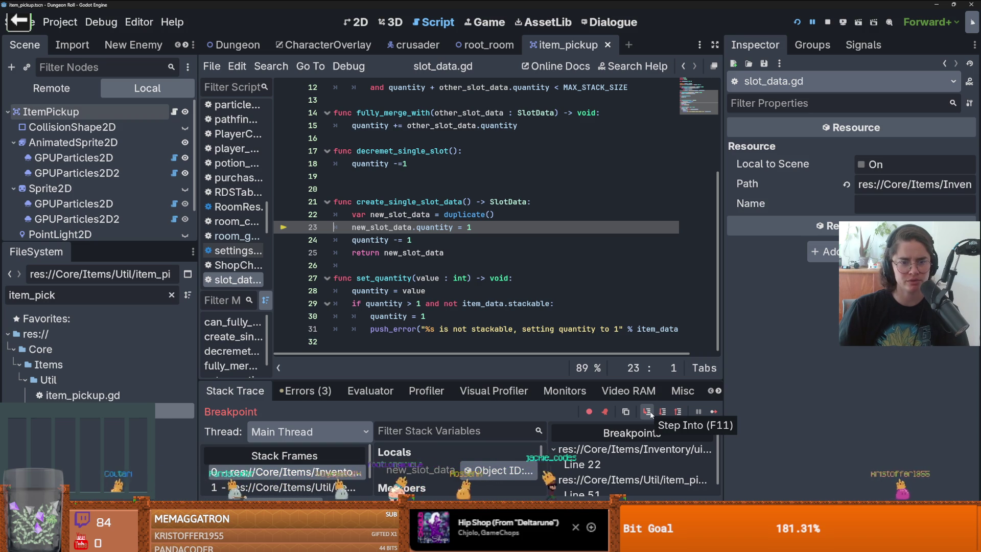
{"action": "left_click", "coordinate": [648, 412]}
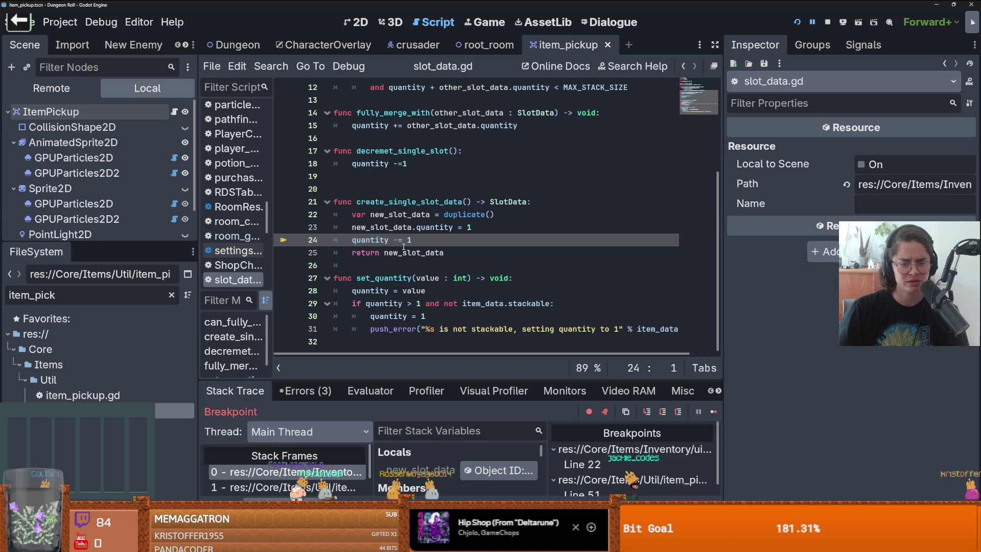
{"action": "left_click_drag", "start_coordinate": [412, 240], "coordinate": [345, 239]}
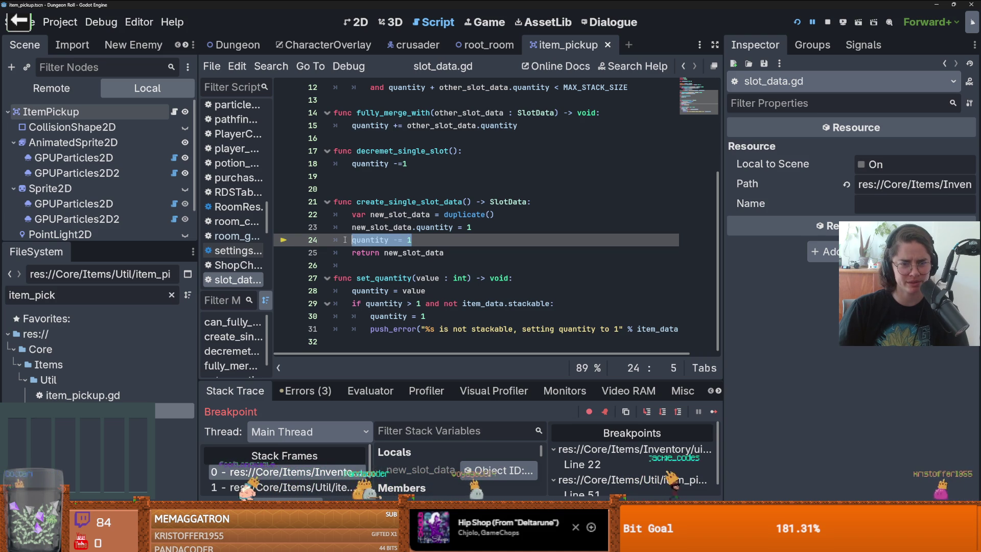
{"action": "left_click_drag", "start_coordinate": [412, 240], "coordinate": [333, 241]}
Confirm new_slot_data holds Health_Potion with quantity 1, then step back to place_into_inv line 78
{"action": "left_click_drag", "start_coordinate": [491, 378], "coordinate": [491, 348]}
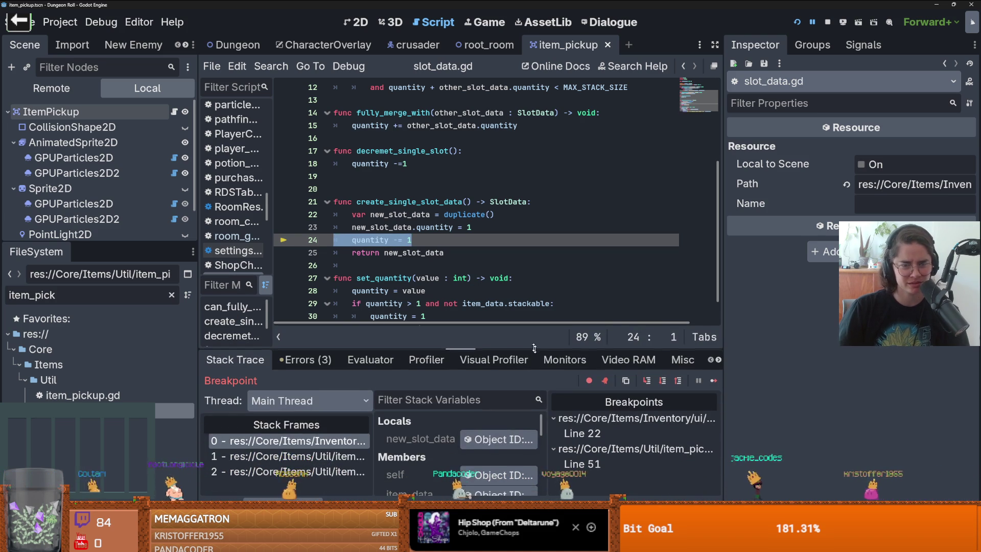
{"action": "scroll", "coordinate": [460, 450], "scroll_direction": "down", "scroll_amount": 2}
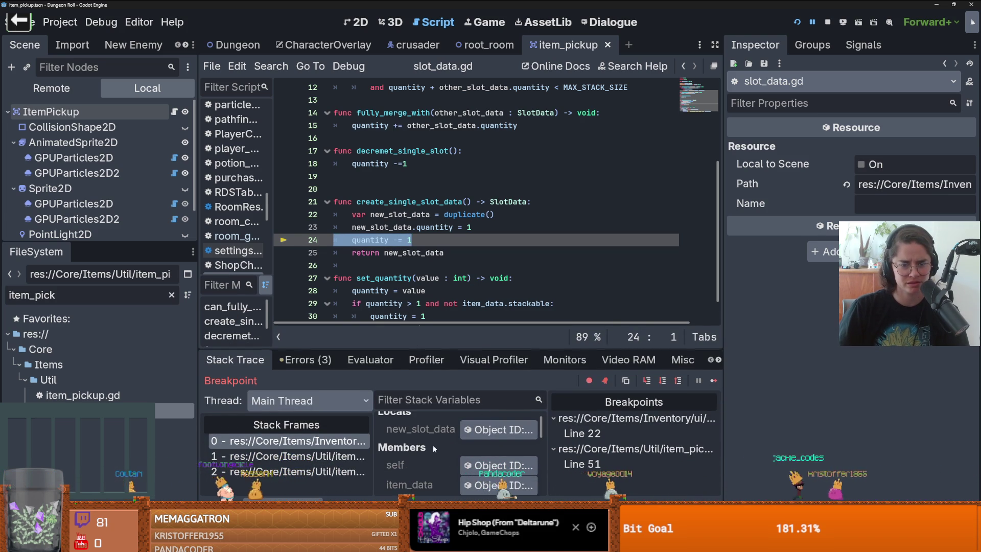
{"action": "scroll", "coordinate": [486, 466], "scroll_direction": "down", "scroll_amount": 3}
{"action": "scroll", "coordinate": [486, 463], "scroll_direction": "up", "scroll_amount": 5}
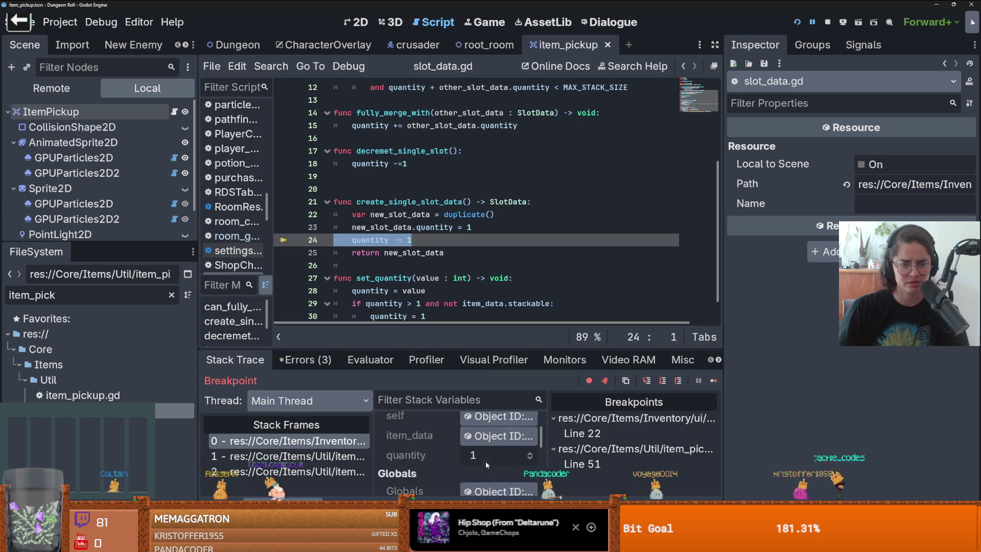
{"action": "left_click", "coordinate": [521, 440]}
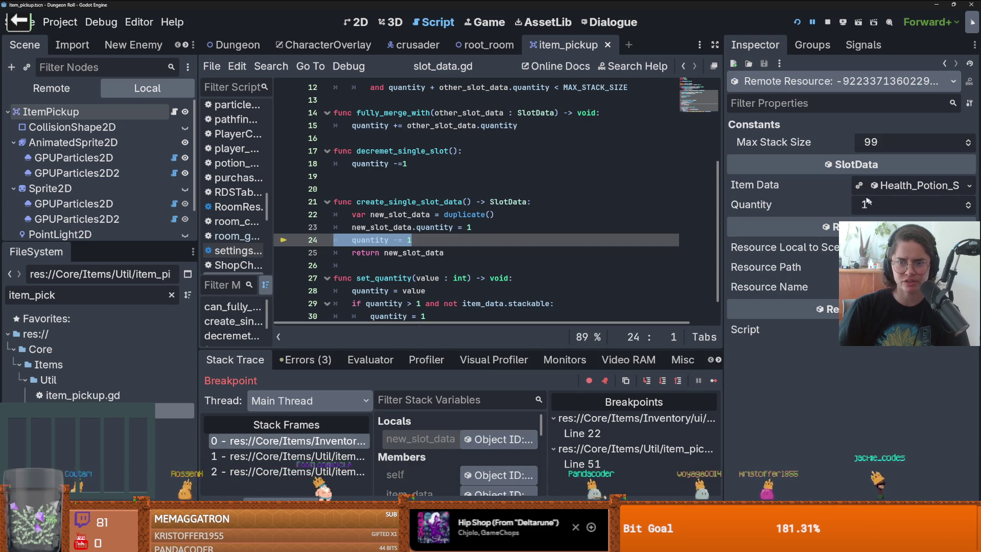
{"action": "left_click", "coordinate": [663, 381]}
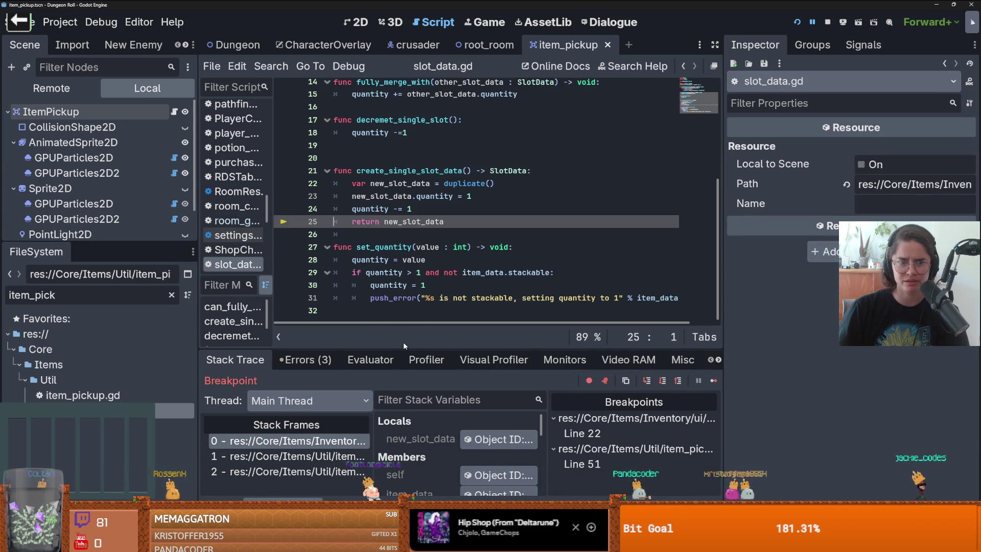
{"action": "left_click", "coordinate": [456, 443]}
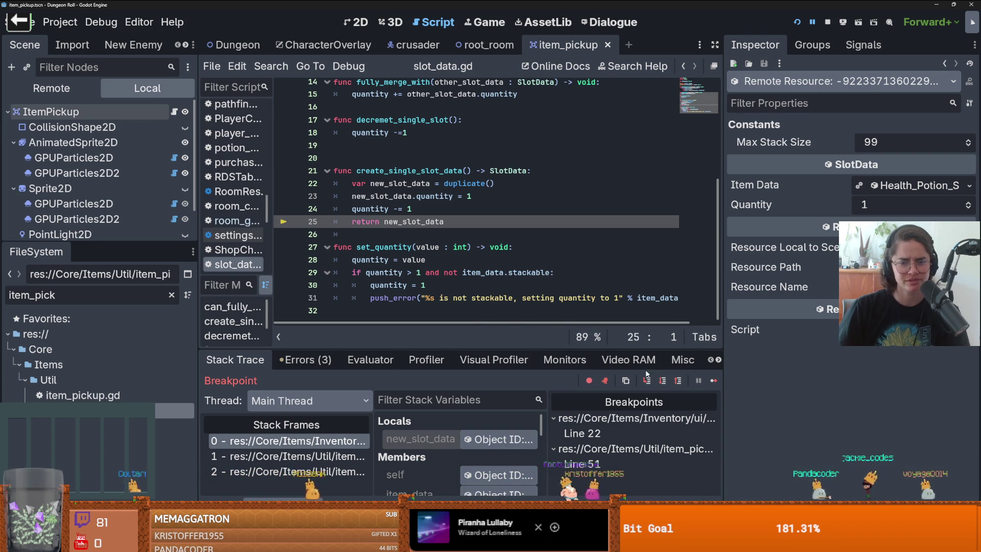
{"action": "left_click", "coordinate": [647, 380]}
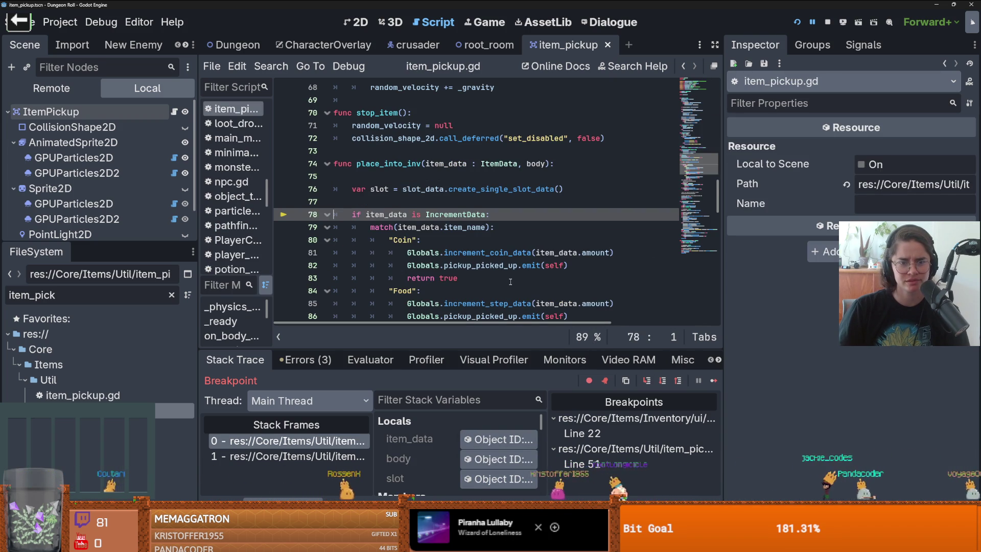
Inspect the returned slot and step through the TrinketData and can_go_to_main_inv checks to line 100
{"action": "scroll", "coordinate": [431, 412], "scroll_direction": "down", "scroll_amount": 1}
{"action": "left_click", "coordinate": [498, 449]}
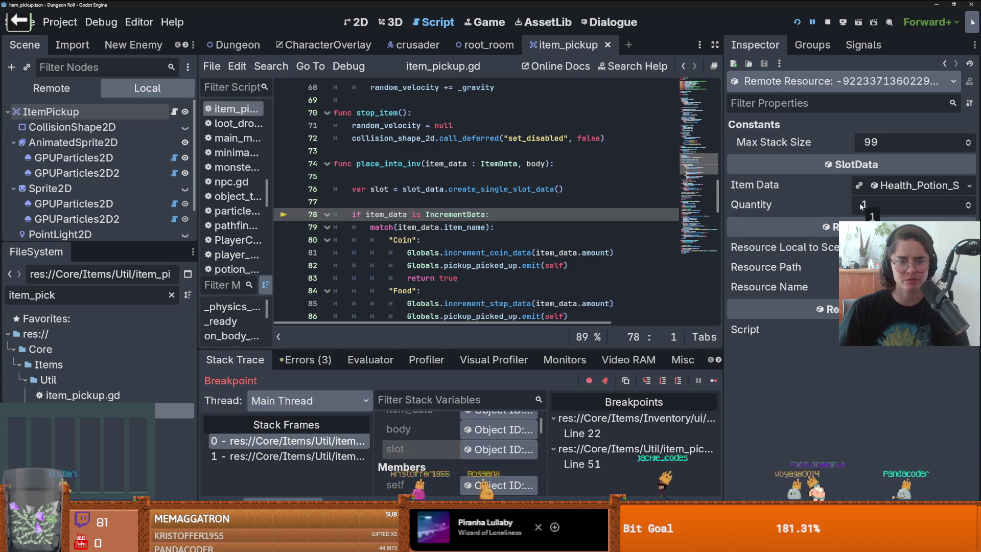
{"action": "left_click", "coordinate": [648, 381]}
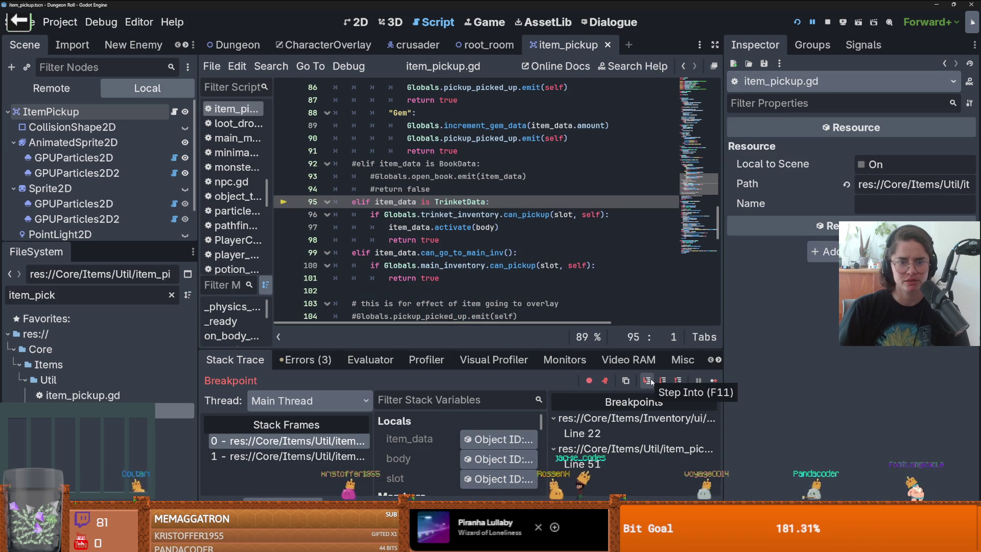
{"action": "left_click", "coordinate": [648, 380]}
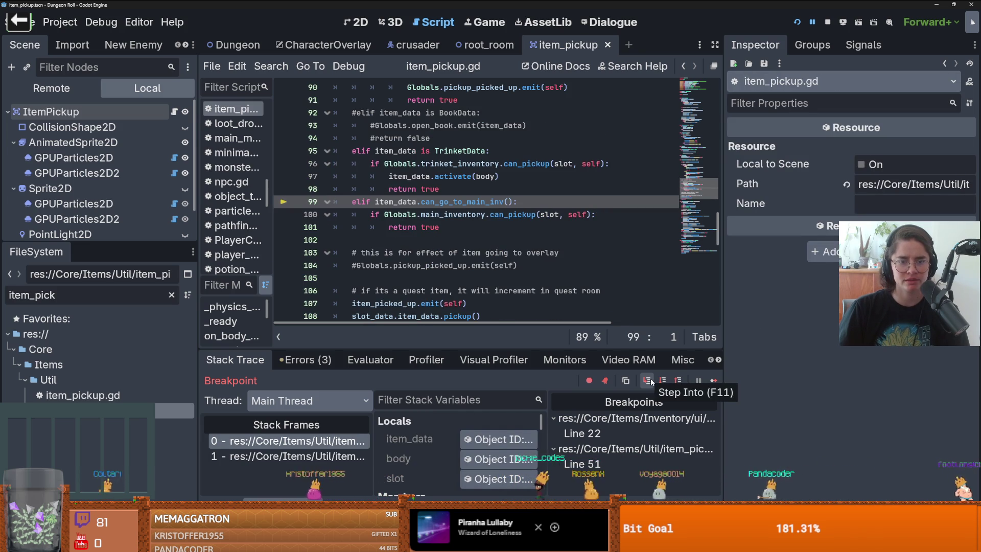
{"action": "left_click", "coordinate": [648, 380]}
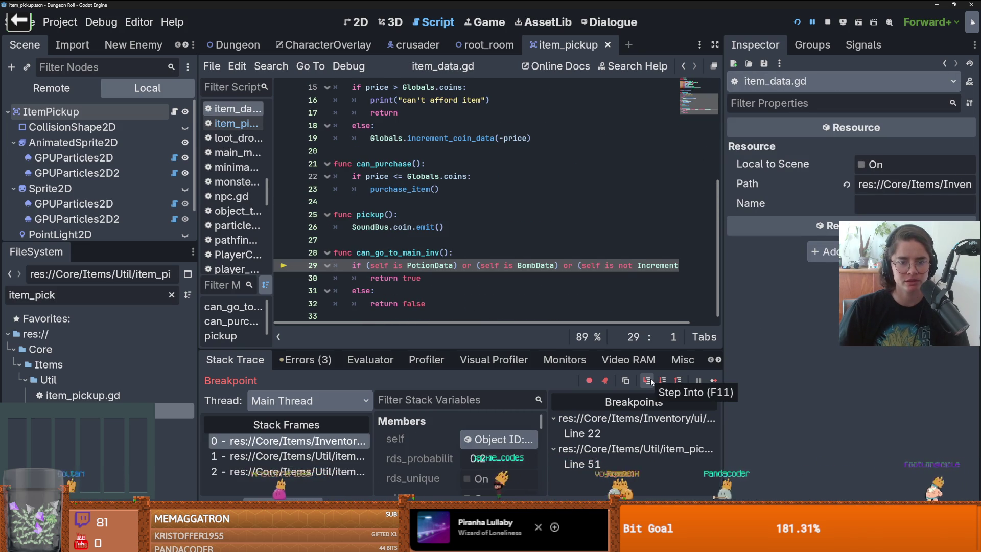
{"action": "left_click", "coordinate": [651, 381]}
{"action": "left_click", "coordinate": [652, 382]}
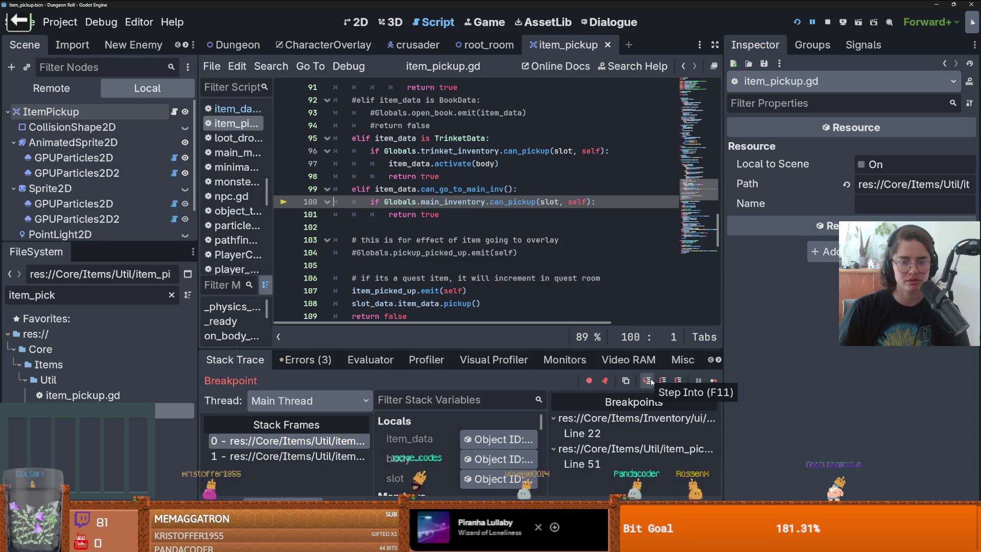
{"action": "left_click", "coordinate": [504, 480]}
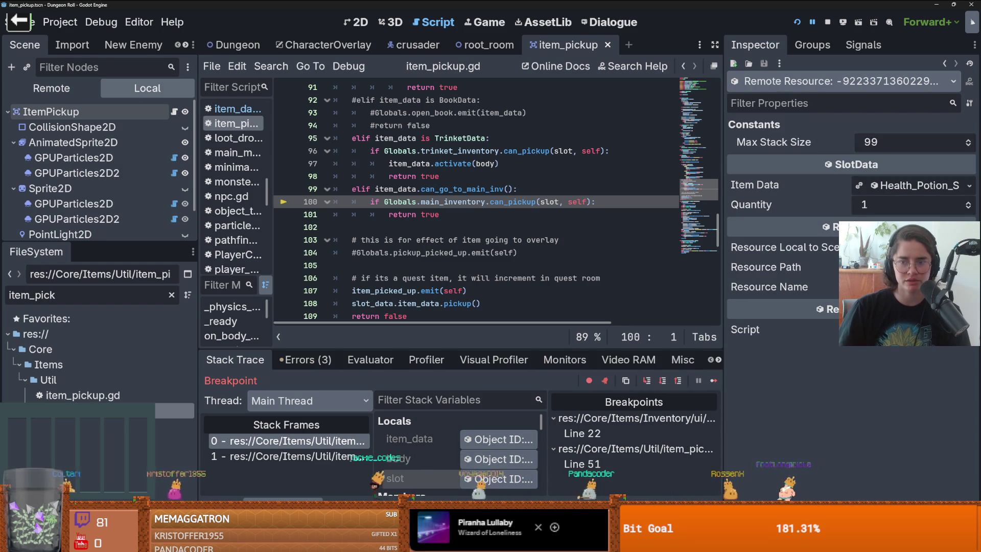
Step into can_pickup, review pick_up_slot_data, and advance into the merge loop
{"action": "left_click", "coordinate": [647, 381]}
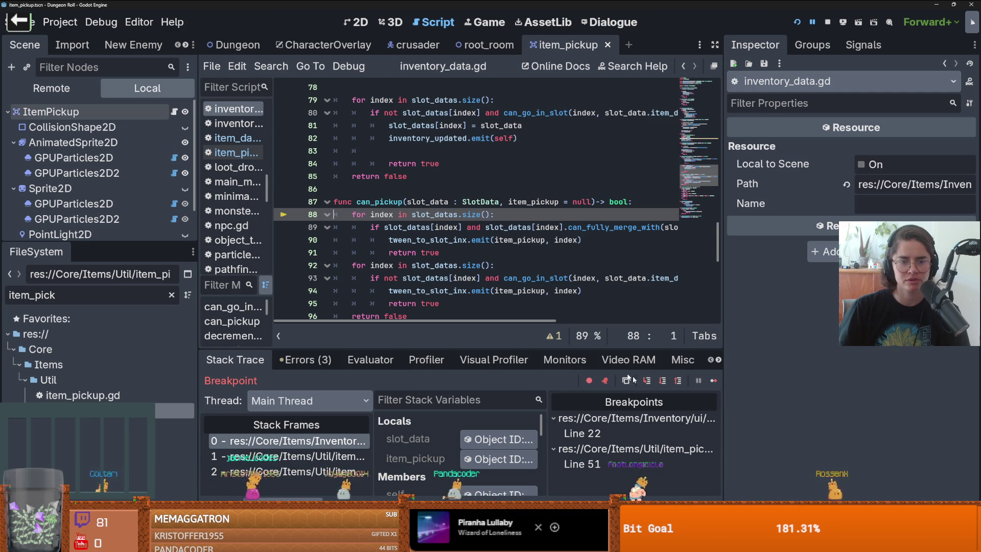
{"action": "scroll", "coordinate": [467, 227], "scroll_direction": "down", "scroll_amount": 3}
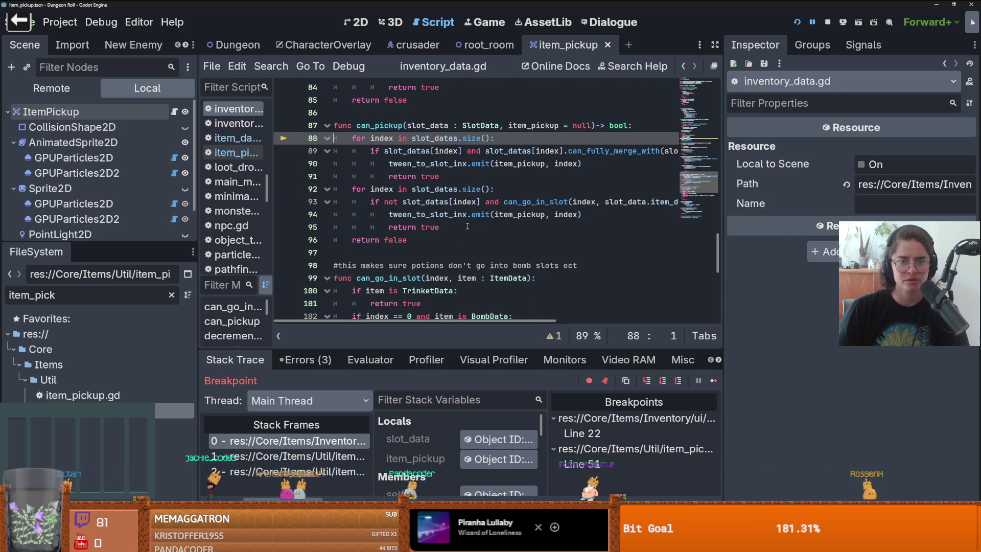
{"action": "scroll", "coordinate": [440, 234], "scroll_direction": "down", "scroll_amount": 5}
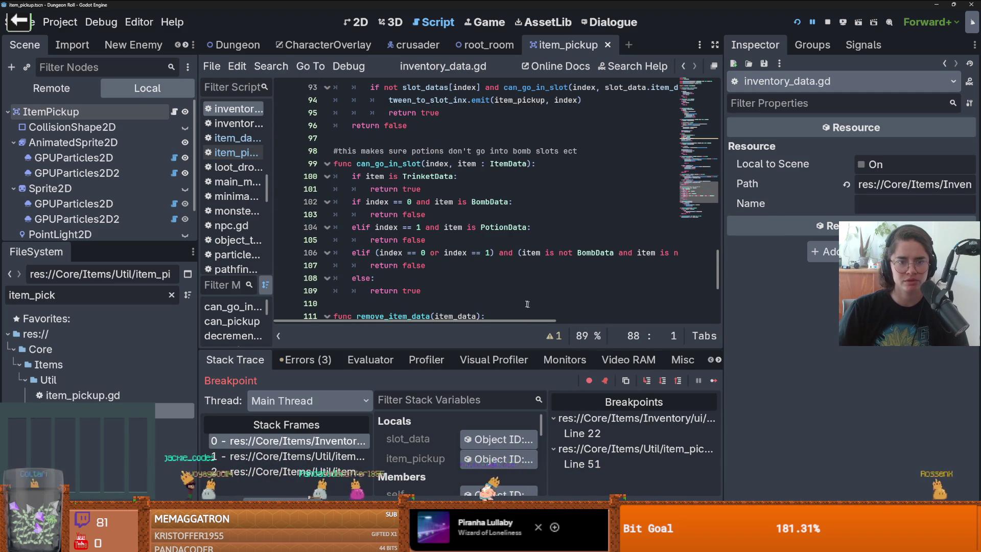
{"action": "scroll", "coordinate": [449, 239], "scroll_direction": "up", "scroll_amount": 3}
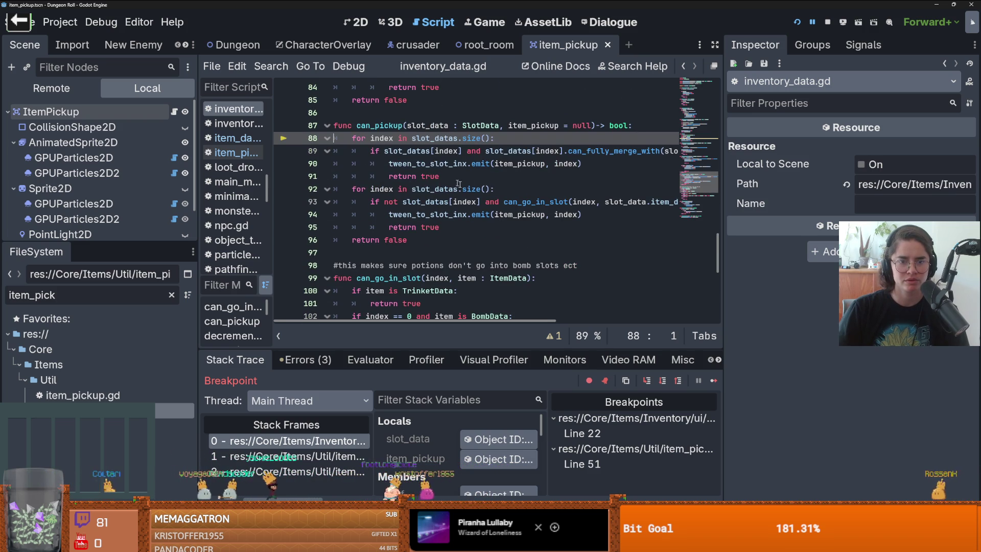
{"action": "scroll", "coordinate": [471, 254], "scroll_direction": "down", "scroll_amount": 8}
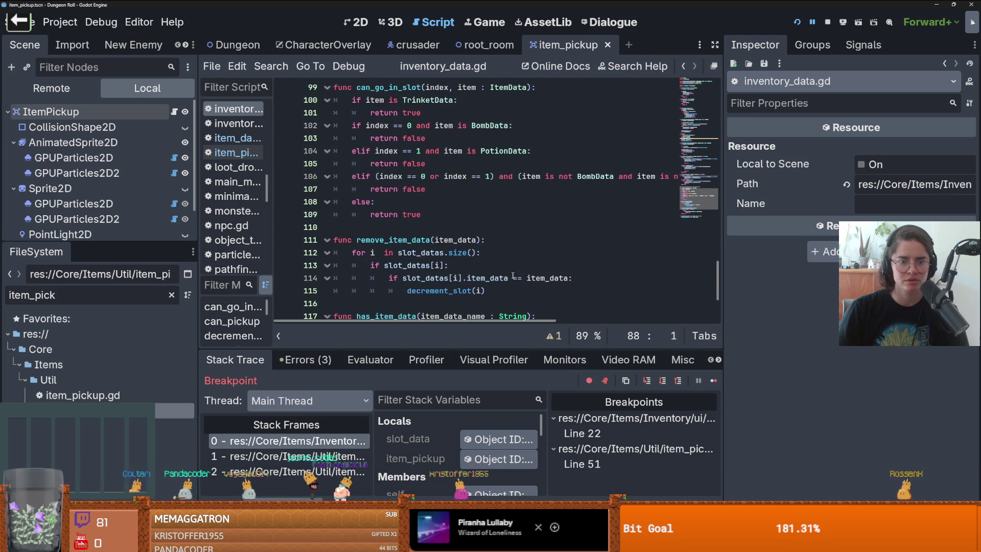
{"action": "scroll", "coordinate": [513, 274], "scroll_direction": "up", "scroll_amount": 19}
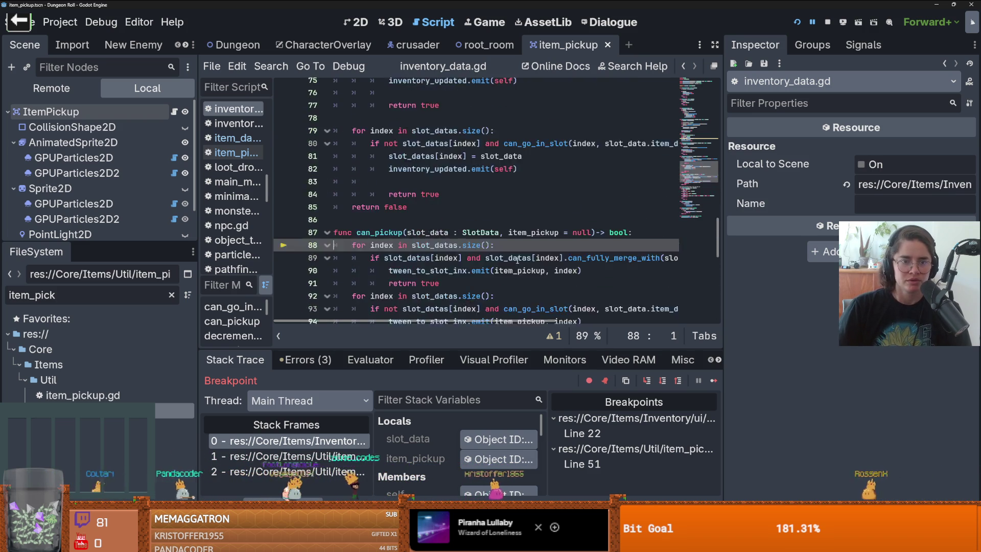
{"action": "scroll", "coordinate": [518, 260], "scroll_direction": "down", "scroll_amount": 3}
{"action": "left_click", "coordinate": [402, 219]}
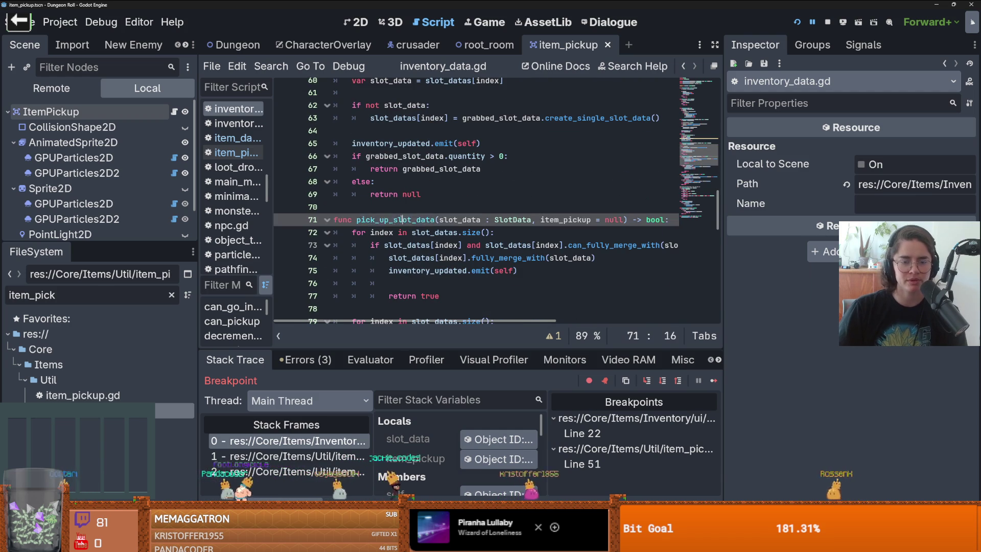
{"action": "left_click", "coordinate": [645, 378]}
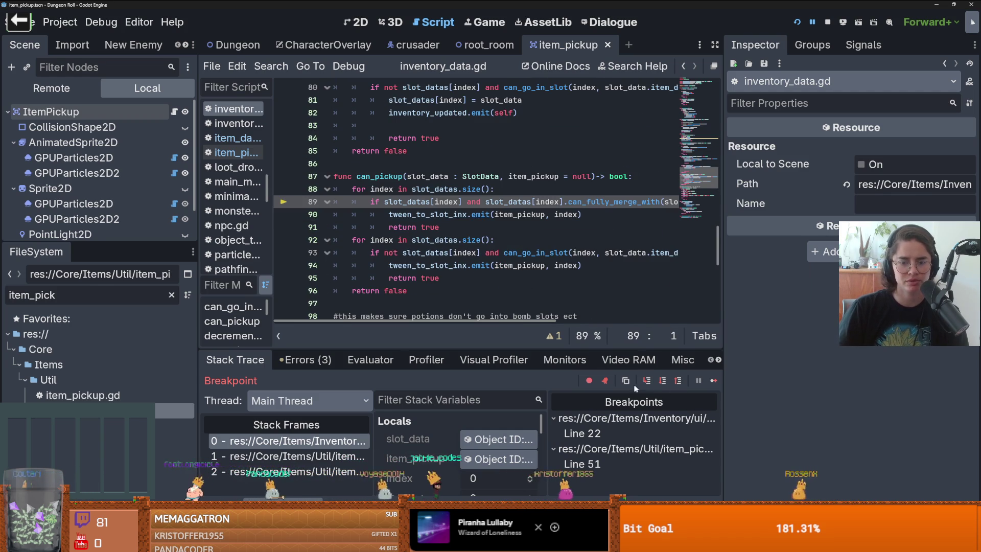
{"action": "left_click", "coordinate": [647, 380]}
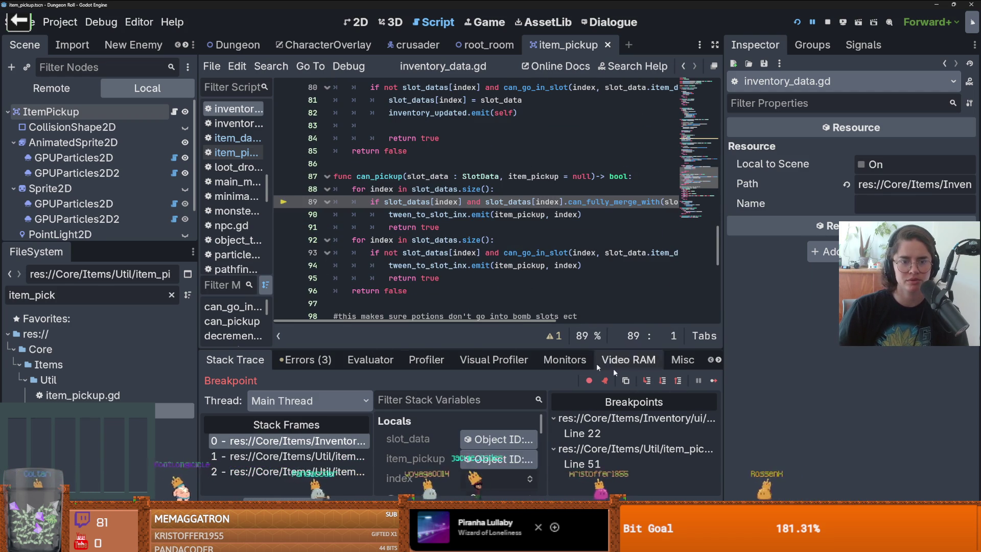
{"action": "left_click", "coordinate": [174, 111]}
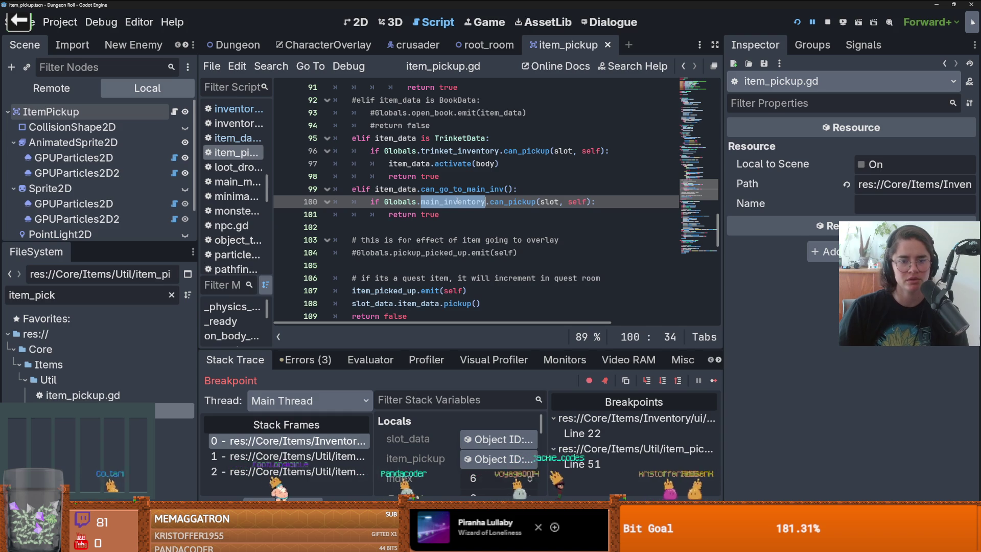
Step through can_go_in_slot until pausing at line 34 of tween_item_pickup_to_slot
{"action": "left_click", "coordinate": [647, 381]}
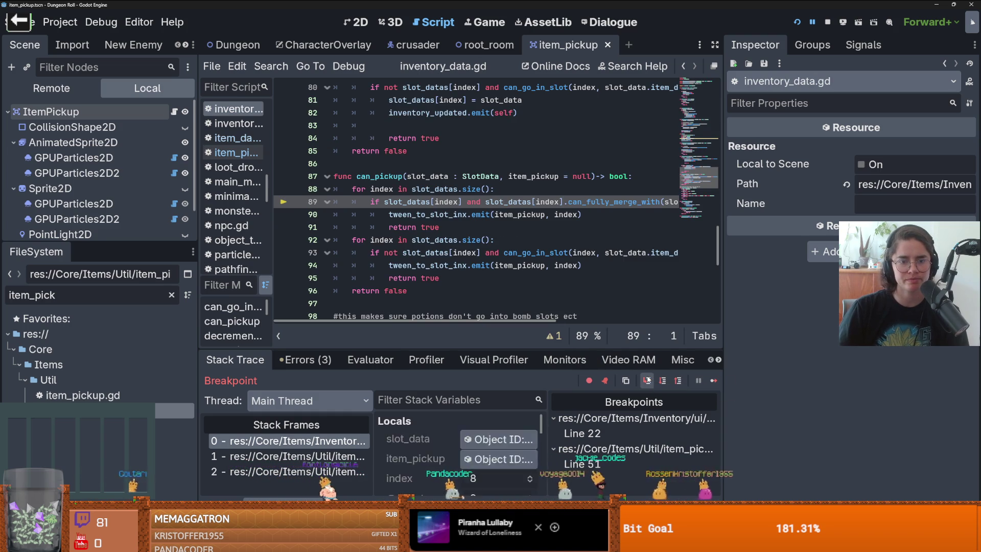
{"action": "left_click", "coordinate": [647, 380]}
{"action": "left_click", "coordinate": [647, 381]}
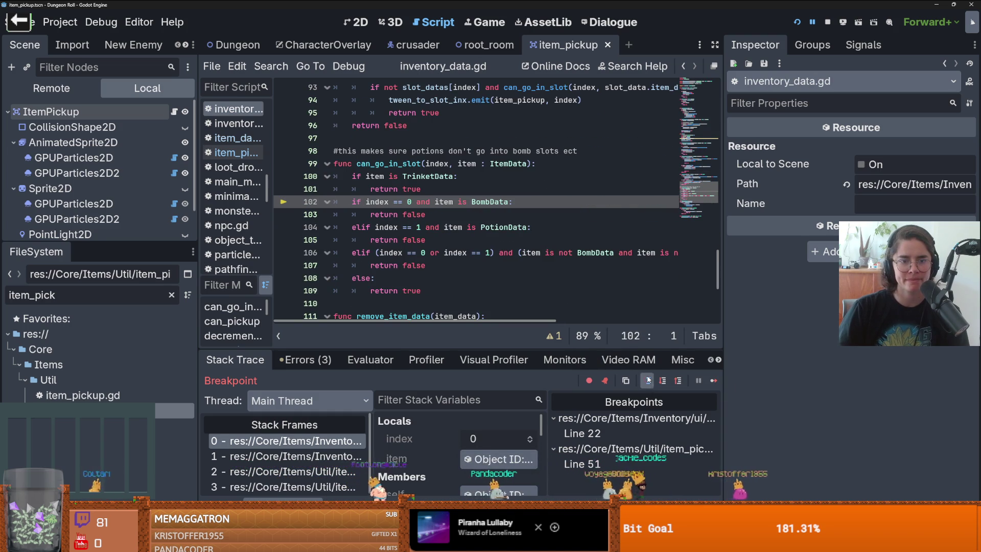
{"action": "left_click", "coordinate": [647, 380]}
{"action": "left_click", "coordinate": [647, 381]}
{"action": "left_click", "coordinate": [647, 381]}
{"action": "left_click", "coordinate": [647, 381]}
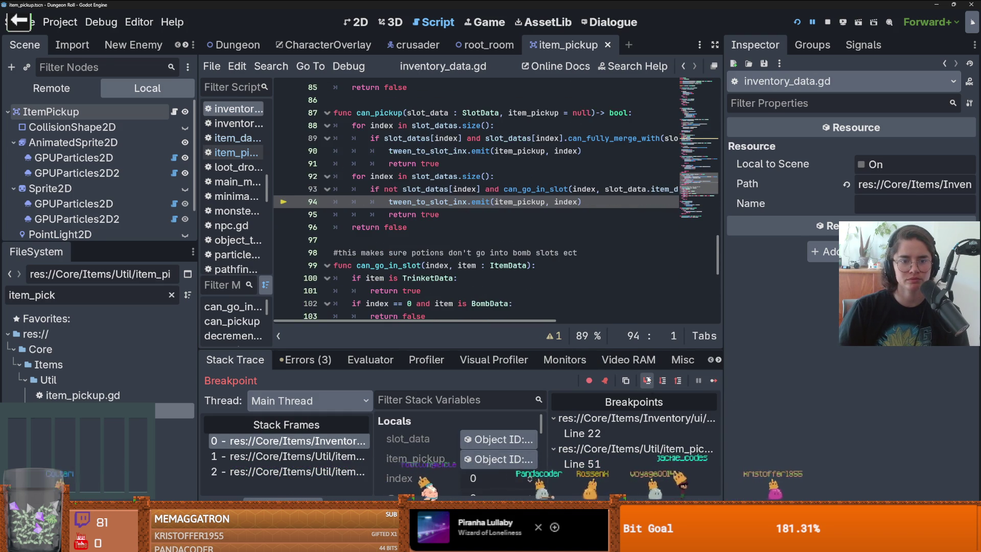
{"action": "left_click", "coordinate": [648, 380]}
{"action": "left_click", "coordinate": [647, 380]}
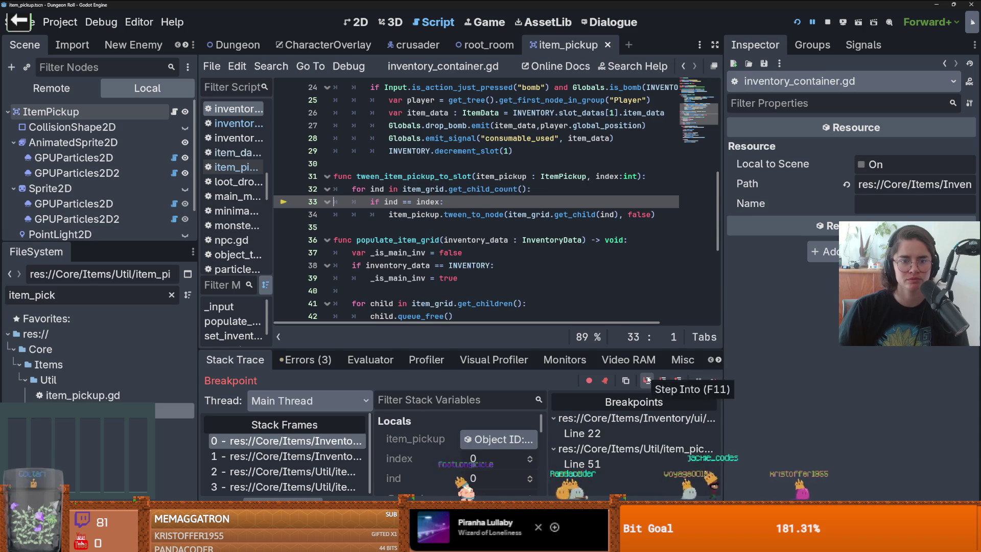
Step through tween_to_node in item_pickup.gd, past the screen position calculation, to the sprite duplication line
{"action": "left_click", "coordinate": [647, 381]}
{"action": "left_click", "coordinate": [647, 381]}
{"action": "left_click", "coordinate": [647, 381]}
{"action": "left_click", "coordinate": [647, 380]}
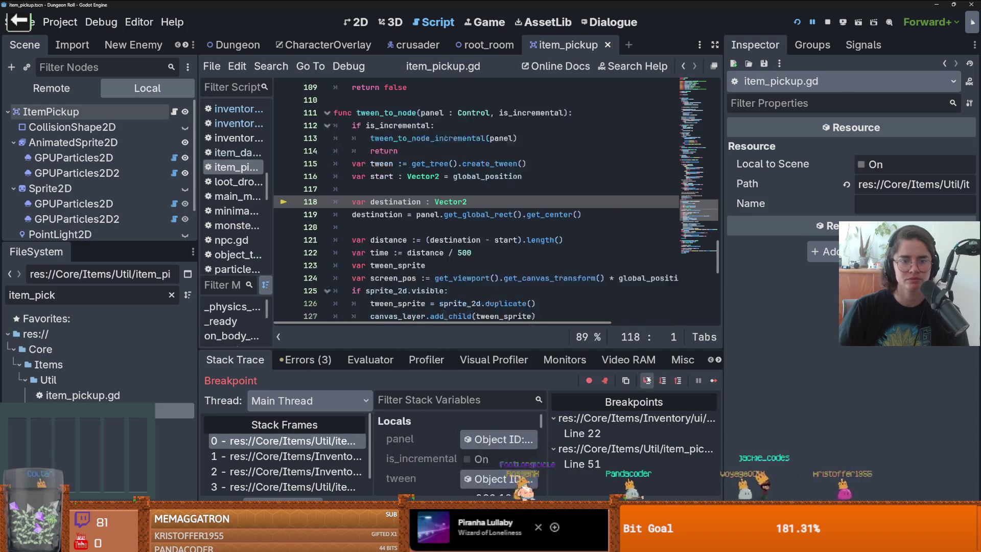
{"action": "left_click", "coordinate": [647, 380]}
{"action": "left_click", "coordinate": [647, 381]}
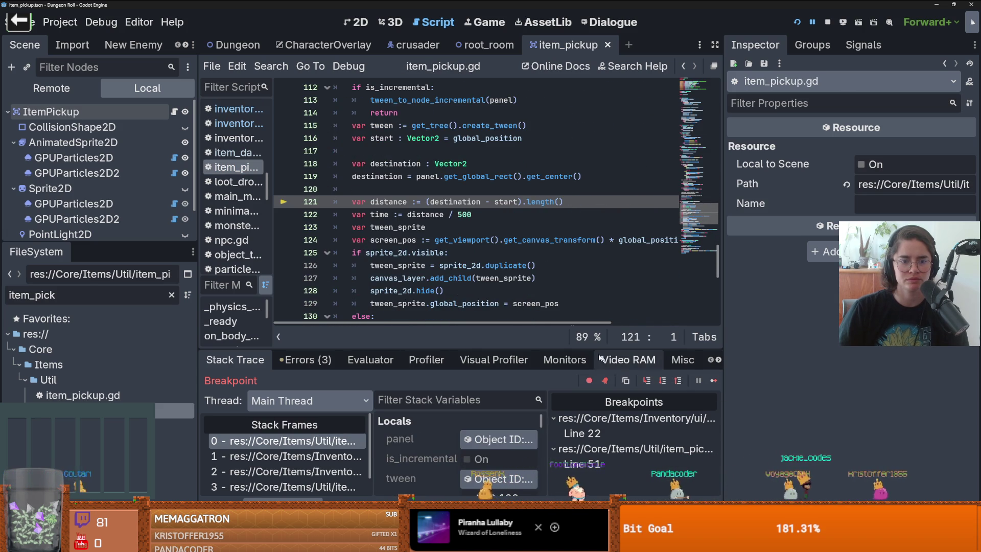
{"action": "scroll", "coordinate": [546, 311], "scroll_direction": "down", "scroll_amount": 2}
{"action": "left_click", "coordinate": [647, 381]}
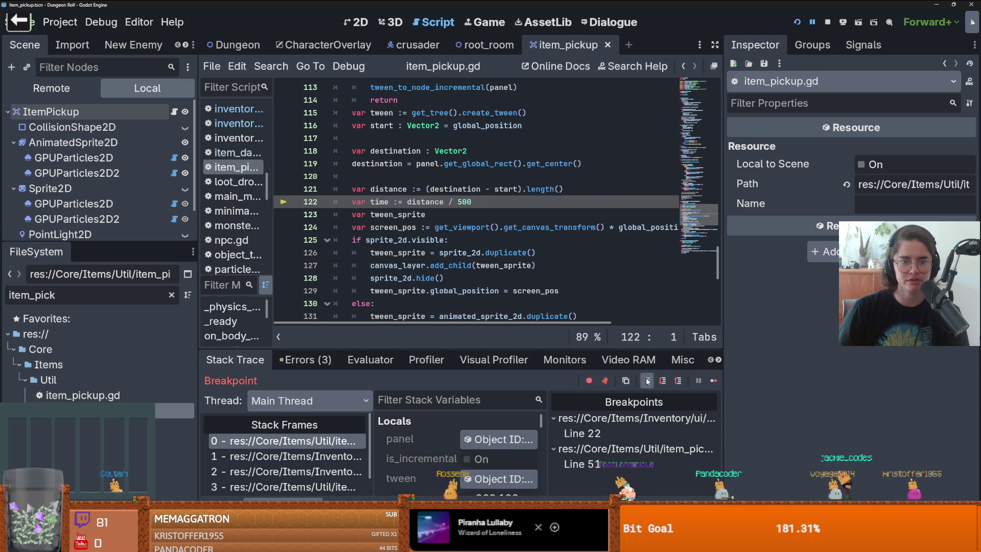
{"action": "left_click", "coordinate": [647, 381]}
{"action": "left_click", "coordinate": [647, 381]}
{"action": "left_click", "coordinate": [663, 383]}
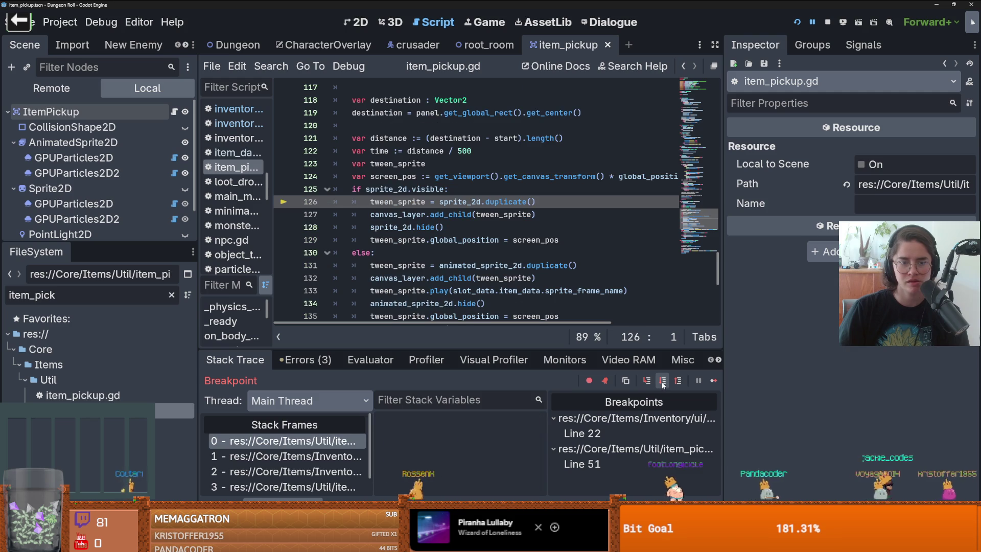
Step into settings_based_particles.gd's settings setter and through its particle initialization code
{"action": "left_click", "coordinate": [650, 383]}
{"action": "left_click", "coordinate": [650, 383]}
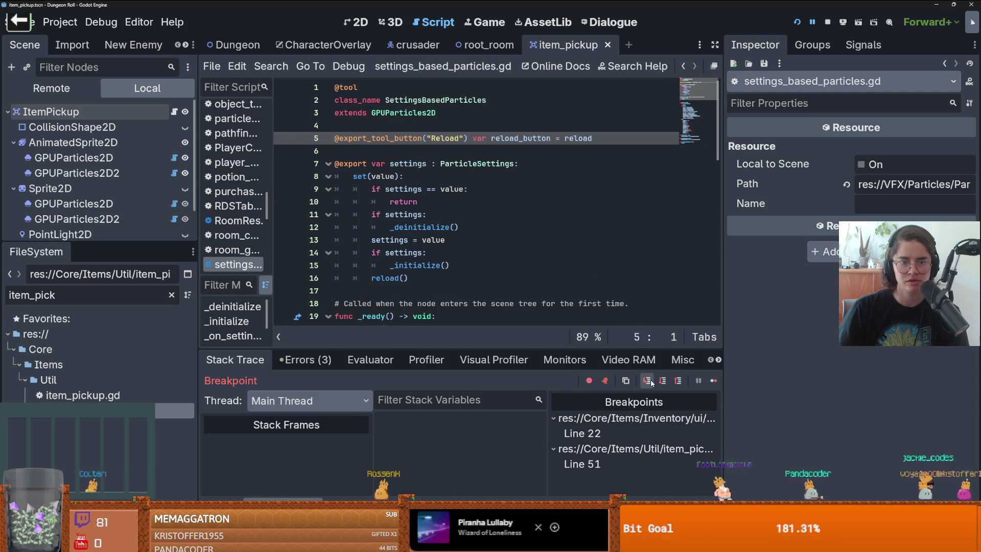
{"action": "left_click", "coordinate": [650, 383]}
{"action": "left_click", "coordinate": [651, 382]}
{"action": "left_click", "coordinate": [647, 381]}
{"action": "left_click", "coordinate": [648, 380]}
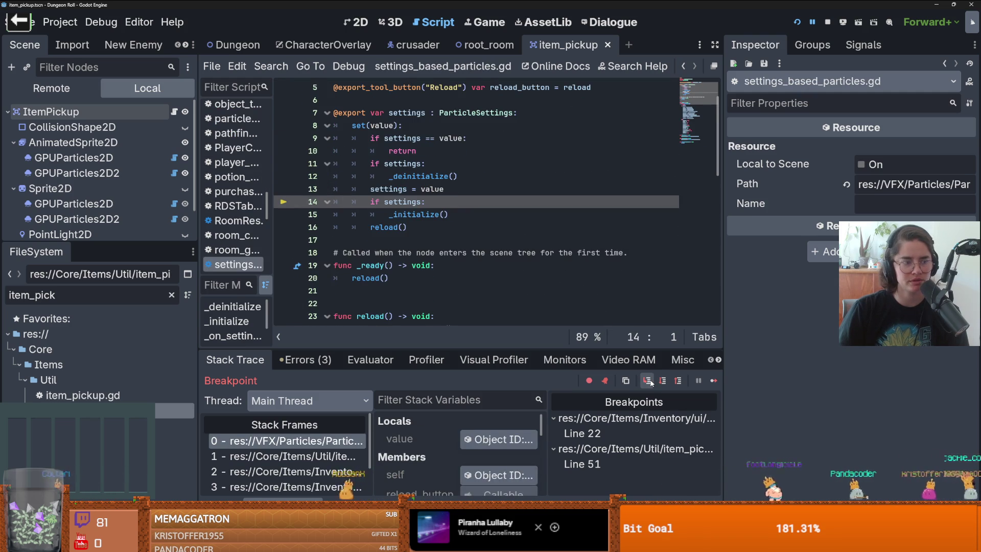
{"action": "left_click", "coordinate": [647, 381]}
{"action": "left_click", "coordinate": [647, 381]}
Step back out through the particle reload code, then view item_pickup.gd lines 129–147
{"action": "left_click", "coordinate": [650, 382]}
{"action": "left_click", "coordinate": [650, 383]}
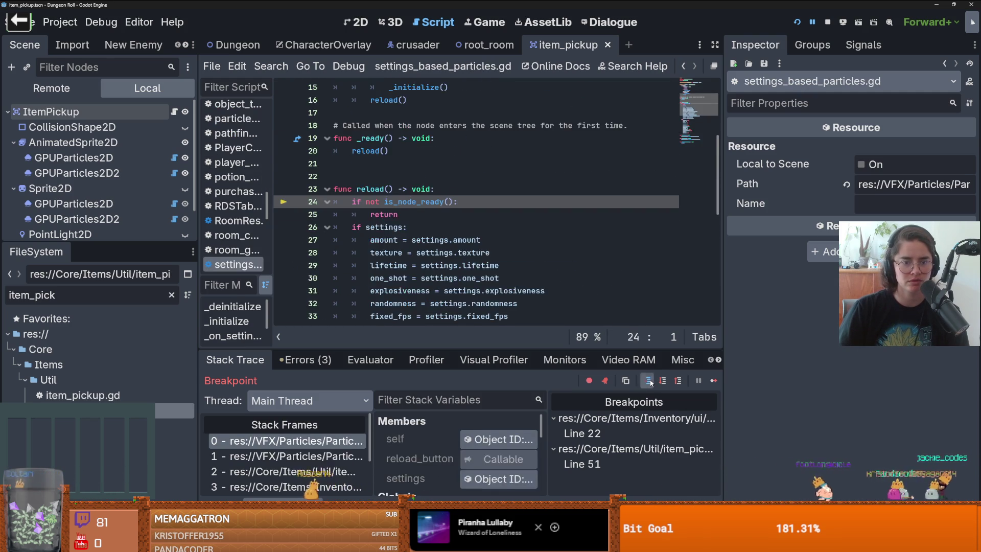
{"action": "left_click", "coordinate": [650, 382]}
{"action": "left_click", "coordinate": [650, 382]}
{"action": "left_click", "coordinate": [650, 382]}
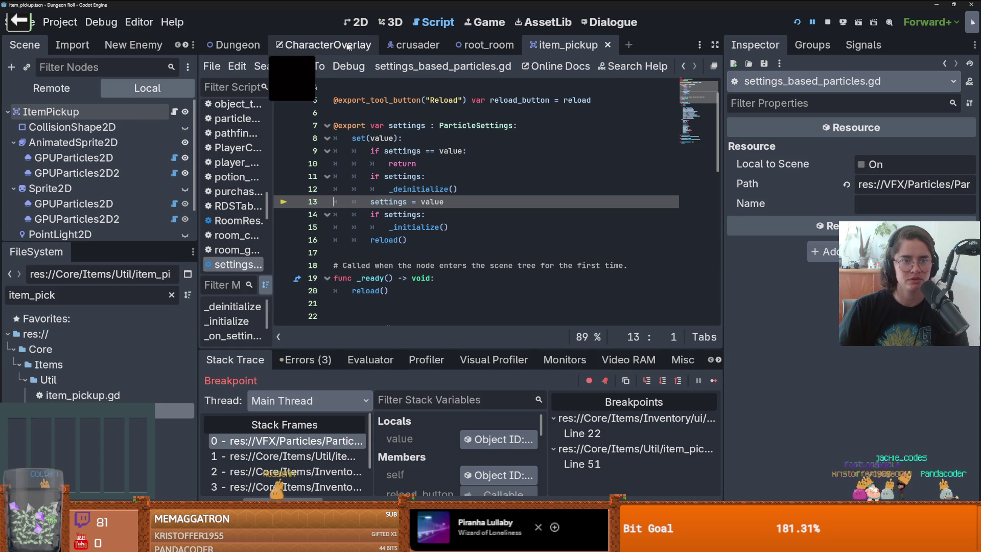
{"action": "left_click", "coordinate": [174, 111]}
{"action": "scroll", "coordinate": [353, 202], "scroll_direction": "down", "scroll_amount": 4}
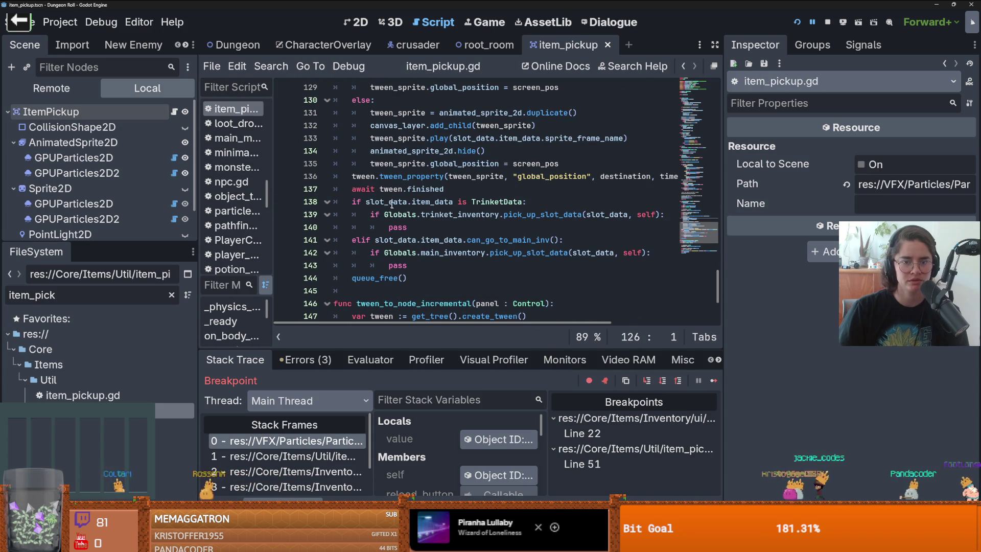
Continue to the line-138 breakpoint and inspect slot_data, which holds one health potion
{"action": "left_click", "coordinate": [718, 380]}
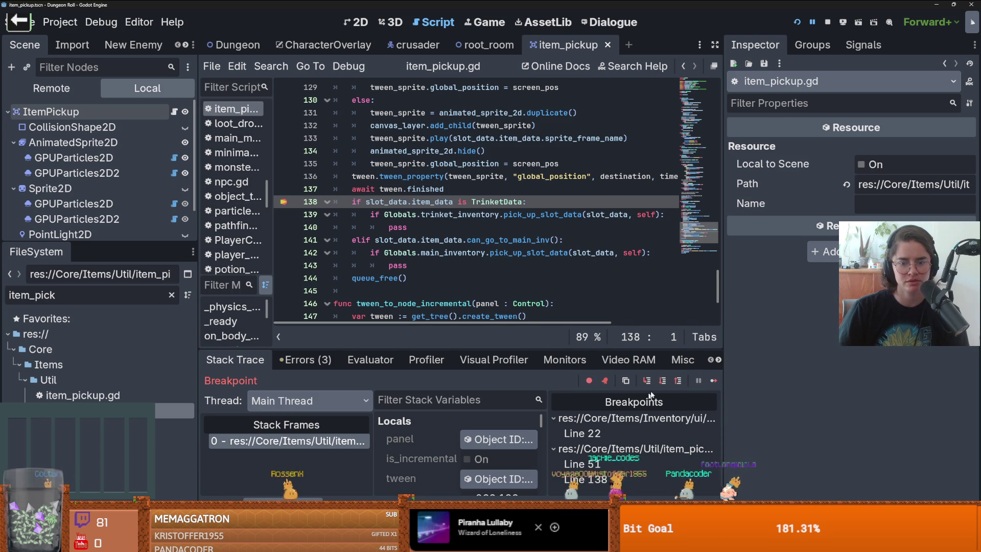
{"action": "scroll", "coordinate": [501, 441], "scroll_direction": "down", "scroll_amount": 6}
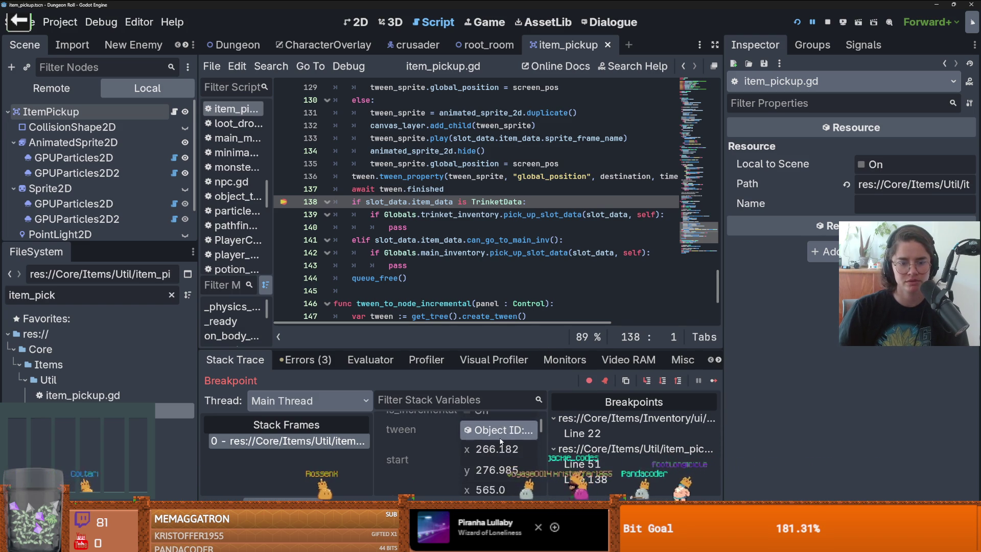
{"action": "scroll", "coordinate": [500, 440], "scroll_direction": "down", "scroll_amount": 4}
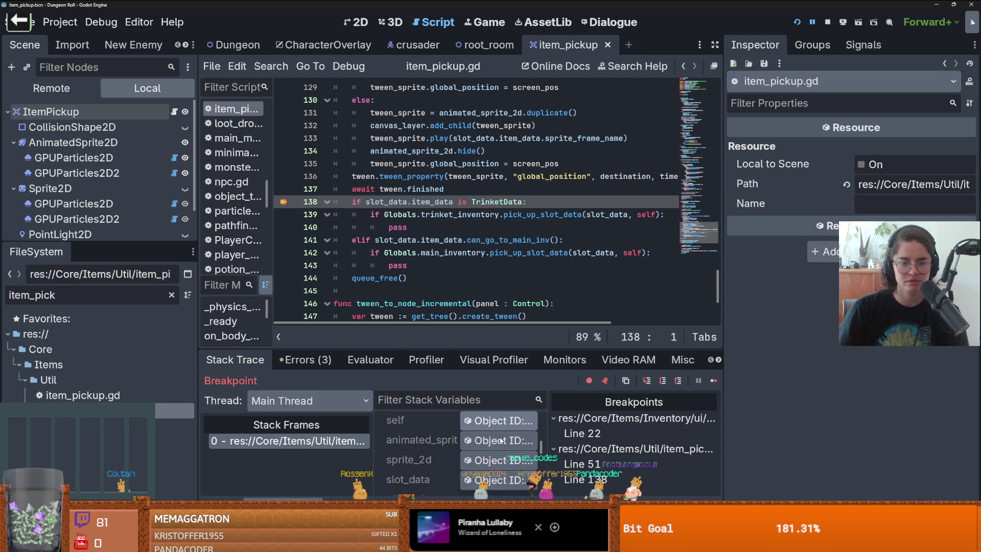
{"action": "left_click", "coordinate": [499, 441]}
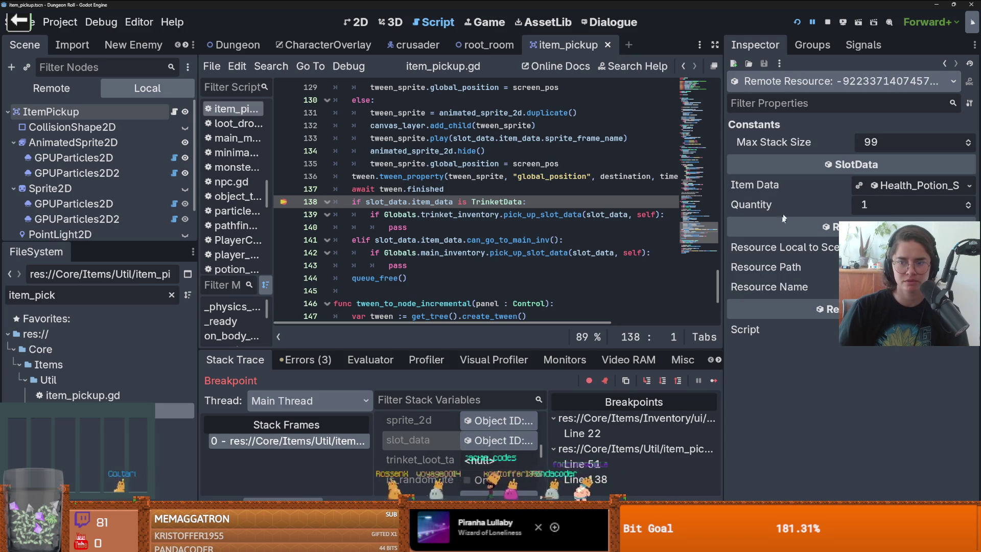
Step past the trinket and main-inventory checks into pick_up_slot_data in inventory_data.gd
{"action": "left_click", "coordinate": [648, 381]}
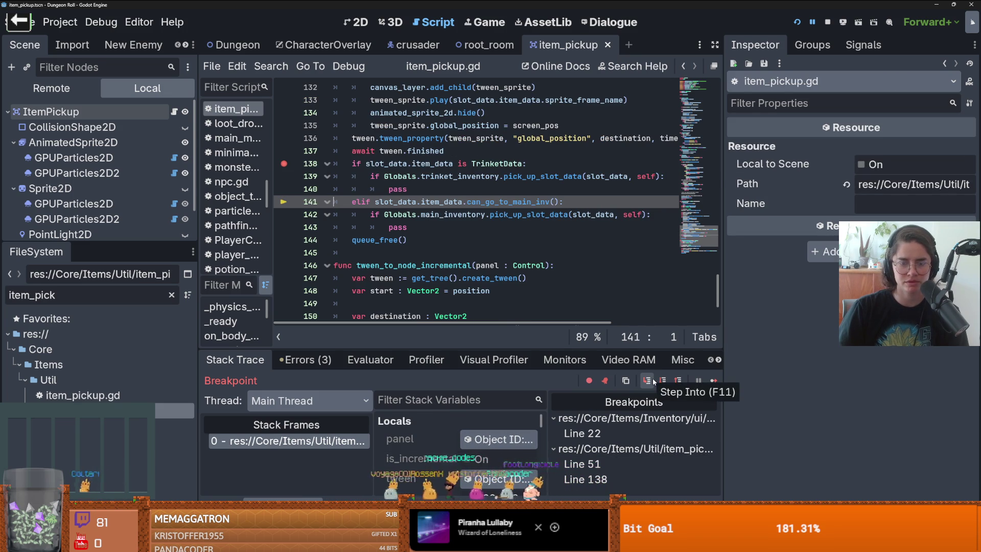
{"action": "left_click", "coordinate": [654, 381]}
{"action": "left_click", "coordinate": [654, 381]}
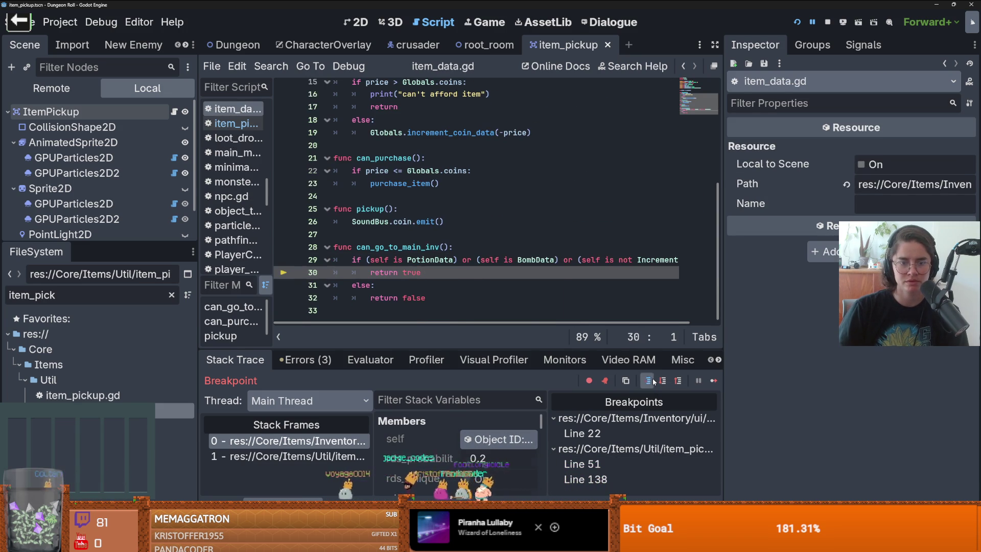
{"action": "left_click", "coordinate": [654, 380]}
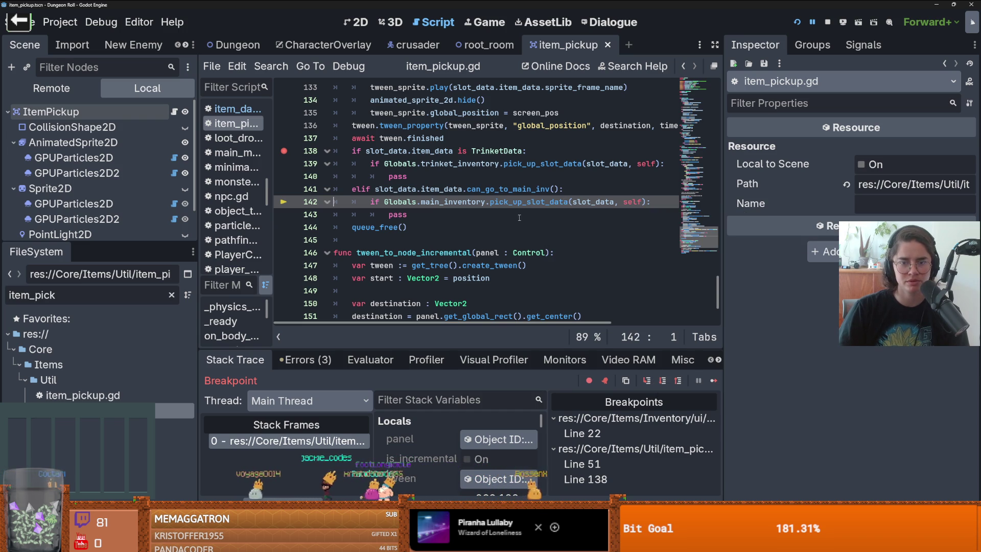
{"action": "left_click", "coordinate": [648, 381]}
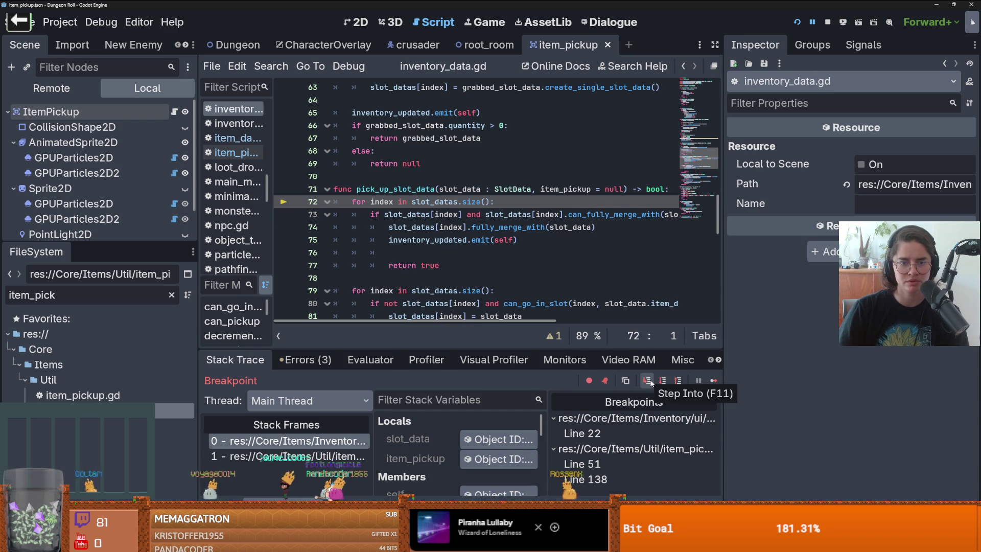
Inspect the picked-up slot data and step through the merge loop to the empty-slot check
{"action": "left_click", "coordinate": [484, 441]}
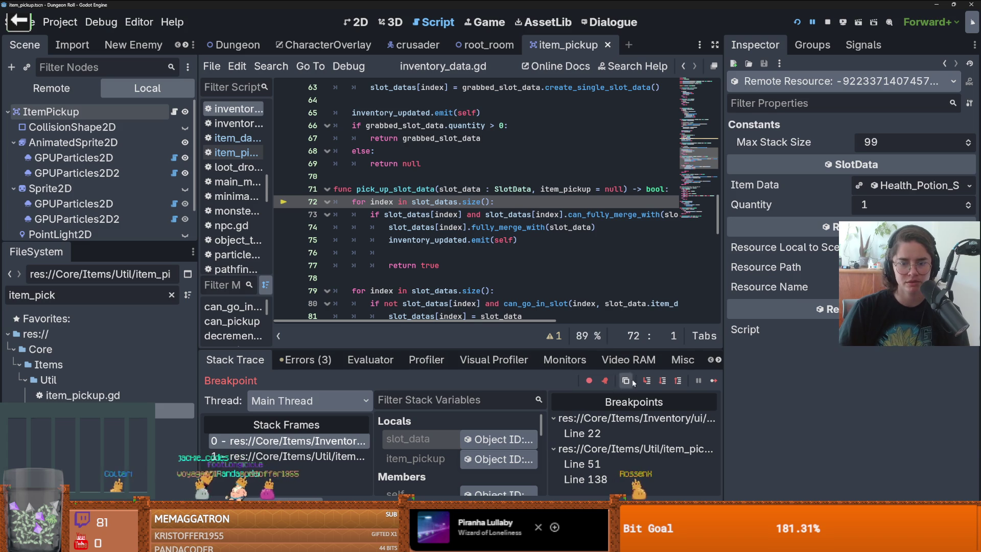
{"action": "left_click", "coordinate": [648, 381]}
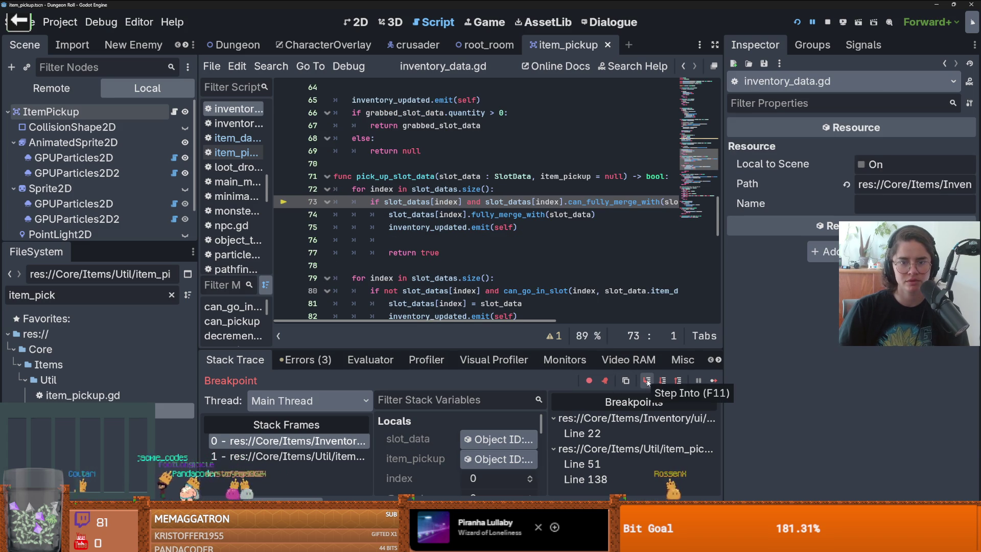
{"action": "left_click", "coordinate": [647, 381]}
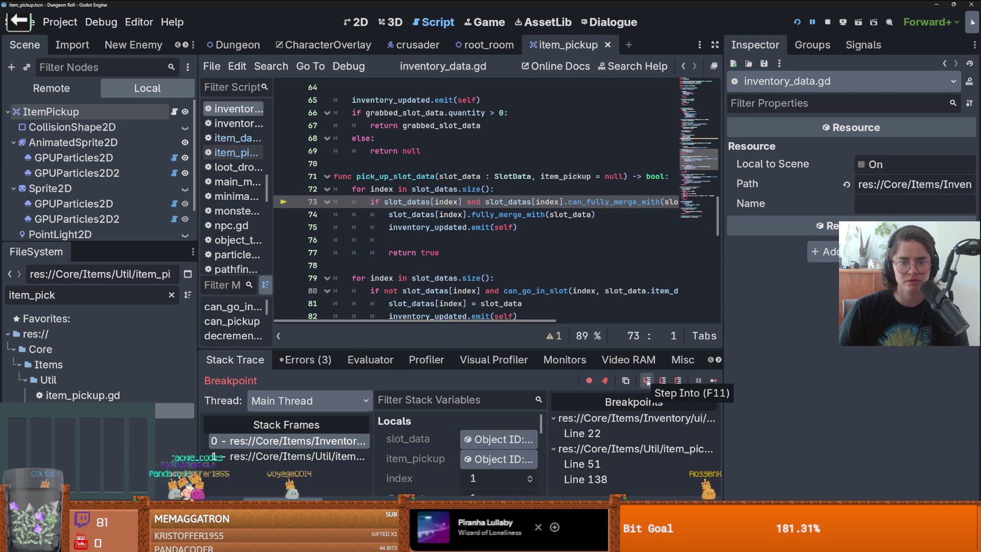
{"action": "left_click", "coordinate": [648, 381]}
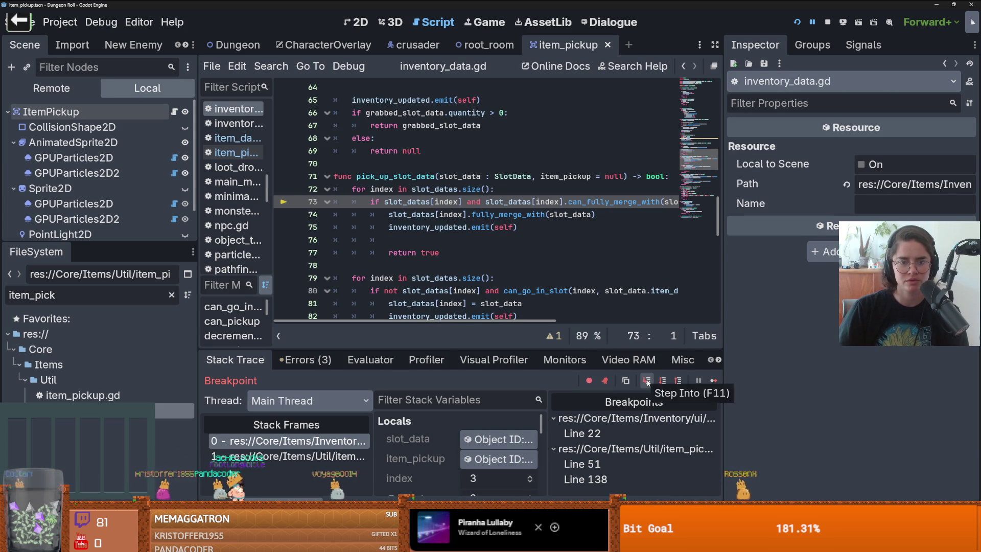
{"action": "left_click", "coordinate": [648, 380]}
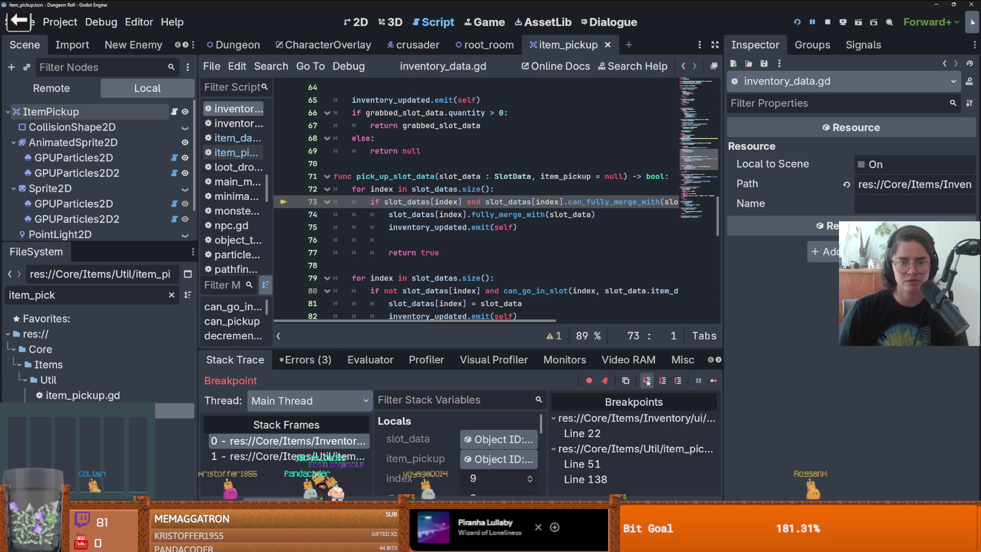
{"action": "left_click", "coordinate": [648, 381]}
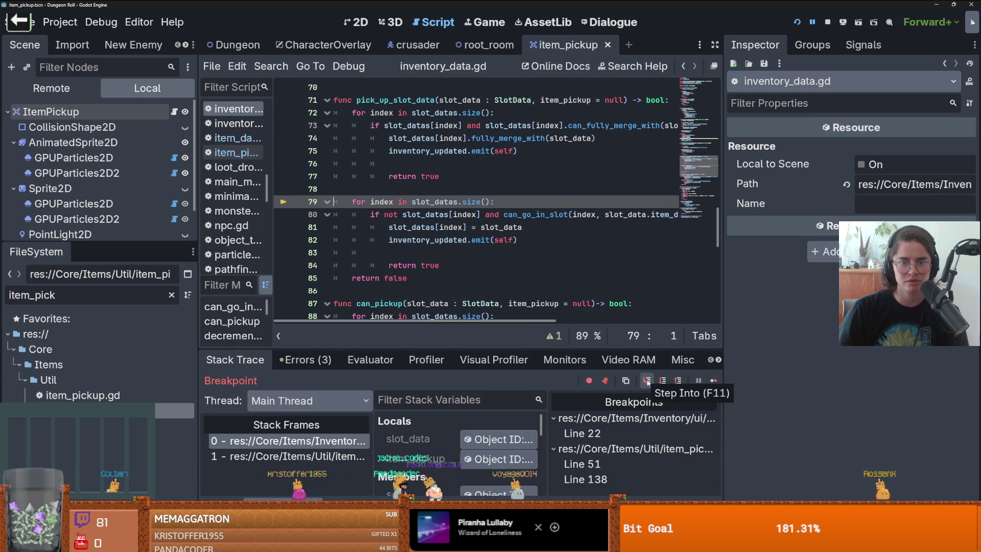
{"action": "left_click", "coordinate": [648, 381]}
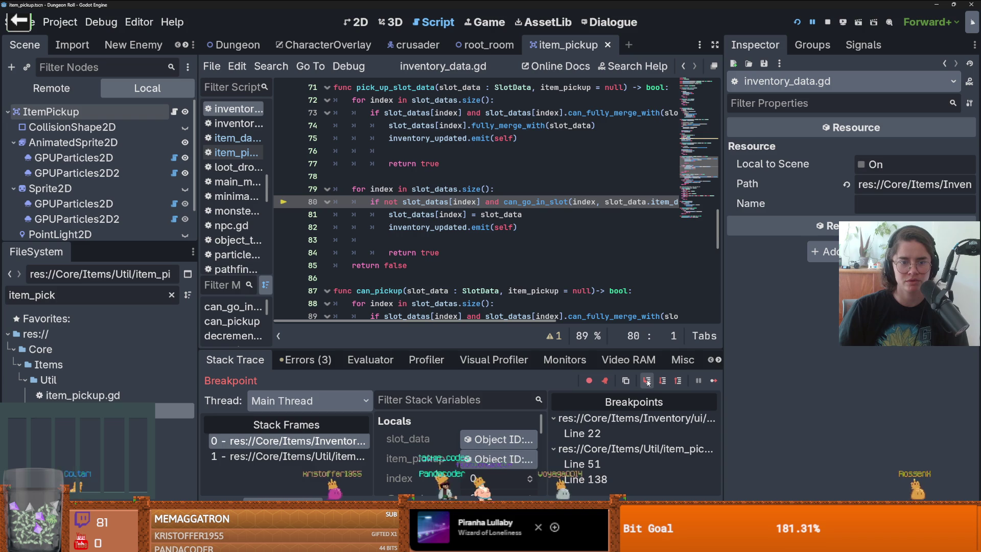
Step through can_go_in_slot's conditions to return true, then on to the inventory update signal
{"action": "left_click", "coordinate": [648, 381]}
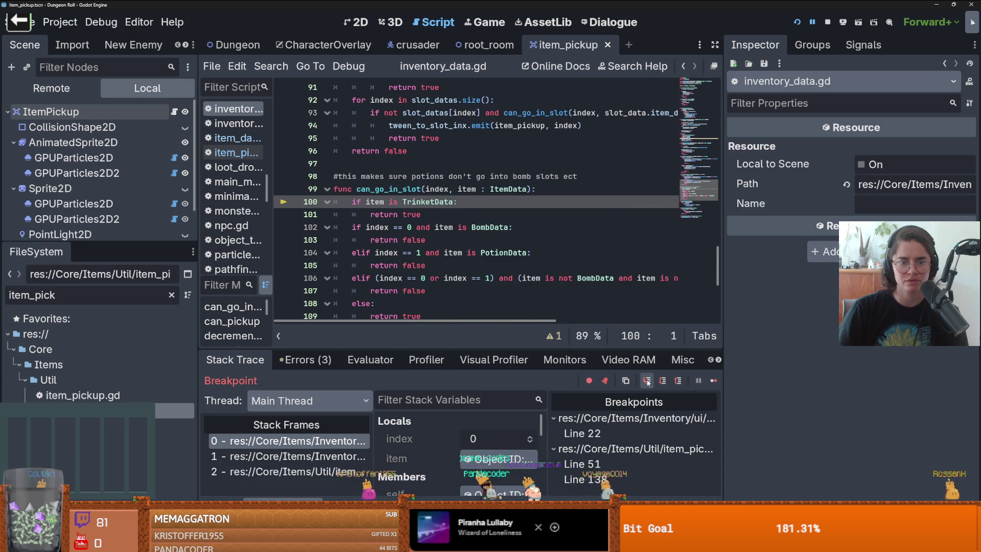
{"action": "left_click", "coordinate": [648, 381]}
{"action": "left_click", "coordinate": [648, 381]}
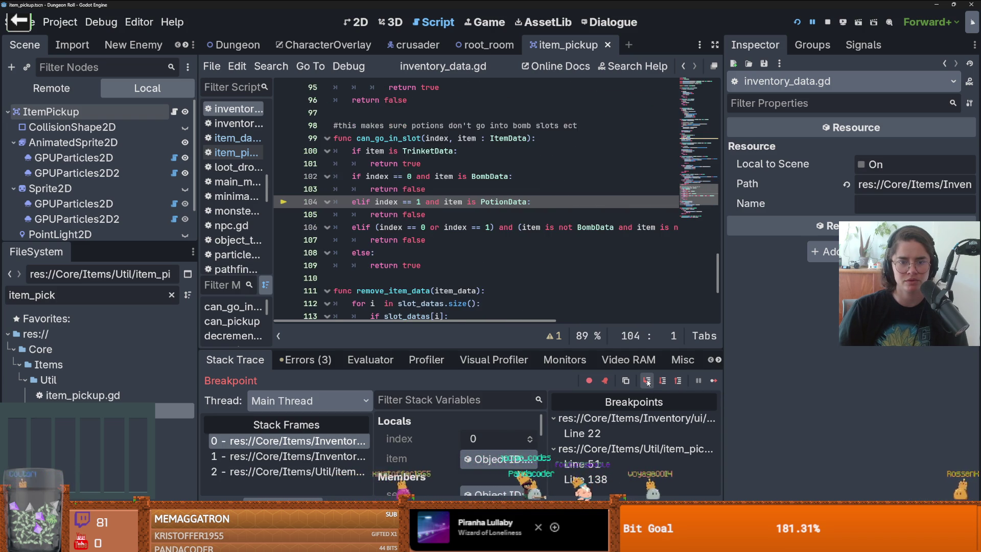
{"action": "left_click", "coordinate": [648, 381]}
{"action": "left_click", "coordinate": [647, 381]}
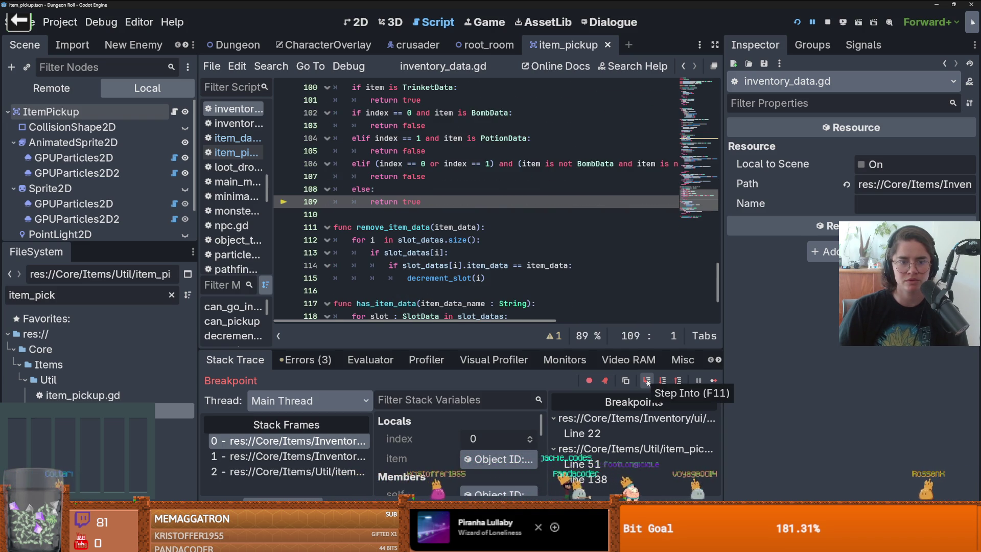
{"action": "left_click", "coordinate": [648, 381]}
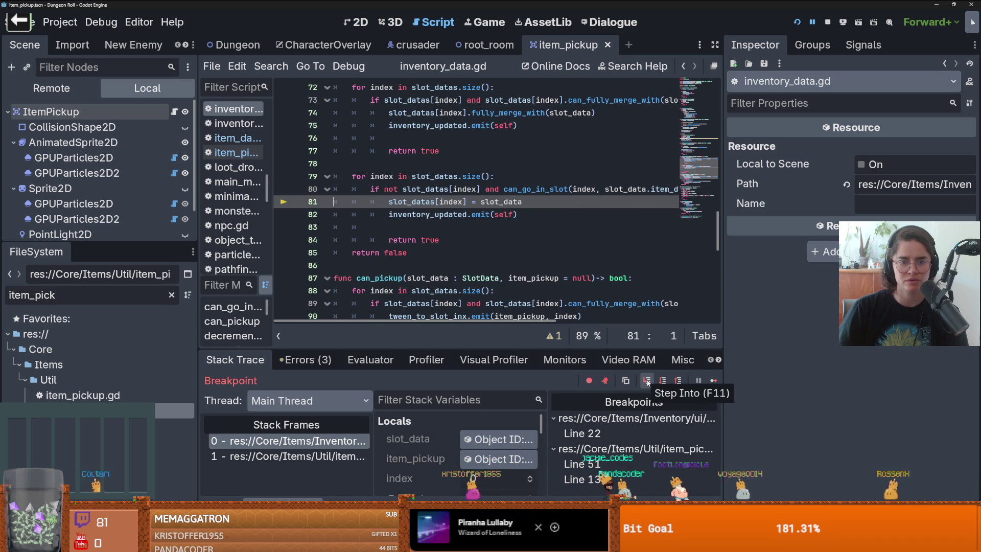
{"action": "left_click", "coordinate": [648, 381]}
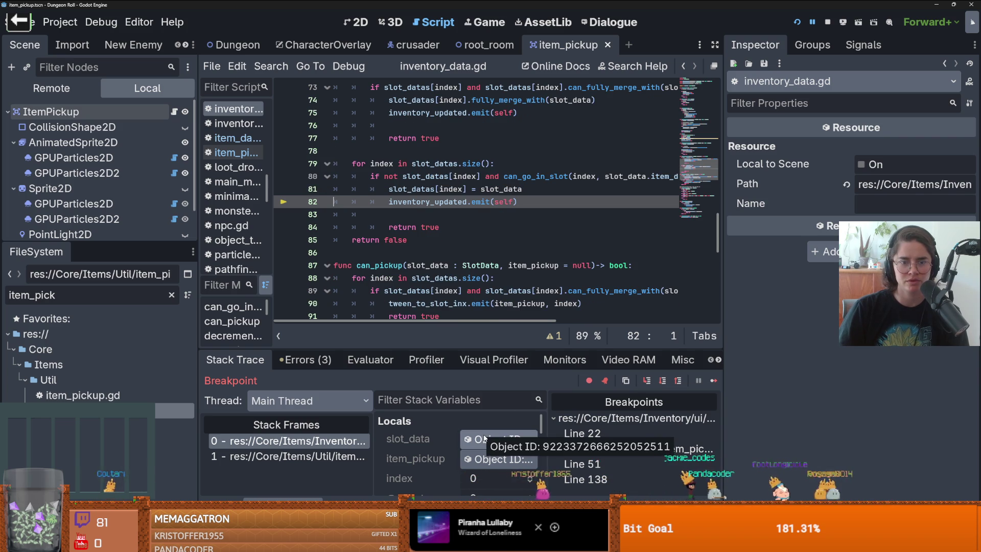
Inspect slot_data and Slot Datas, confirming slot 0 holds one Health_Potion, then enter populate_item_grid
{"action": "left_click", "coordinate": [485, 439]}
{"action": "scroll", "coordinate": [444, 428], "scroll_direction": "down", "scroll_amount": 3}
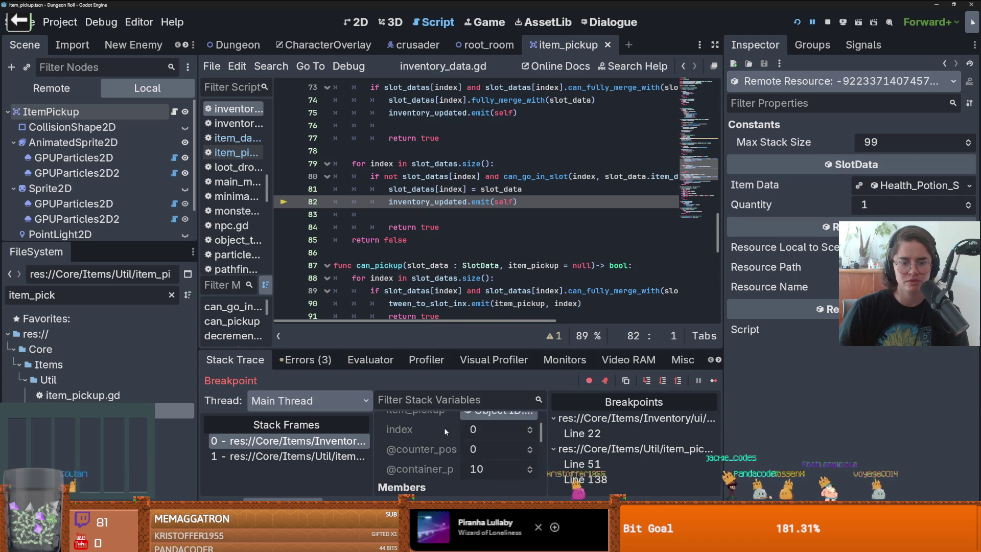
{"action": "left_click", "coordinate": [498, 426]}
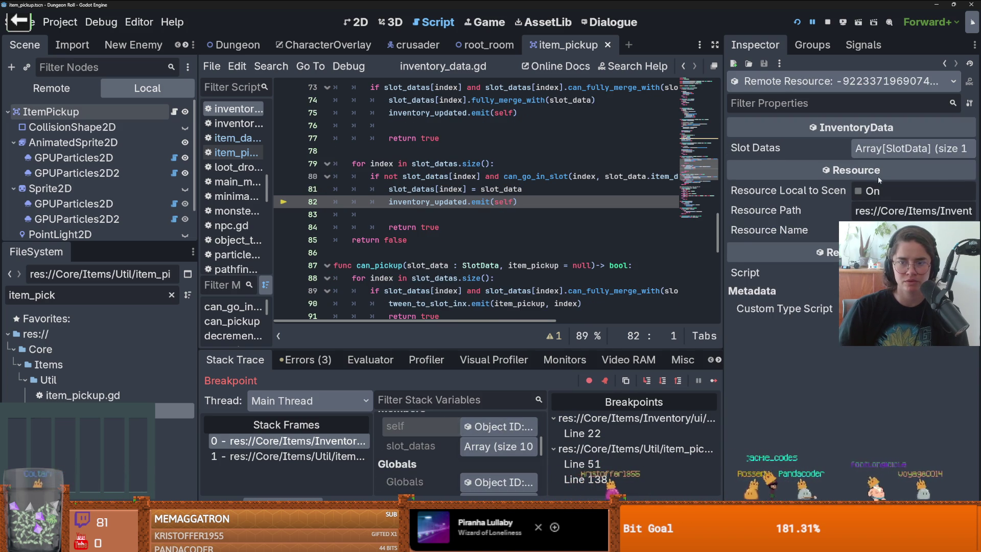
{"action": "left_click", "coordinate": [904, 149]}
{"action": "left_click", "coordinate": [895, 190]}
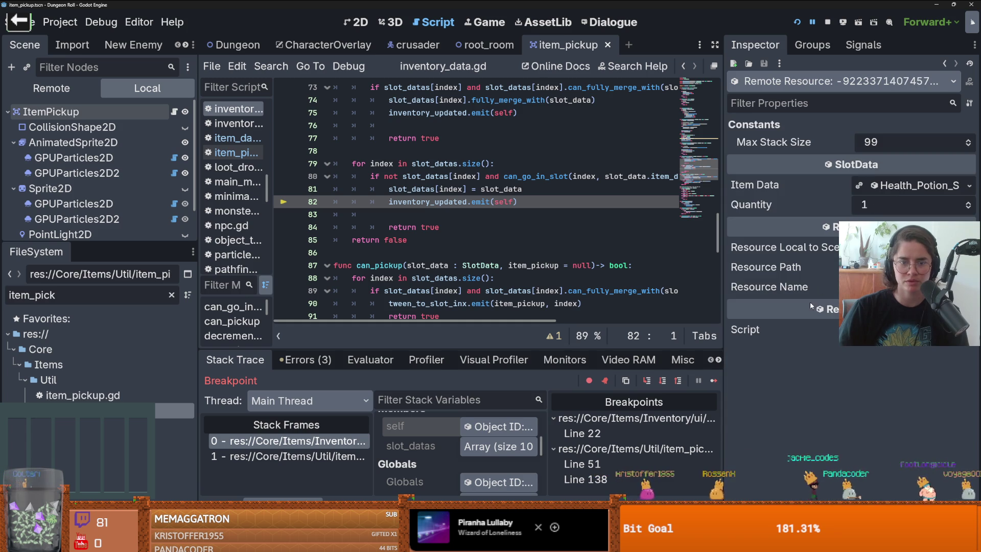
{"action": "left_click", "coordinate": [643, 380]}
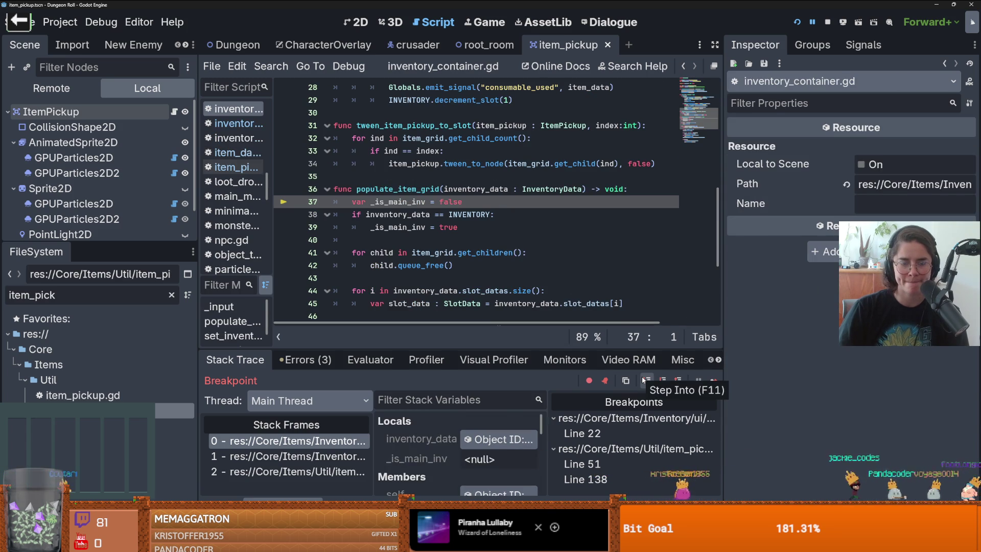
Step through populate_item_grid's old-slot clearing and build loop, inspecting the first slot's potion data
{"action": "left_click", "coordinate": [644, 381]}
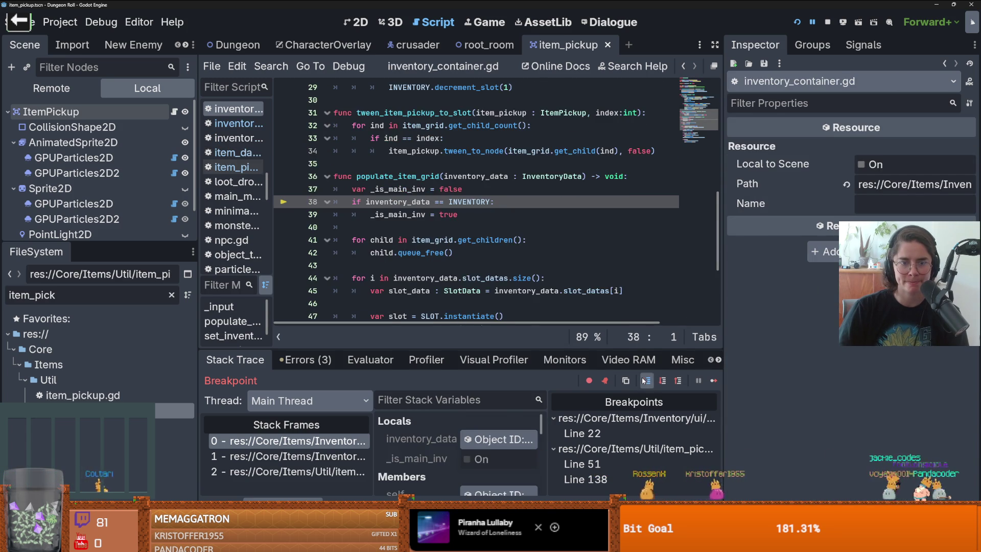
{"action": "left_click", "coordinate": [644, 380]}
{"action": "left_click", "coordinate": [644, 381]}
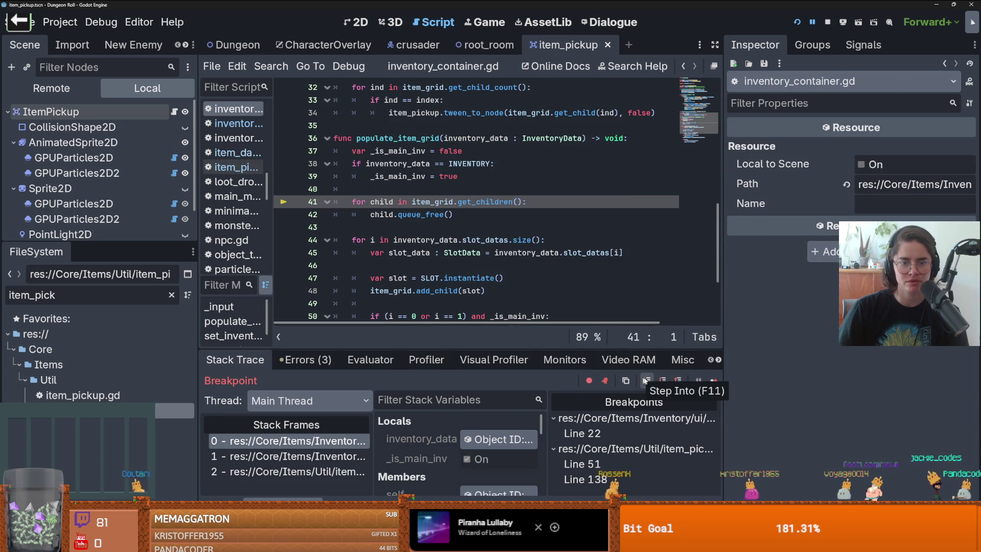
{"action": "left_click", "coordinate": [662, 381]}
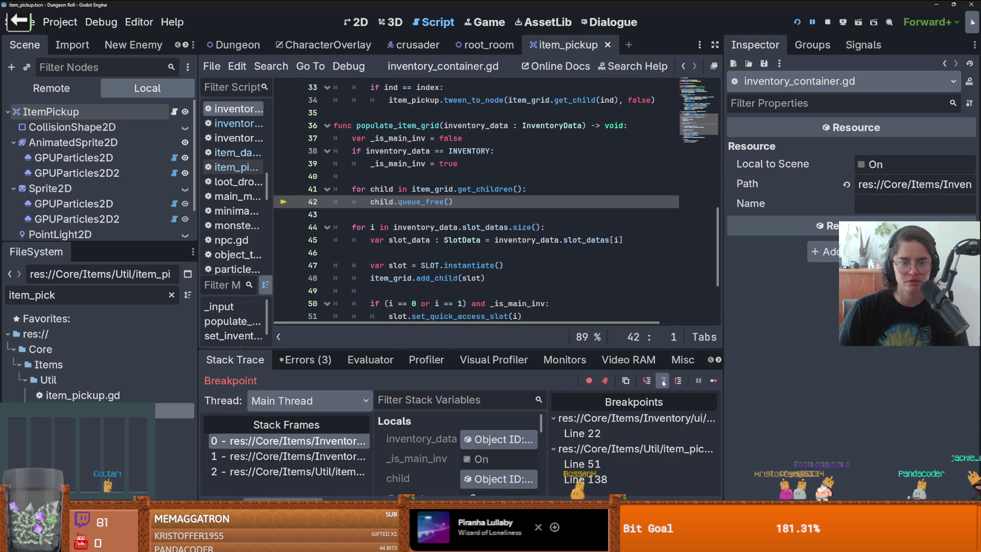
{"action": "left_click", "coordinate": [663, 382]}
{"action": "left_click", "coordinate": [663, 381]}
{"action": "left_click", "coordinate": [663, 382]}
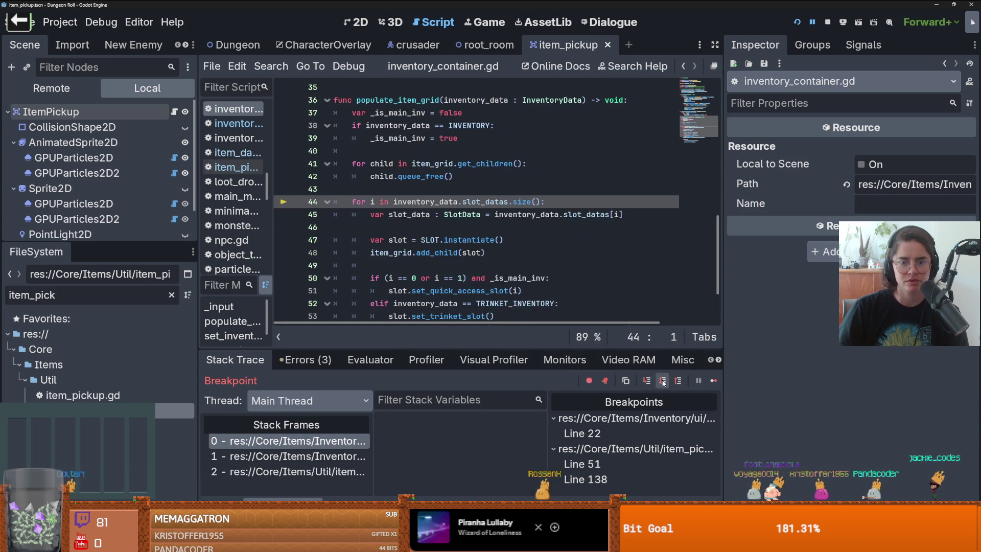
{"action": "left_click", "coordinate": [663, 381]}
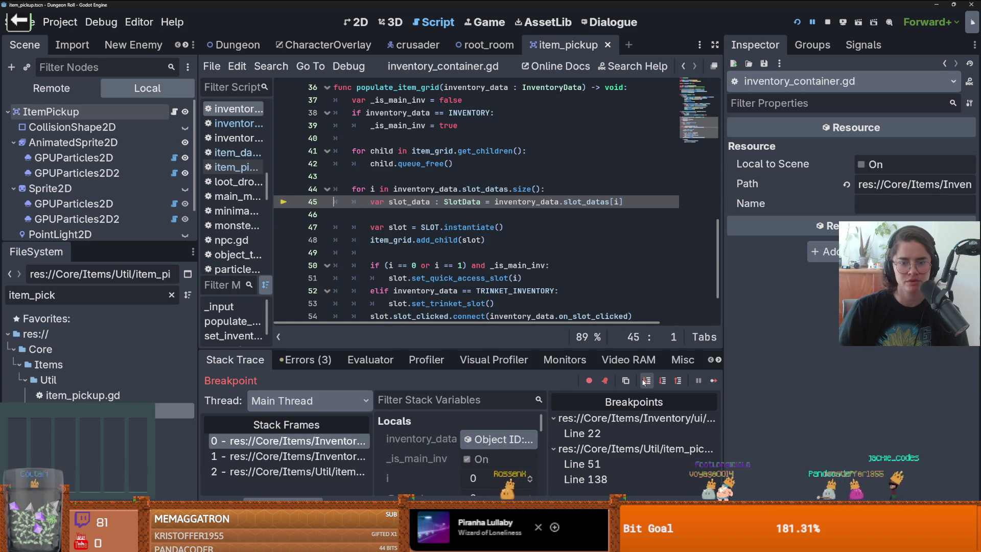
{"action": "left_click", "coordinate": [646, 381]}
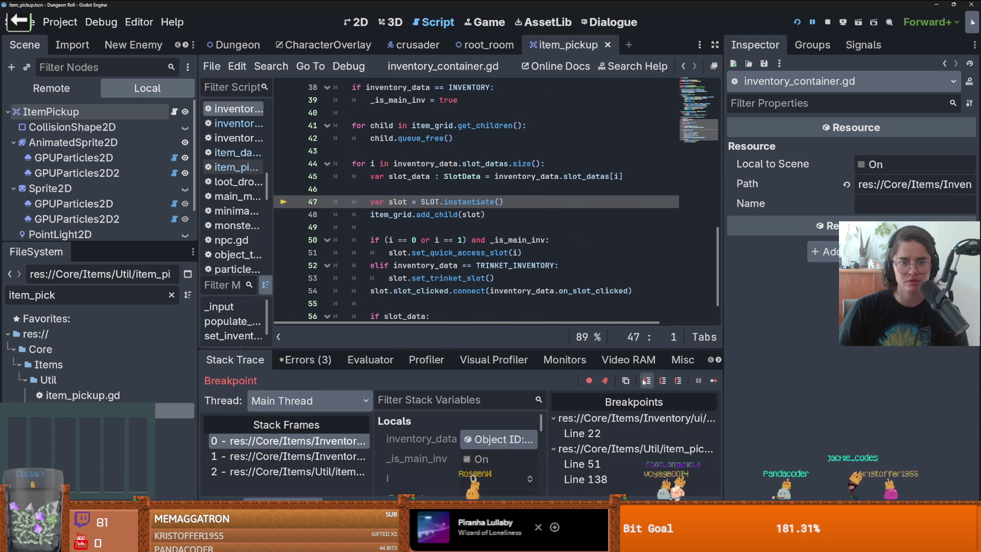
{"action": "scroll", "coordinate": [464, 448], "scroll_direction": "down", "scroll_amount": 3}
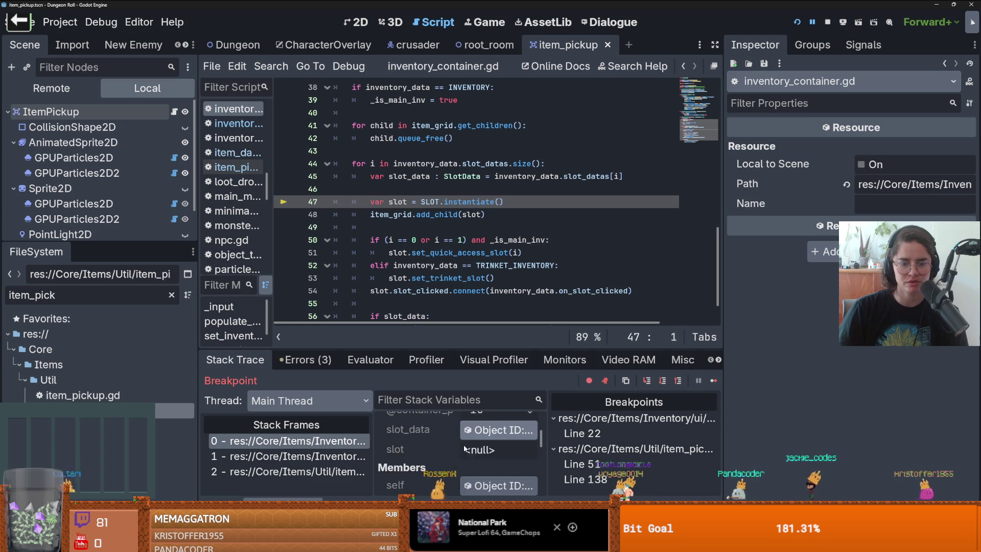
{"action": "left_click", "coordinate": [499, 450]}
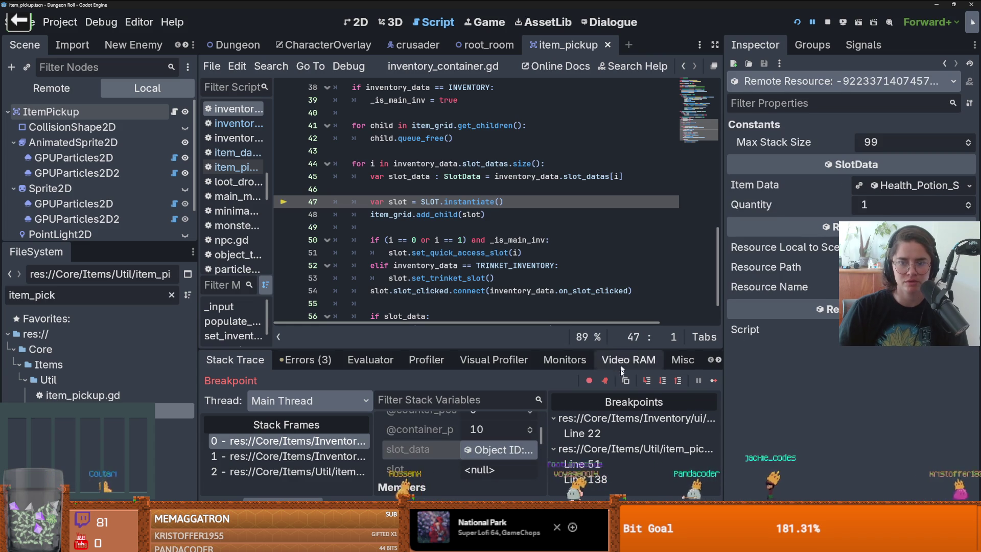
Step through the new slot's onready variables, ready function and quick-access setup
{"action": "left_click", "coordinate": [647, 382]}
{"action": "left_click", "coordinate": [649, 385]}
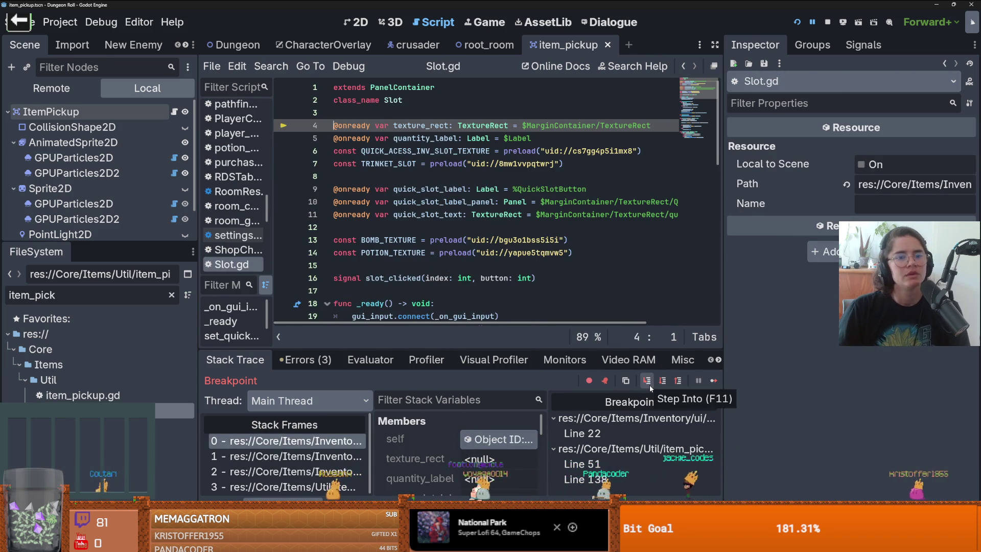
{"action": "left_click", "coordinate": [649, 384]}
{"action": "left_click", "coordinate": [649, 384]}
{"action": "left_click", "coordinate": [649, 385]}
{"action": "left_click", "coordinate": [649, 385]}
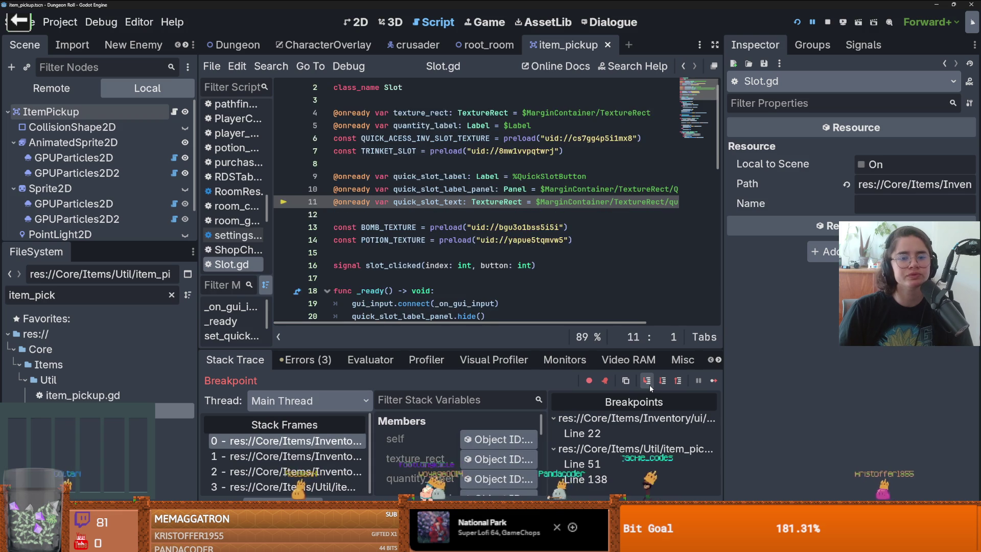
{"action": "left_click", "coordinate": [649, 385]}
{"action": "left_click", "coordinate": [649, 385]}
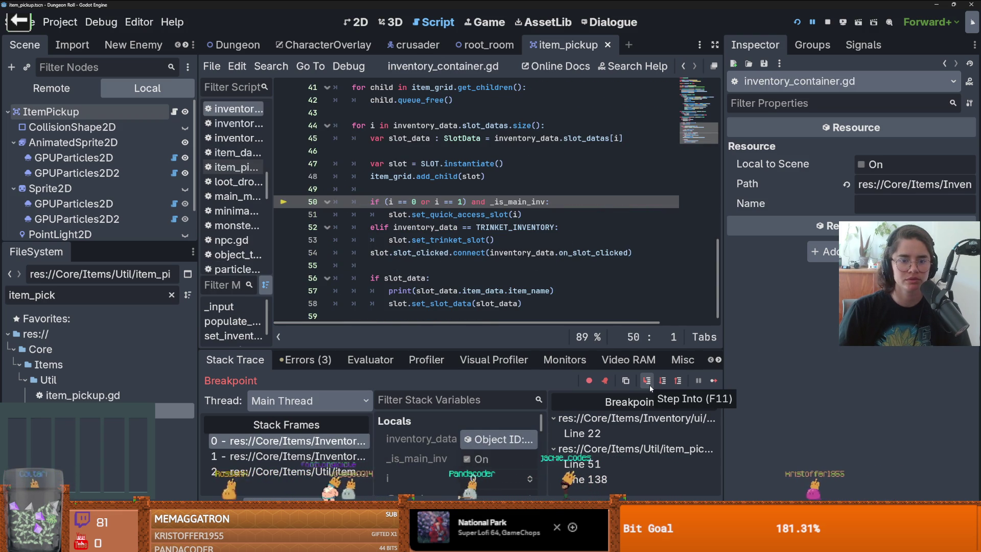
{"action": "left_click", "coordinate": [650, 385]}
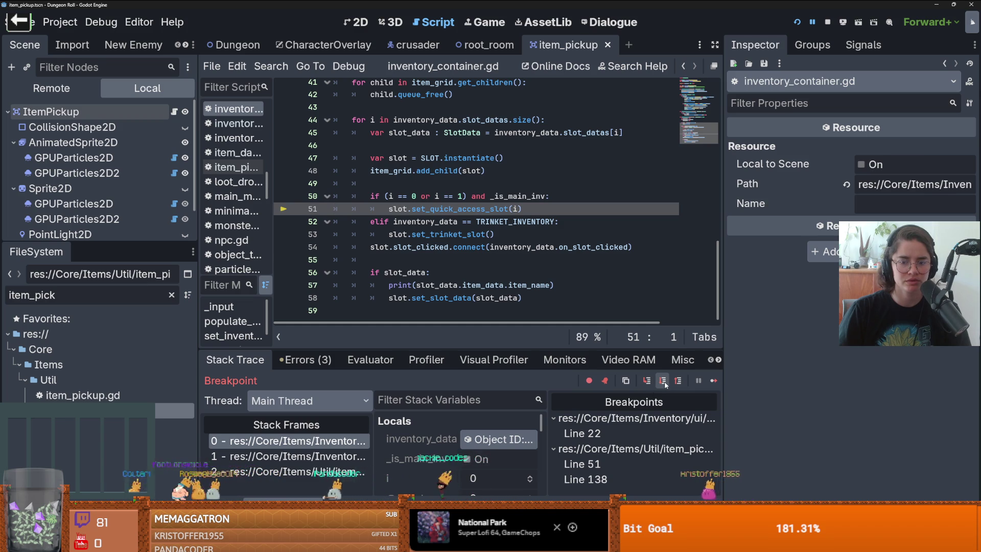
Step past the click-signal hookup into Slot.gd set_slot_data's texture and tooltip code
{"action": "left_click", "coordinate": [663, 383]}
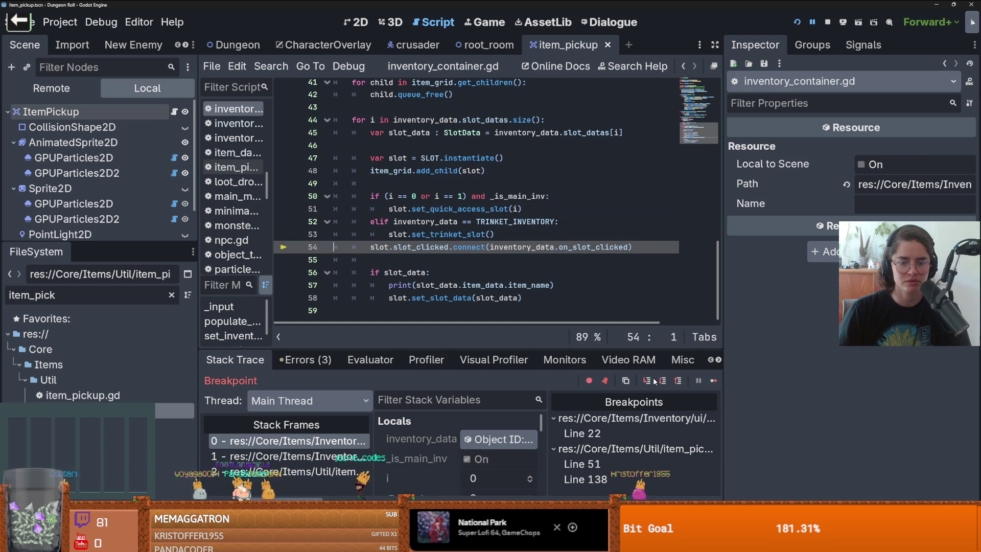
{"action": "left_click", "coordinate": [662, 381]}
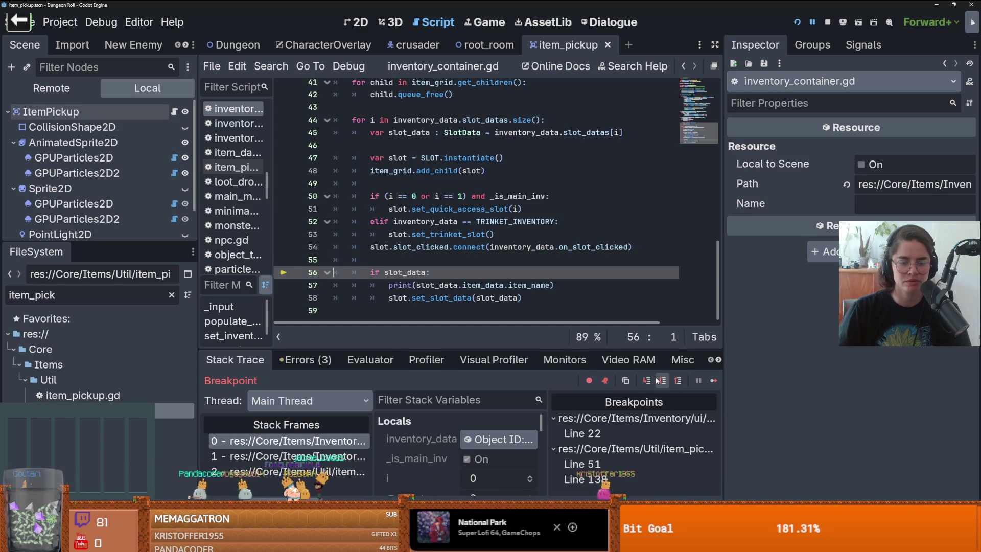
{"action": "scroll", "coordinate": [510, 303], "scroll_direction": "up", "scroll_amount": 1}
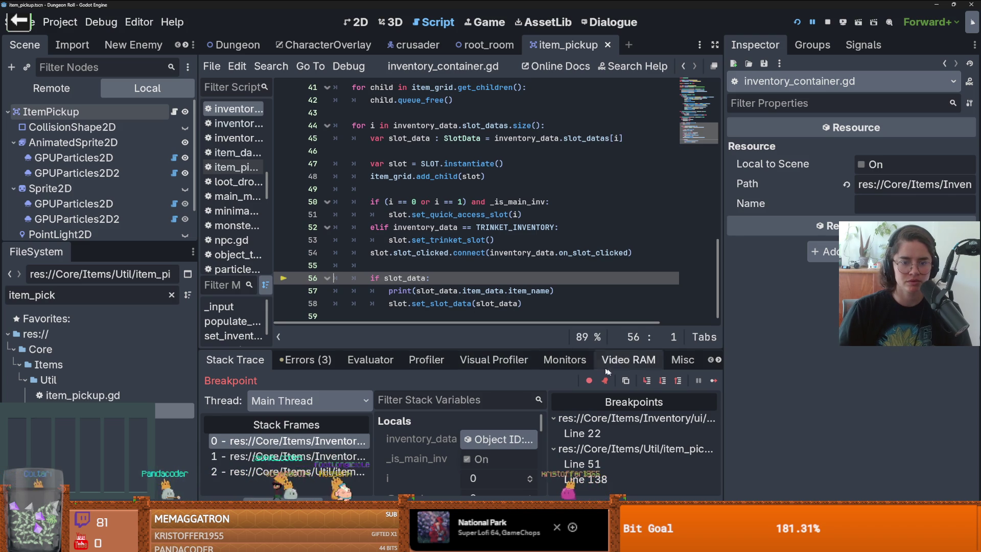
{"action": "left_click", "coordinate": [649, 387]}
{"action": "left_click", "coordinate": [649, 386]}
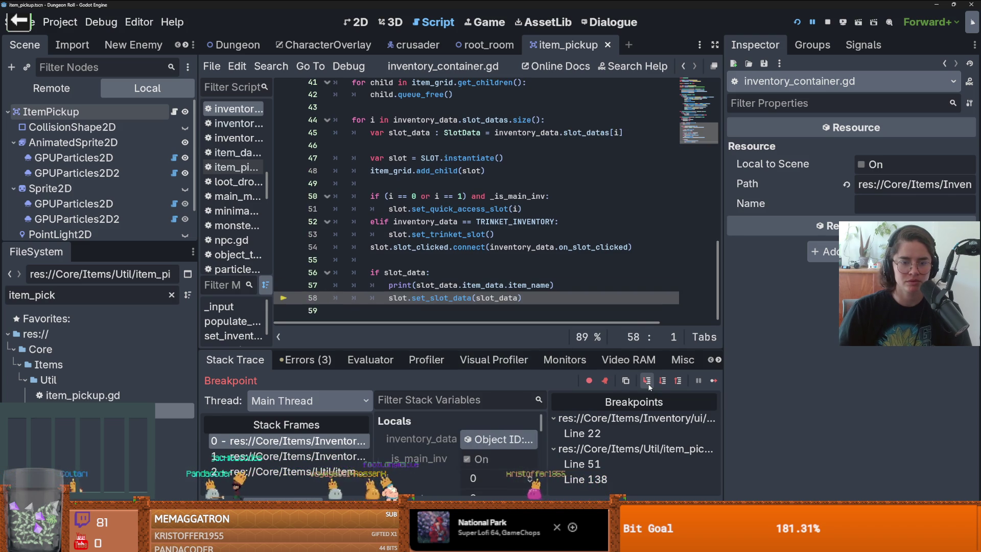
{"action": "left_click", "coordinate": [650, 387]}
{"action": "left_click", "coordinate": [649, 387]}
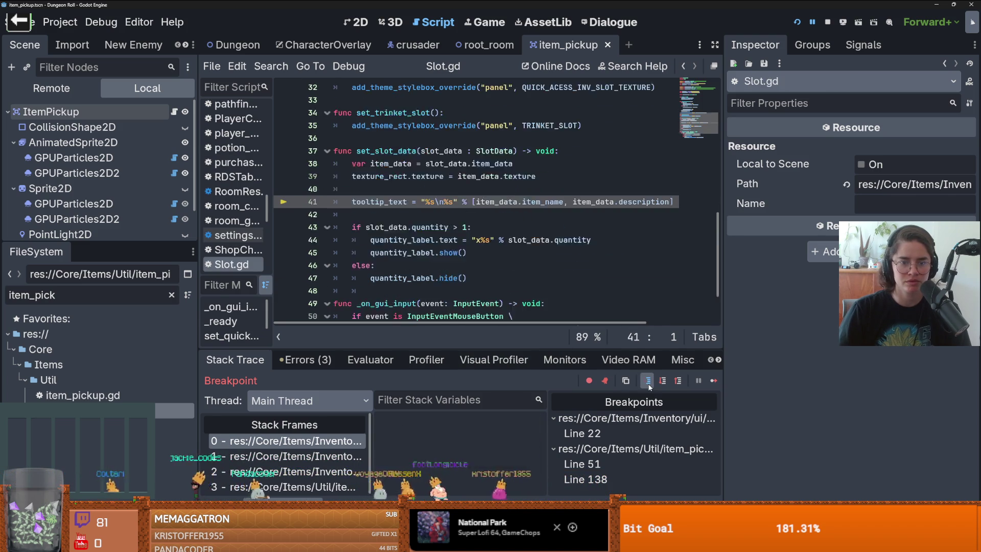
{"action": "left_click", "coordinate": [649, 386]}
Resume the game and expand Game > Dungeon > Overlay > BottomPanel > InventoryInterface in the Remote tree
{"action": "left_click", "coordinate": [698, 379]}
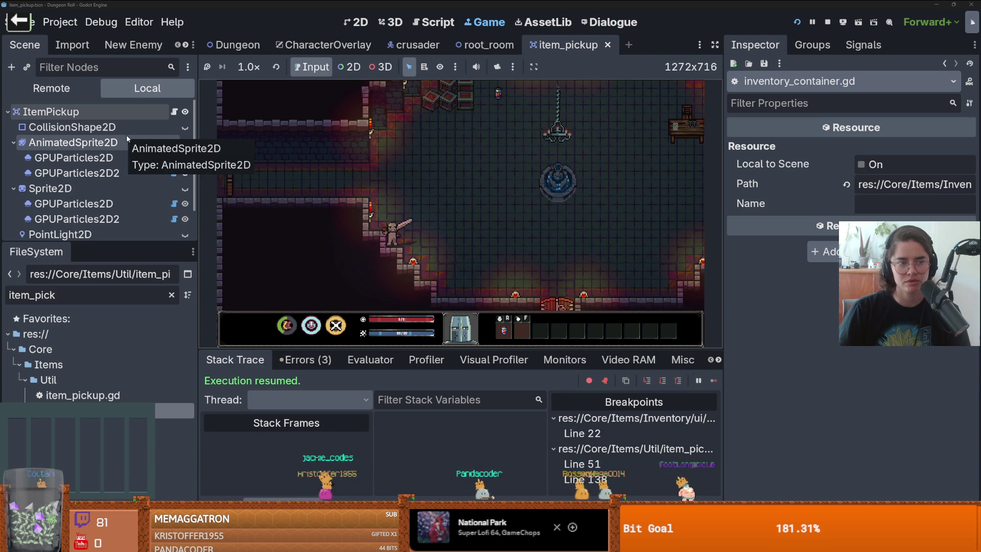
{"action": "left_click", "coordinate": [51, 88]}
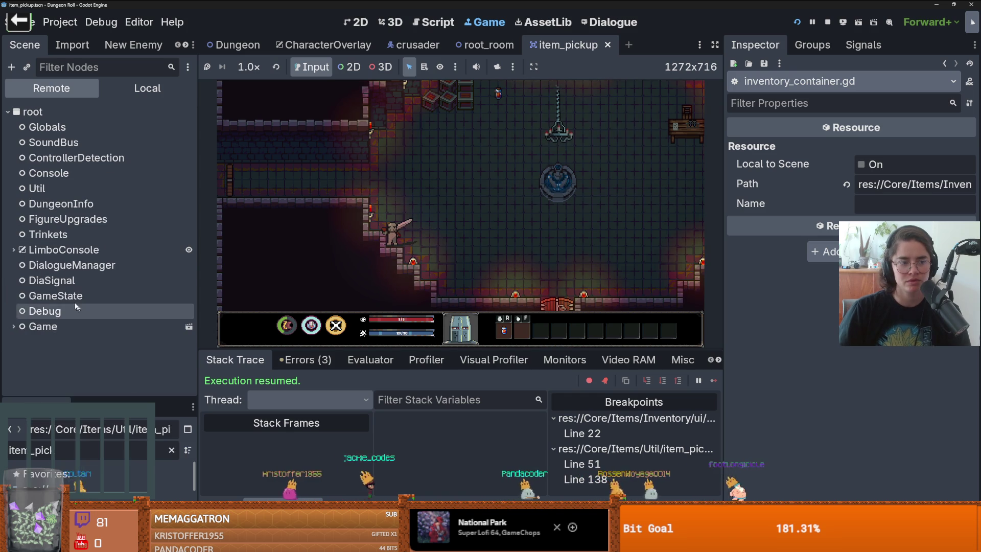
{"action": "double_click", "coordinate": [82, 326]}
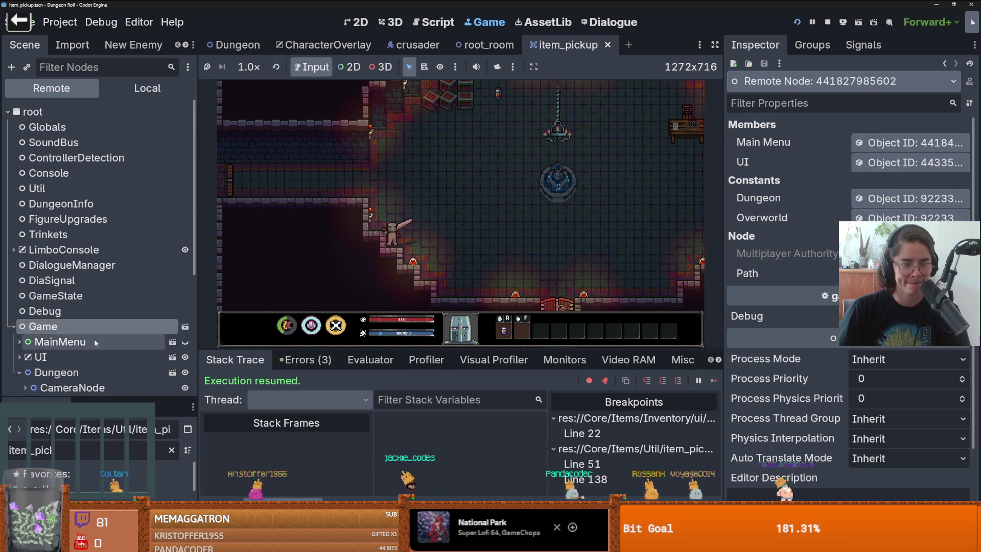
{"action": "scroll", "coordinate": [94, 327], "scroll_direction": "down", "scroll_amount": 5}
{"action": "double_click", "coordinate": [68, 305]}
{"action": "scroll", "coordinate": [68, 308], "scroll_direction": "down", "scroll_amount": 1}
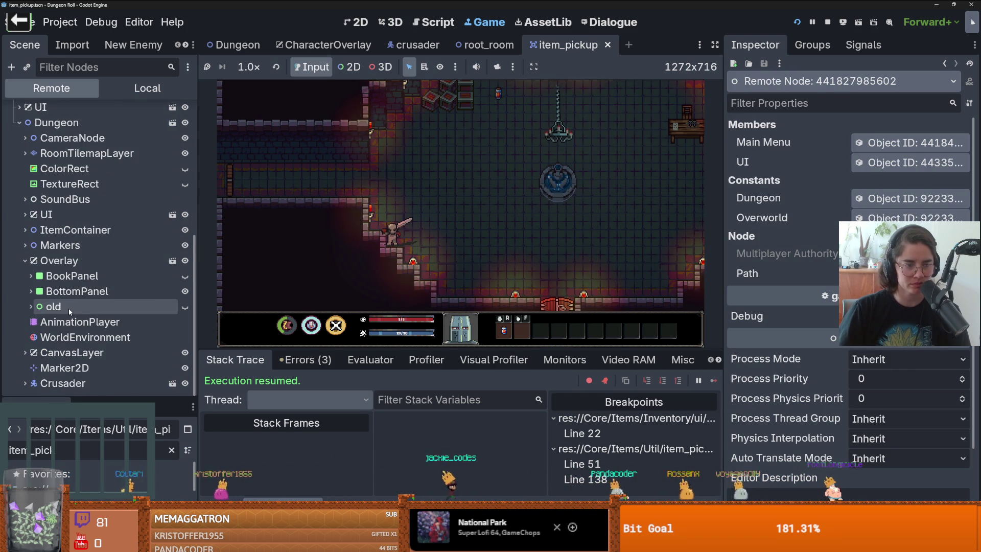
{"action": "double_click", "coordinate": [76, 291]}
{"action": "scroll", "coordinate": [88, 295], "scroll_direction": "down", "scroll_amount": 2}
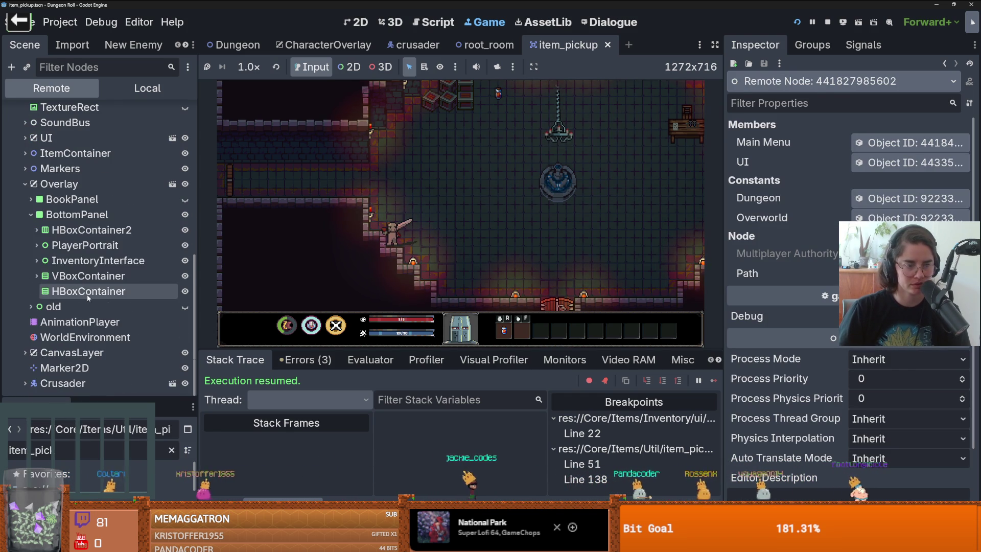
{"action": "double_click", "coordinate": [89, 261]}
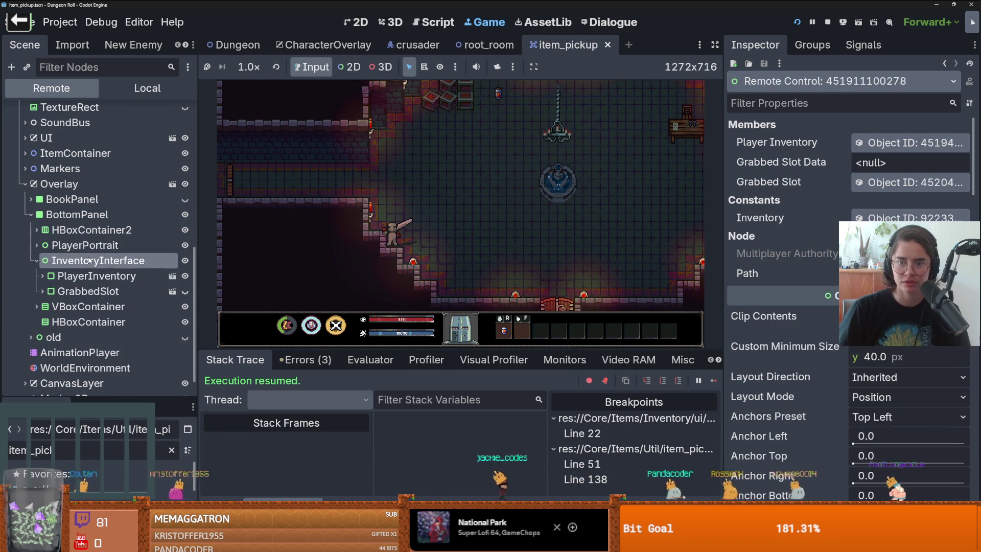
Select PlayerInventory to show its properties in the Inspector
{"action": "left_click", "coordinate": [885, 148]}
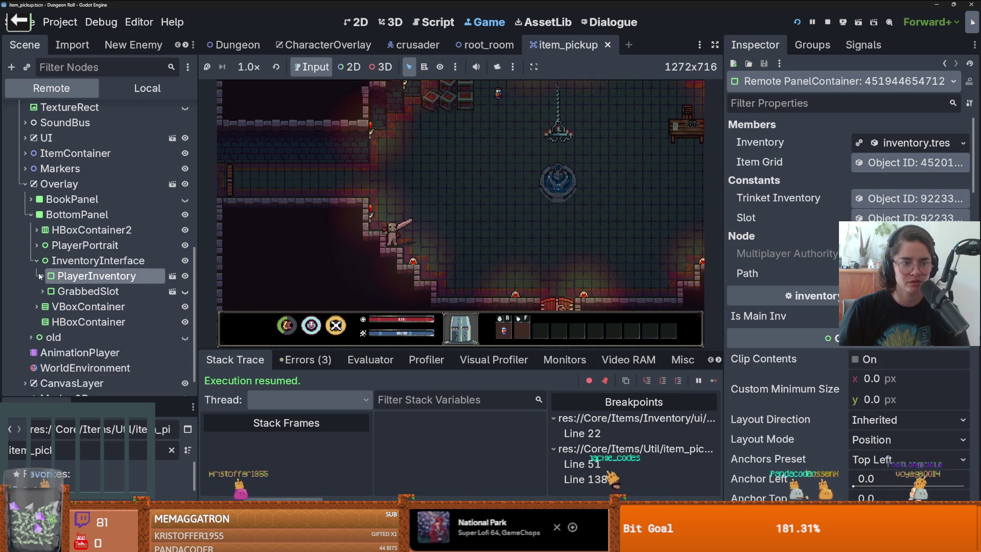
{"action": "left_click", "coordinate": [48, 289]}
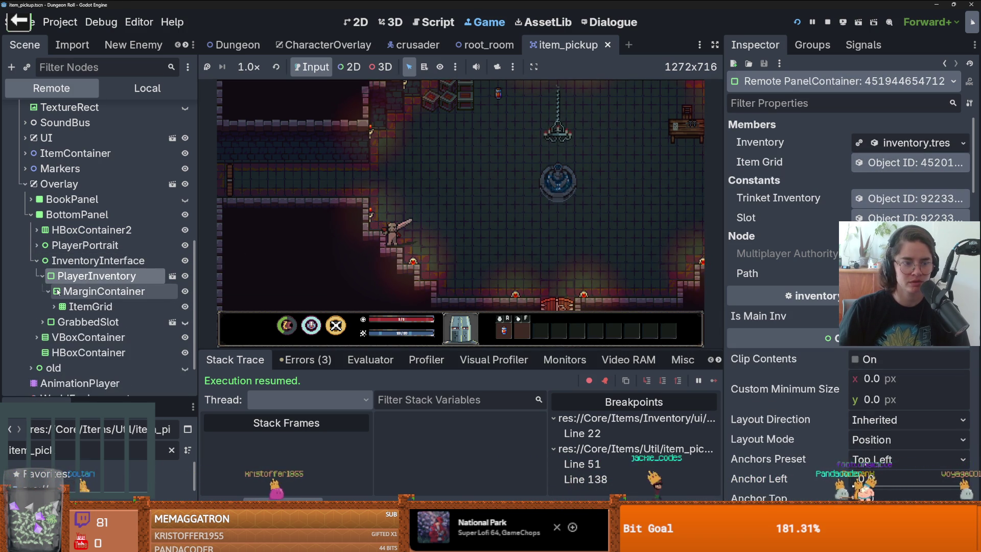
{"action": "left_click", "coordinate": [137, 260]}
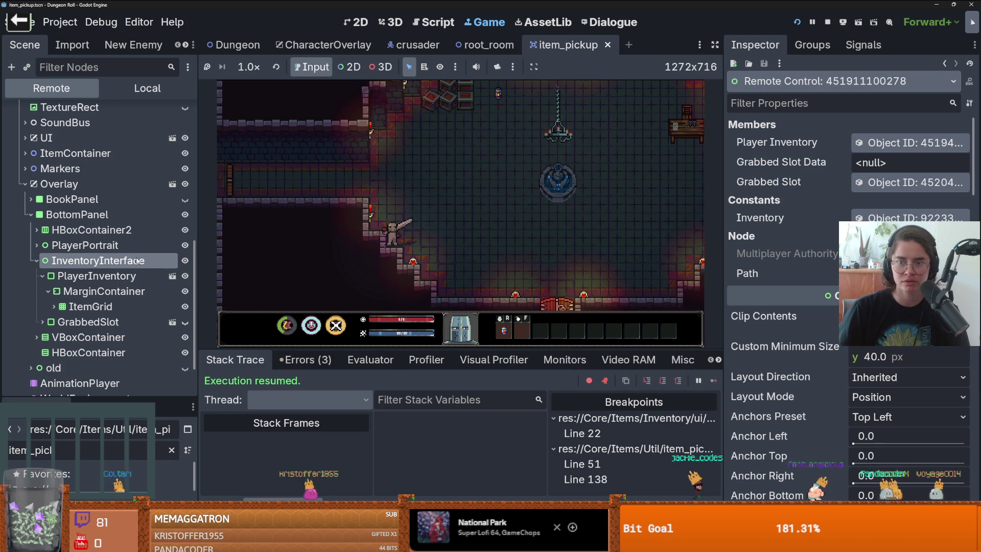
{"action": "left_click", "coordinate": [132, 271]}
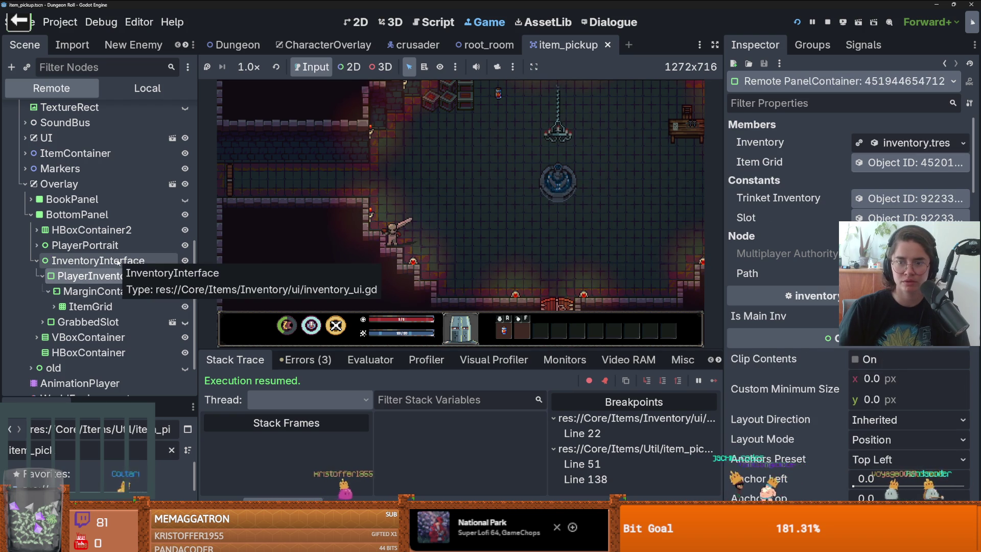
{"action": "left_click", "coordinate": [119, 262]}
{"action": "left_click", "coordinate": [117, 276]}
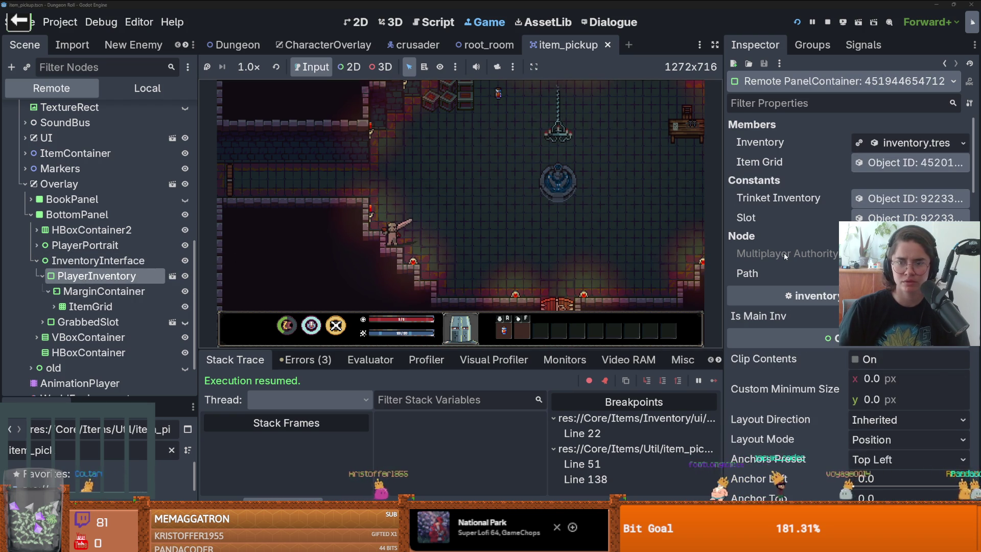
Expand the Inventory resource's 10-entry Slot Datas to view slot 0's SlotData and Item Data
{"action": "left_click", "coordinate": [929, 145]}
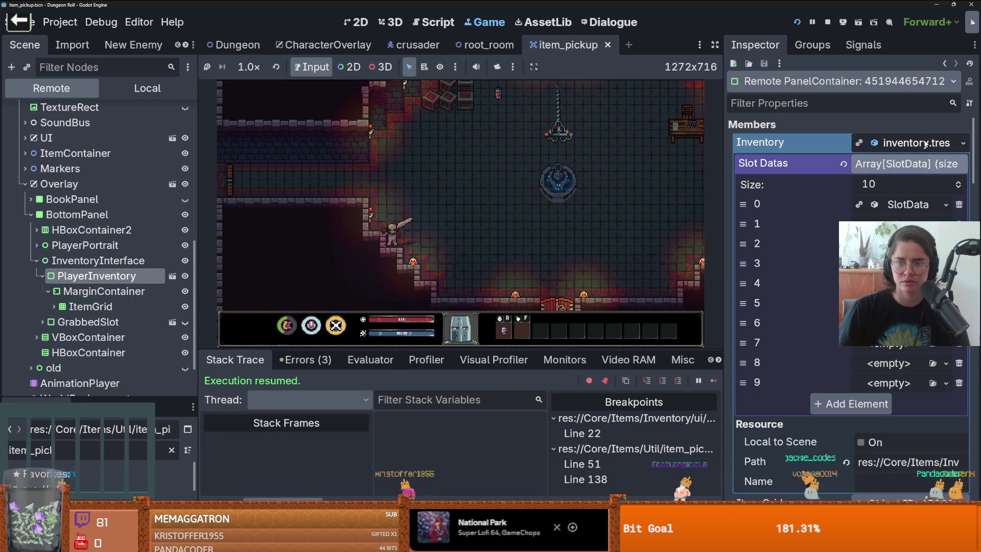
{"action": "left_click", "coordinate": [900, 204]}
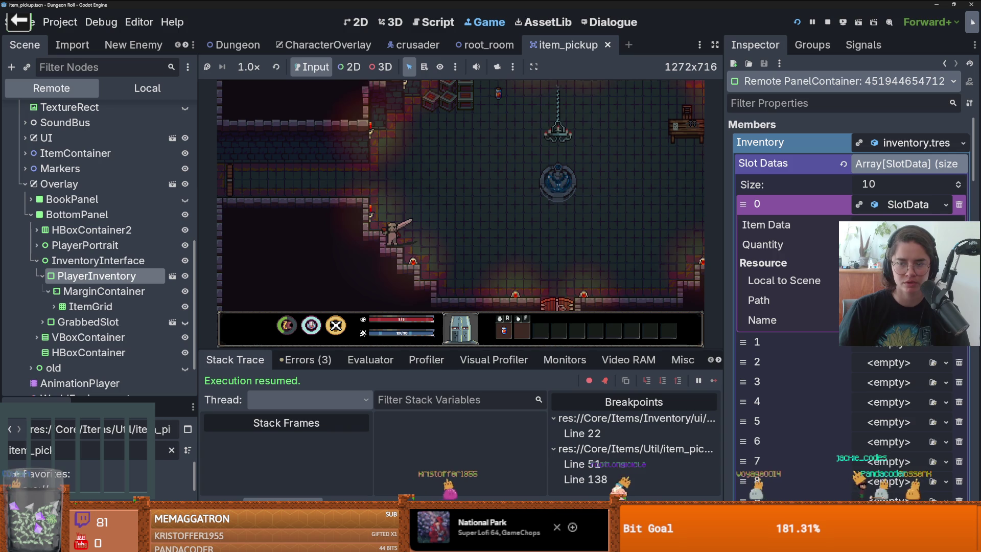
{"action": "left_click", "coordinate": [903, 204]}
{"action": "left_click", "coordinate": [904, 205]}
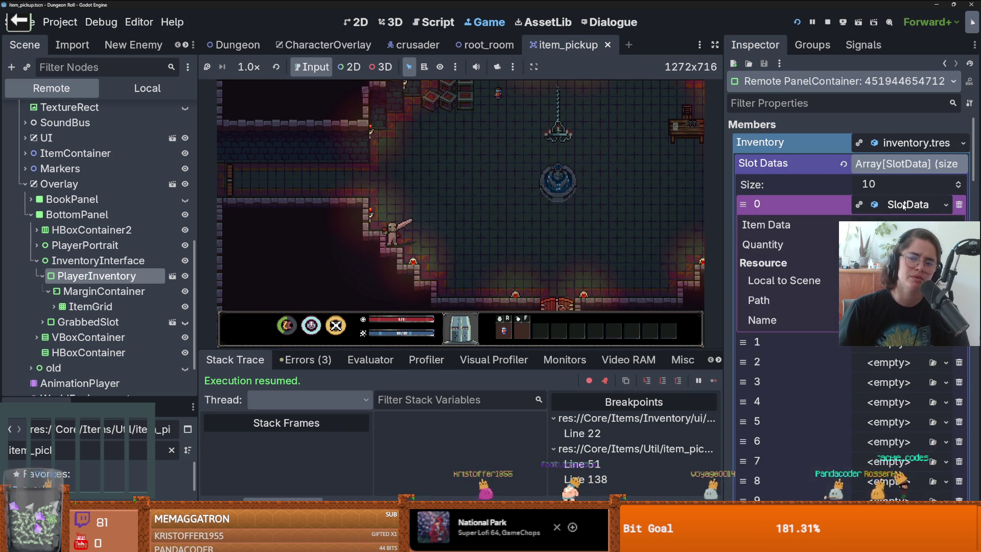
{"action": "left_click", "coordinate": [900, 225]}
{"action": "left_click", "coordinate": [899, 224]}
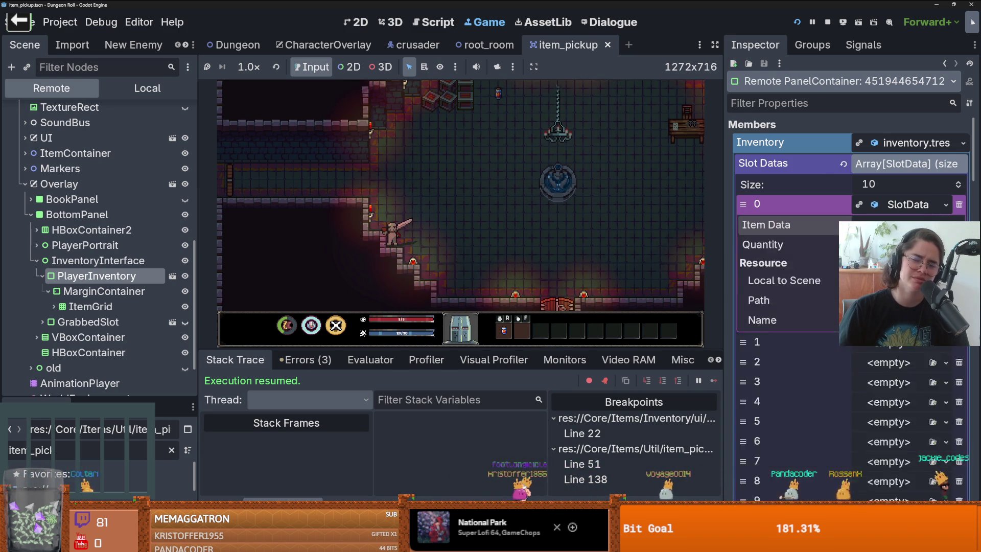
{"action": "left_click", "coordinate": [899, 224]}
{"action": "left_click", "coordinate": [902, 207]}
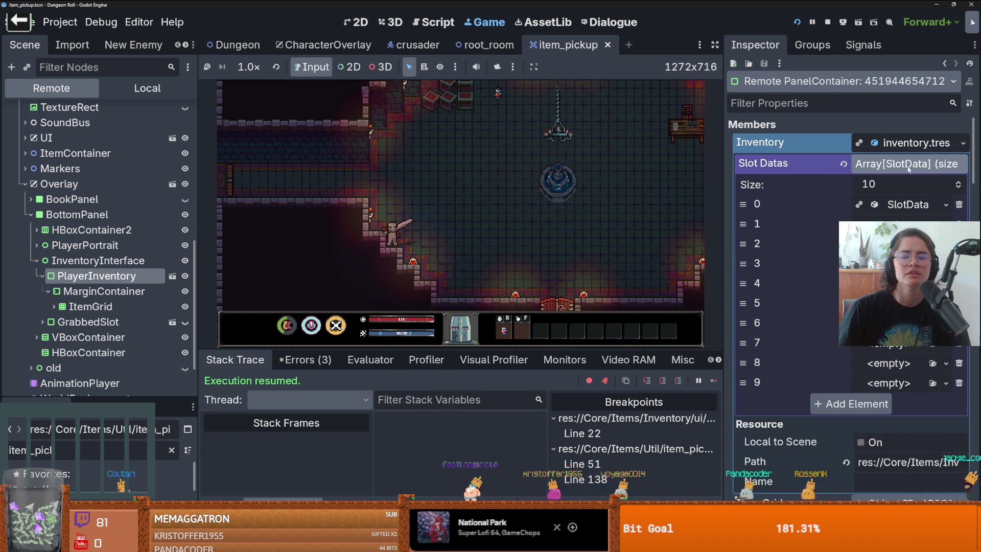
{"action": "left_click", "coordinate": [915, 150]}
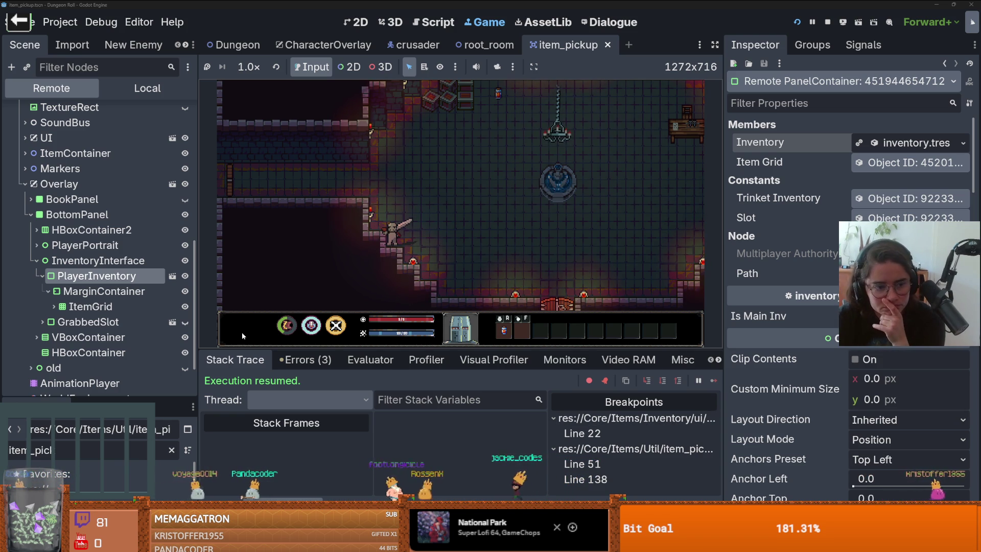
{"action": "left_click", "coordinate": [99, 305]}
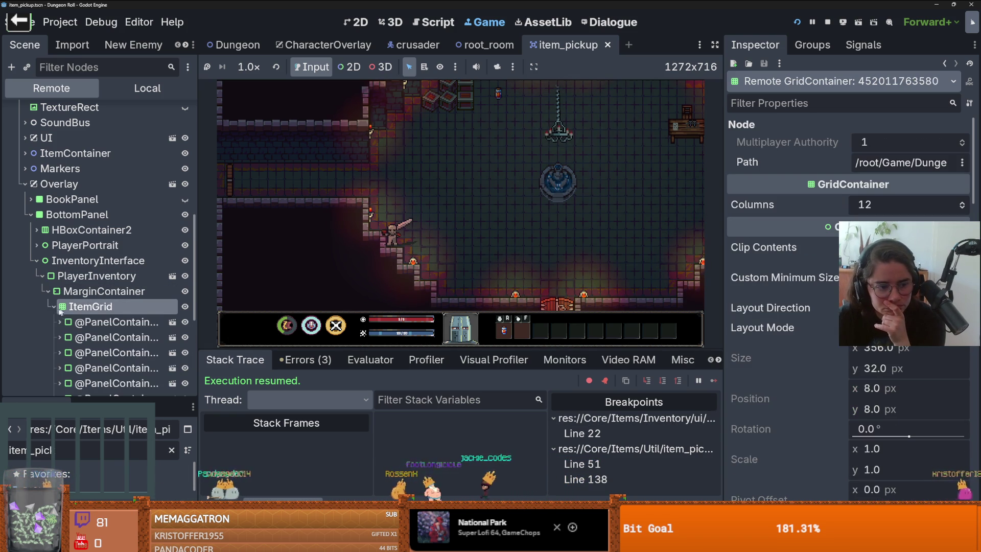
{"action": "left_click", "coordinate": [115, 322]}
{"action": "scroll", "coordinate": [114, 331], "scroll_direction": "down", "scroll_amount": 2}
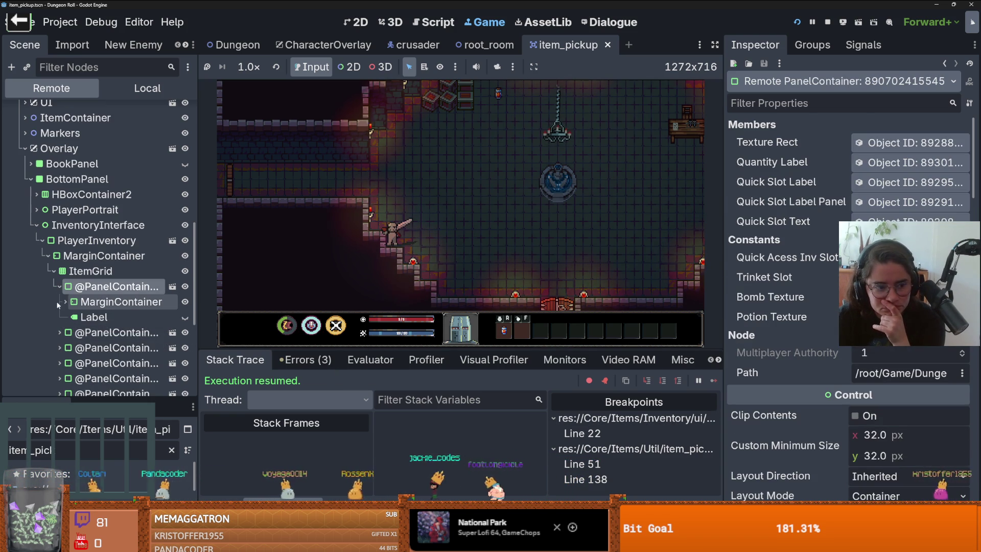
{"action": "left_click", "coordinate": [72, 315]}
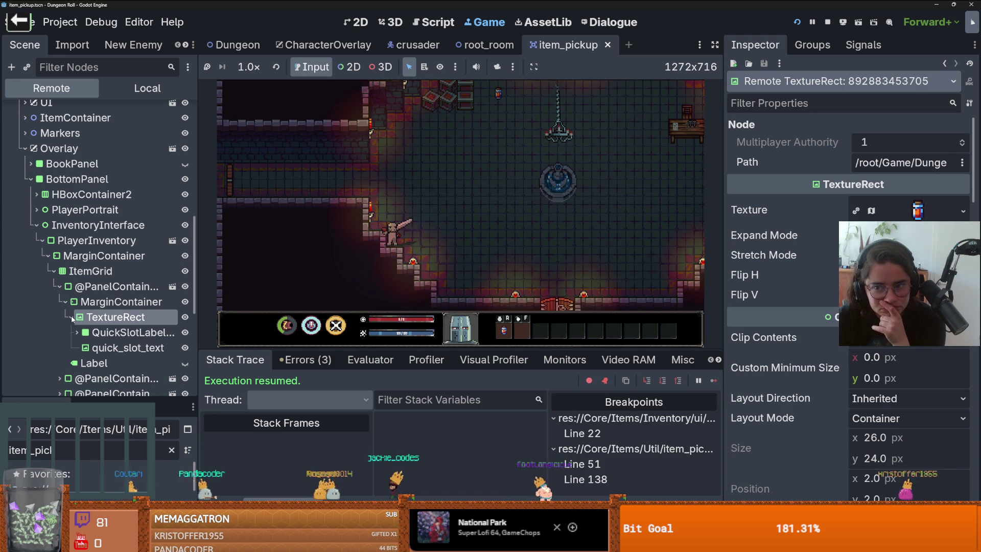
{"action": "left_click", "coordinate": [111, 335]}
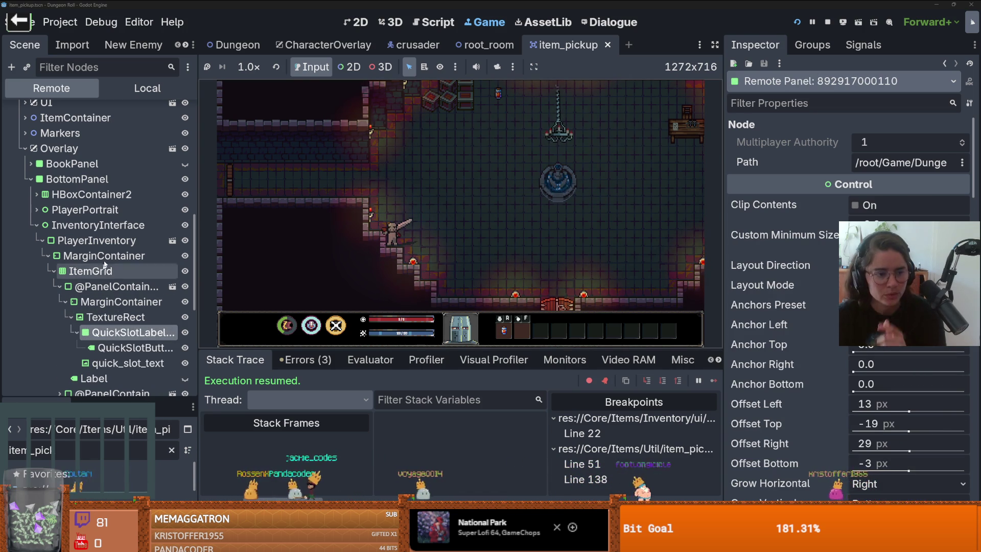
{"action": "left_click", "coordinate": [92, 194]}
{"action": "left_click", "coordinate": [76, 178]}
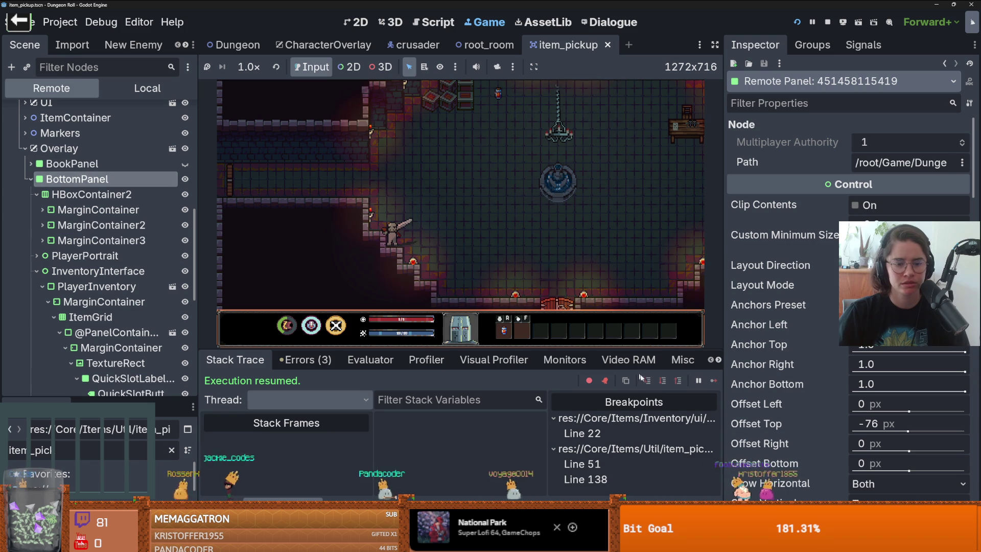
{"action": "left_click", "coordinate": [462, 257]}
Use the quick-slot potion to hit the line-22 breakpoint, then trace use_item into use_health_potion
{"action": "key", "text": "r"}
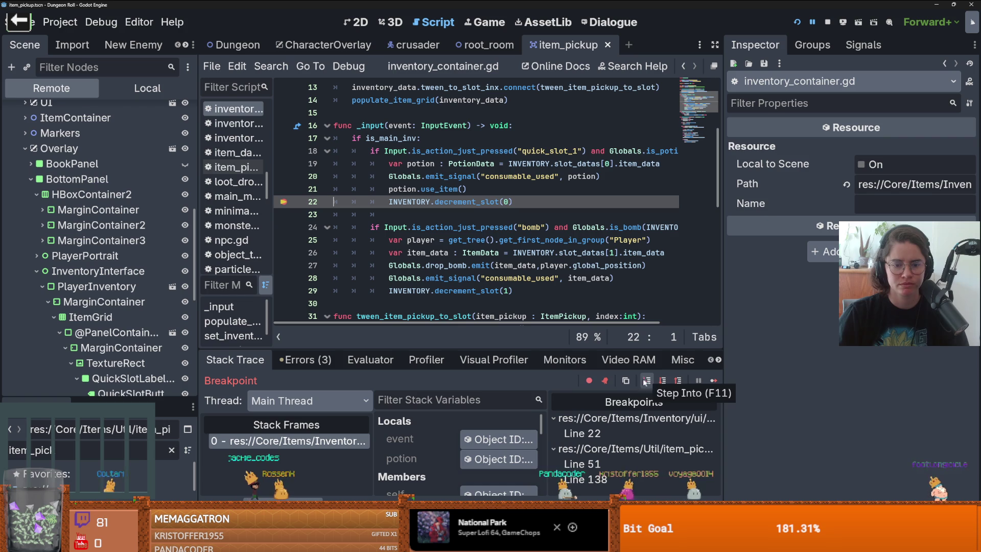
{"action": "left_click", "coordinate": [482, 460]}
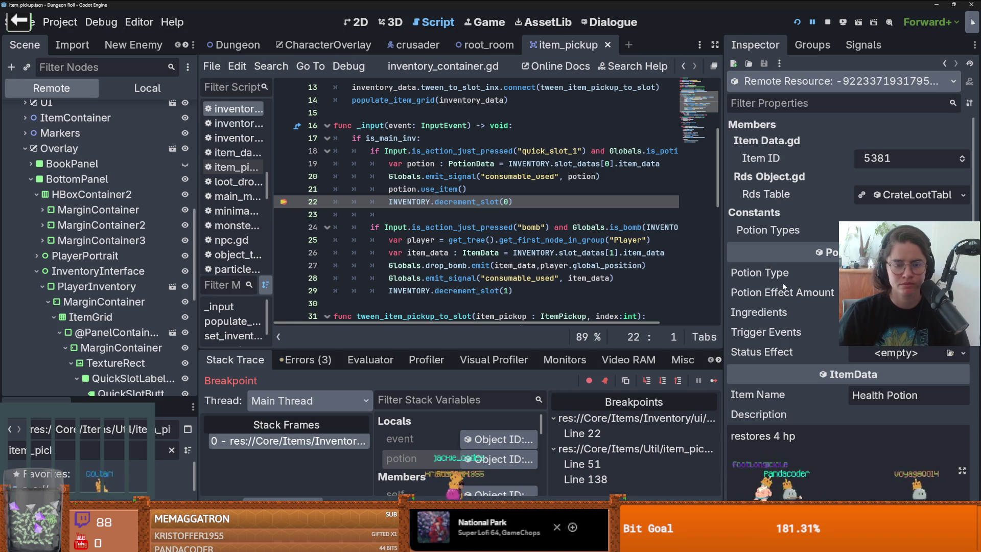
{"action": "double_click", "coordinate": [447, 190]}
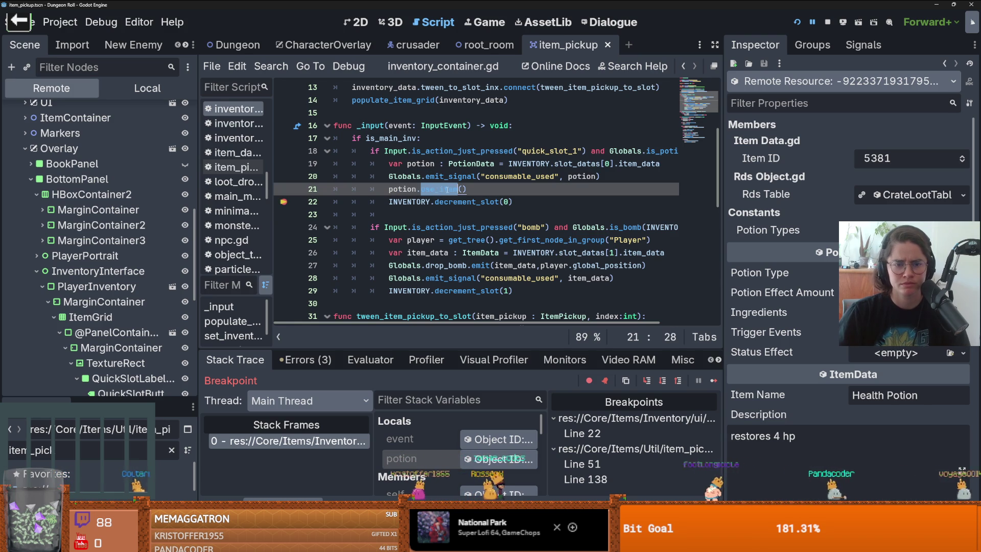
{"action": "left_click", "coordinate": [447, 189], "text": "ctrl"}
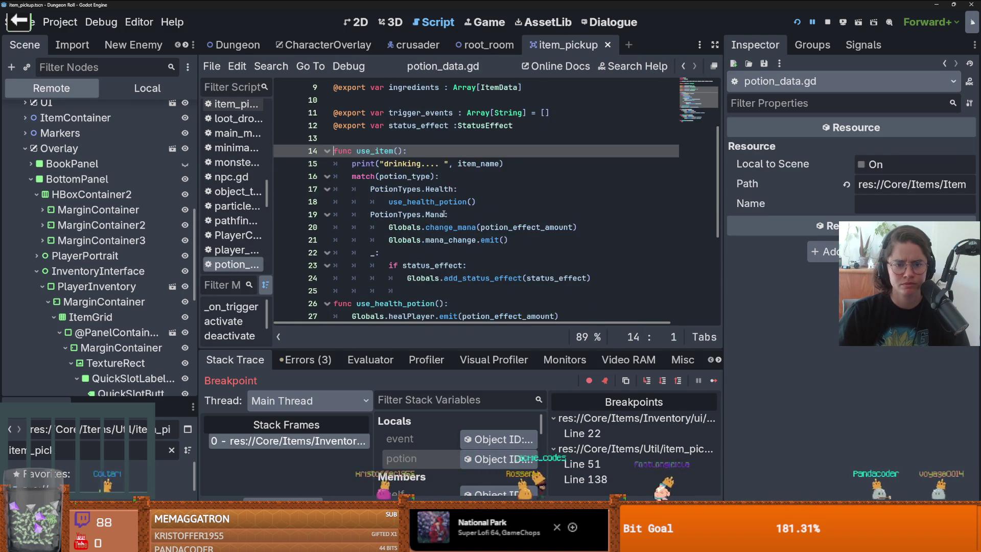
{"action": "scroll", "coordinate": [444, 214], "scroll_direction": "down", "scroll_amount": 1}
{"action": "left_click", "coordinate": [432, 164], "text": "ctrl"}
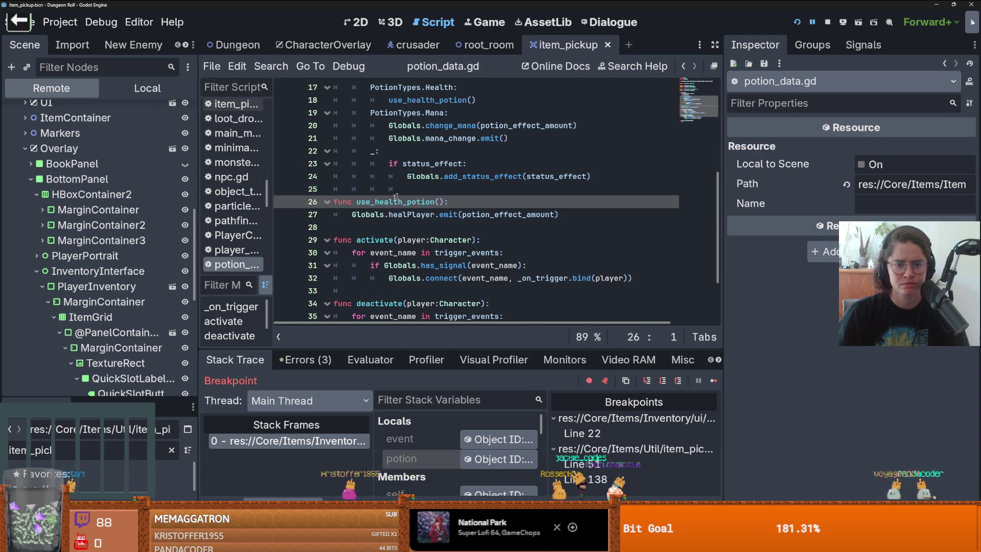
{"action": "left_click", "coordinate": [327, 441]}
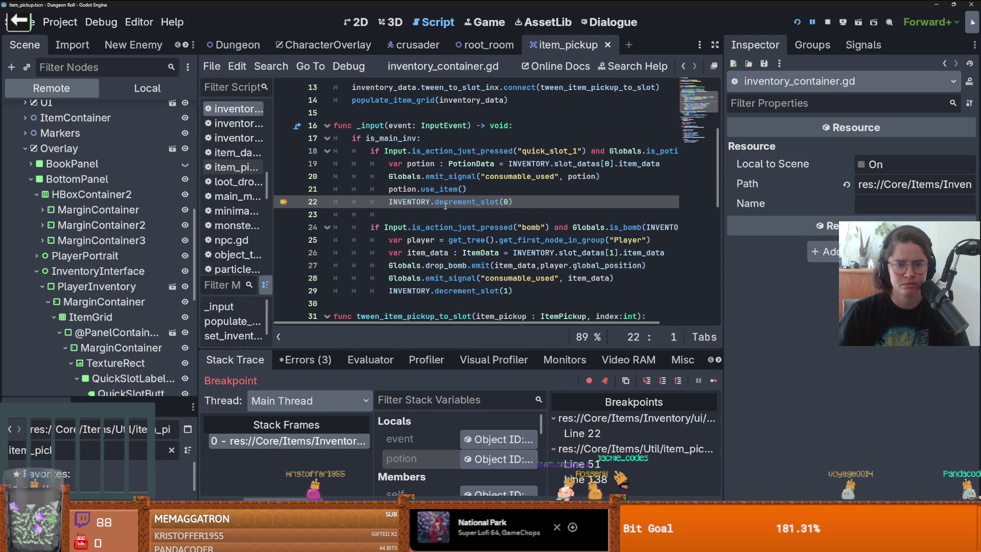
Find consumable_used across the project with Find in Files: 3 matches in 2 files
{"action": "left_click", "coordinate": [596, 177]}
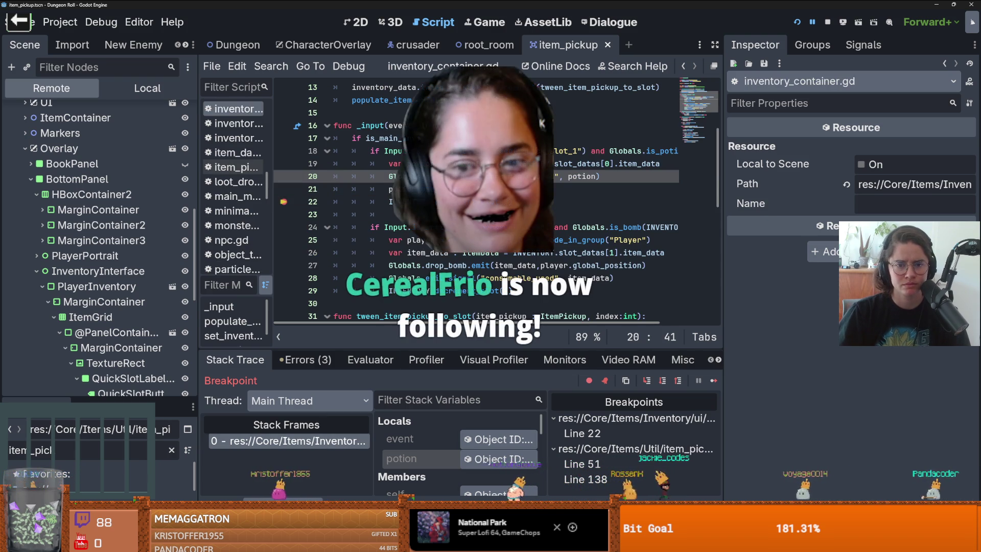
{"action": "left_click", "coordinate": [271, 66]}
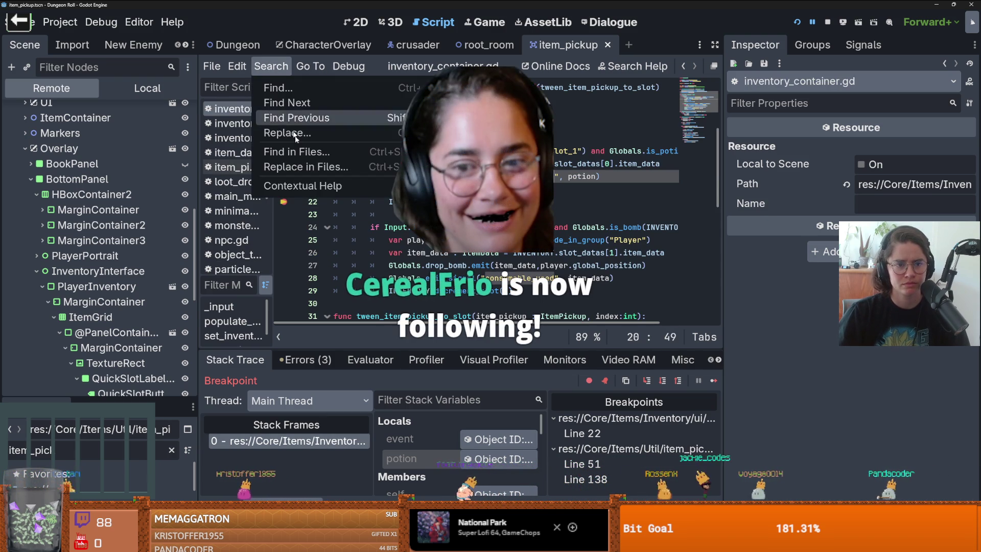
{"action": "left_click", "coordinate": [286, 166]}
{"action": "left_click", "coordinate": [501, 340]}
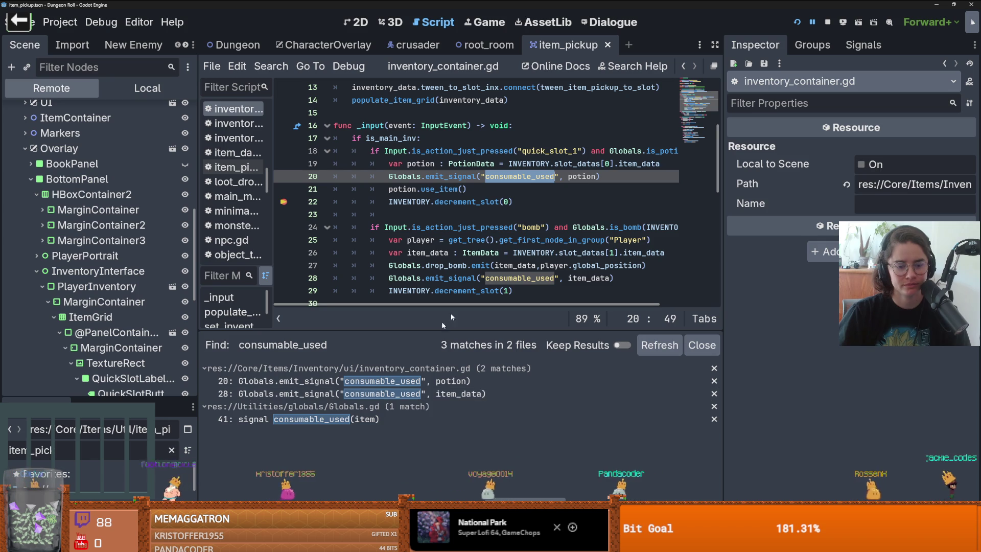
{"action": "left_click", "coordinate": [486, 240]}
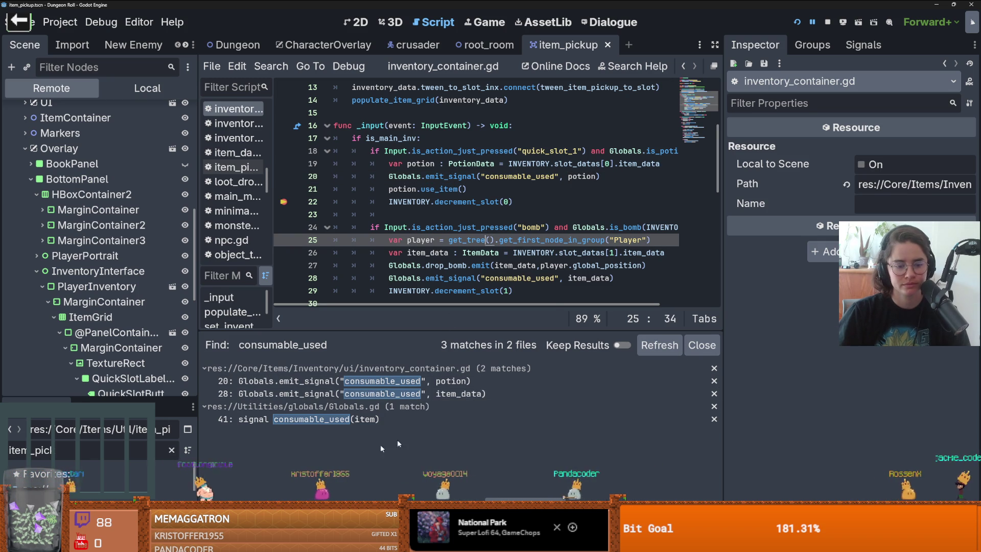
Step into decrement_slot until slot_data's quantity is read at line 32
{"action": "left_click", "coordinate": [652, 379]}
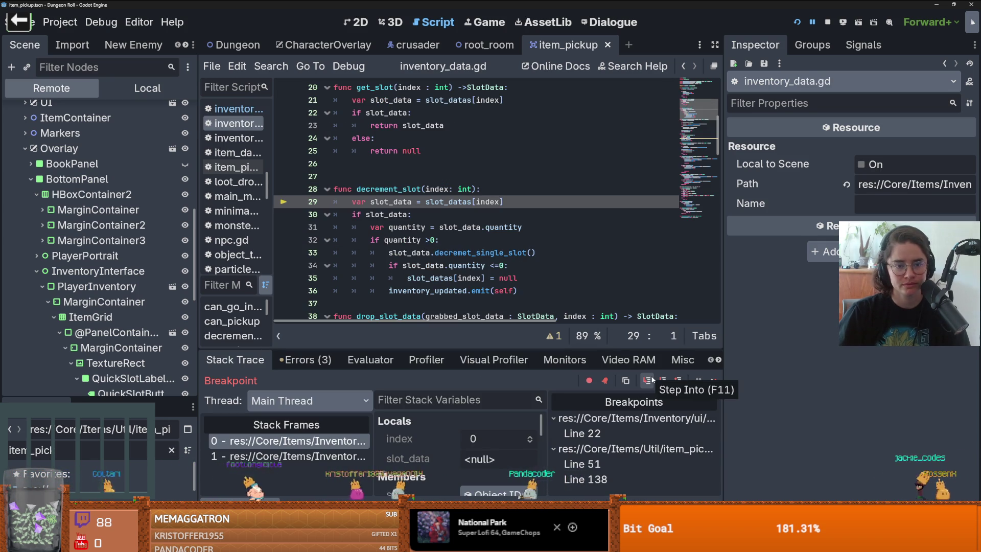
{"action": "left_click", "coordinate": [652, 379]}
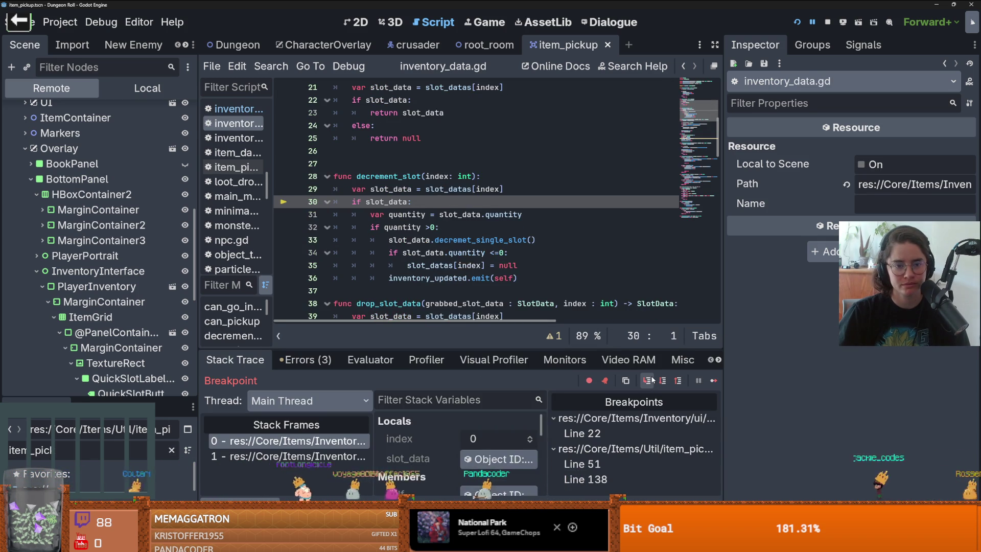
{"action": "left_click", "coordinate": [652, 379]}
{"action": "left_click", "coordinate": [652, 379]}
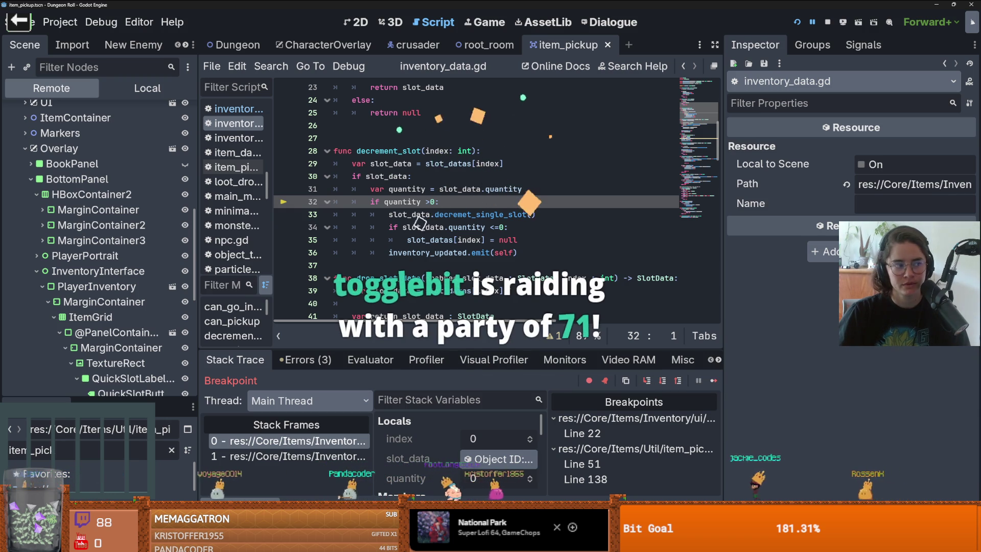
Place the caret on slot_data in line 31, then switch to the 'godot rust' Google results
{"action": "left_click", "coordinate": [462, 189]}
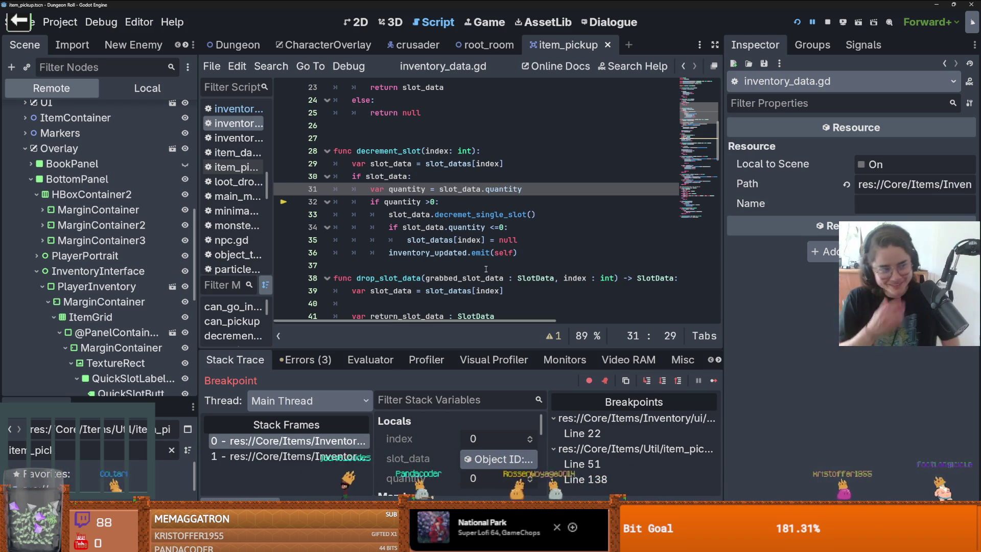
{"action": "left_click", "coordinate": [439, 189]}
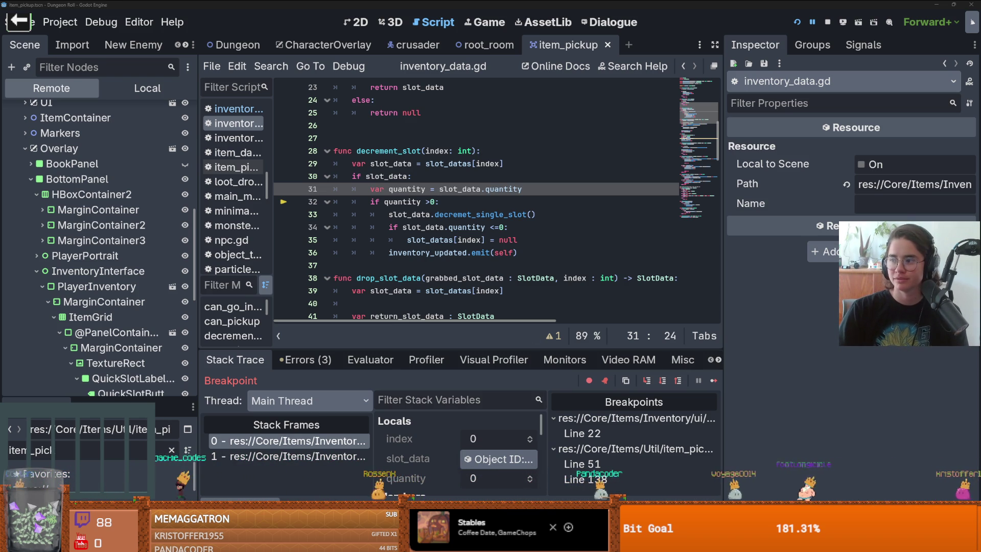
{"action": "key", "text": "alt+Tab"}
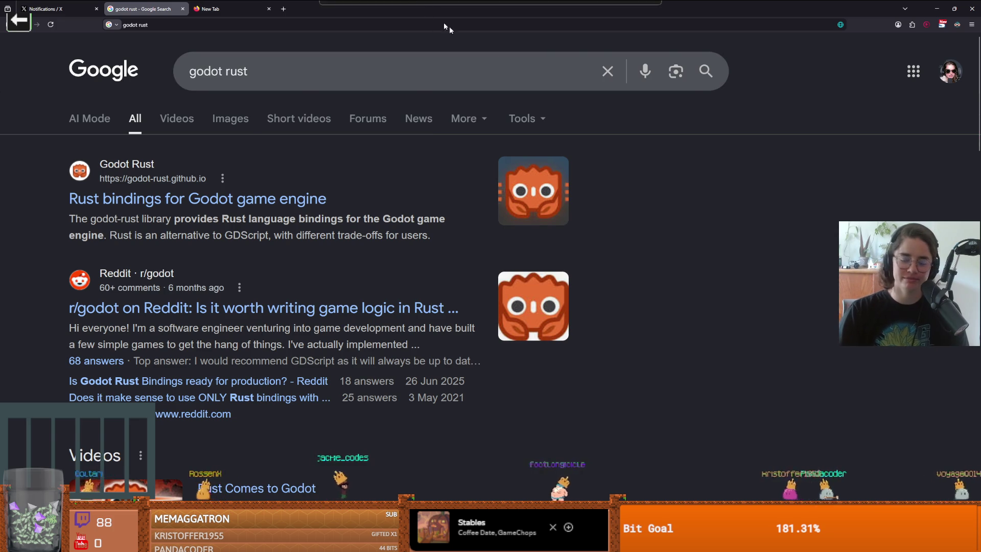
Return to the Godot editor, paused at line 32 of inventory_data.gd's decrement_slot
{"action": "key", "text": "alt+Tab"}
{"action": "key", "text": "alt+Tab"}
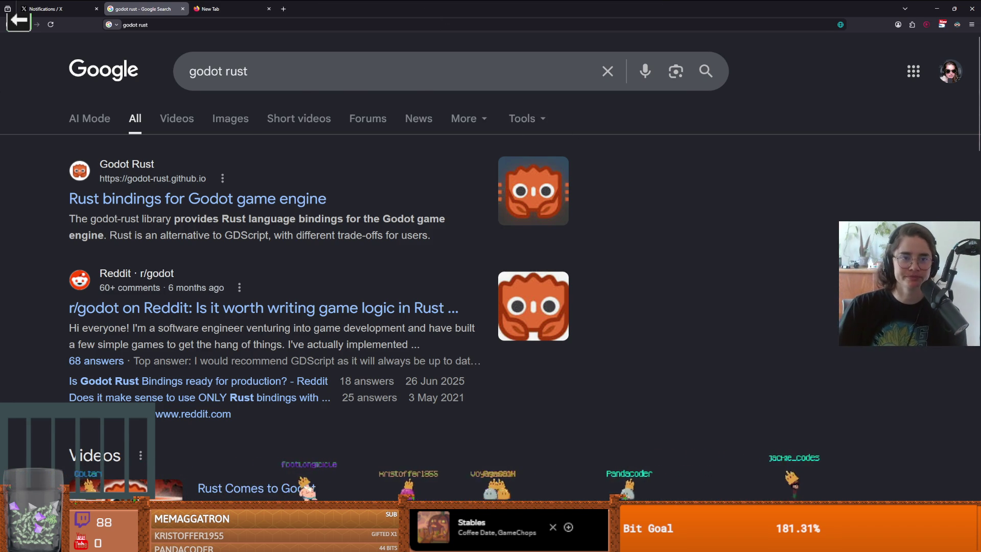
{"action": "key", "text": "alt+Tab"}
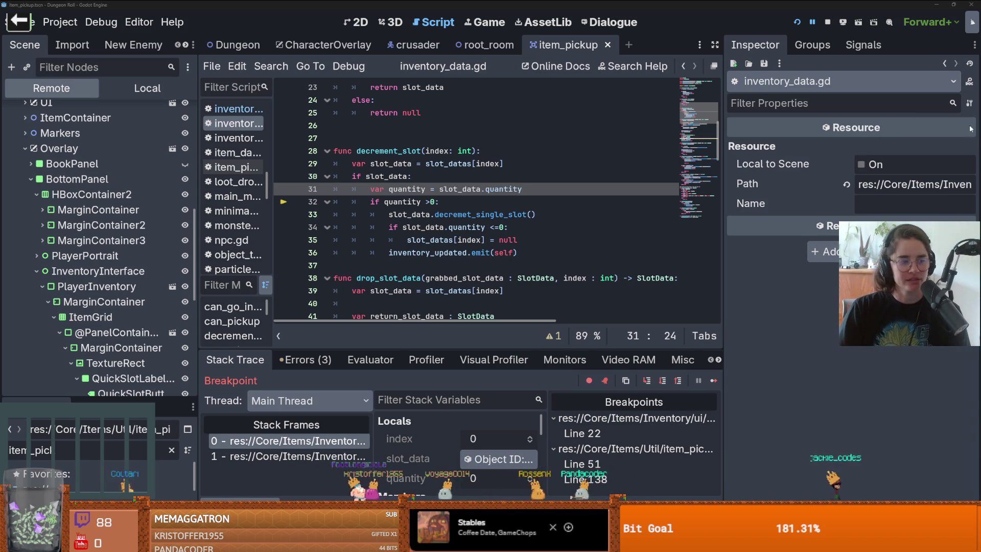
Delete the extra blank line 27 above decrement_slot in inventory_data.gd and save the file
{"action": "mouse_move", "coordinate": [373, 4]}
{"action": "key", "text": "alt+Tab"}
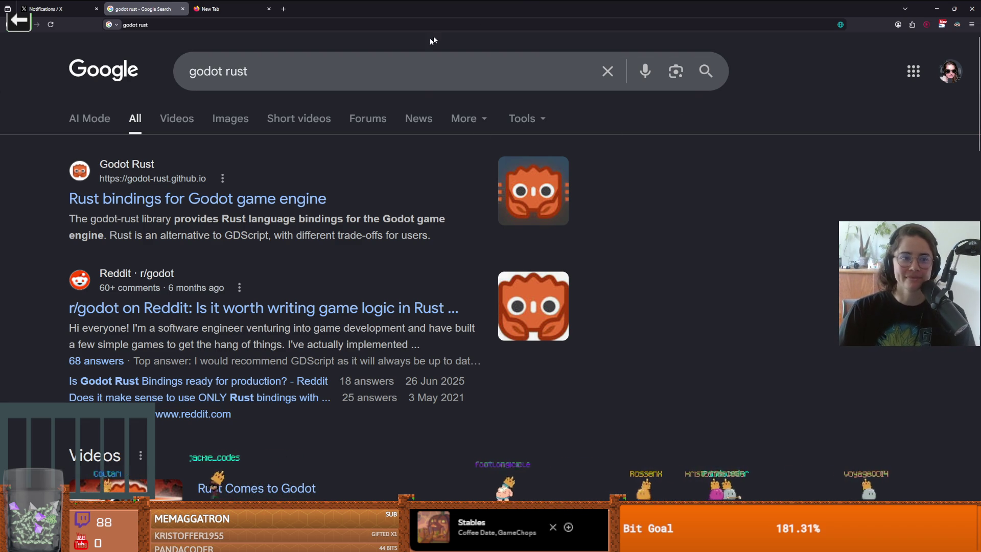
{"action": "key", "text": "alt+Tab"}
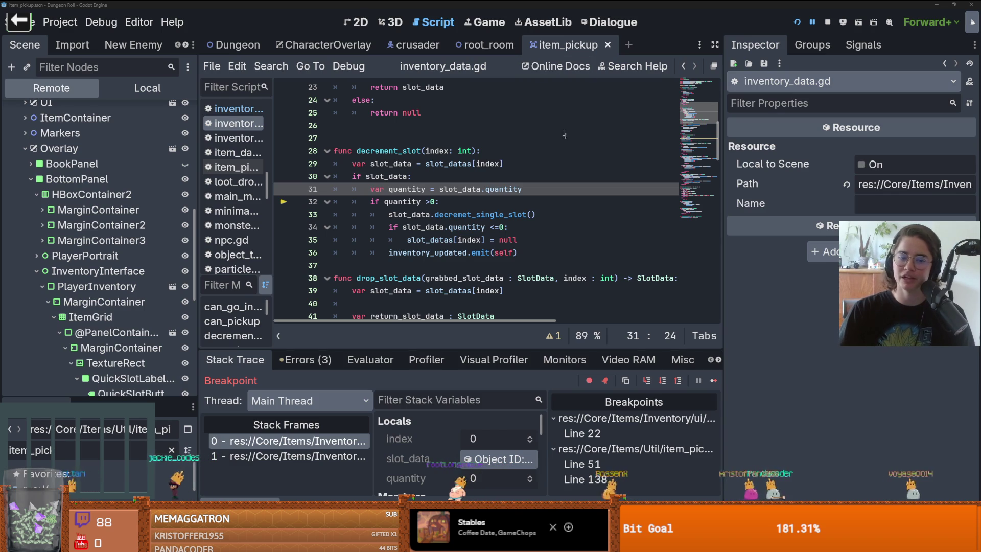
{"action": "left_click", "coordinate": [564, 135]}
{"action": "key", "text": "ctrl+s"}
{"action": "key", "text": "BackSpace"}
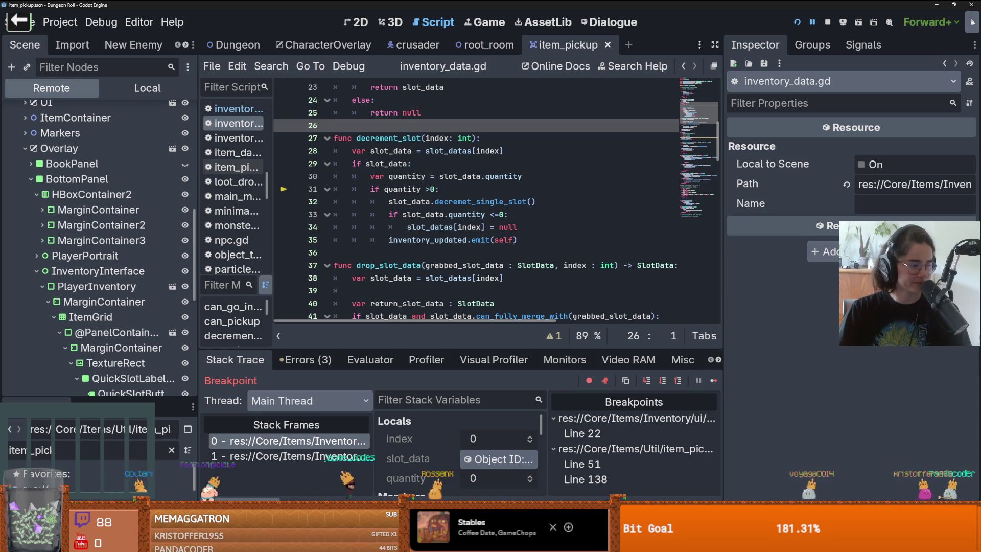
{"action": "left_click", "coordinate": [425, 227]}
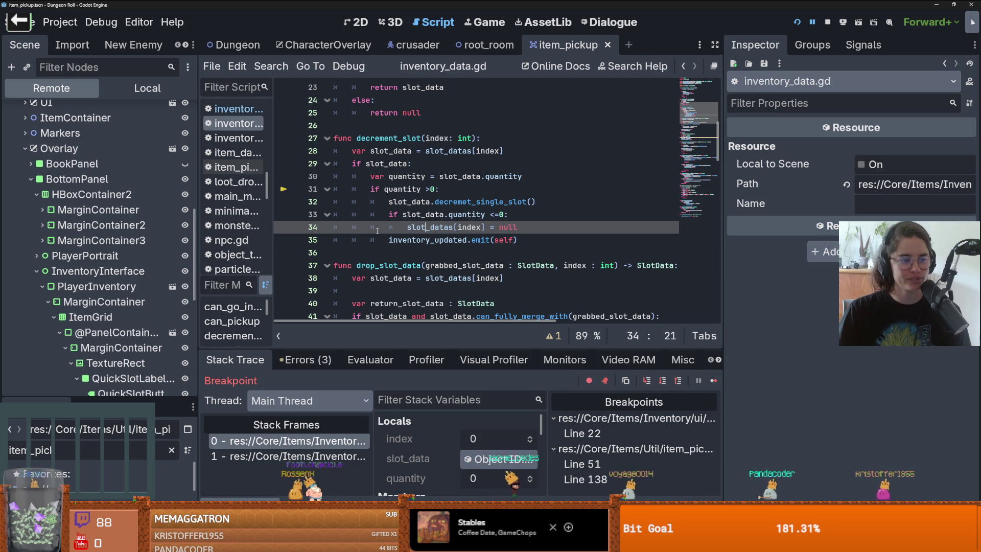
{"action": "left_click", "coordinate": [443, 229]}
{"action": "mouse_move", "coordinate": [443, 230]}
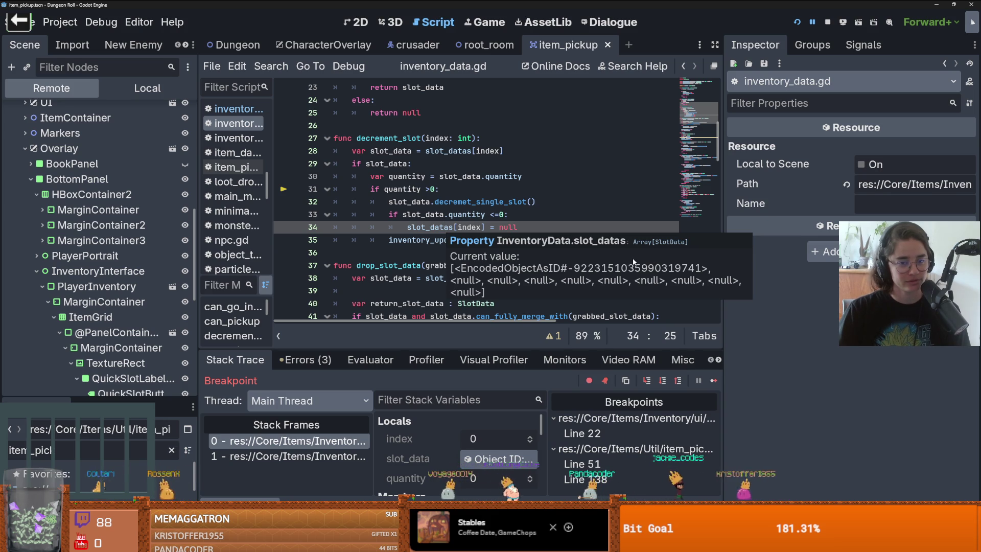
{"action": "left_click", "coordinate": [394, 254]}
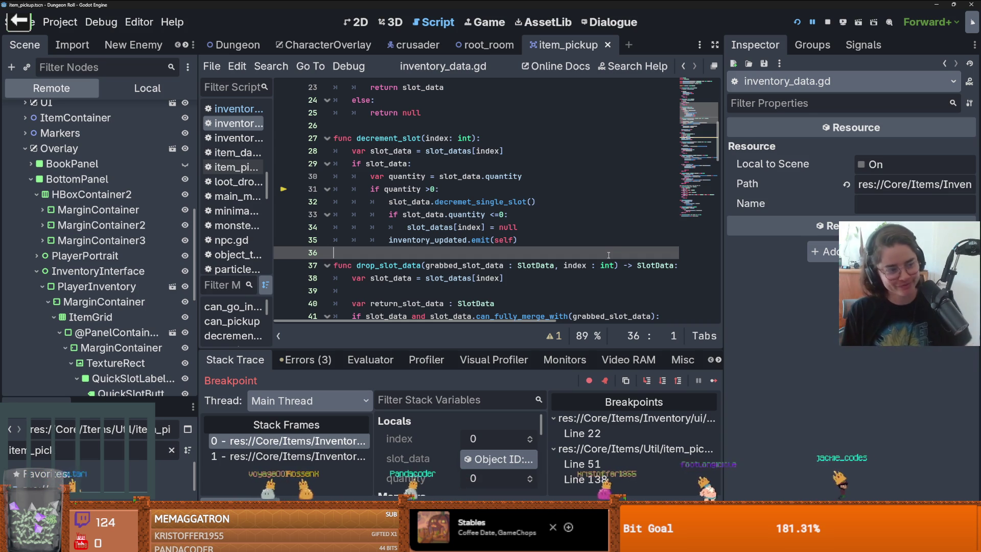
Delete the empty line 12 in grab_slot_data and save inventory_data.gd
{"action": "key", "text": "ctrl+s"}
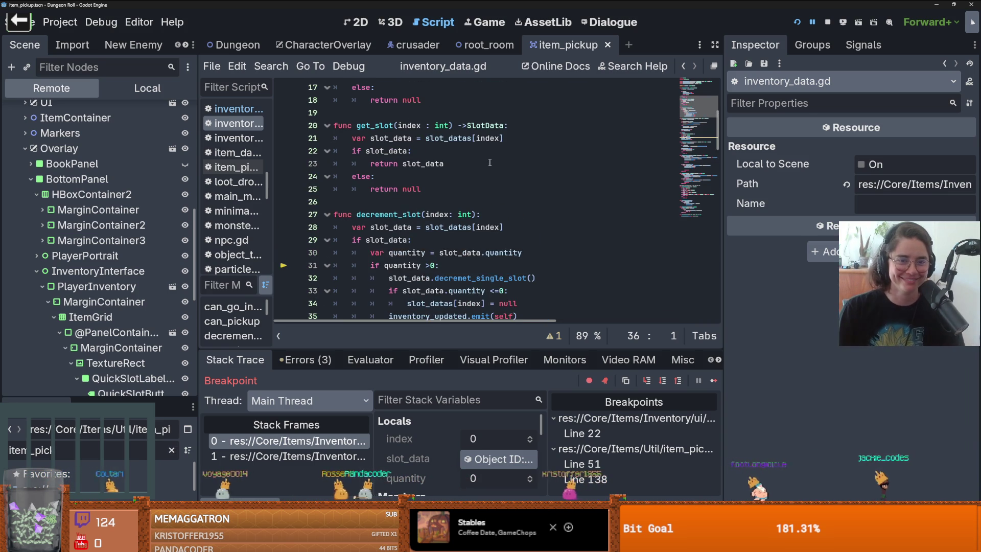
{"action": "scroll", "coordinate": [420, 194], "scroll_direction": "up", "scroll_amount": 6}
{"action": "scroll", "coordinate": [421, 202], "scroll_direction": "down", "scroll_amount": 3}
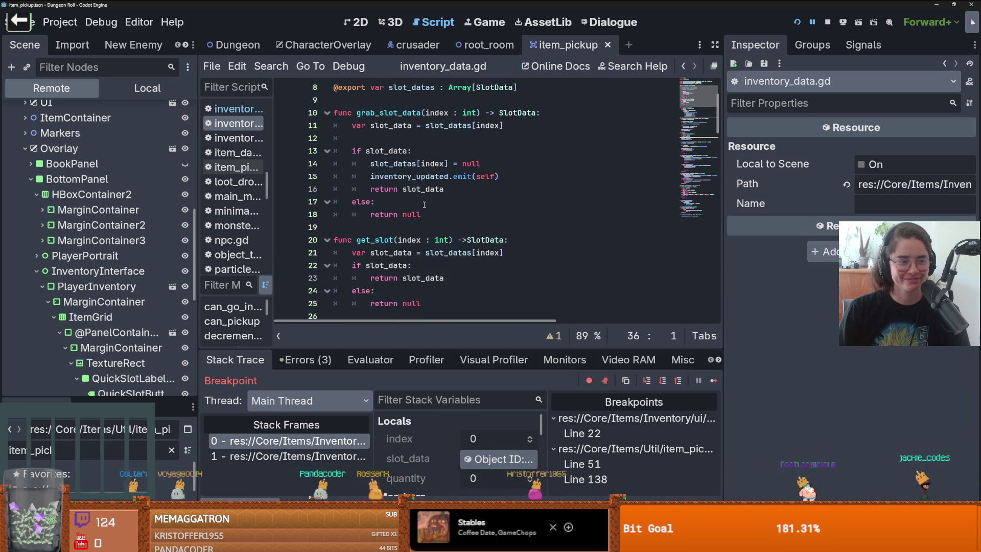
{"action": "scroll", "coordinate": [409, 194], "scroll_direction": "up", "scroll_amount": 3}
{"action": "left_click", "coordinate": [387, 182]}
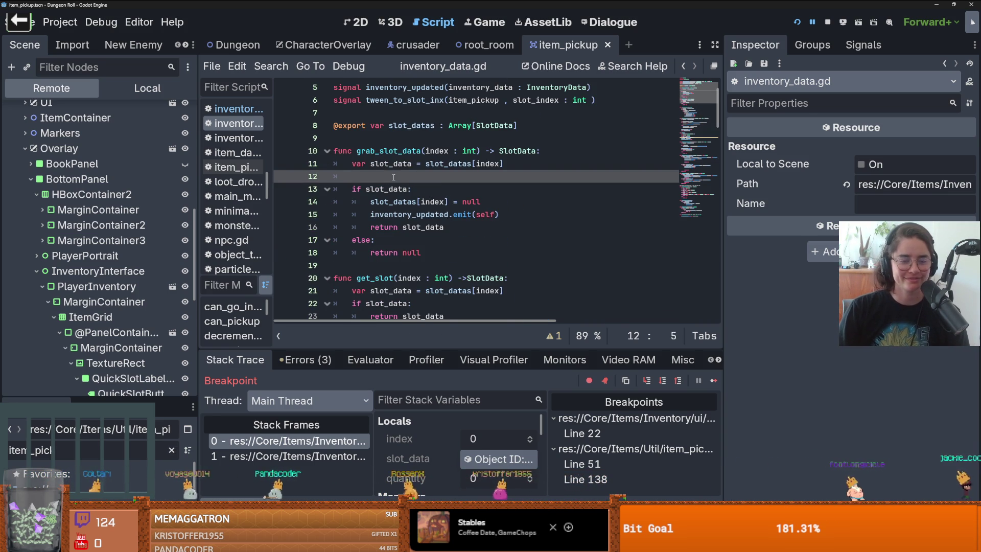
{"action": "key", "text": "BackSpace"}
{"action": "key", "text": "BackSpace"}
{"action": "key", "text": "ctrl+s"}
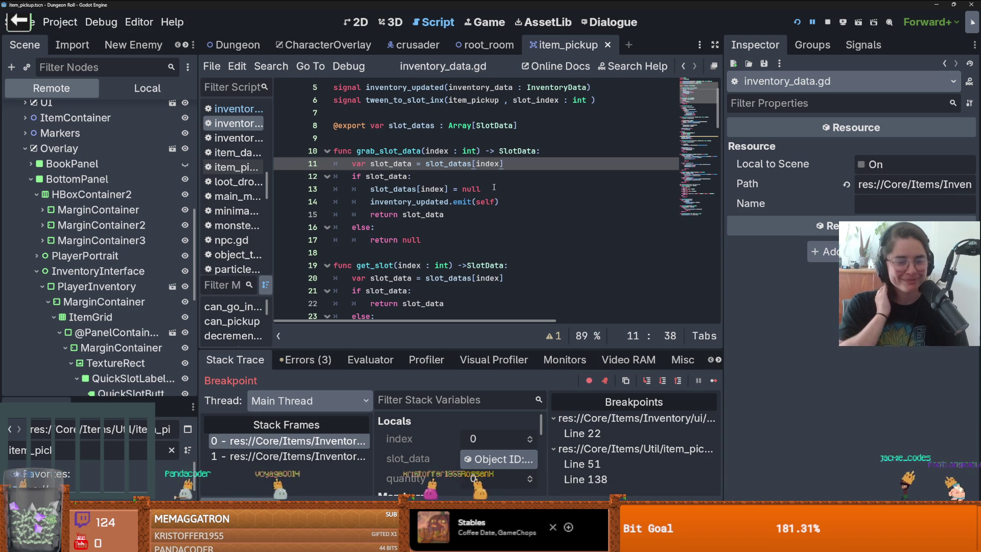
Remove the empty line 74 inside pick_up_slot_data
{"action": "scroll", "coordinate": [453, 232], "scroll_direction": "down", "scroll_amount": 2}
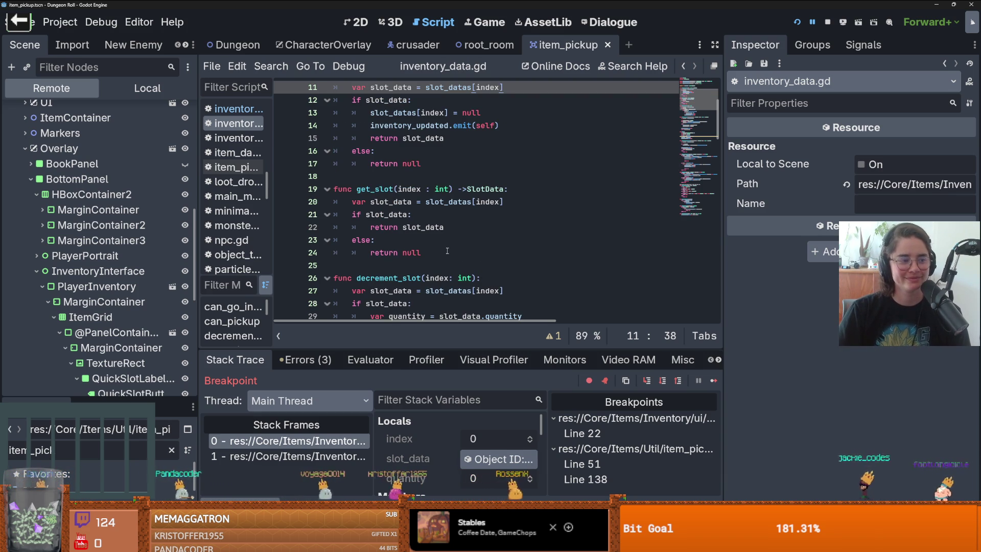
{"action": "scroll", "coordinate": [447, 251], "scroll_direction": "down", "scroll_amount": 1}
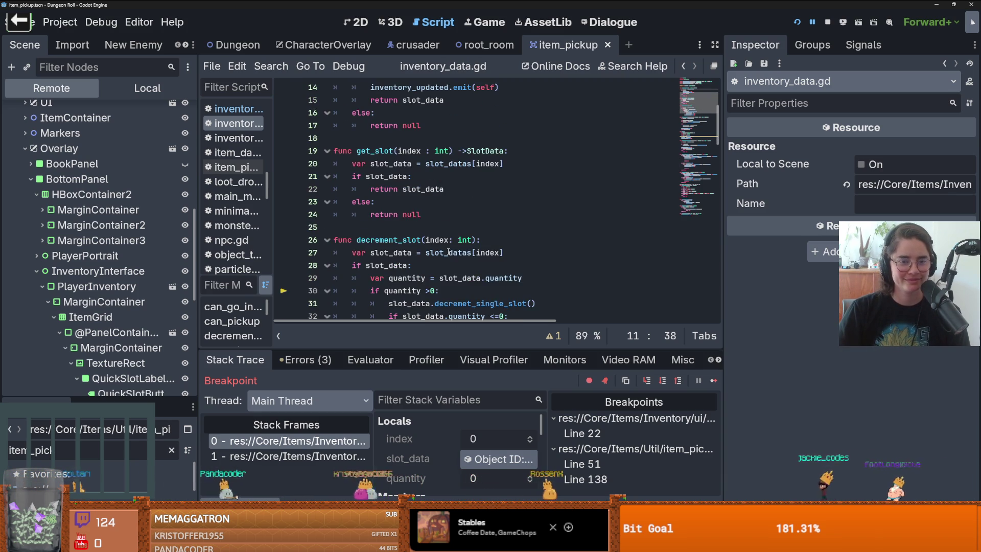
{"action": "scroll", "coordinate": [447, 251], "scroll_direction": "down", "scroll_amount": 3}
{"action": "scroll", "coordinate": [448, 251], "scroll_direction": "down", "scroll_amount": 2}
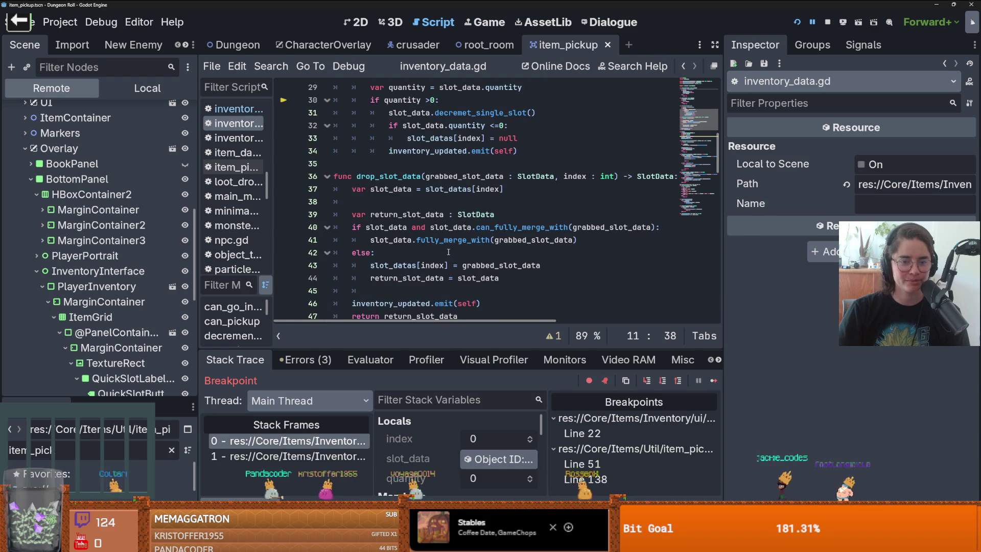
{"action": "scroll", "coordinate": [448, 252], "scroll_direction": "down", "scroll_amount": 2}
{"action": "scroll", "coordinate": [448, 251], "scroll_direction": "down", "scroll_amount": 5}
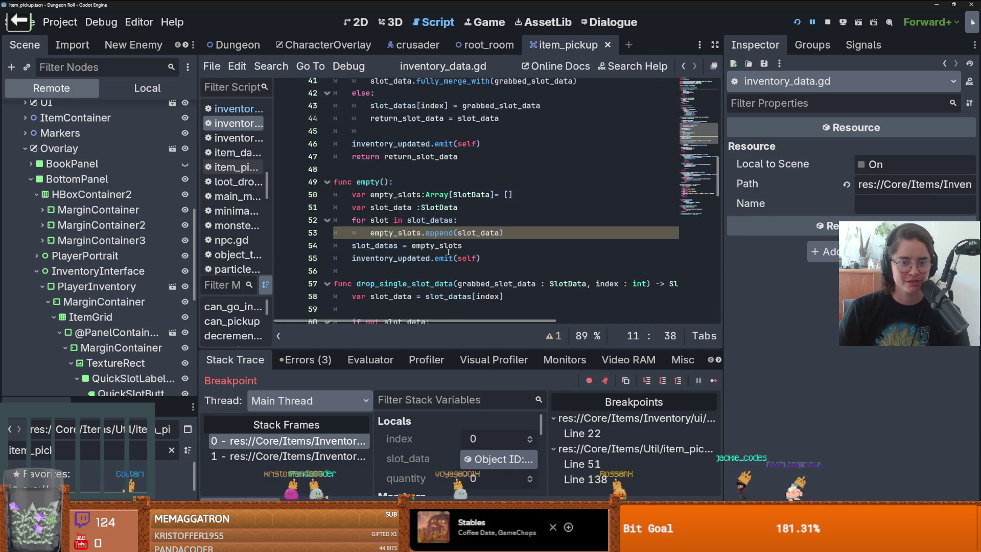
{"action": "scroll", "coordinate": [449, 252], "scroll_direction": "down", "scroll_amount": 1}
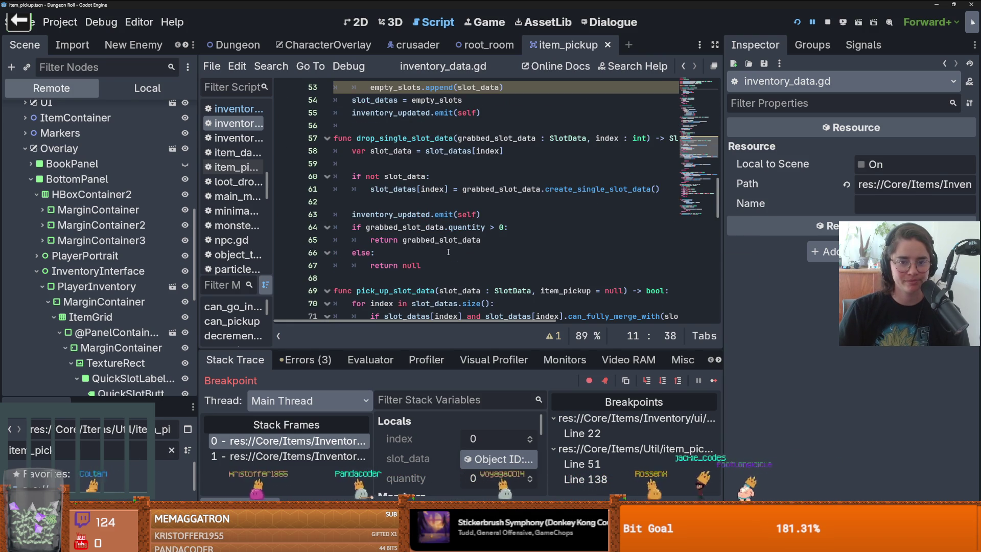
{"action": "scroll", "coordinate": [448, 252], "scroll_direction": "down", "scroll_amount": 3}
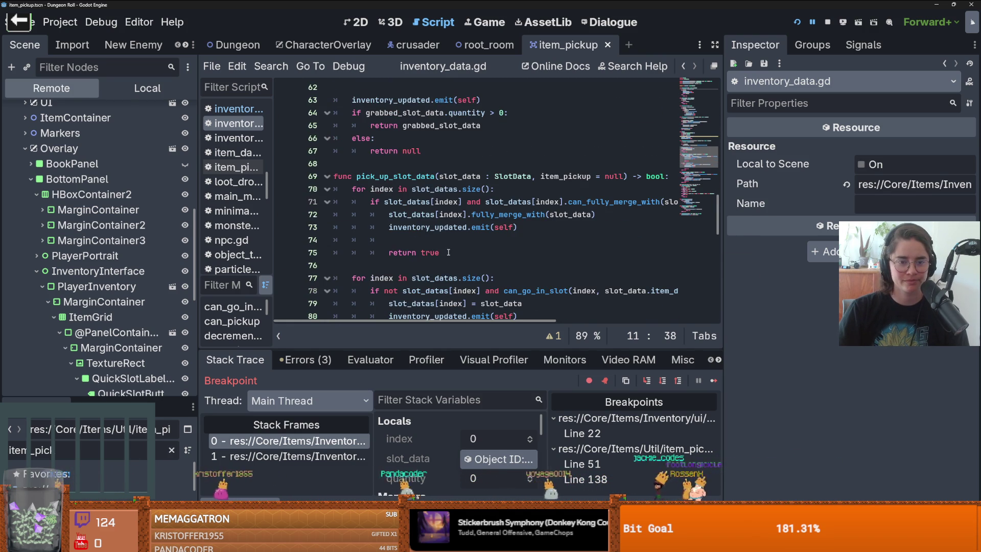
{"action": "scroll", "coordinate": [449, 253], "scroll_direction": "down", "scroll_amount": 2}
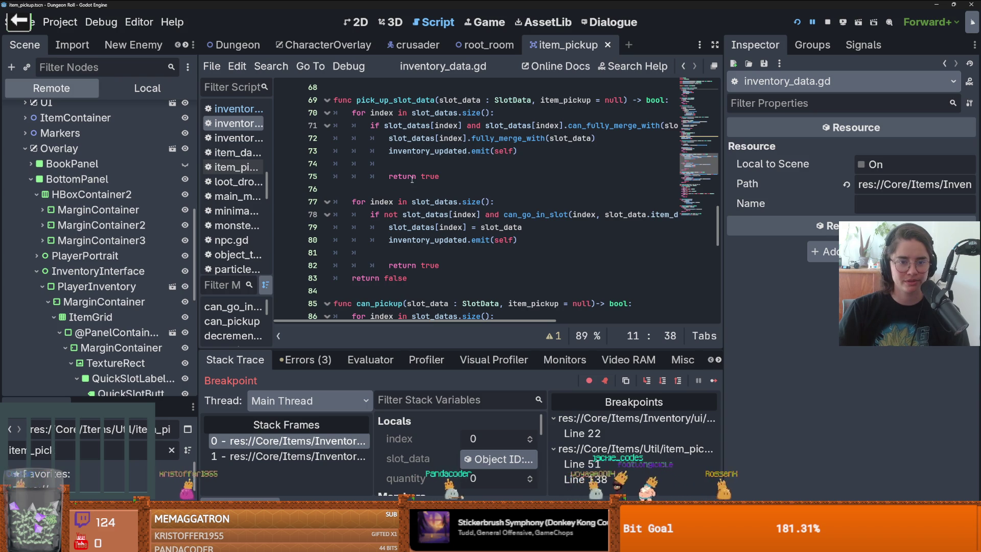
{"action": "left_click", "coordinate": [413, 165]}
{"action": "key", "text": "BackSpace"}
{"action": "key", "text": "BackSpace"}
{"action": "key", "text": "BackSpace"}
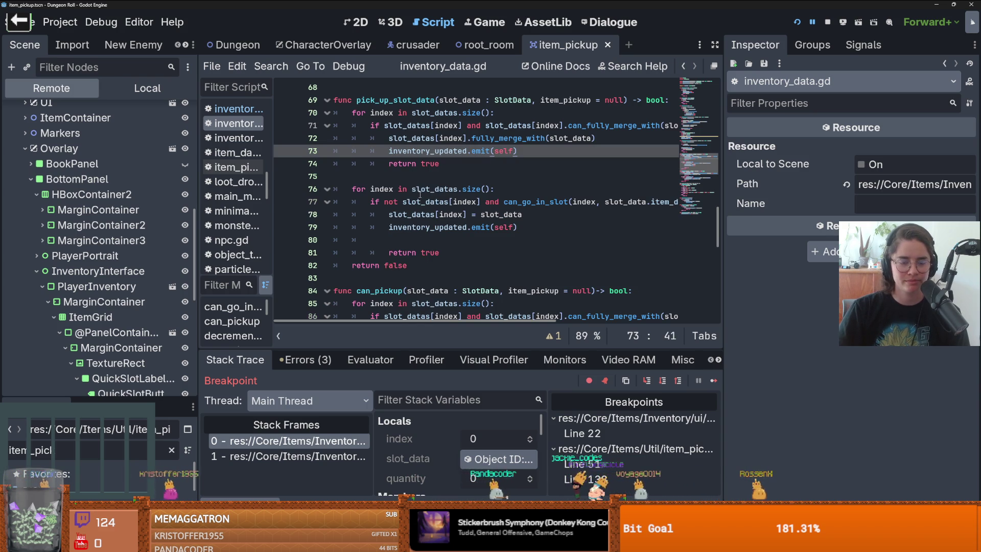
{"action": "mouse_move", "coordinate": [420, 195]}
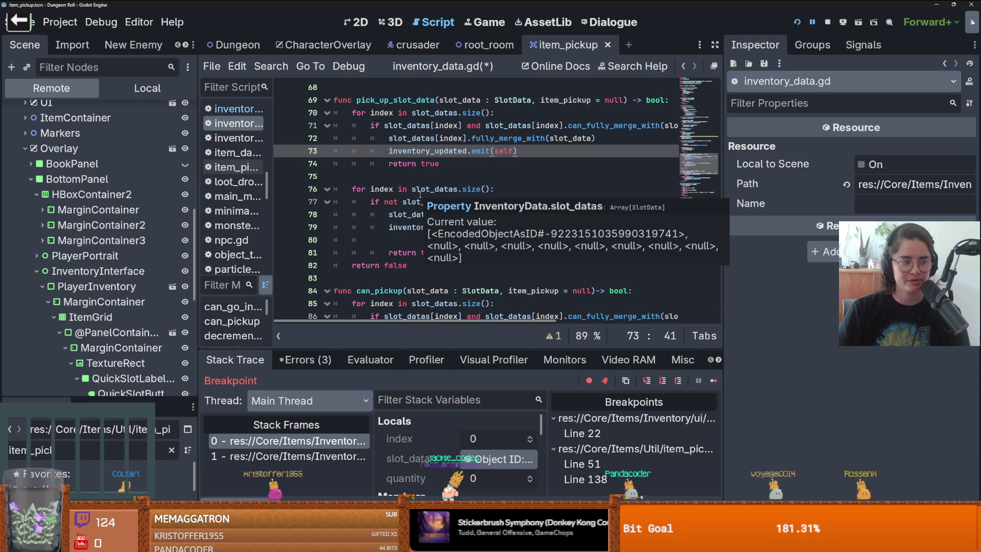
{"action": "left_click", "coordinate": [490, 180]}
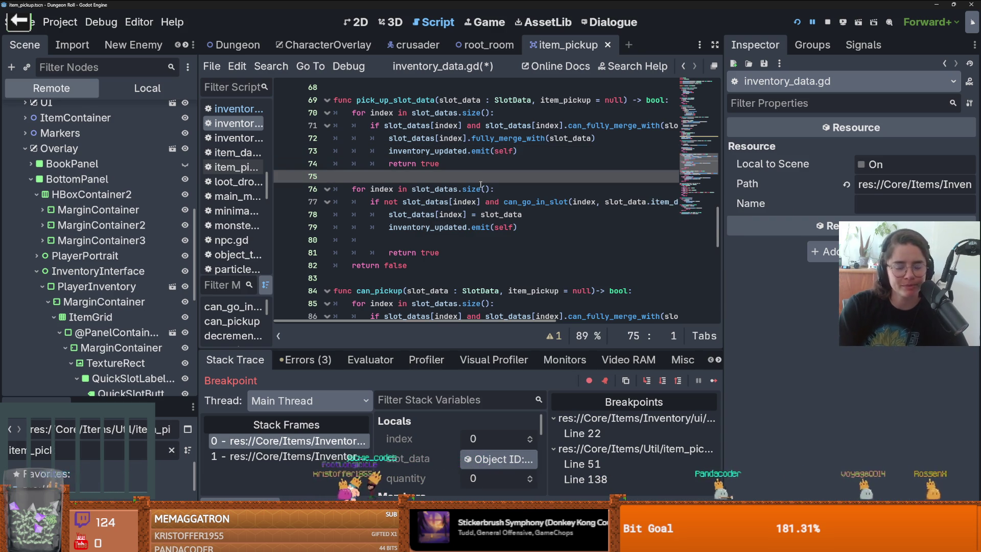
Bring up can_pickup at line 84 and widen the script editor to show full lines
{"action": "scroll", "coordinate": [480, 185], "scroll_direction": "down", "scroll_amount": 1}
{"action": "mouse_move", "coordinate": [474, 203]}
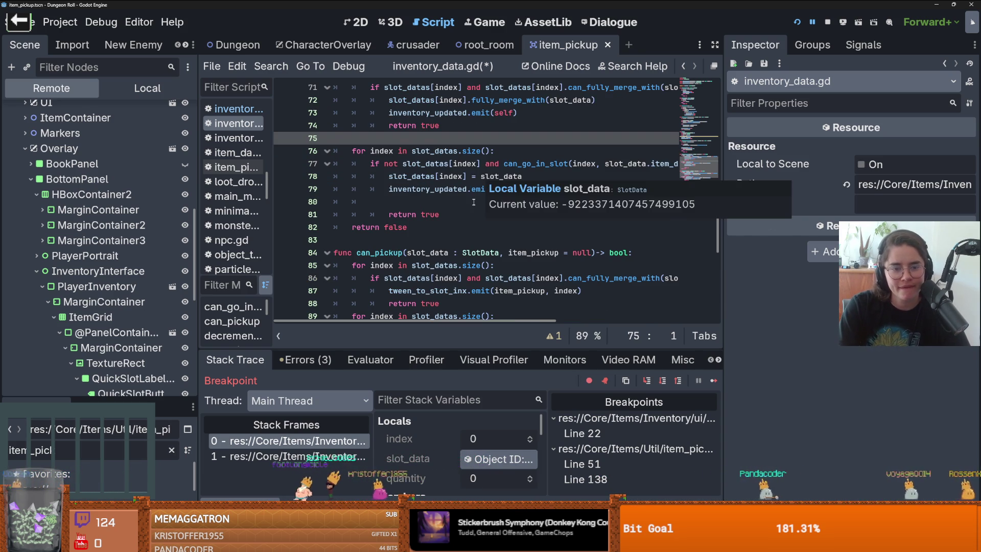
{"action": "scroll", "coordinate": [386, 309], "scroll_direction": "down", "scroll_amount": 2}
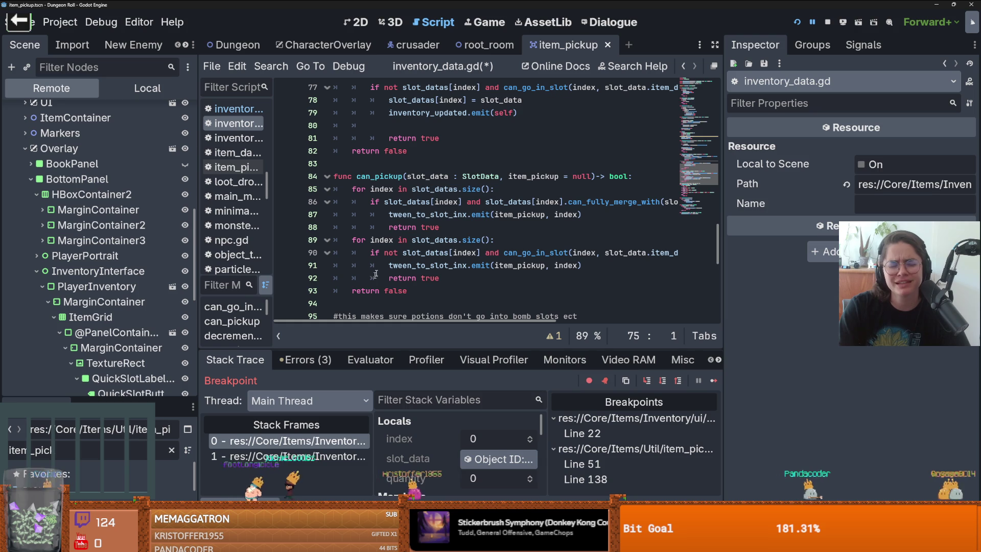
{"action": "scroll", "coordinate": [163, 214], "scroll_direction": "up", "scroll_amount": 5}
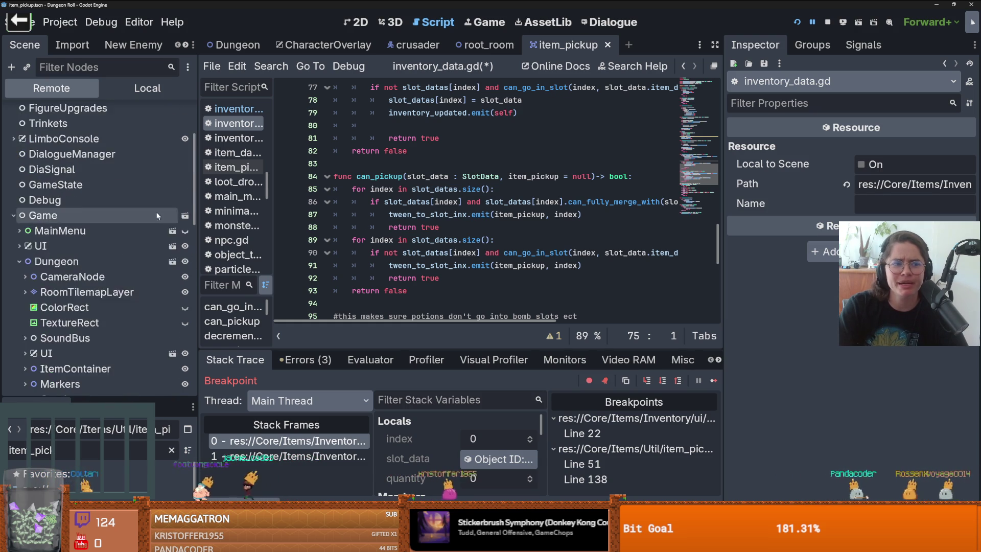
{"action": "scroll", "coordinate": [153, 213], "scroll_direction": "up", "scroll_amount": 3}
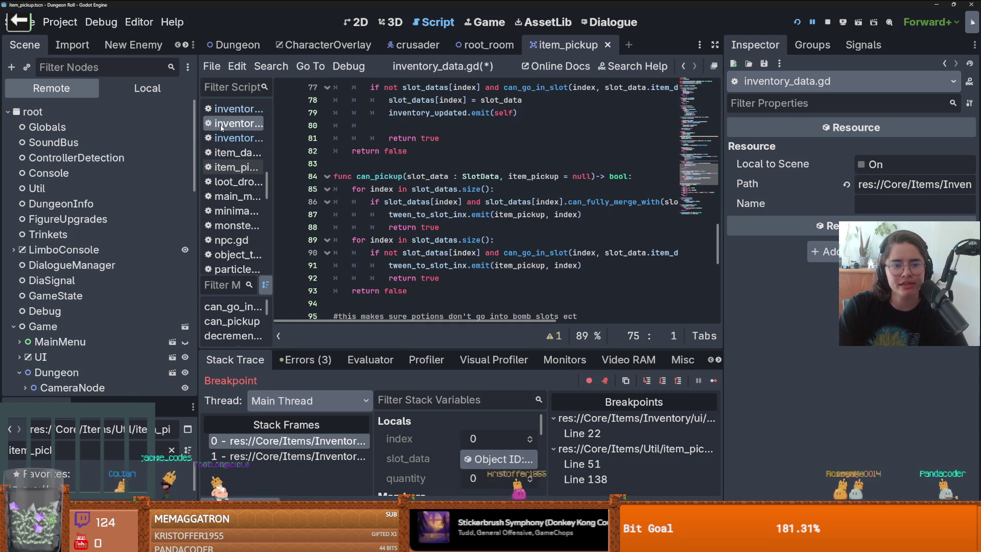
{"action": "scroll", "coordinate": [467, 180], "scroll_direction": "up", "scroll_amount": 7}
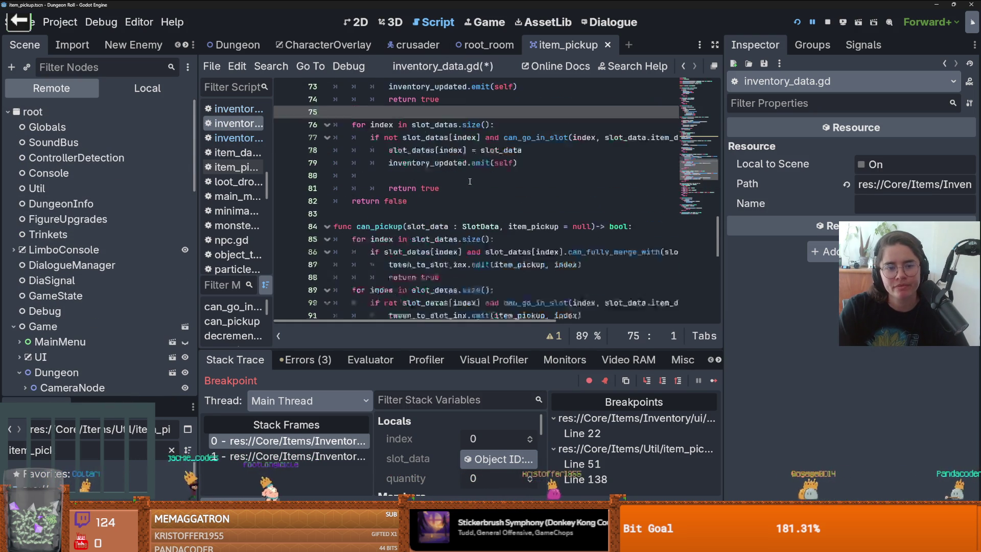
{"action": "scroll", "coordinate": [470, 181], "scroll_direction": "up", "scroll_amount": 4}
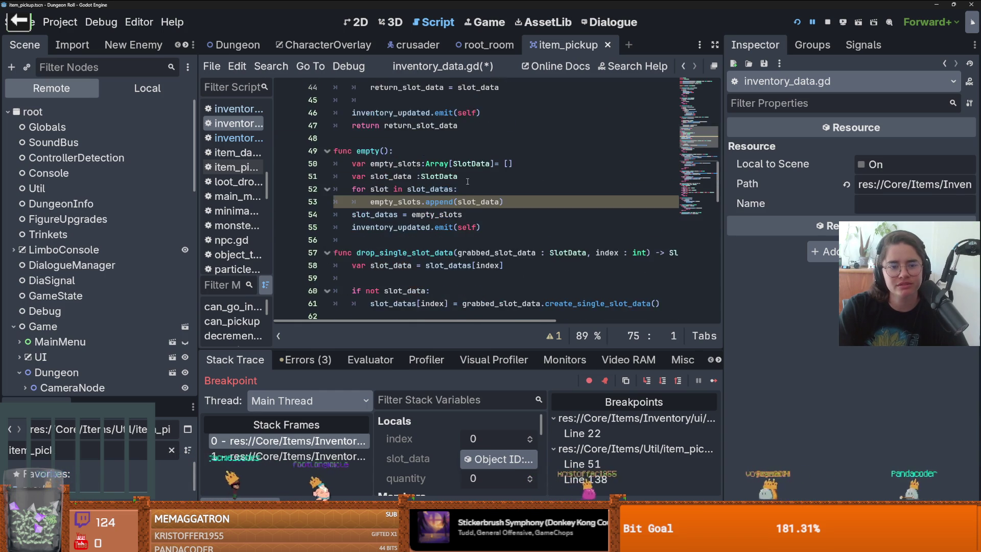
{"action": "scroll", "coordinate": [468, 181], "scroll_direction": "down", "scroll_amount": 2}
{"action": "left_click", "coordinate": [419, 177]}
{"action": "scroll", "coordinate": [460, 205], "scroll_direction": "down", "scroll_amount": 6}
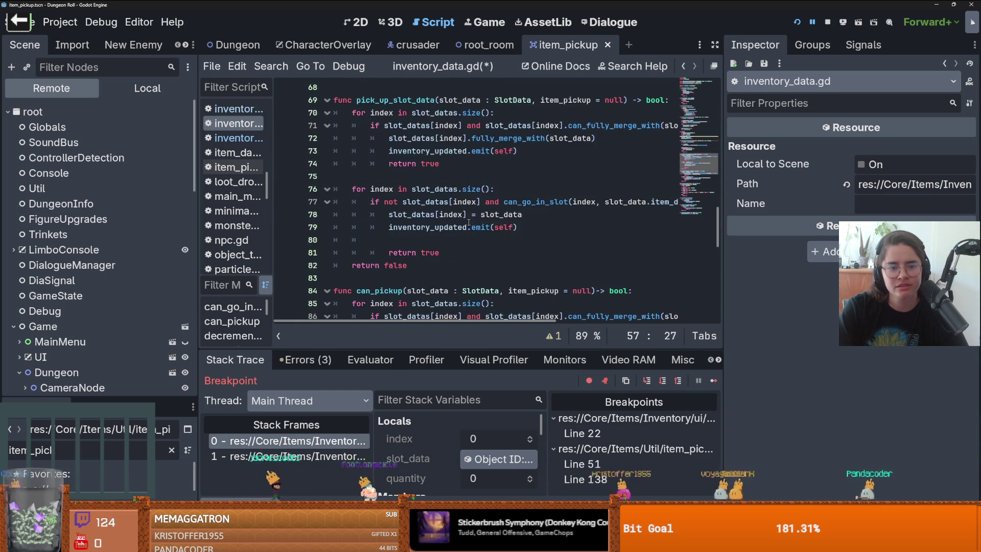
{"action": "scroll", "coordinate": [468, 218], "scroll_direction": "down", "scroll_amount": 4}
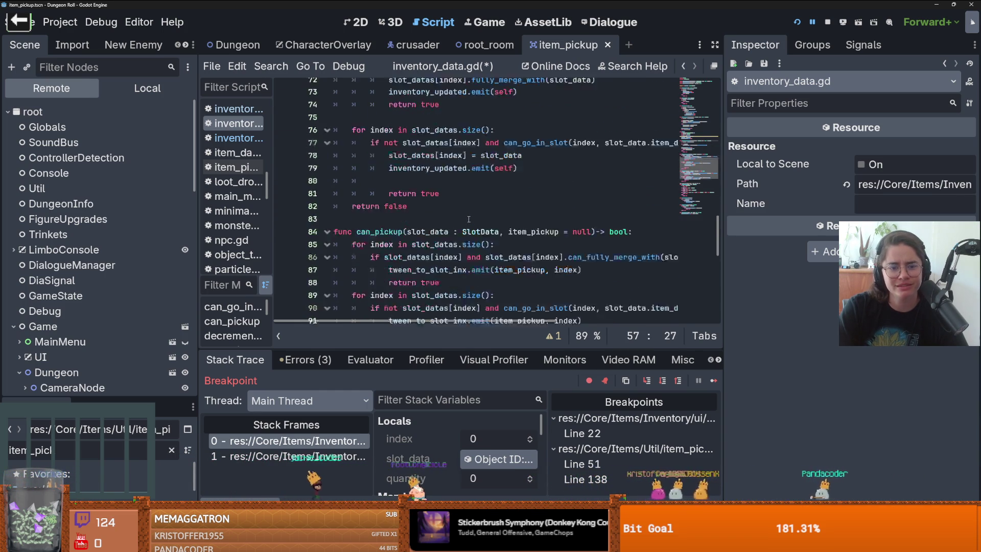
{"action": "left_click", "coordinate": [374, 139]}
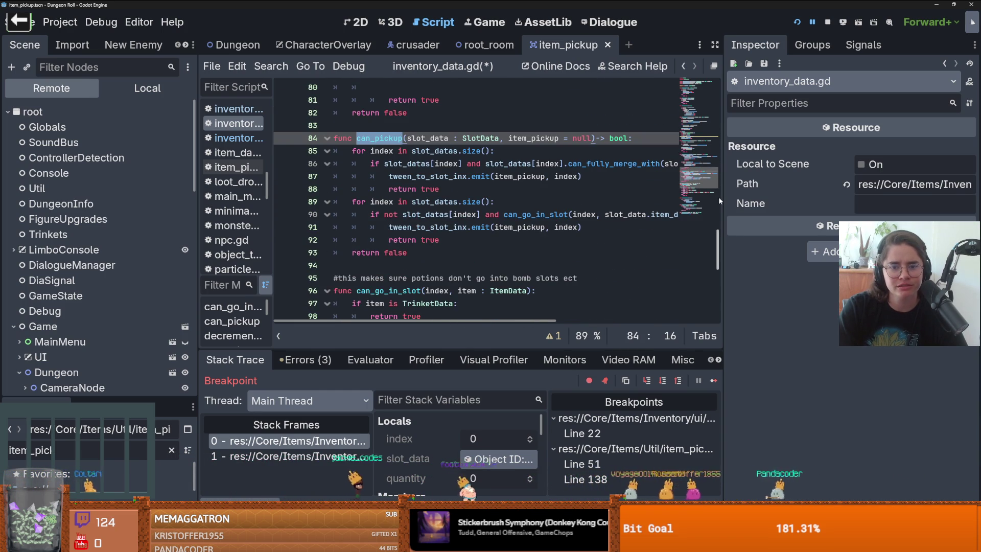
{"action": "left_click_drag", "start_coordinate": [725, 197], "coordinate": [873, 196]}
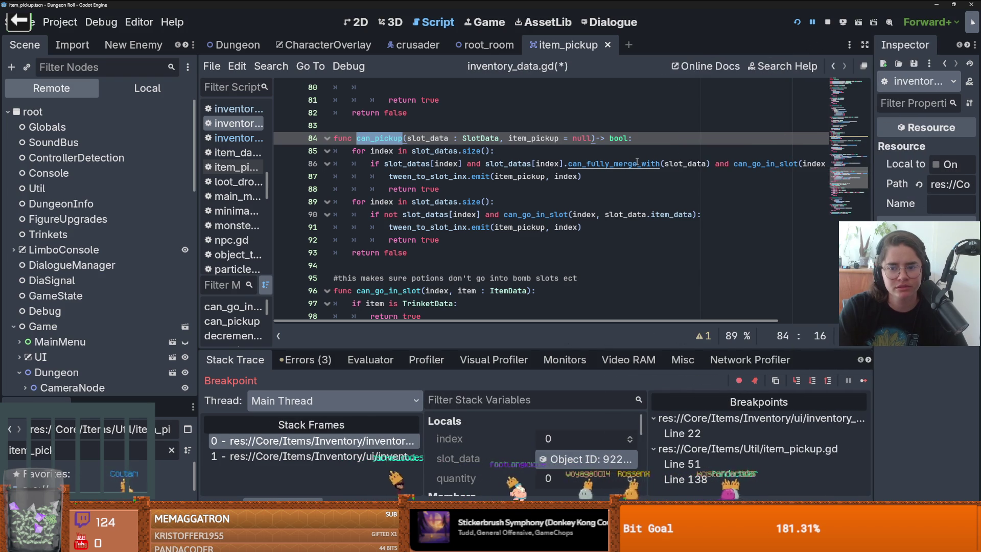
In slot_data.gd, delete the extra blank line before create_single_slot_data
{"action": "left_click", "coordinate": [638, 164], "text": "ctrl"}
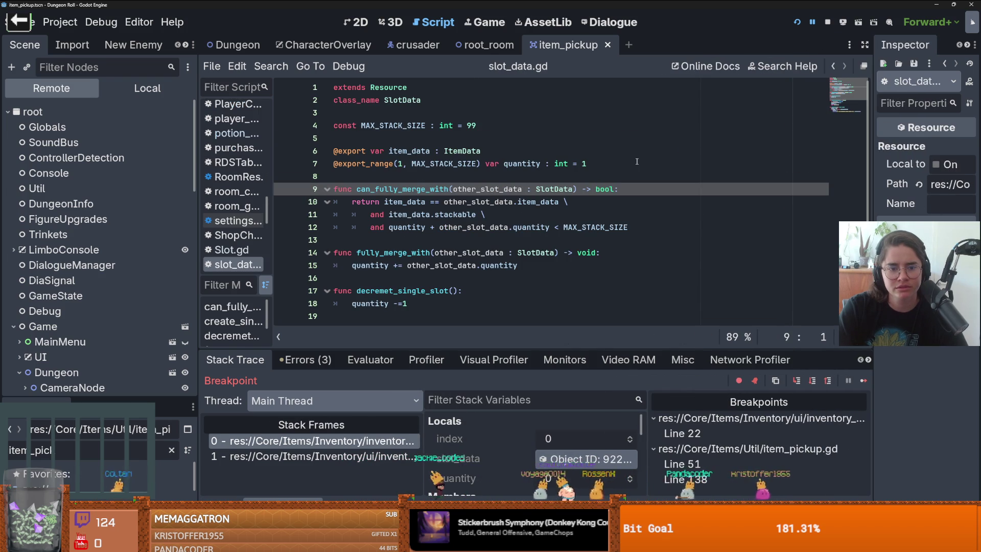
{"action": "left_click", "coordinate": [845, 104]}
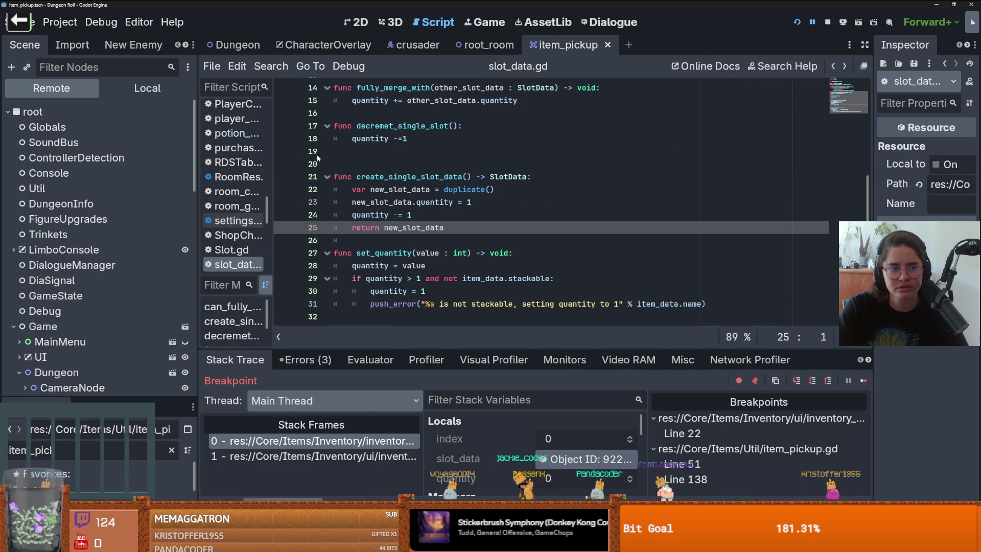
{"action": "left_click", "coordinate": [409, 165]}
{"action": "key", "text": "BackSpace"}
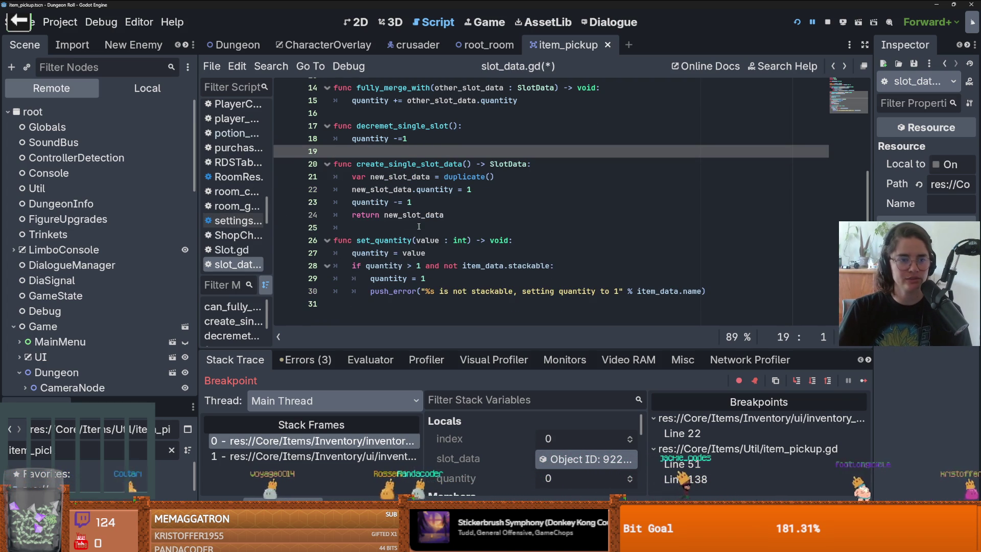
Select the decremet_single_slot name, then step the debugger to line 32 of decrement_slot
{"action": "scroll", "coordinate": [409, 226], "scroll_direction": "up", "scroll_amount": 5}
{"action": "scroll", "coordinate": [432, 225], "scroll_direction": "down", "scroll_amount": 3}
{"action": "scroll", "coordinate": [432, 222], "scroll_direction": "down", "scroll_amount": 1}
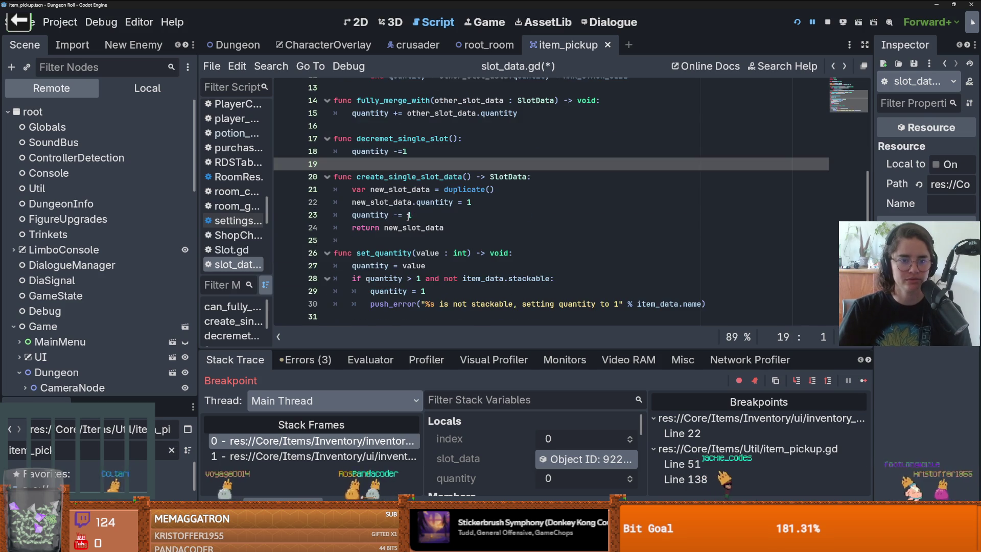
{"action": "scroll", "coordinate": [432, 217], "scroll_direction": "up", "scroll_amount": 1}
{"action": "scroll", "coordinate": [432, 217], "scroll_direction": "down", "scroll_amount": 1}
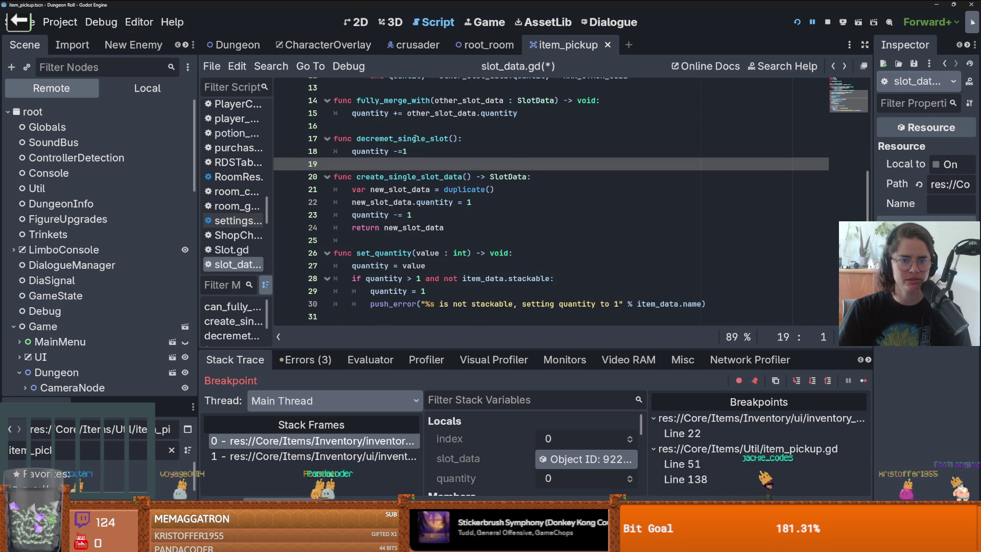
{"action": "double_click", "coordinate": [424, 138]}
{"action": "left_click", "coordinate": [458, 139]}
{"action": "double_click", "coordinate": [420, 138]}
{"action": "scroll", "coordinate": [424, 153], "scroll_direction": "up", "scroll_amount": 3}
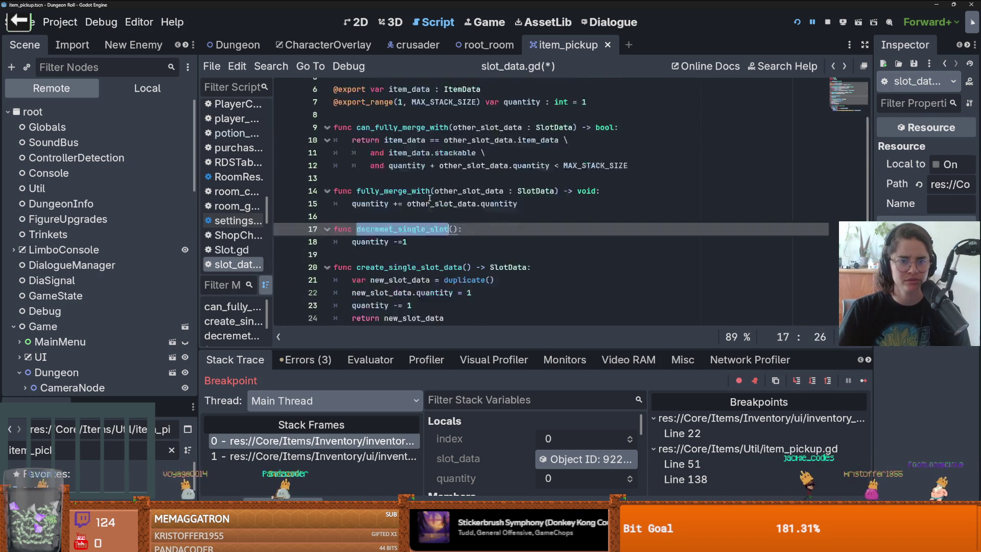
{"action": "scroll", "coordinate": [429, 198], "scroll_direction": "down", "scroll_amount": 1}
{"action": "scroll", "coordinate": [430, 198], "scroll_direction": "down", "scroll_amount": 2}
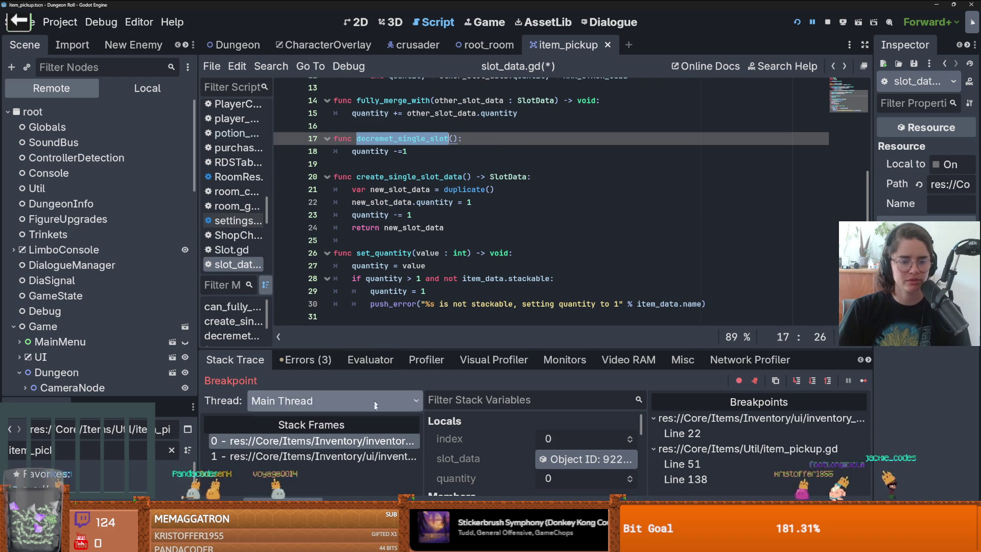
{"action": "key", "text": "F10"}
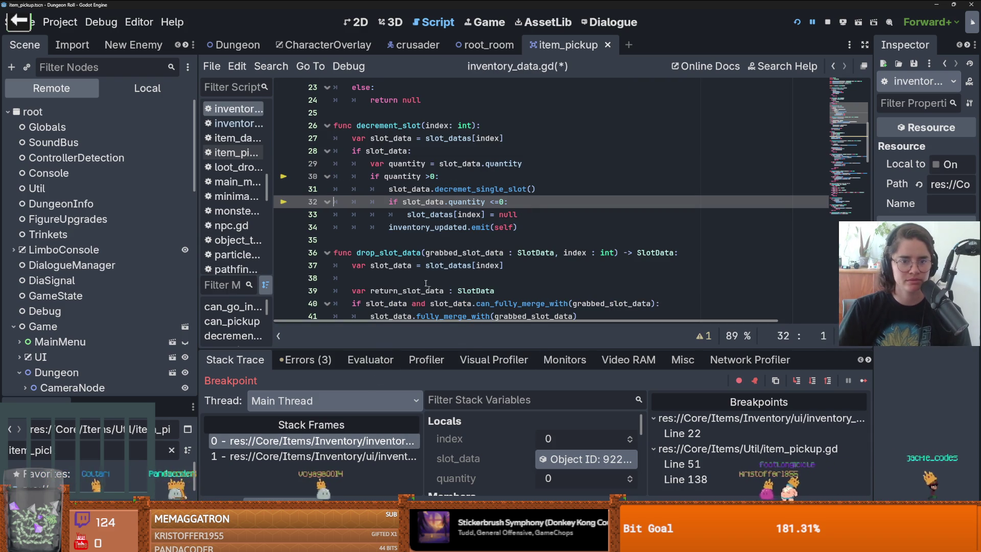
Trace decrement_slot back to its caller in inventory_container.gd, then switch to the bevy_godot4 GitHub page
{"action": "left_click", "coordinate": [368, 454]}
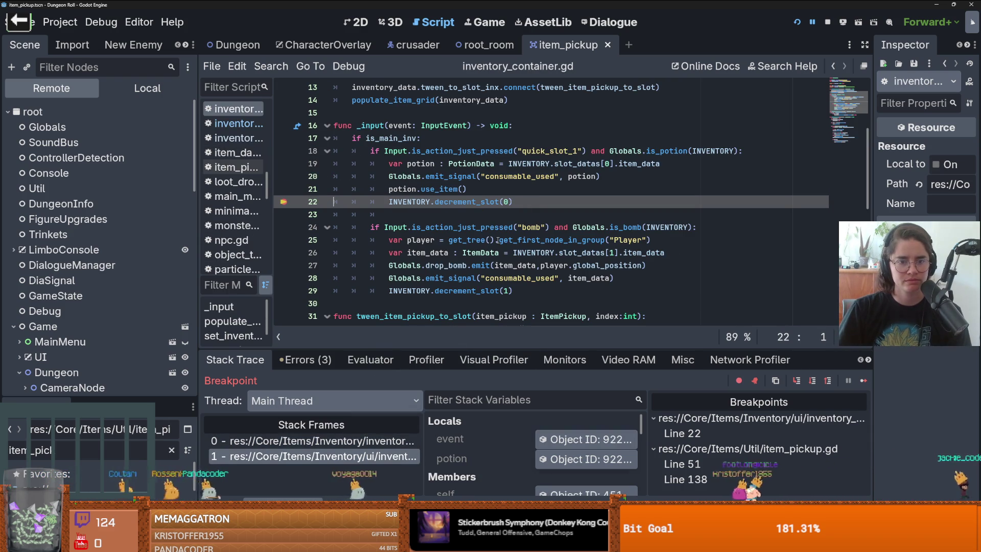
{"action": "left_click", "coordinate": [481, 206], "text": "ctrl"}
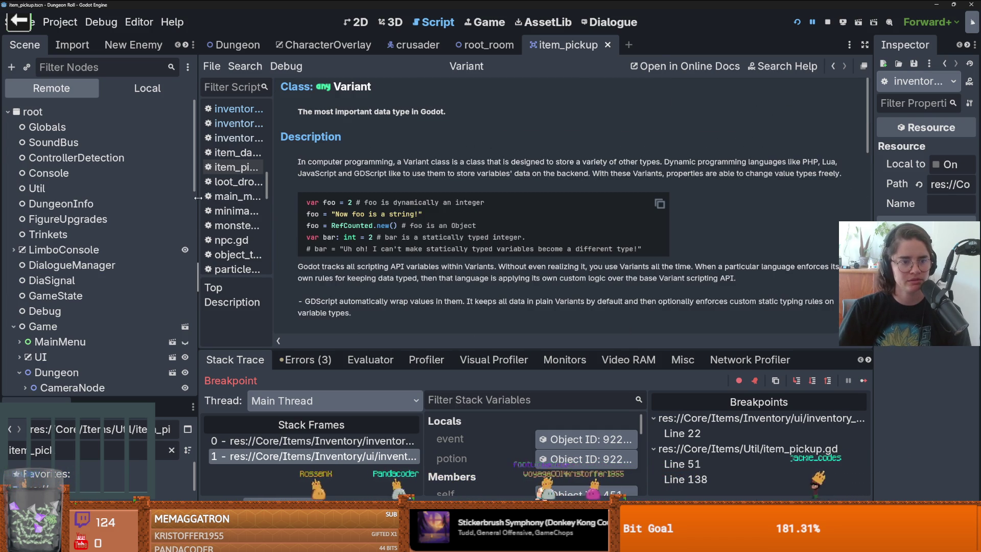
{"action": "left_click_drag", "start_coordinate": [198, 197], "coordinate": [239, 198]}
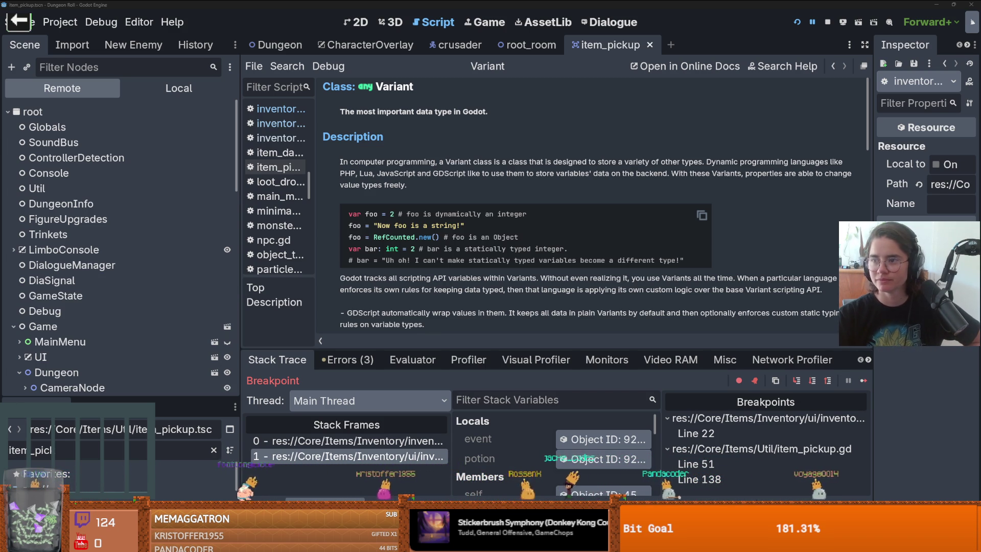
{"action": "key", "text": "alt+Tab"}
{"action": "scroll", "coordinate": [716, 399], "scroll_direction": "down", "scroll_amount": 3}
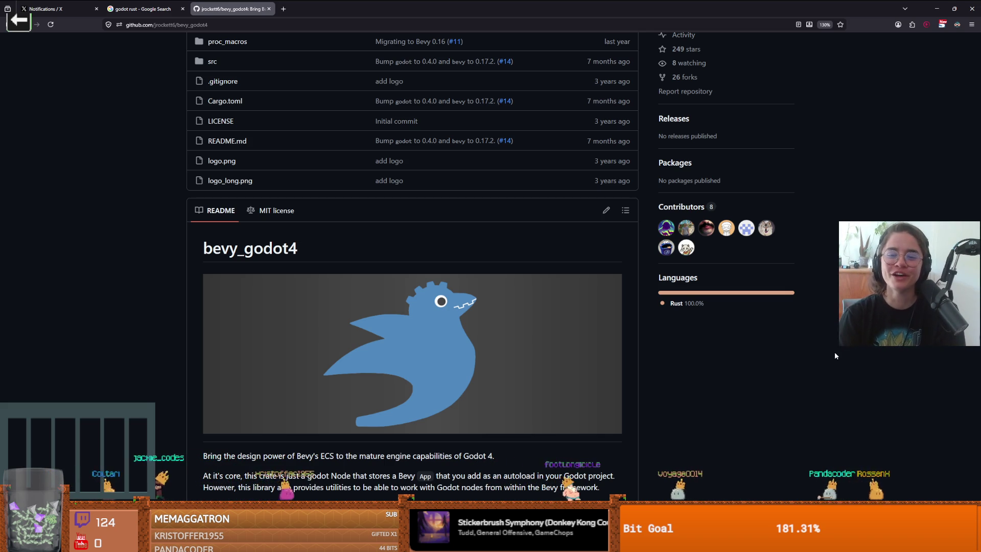
Open logo_long.png from the README, then its author's commit list and profile page
{"action": "scroll", "coordinate": [803, 235], "scroll_direction": "up", "scroll_amount": 3}
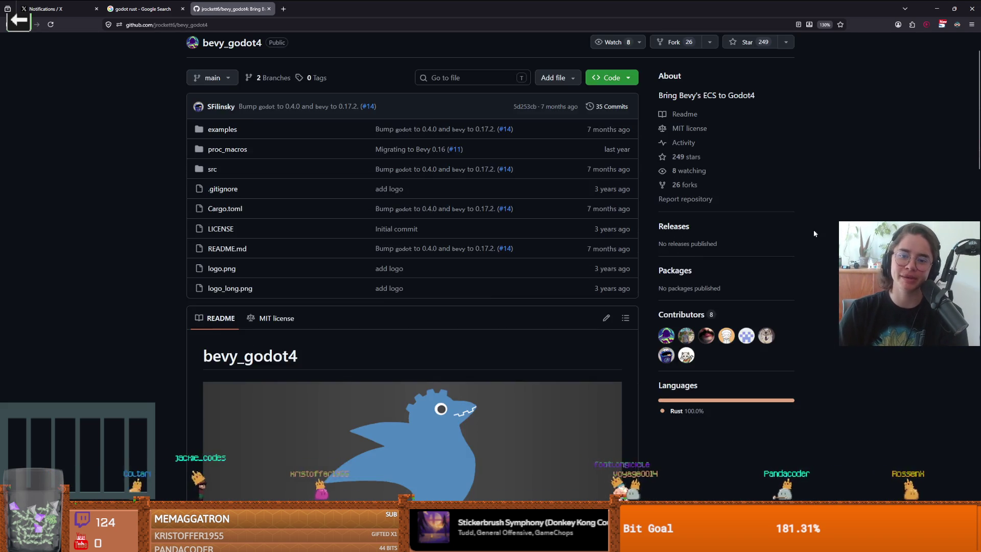
{"action": "scroll", "coordinate": [819, 230], "scroll_direction": "down", "scroll_amount": 6}
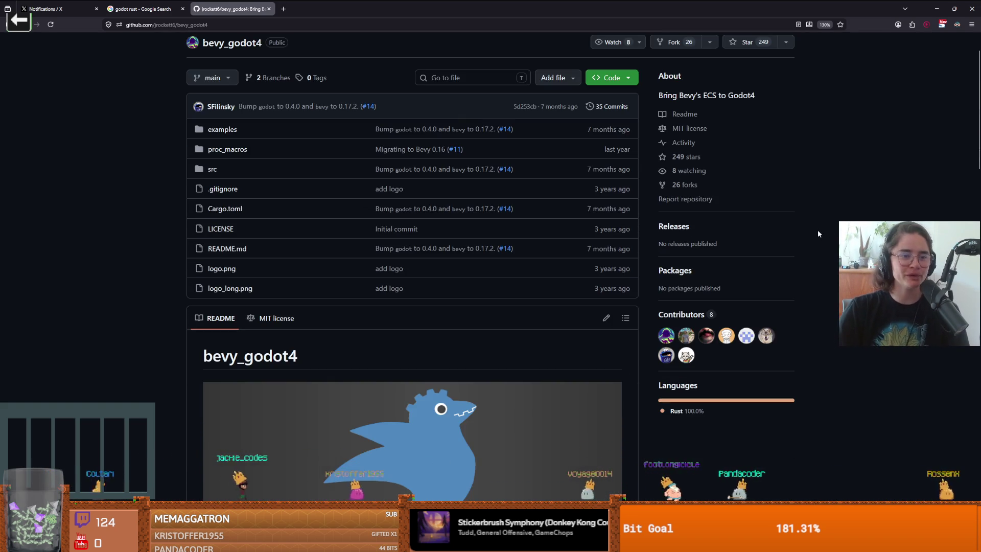
{"action": "scroll", "coordinate": [819, 234], "scroll_direction": "down", "scroll_amount": 10}
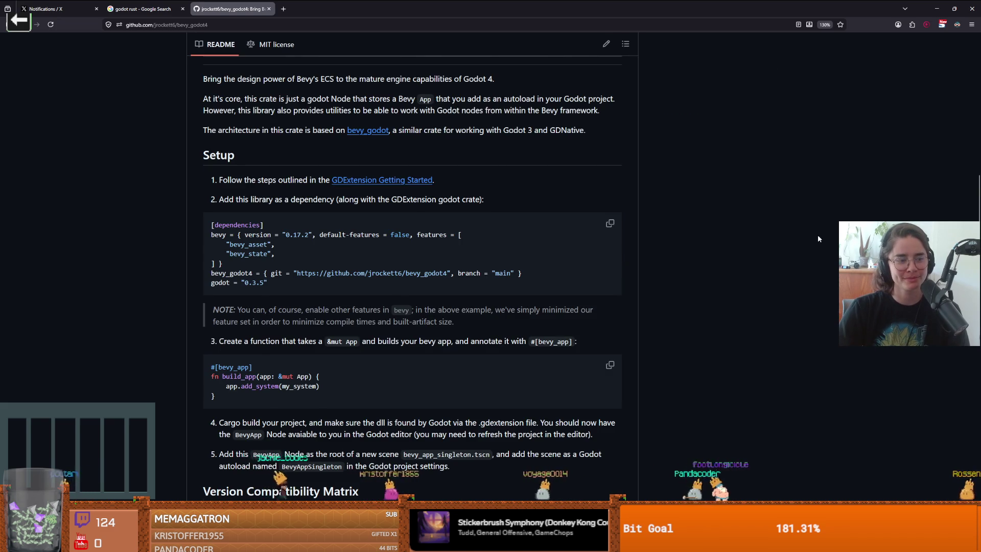
{"action": "scroll", "coordinate": [818, 238], "scroll_direction": "up", "scroll_amount": 12}
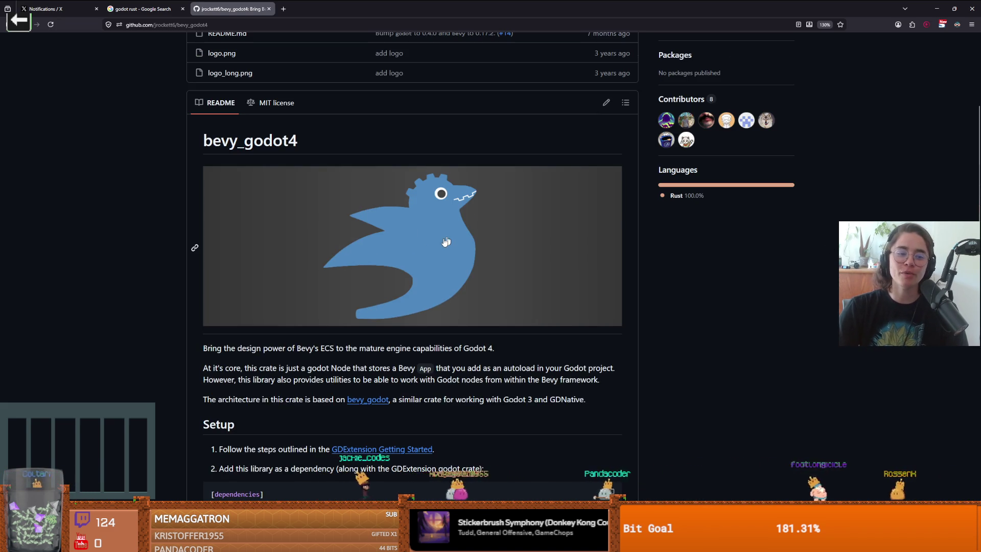
{"action": "left_click", "coordinate": [281, 252]}
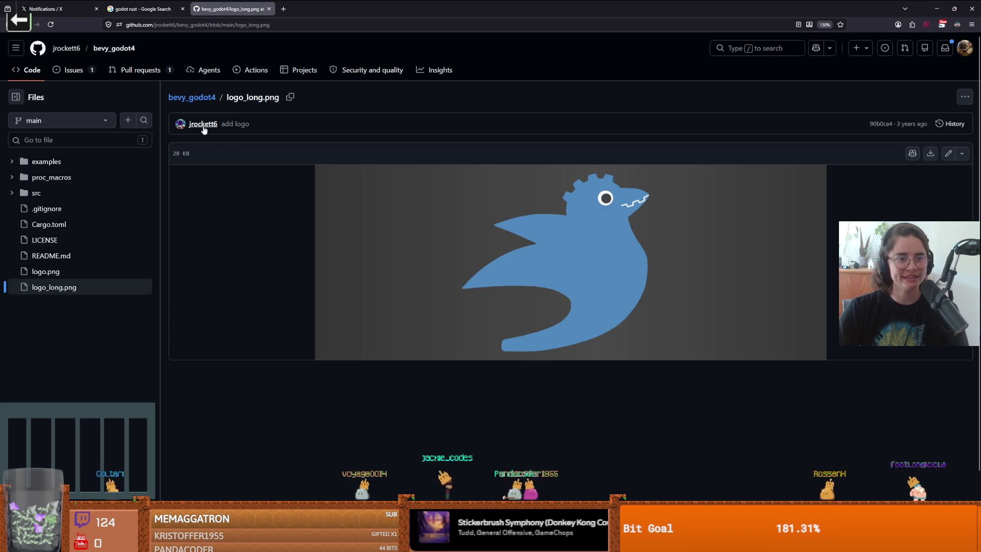
{"action": "left_click", "coordinate": [203, 126]}
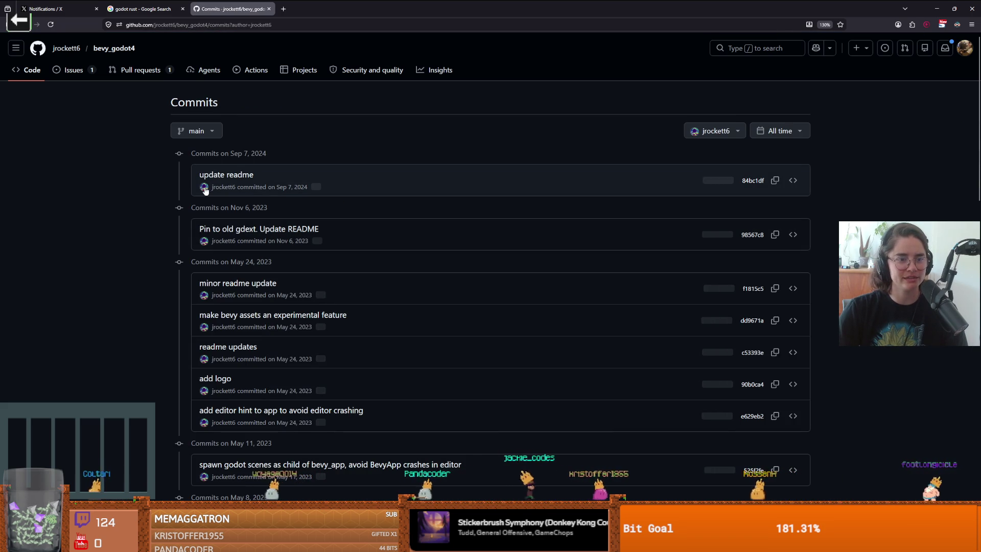
{"action": "left_click", "coordinate": [205, 190]}
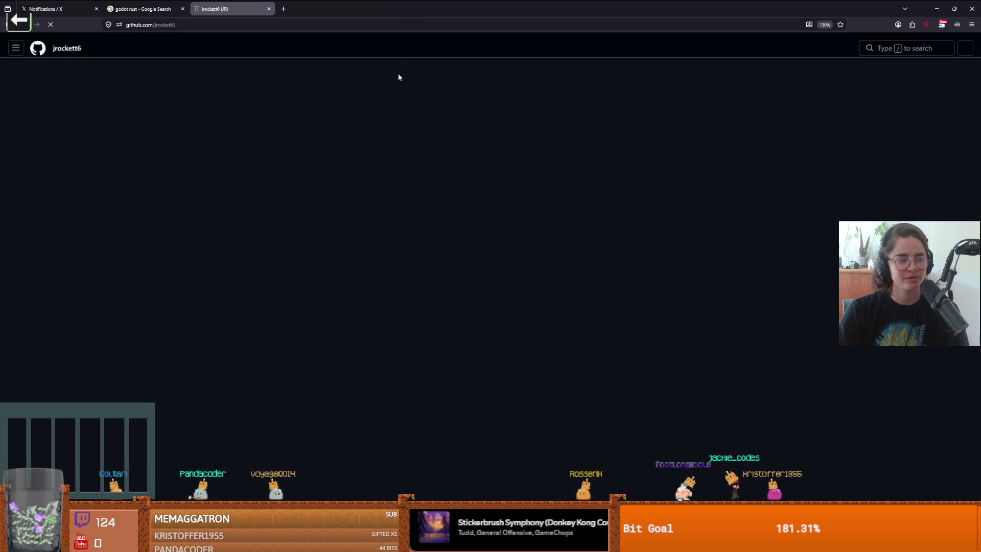
Inspect INVENTORY's remote data and comment out the decrement_slot(0) call on line 22
{"action": "key", "text": "alt+Tab"}
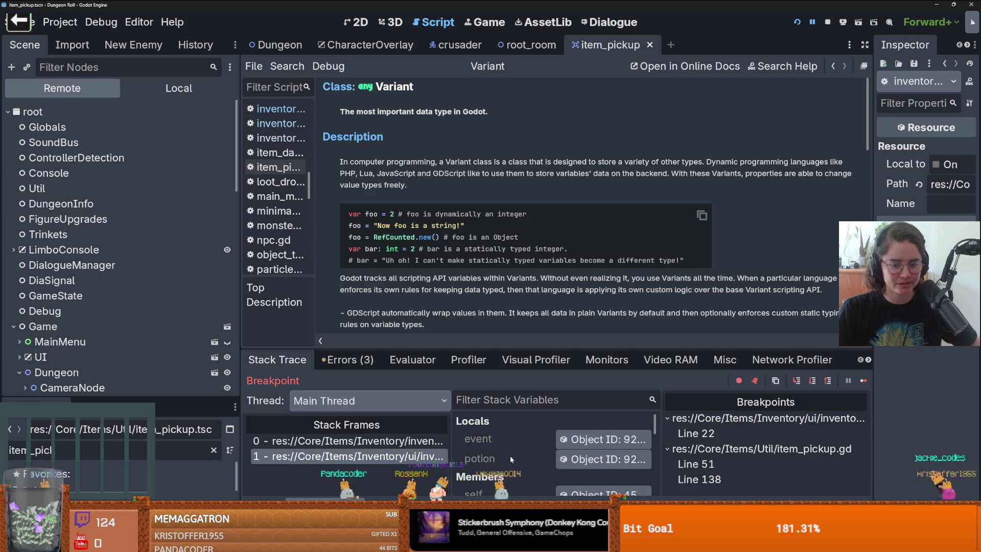
{"action": "scroll", "coordinate": [523, 447], "scroll_direction": "down", "scroll_amount": 1}
{"action": "scroll", "coordinate": [523, 443], "scroll_direction": "down", "scroll_amount": 2}
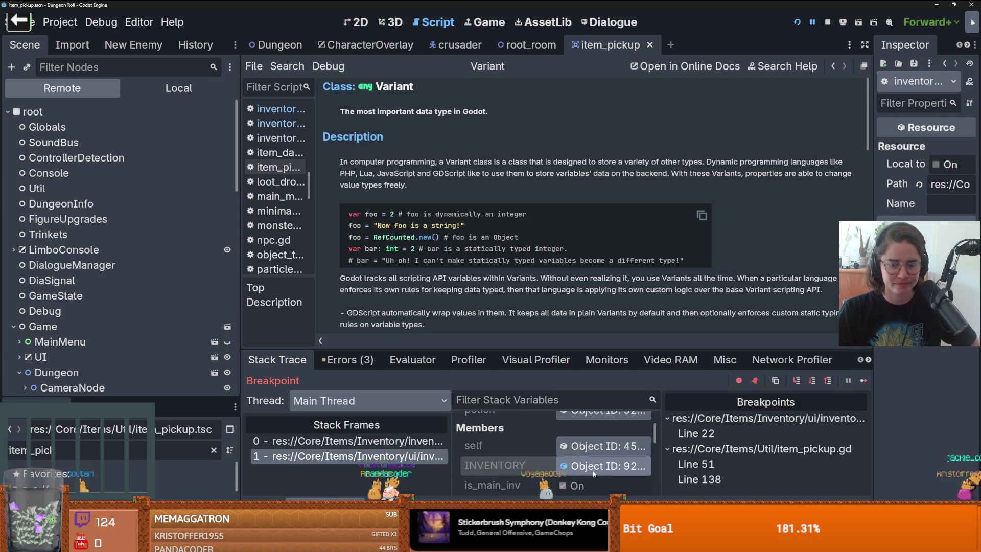
{"action": "left_click", "coordinate": [593, 470]}
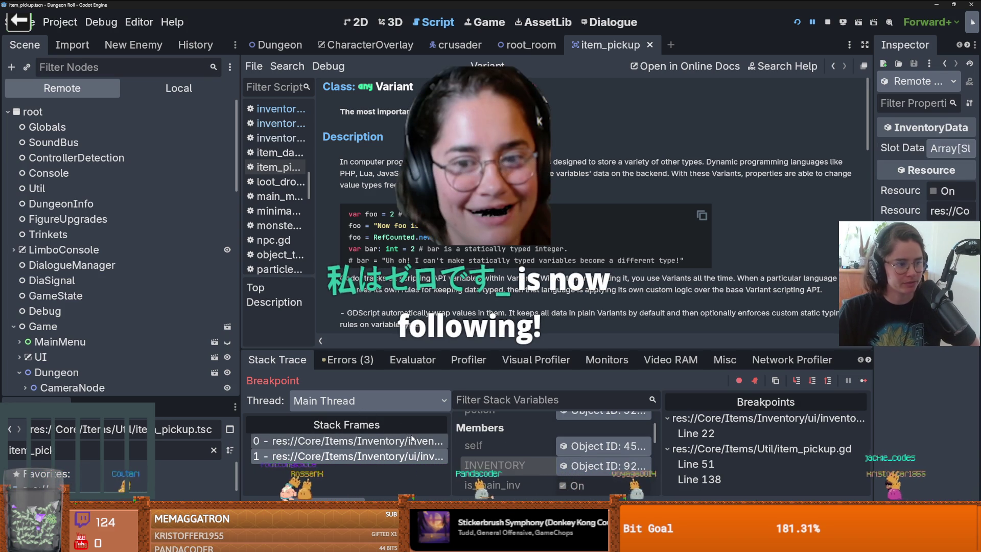
{"action": "left_click", "coordinate": [415, 452]}
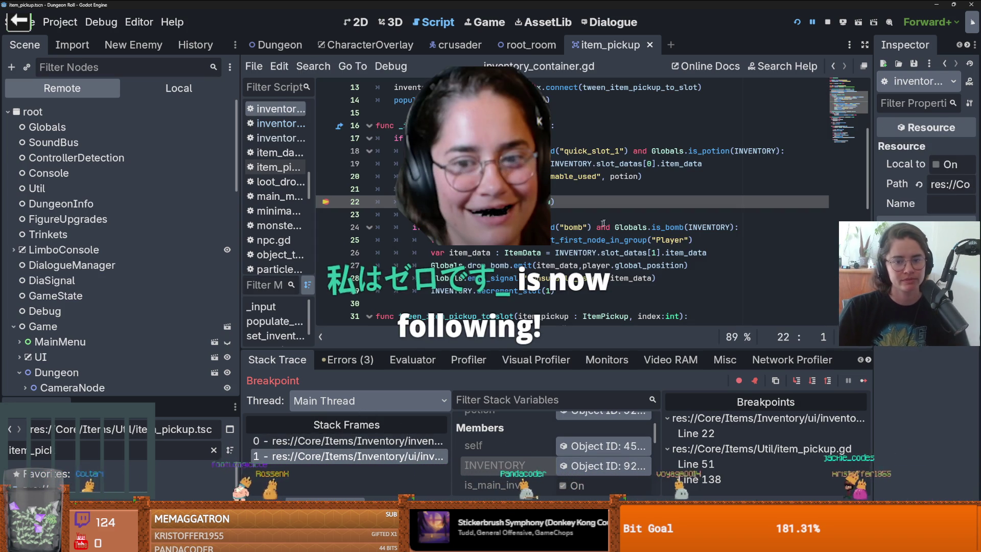
{"action": "key", "text": "ctrl+k"}
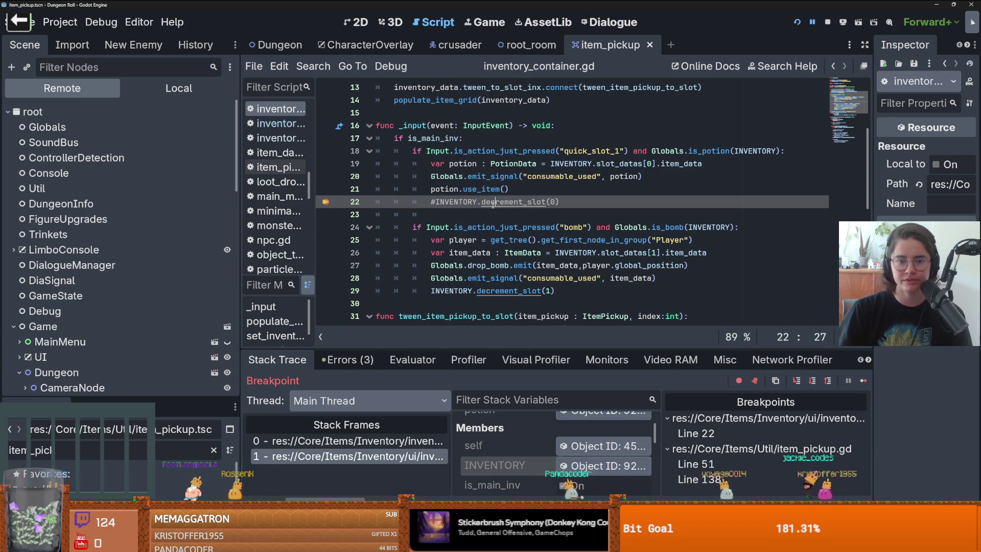
{"action": "left_click", "coordinate": [329, 206]}
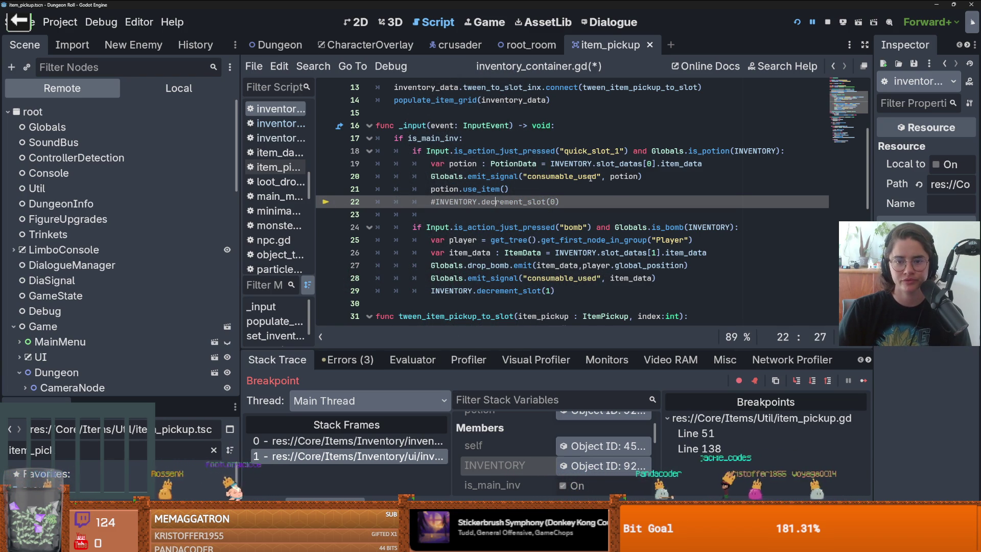
Look up the documentation for decrement_slot on line 22, then return to inventory_container.gd
{"action": "left_click", "coordinate": [510, 202]}
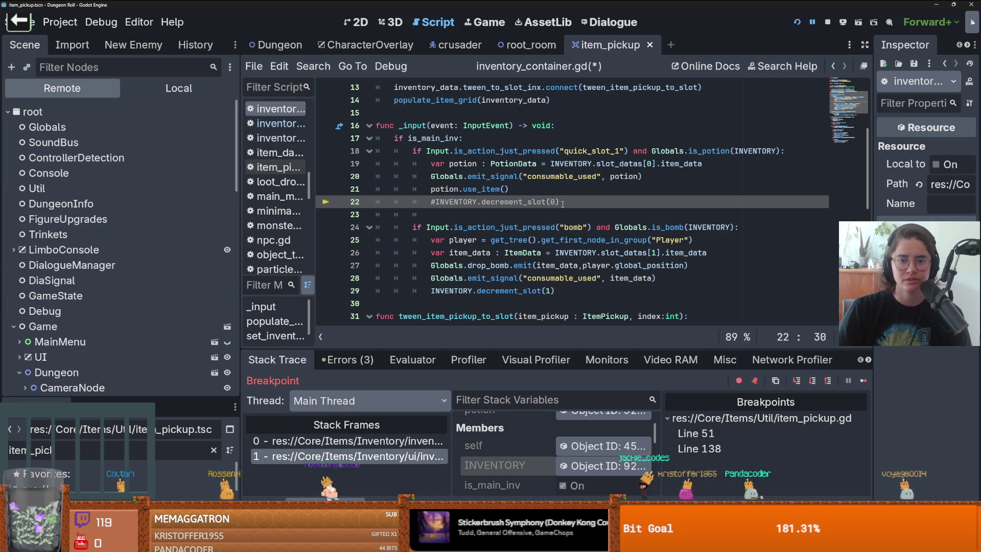
{"action": "left_click", "coordinate": [517, 201]}
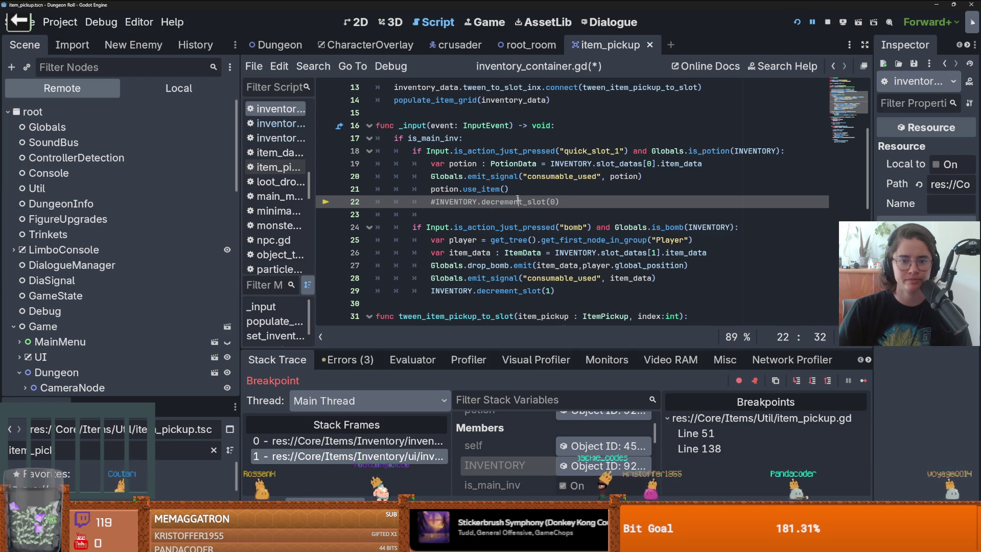
{"action": "double_click", "coordinate": [518, 202]}
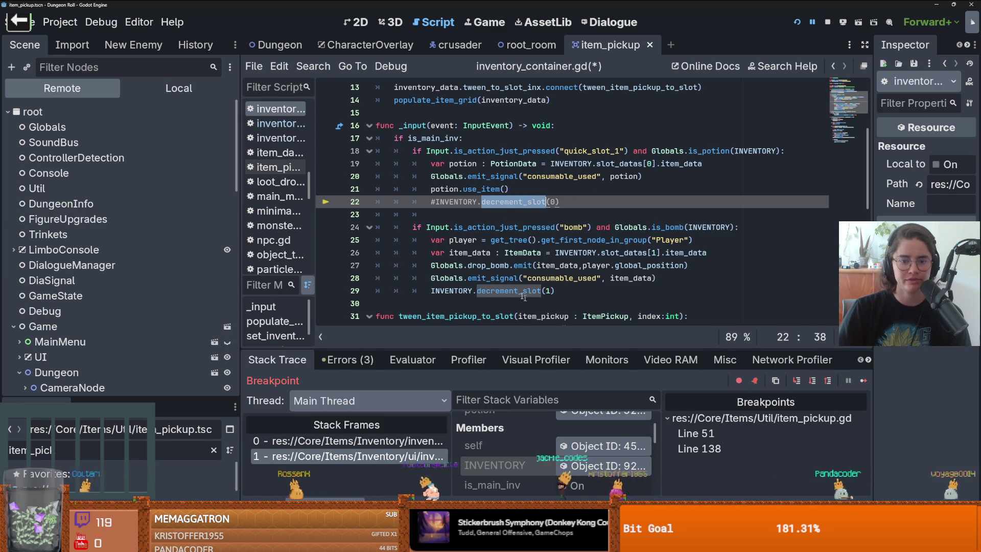
{"action": "key", "text": "alt+F1"}
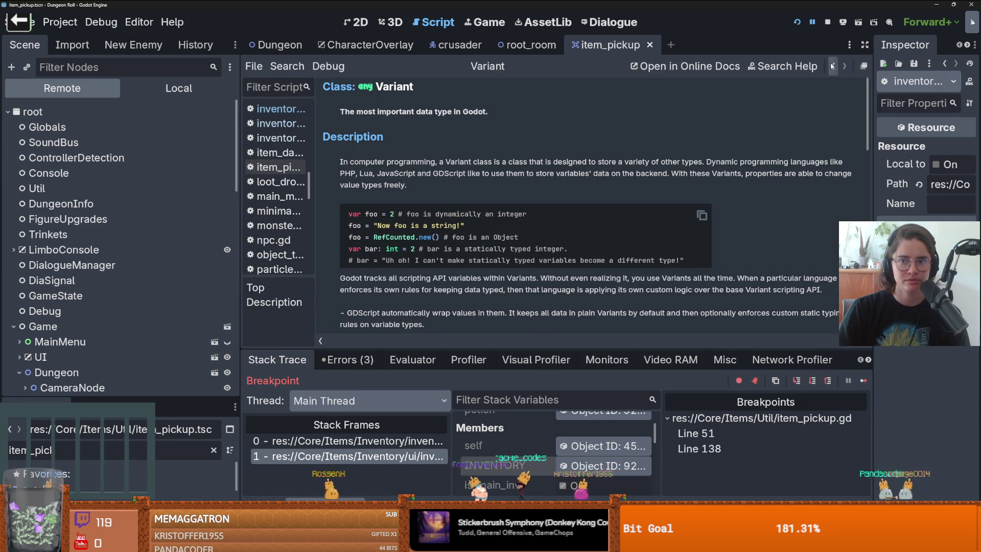
{"action": "key", "text": "alt+Left"}
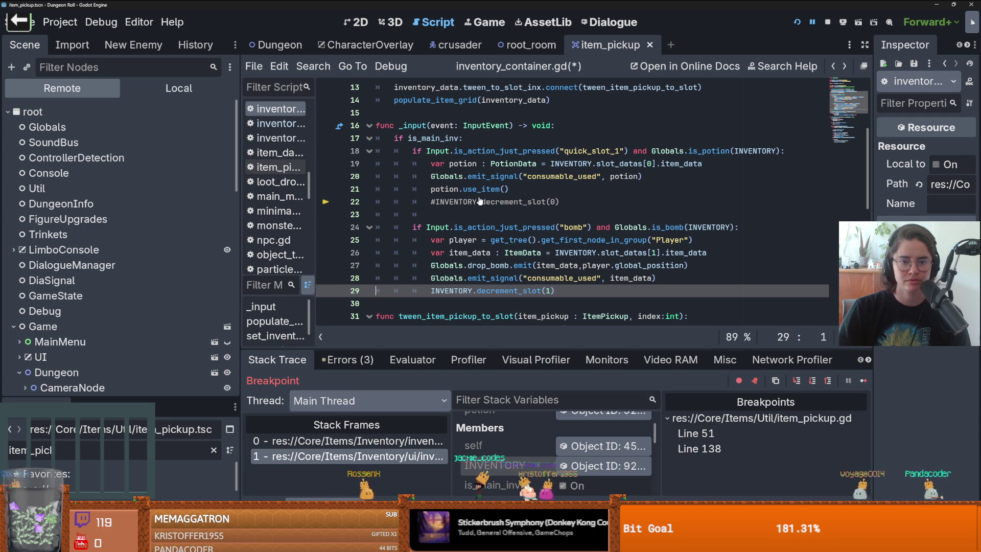
Annotate INVENTORY and TRINKET_INVENTORY with the ': InventoryData' type and save
{"action": "scroll", "coordinate": [501, 220], "scroll_direction": "up", "scroll_amount": 4}
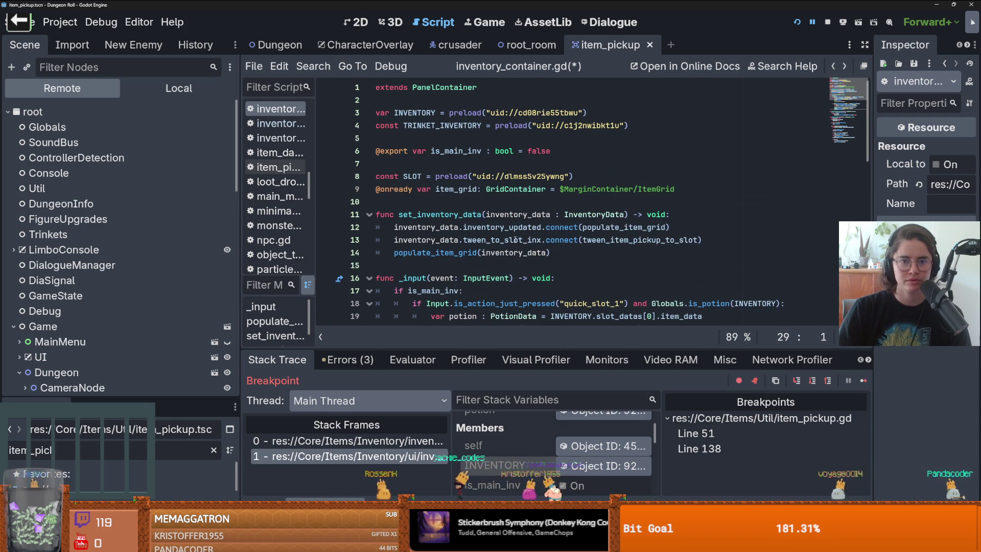
{"action": "left_click", "coordinate": [440, 113]}
{"action": "type", "text": ":"}
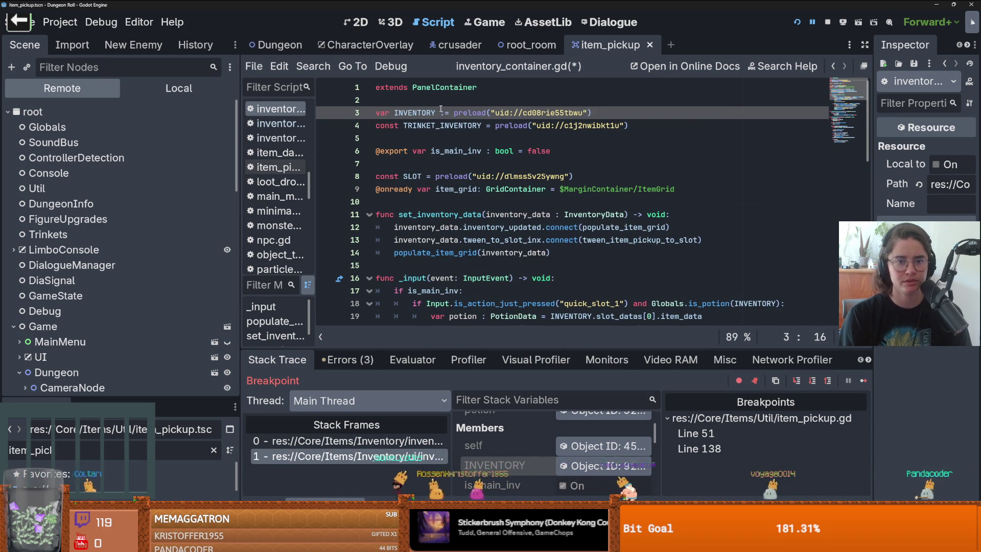
{"action": "type", "text": " Inv"}
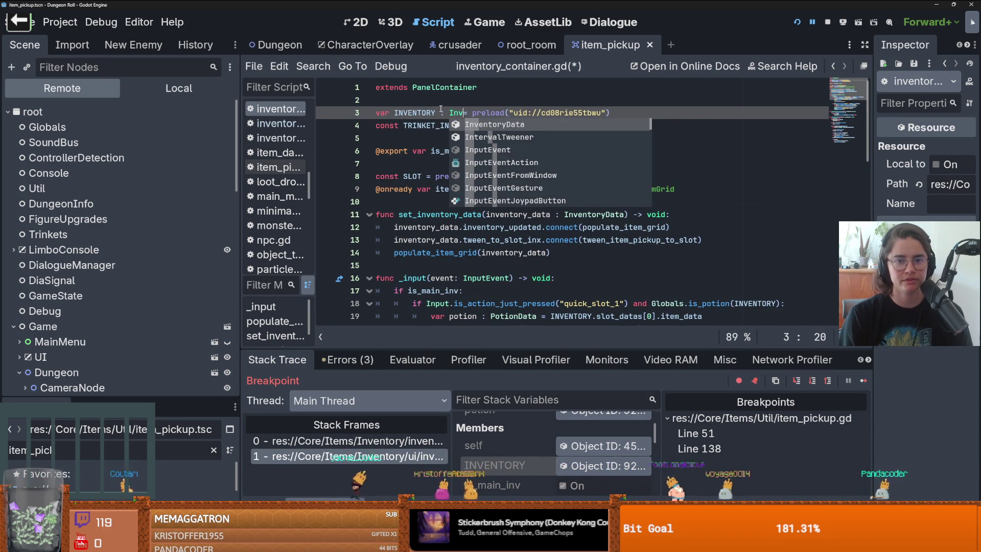
{"action": "key", "text": "Return"}
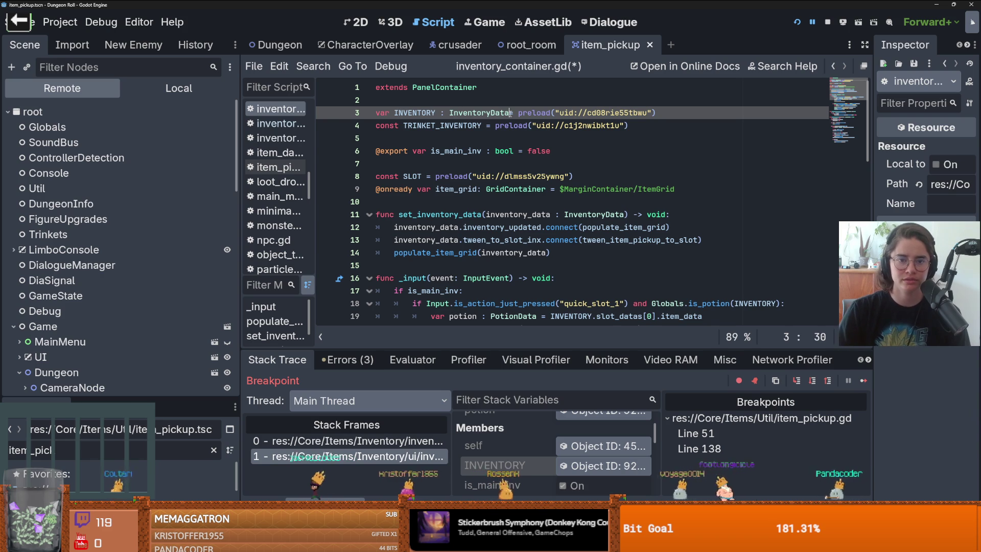
{"action": "left_click_drag", "start_coordinate": [510, 113], "coordinate": [444, 113]}
{"action": "key", "text": "ctrl+c"}
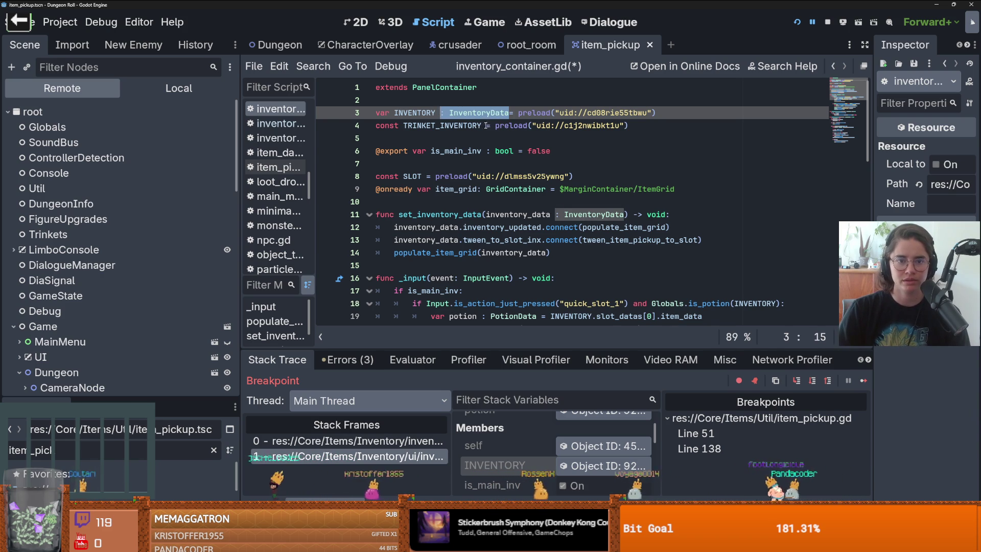
{"action": "left_click", "coordinate": [481, 125]}
{"action": "key", "text": "ctrl+v"}
{"action": "key", "text": "ctrl+s"}
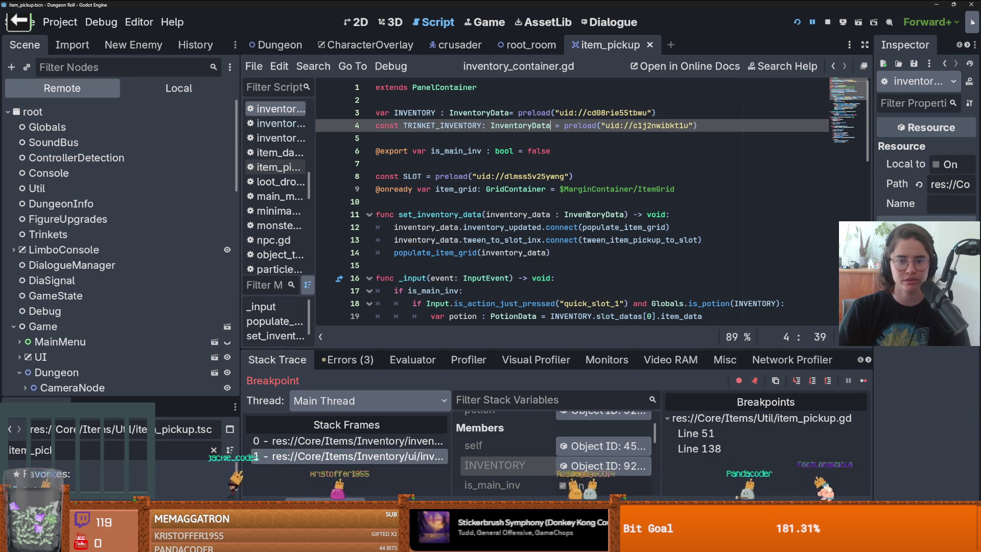
Copy inventory_updated.emit(self) from decrement_slot and paste it below line 22
{"action": "left_click", "coordinate": [491, 125]}
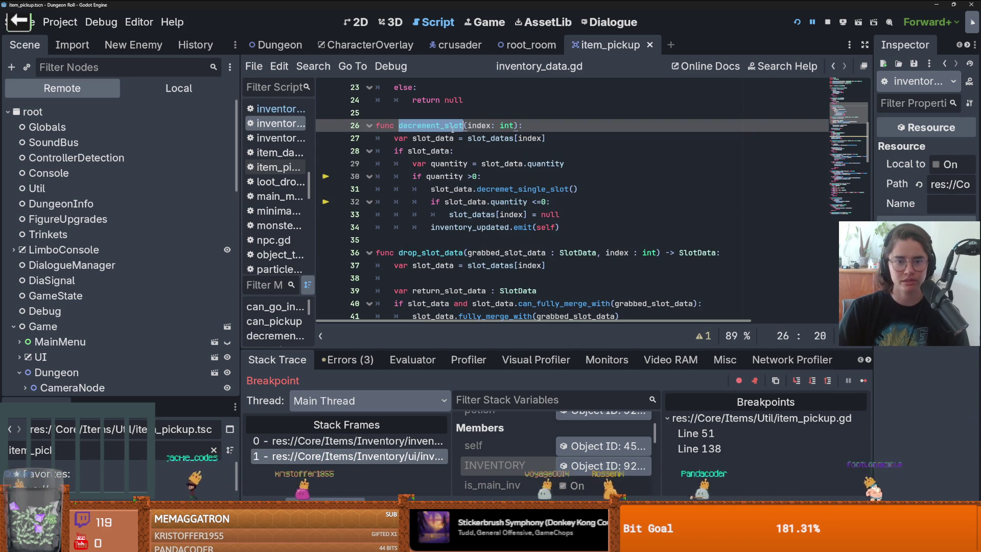
{"action": "left_click", "coordinate": [476, 176]}
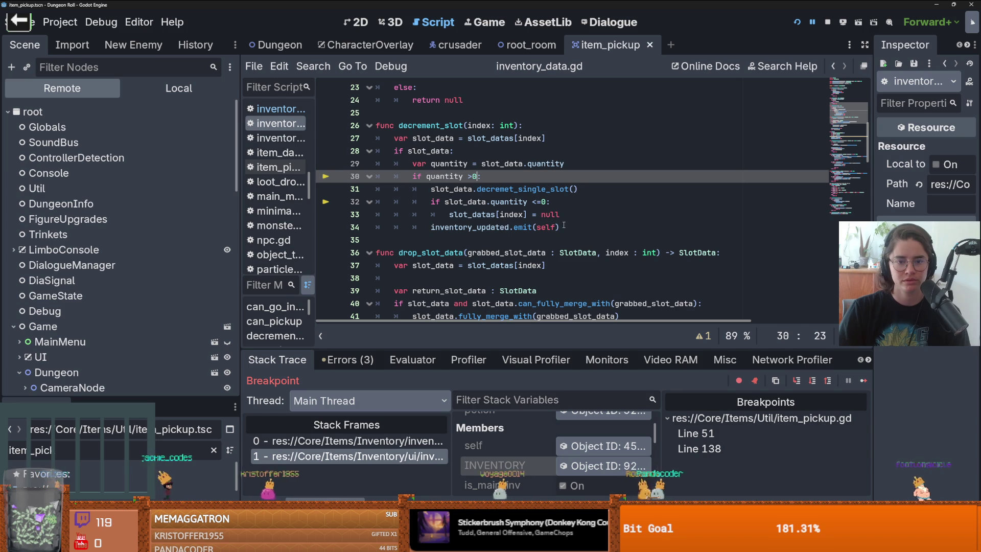
{"action": "left_click_drag", "start_coordinate": [561, 226], "coordinate": [431, 227]}
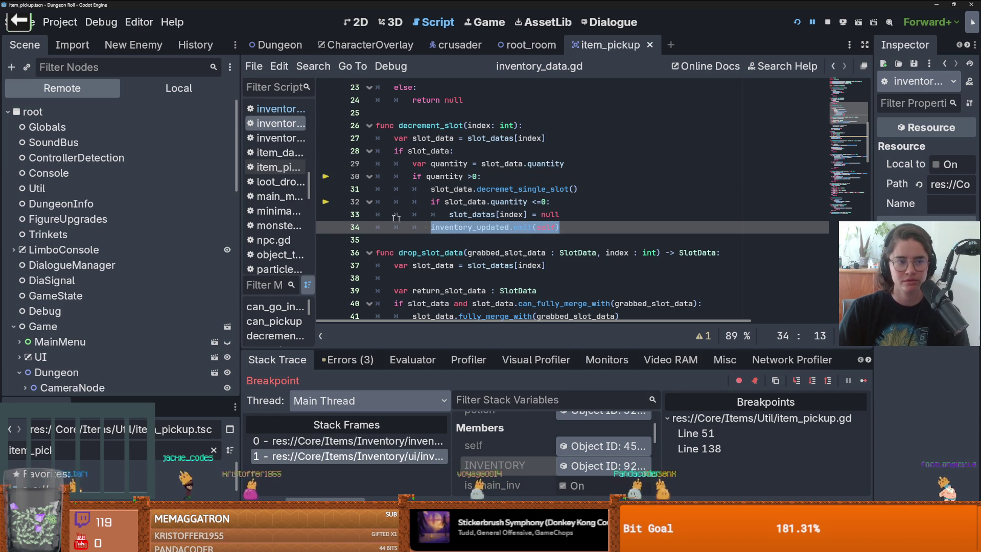
{"action": "left_click", "coordinate": [835, 69]}
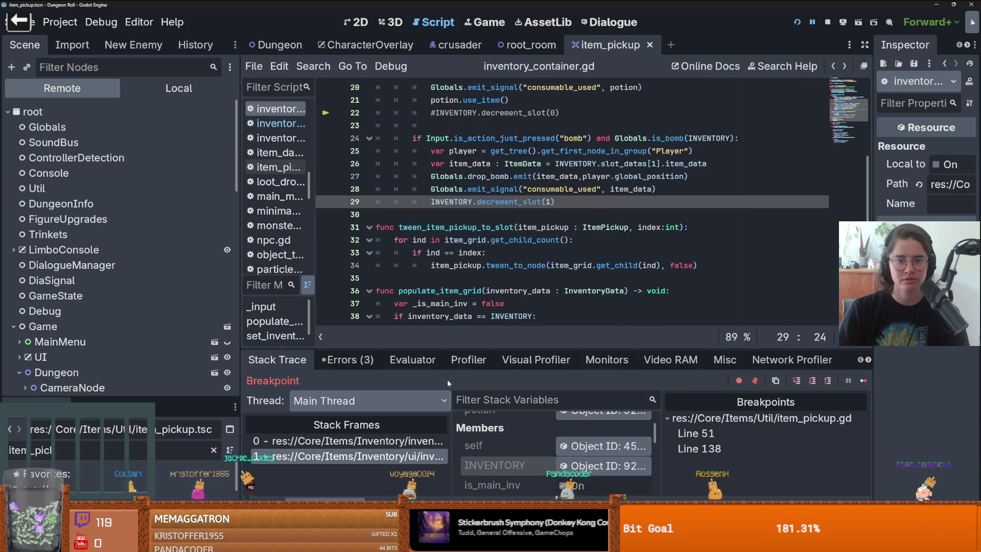
{"action": "scroll", "coordinate": [562, 204], "scroll_direction": "up", "scroll_amount": 2}
{"action": "left_click", "coordinate": [584, 190]}
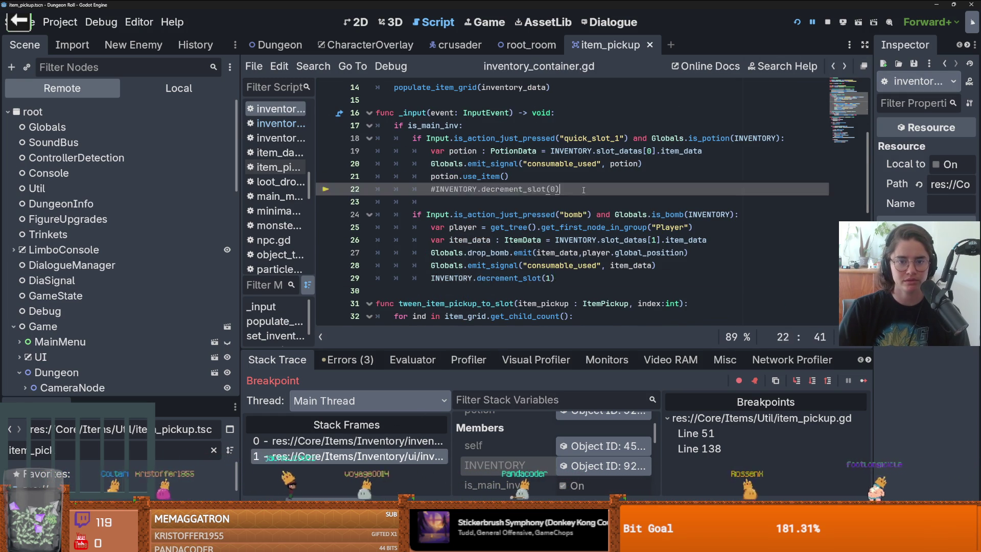
{"action": "key", "text": "Return"}
{"action": "key", "text": "ctrl+v"}
Review the INVENTORY declaration and select inventory_updated on line 23 for replacement
{"action": "scroll", "coordinate": [476, 204], "scroll_direction": "up", "scroll_amount": 4}
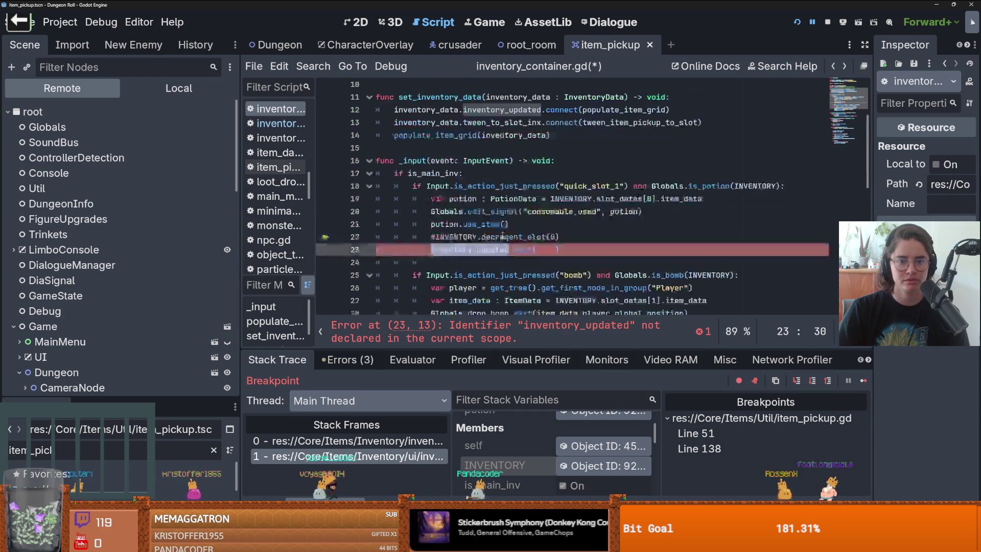
{"action": "left_click", "coordinate": [475, 124]}
{"action": "left_click", "coordinate": [419, 113]}
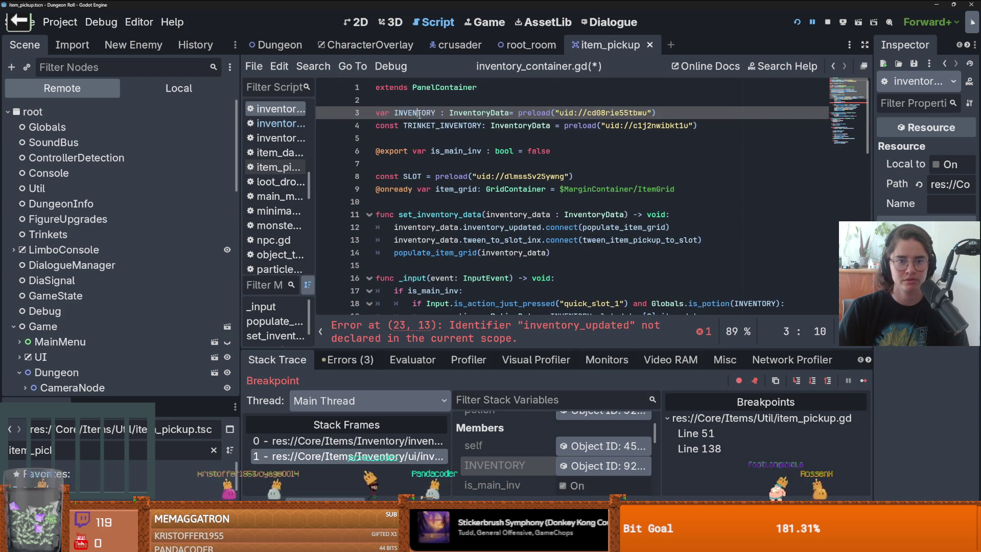
{"action": "scroll", "coordinate": [488, 240], "scroll_direction": "down", "scroll_amount": 4}
{"action": "double_click", "coordinate": [454, 215]}
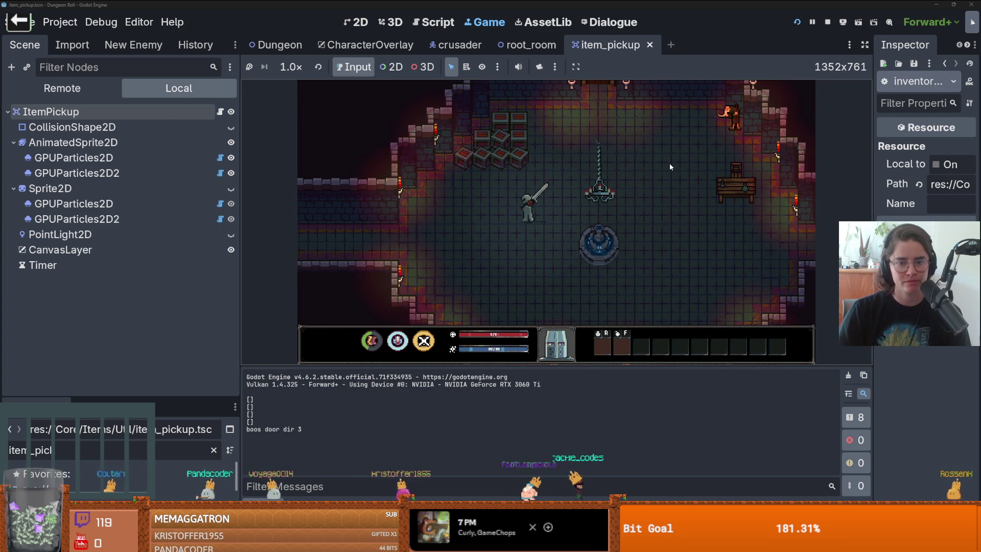
Run spawn_item 1, remove stray letters at item_pickup.gd line 51, and continue past breakpoints
{"action": "key", "text": "grave"}
{"action": "type", "text": "spawn_item 1"}
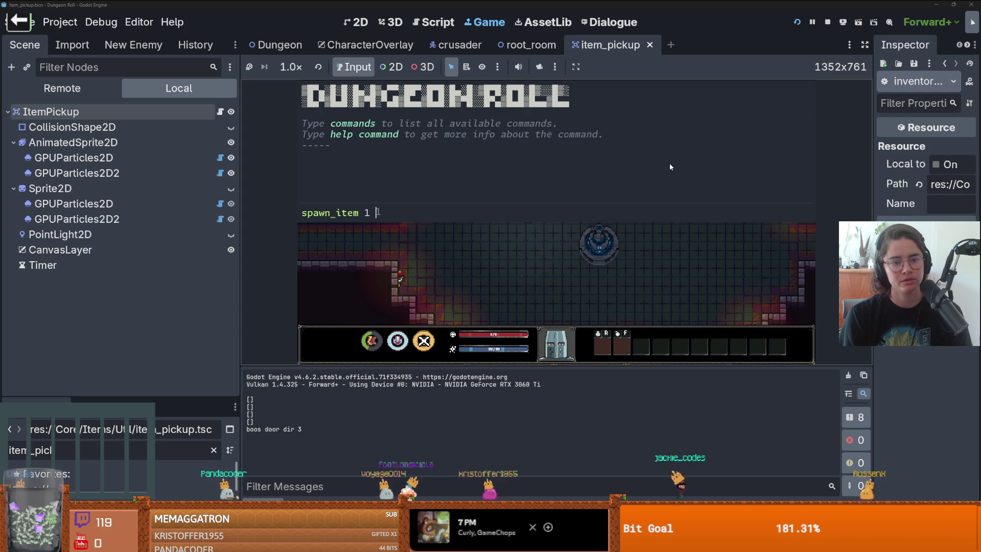
{"action": "key", "text": "Return"}
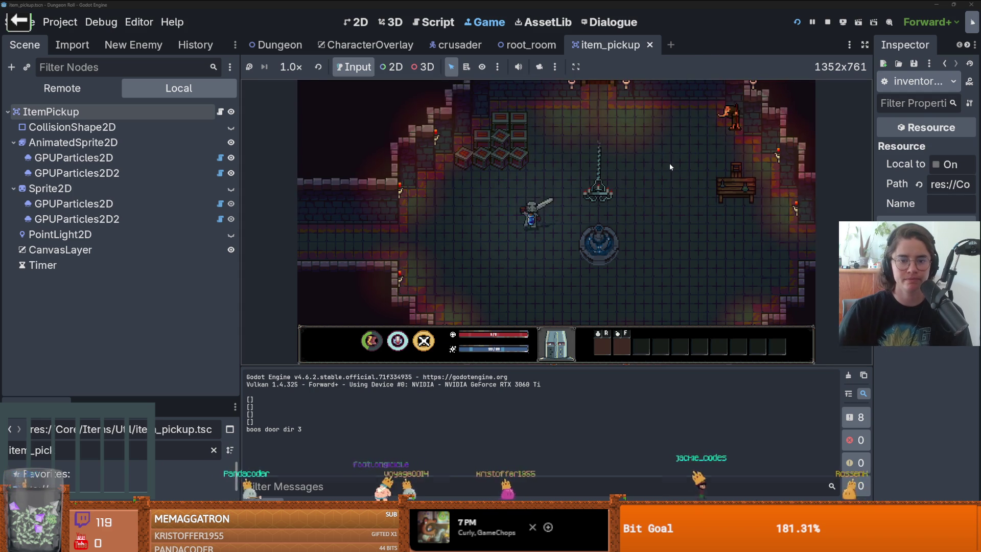
{"action": "type", "text": "awa"}
{"action": "key", "text": "BackSpace"}
{"action": "key", "text": "BackSpace"}
{"action": "key", "text": "BackSpace"}
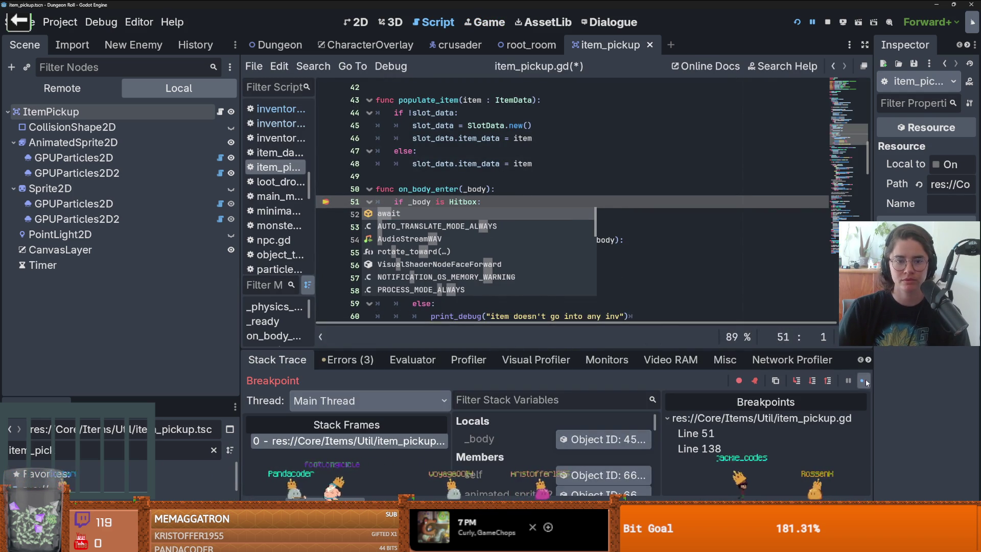
{"action": "key", "text": "ctrl+s"}
{"action": "key", "text": "F12"}
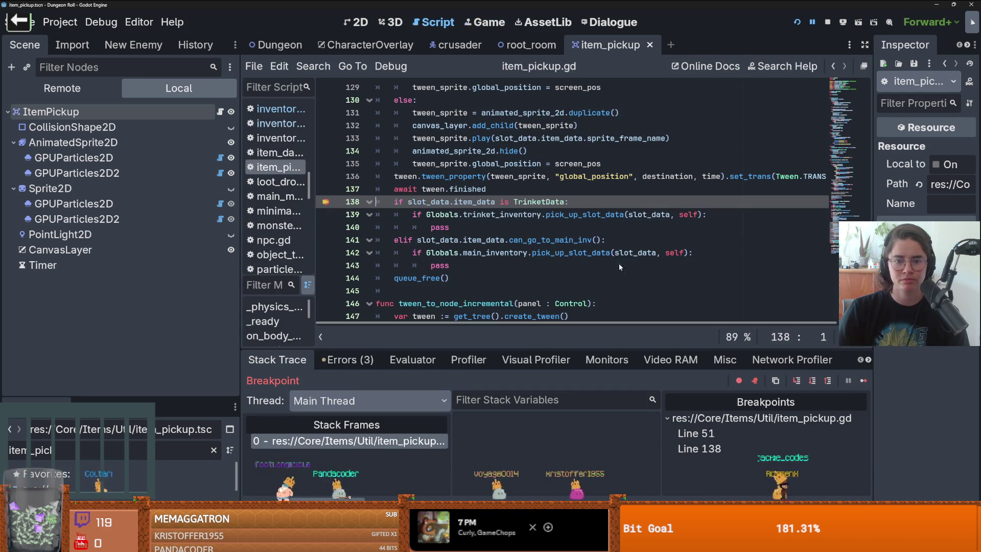
{"action": "left_click", "coordinate": [865, 382]}
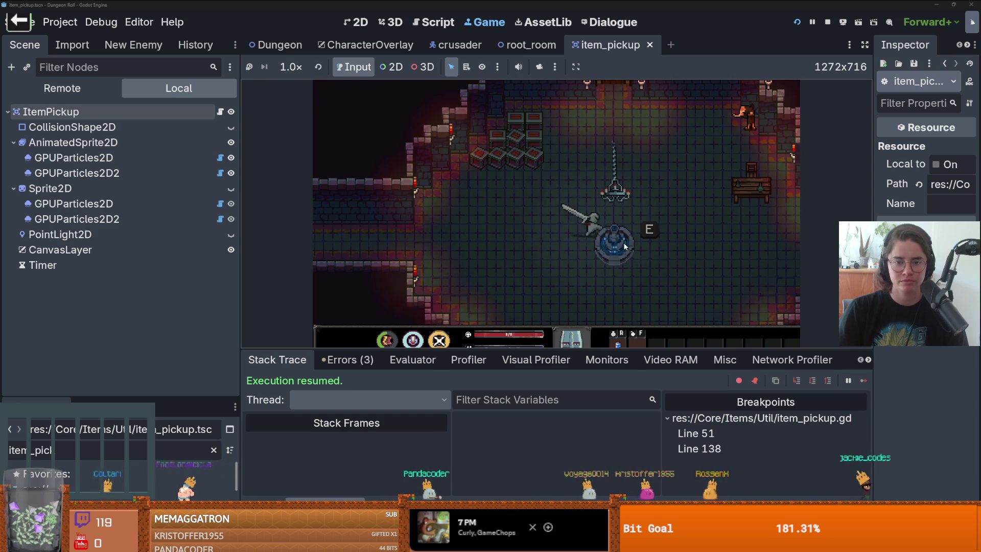
Use the potion in quick slot 1, resume after the emit error, and open item_pickup.gd line 139
{"action": "key", "text": "r"}
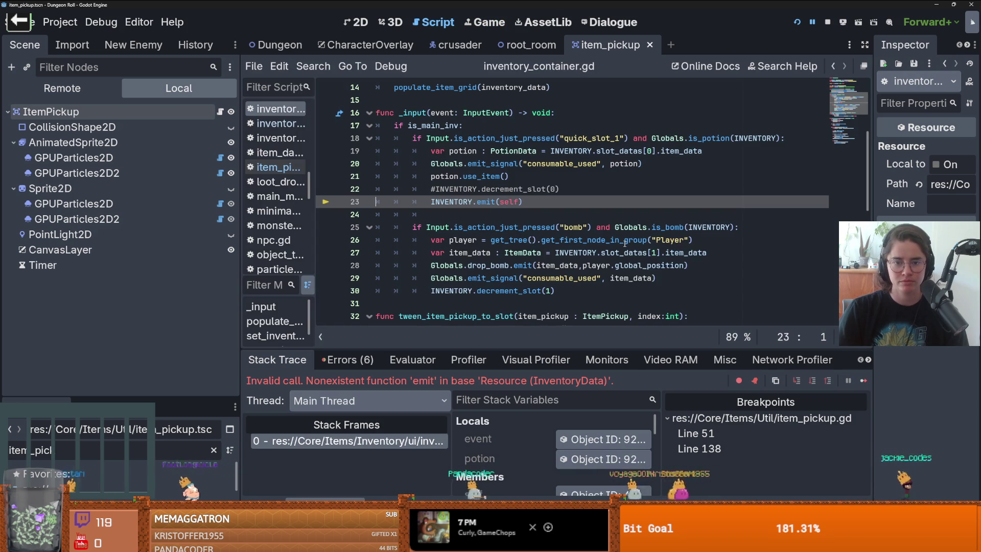
{"action": "left_click", "coordinate": [864, 383]}
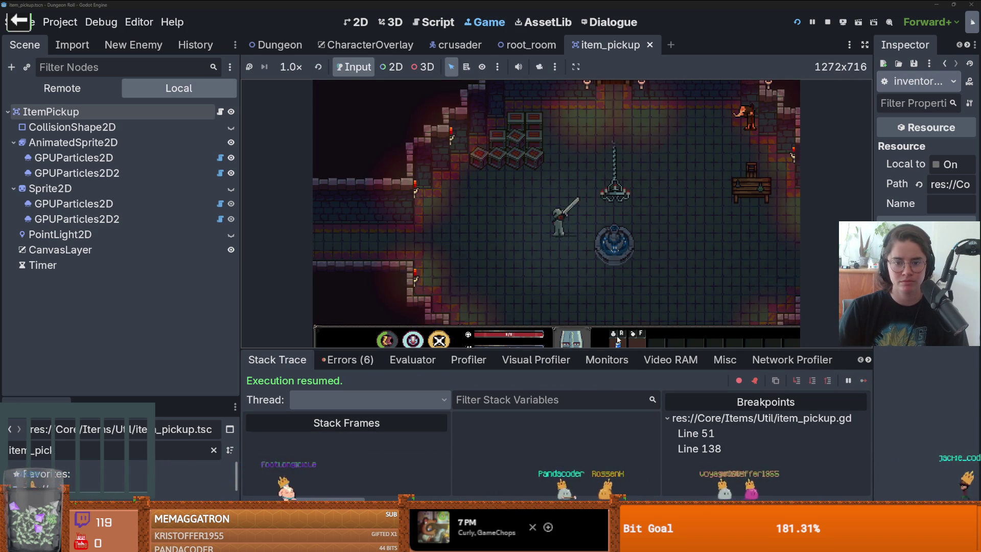
{"action": "key", "text": "w"}
{"action": "key", "text": "a"}
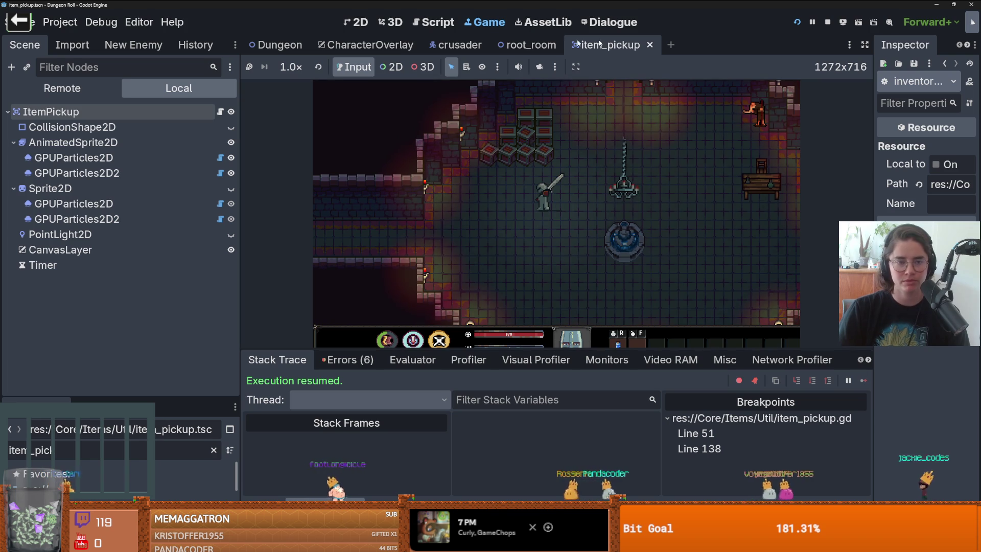
{"action": "left_click", "coordinate": [219, 112]}
{"action": "left_click", "coordinate": [475, 217]}
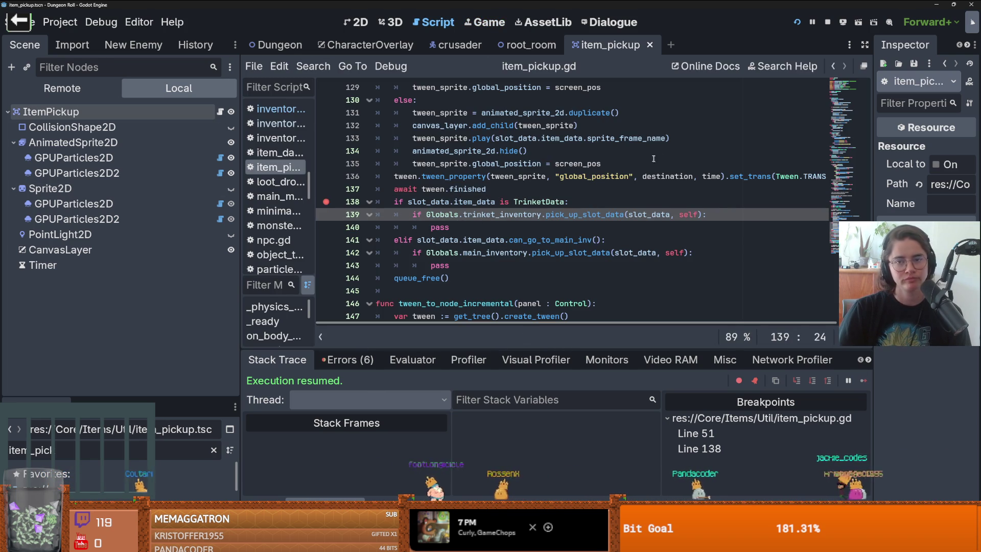
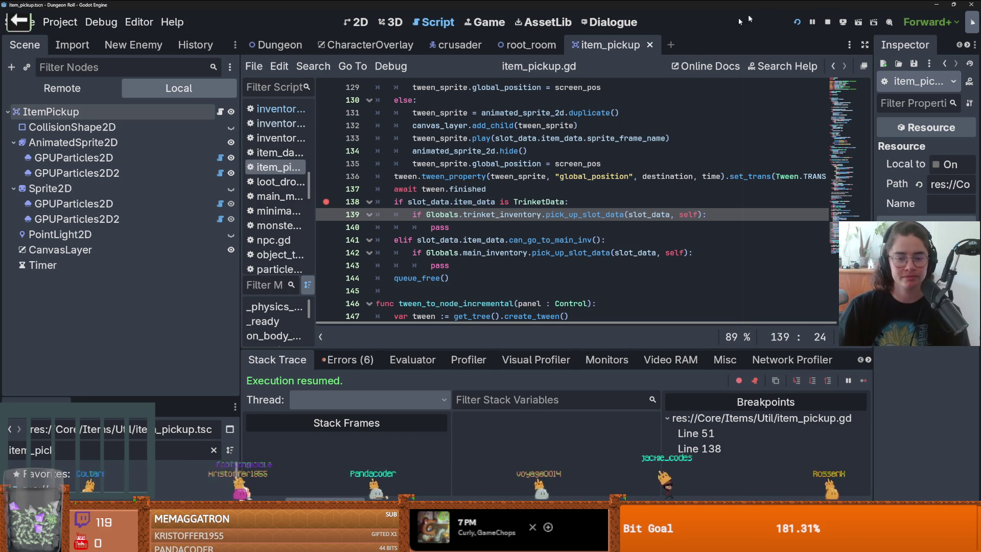
Clear the line 138 breakpoint in item_pickup.gd, then follow main_inventory to its Globals.gd declaration
{"action": "key", "text": "Left"}
{"action": "key", "text": "Left"}
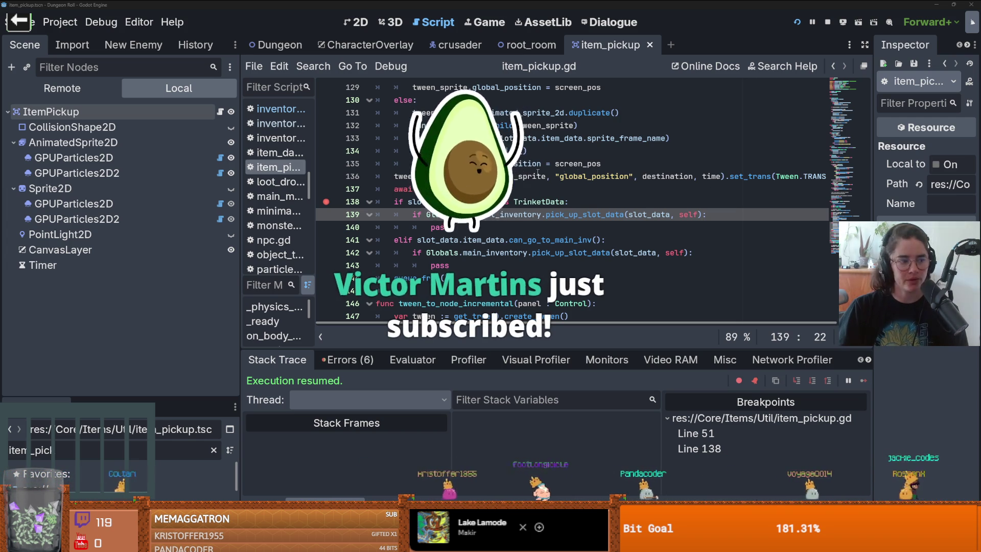
{"action": "scroll", "coordinate": [665, 199], "scroll_direction": "up", "scroll_amount": 1}
{"action": "left_click", "coordinate": [569, 202]}
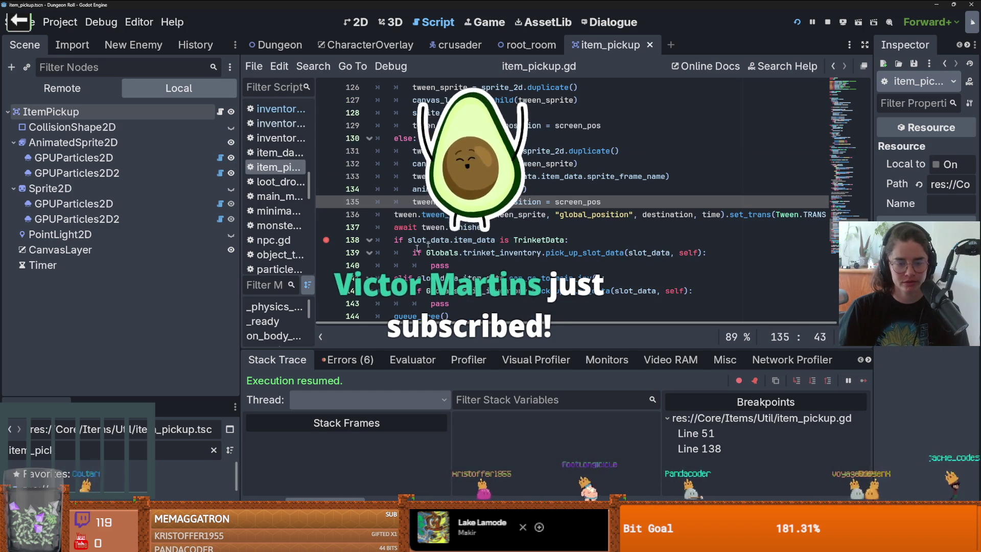
{"action": "left_click", "coordinate": [327, 239]}
{"action": "scroll", "coordinate": [557, 244], "scroll_direction": "down", "scroll_amount": 1}
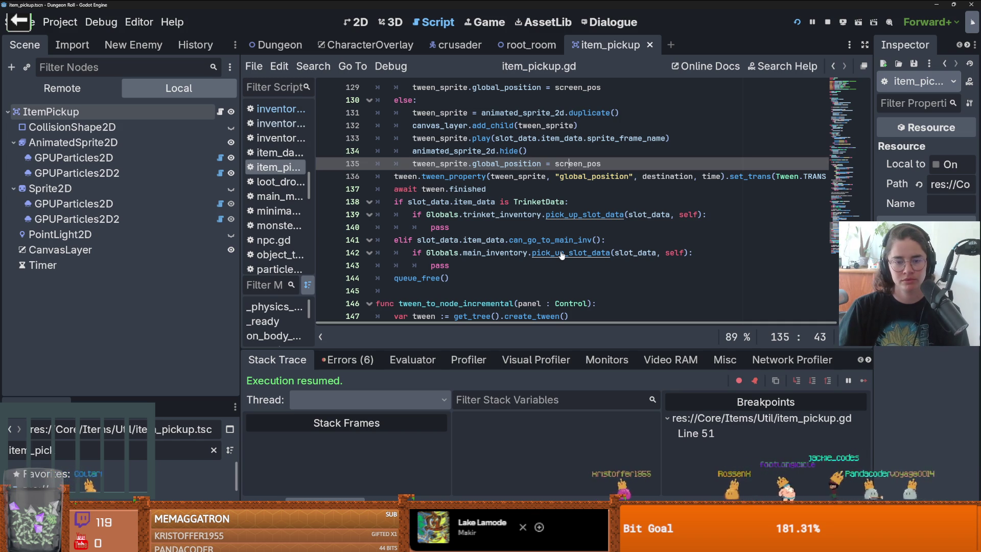
{"action": "left_click", "coordinate": [476, 253], "text": "ctrl"}
Inspect main_inventory and its inventory resource uid on line 54 of Globals.gd
{"action": "scroll", "coordinate": [459, 195], "scroll_direction": "down", "scroll_amount": 13}
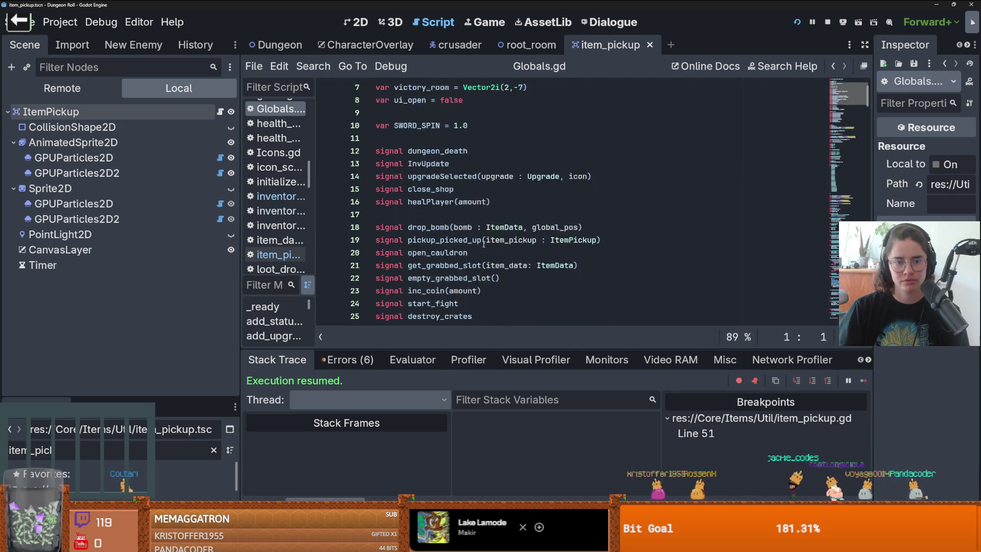
{"action": "scroll", "coordinate": [487, 242], "scroll_direction": "down", "scroll_amount": 2}
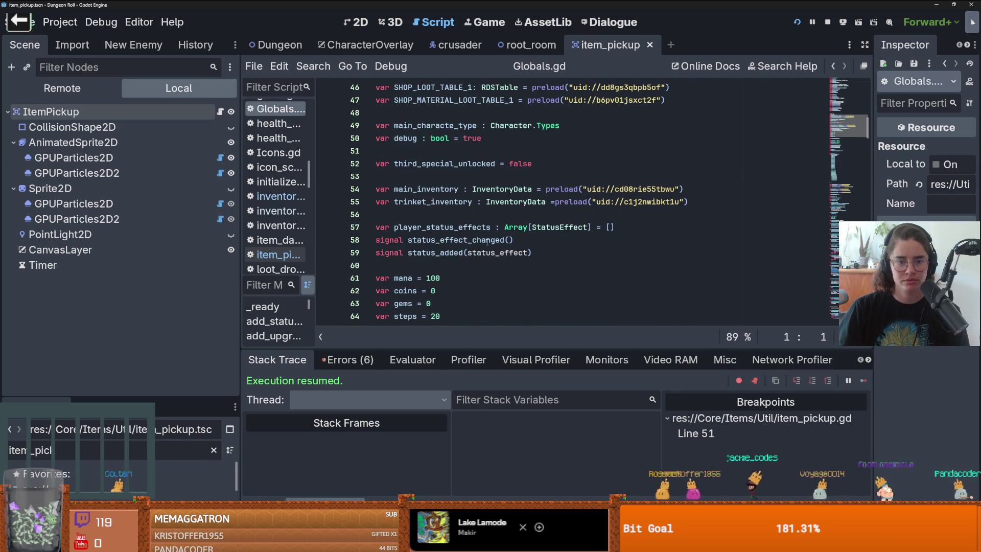
{"action": "double_click", "coordinate": [431, 190]}
{"action": "mouse_move", "coordinate": [597, 191]}
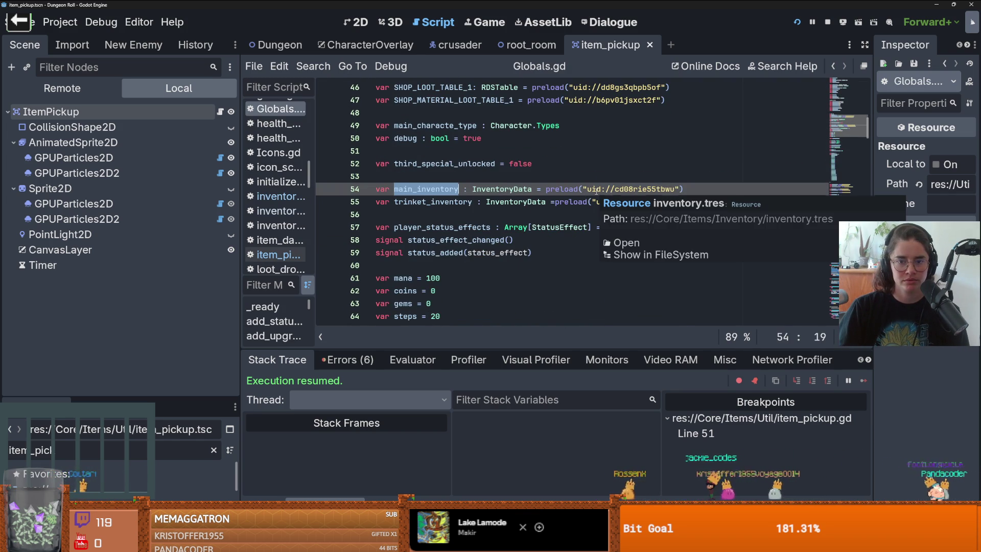
{"action": "double_click", "coordinate": [636, 189]}
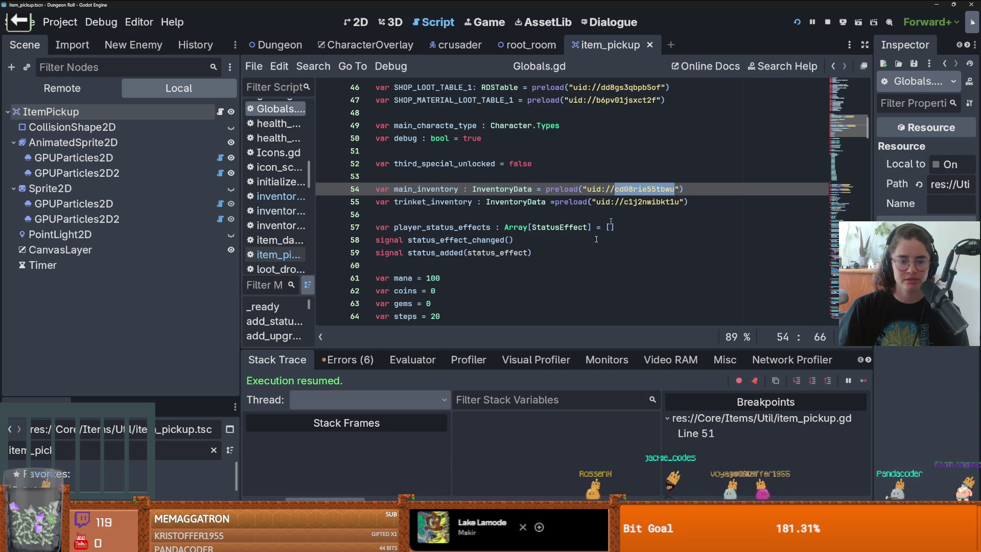
Show the Debugger's Errors list and locate the invalid 'emit' error from _input
{"action": "left_click", "coordinate": [263, 500]}
{"action": "left_click", "coordinate": [302, 499]}
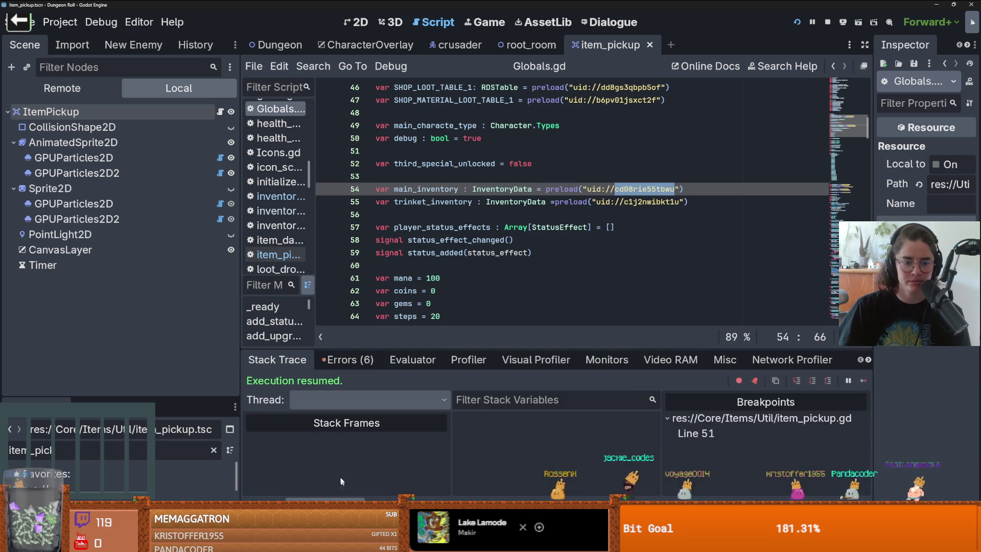
{"action": "left_click", "coordinate": [348, 359]}
{"action": "scroll", "coordinate": [394, 471], "scroll_direction": "down", "scroll_amount": 2}
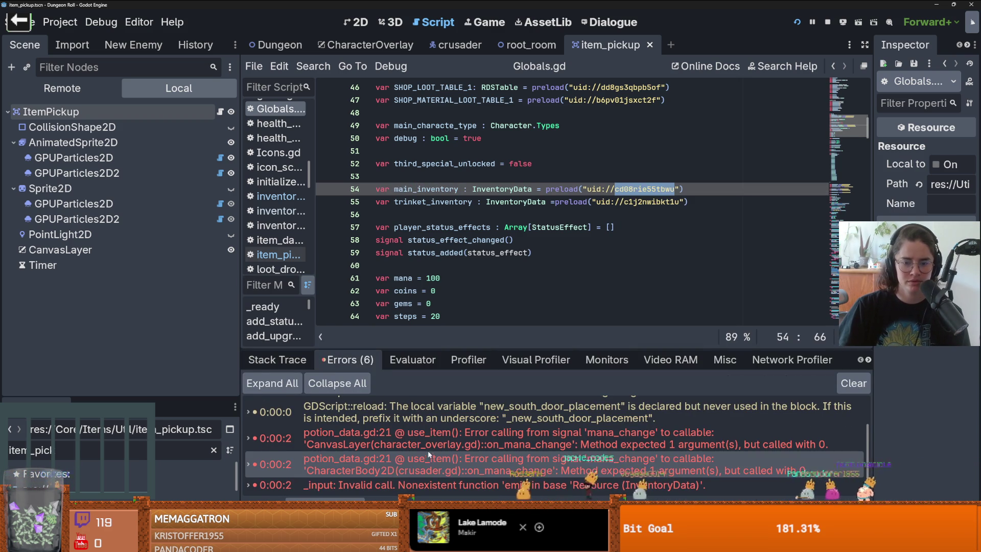
{"action": "mouse_move", "coordinate": [442, 438]}
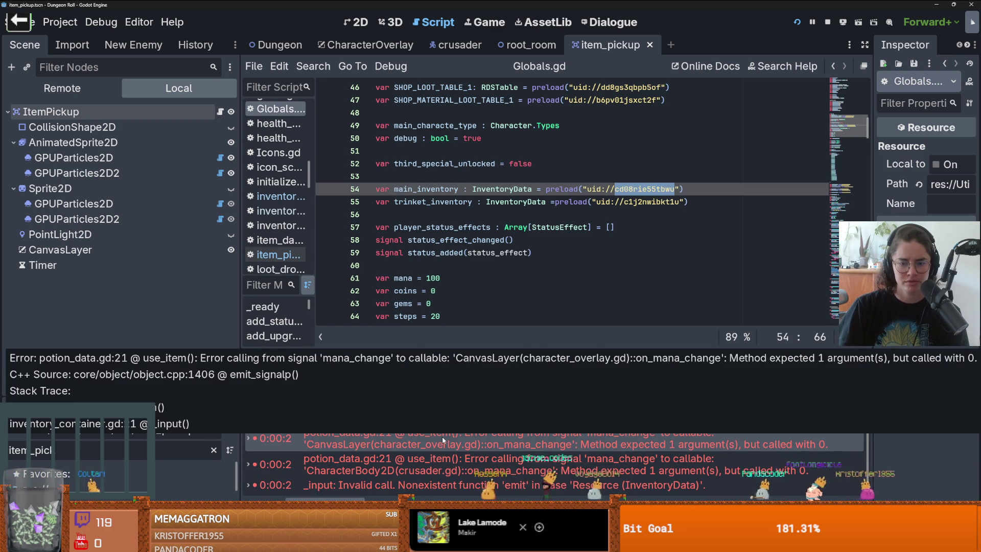
Replace INVENTORY.emit(self) on line 23 with the uncommented decrement_slot(0) call and save
{"action": "left_click", "coordinate": [503, 484]}
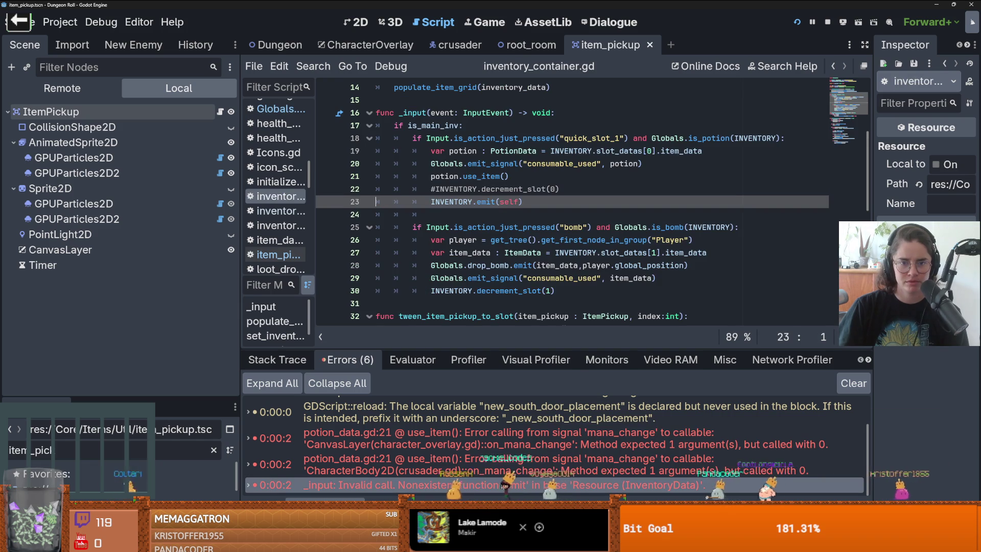
{"action": "left_click_drag", "start_coordinate": [523, 202], "coordinate": [428, 202]}
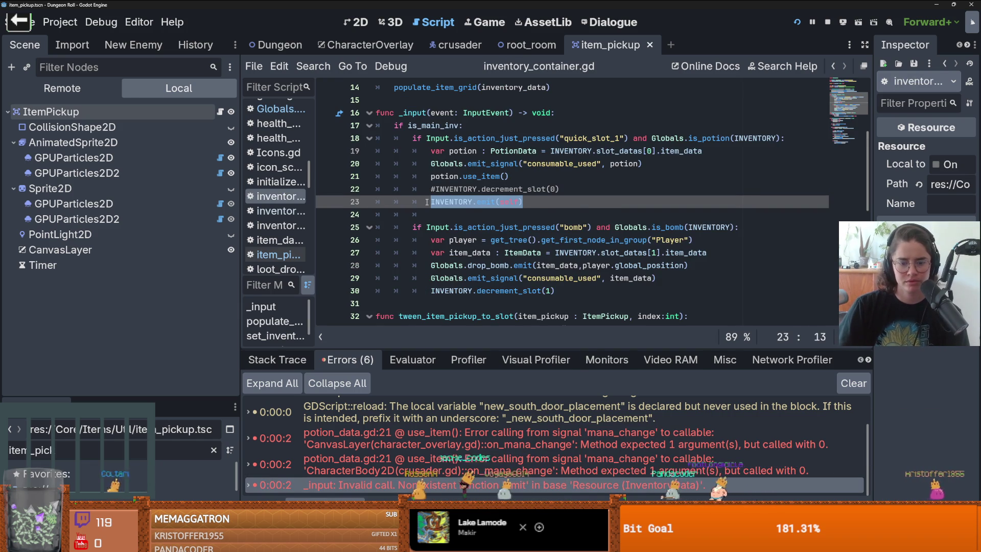
{"action": "key", "text": "BackSpace"}
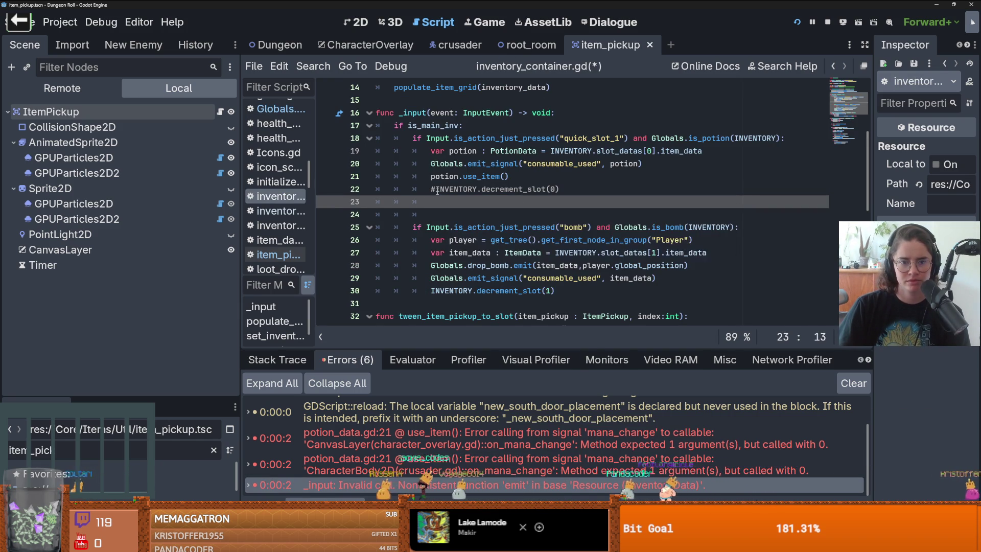
{"action": "left_click", "coordinate": [437, 189]}
{"action": "key", "text": "ctrl+k"}
{"action": "key", "text": "ctrl+s"}
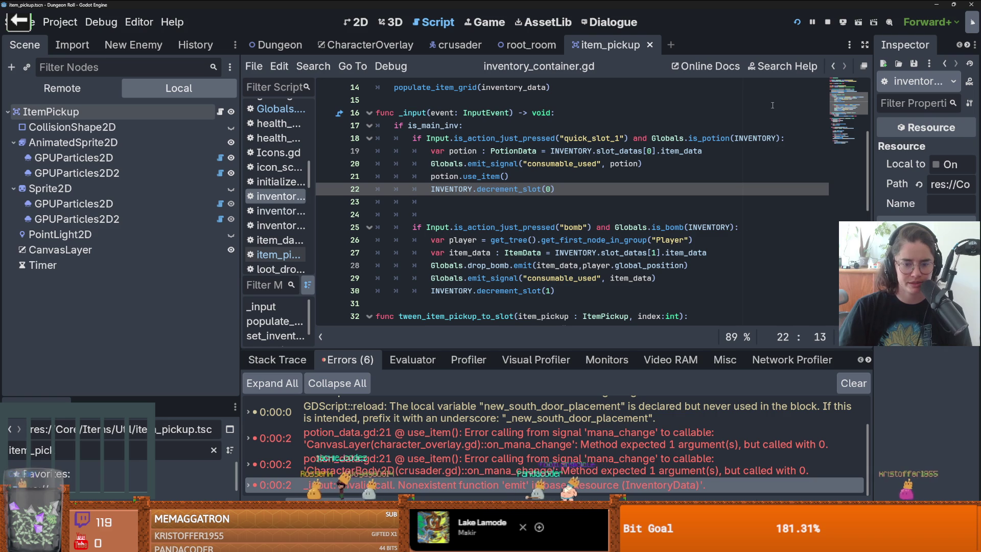
Check the mana_change signal definition from its error line, then run the project
{"action": "left_click", "coordinate": [725, 437]}
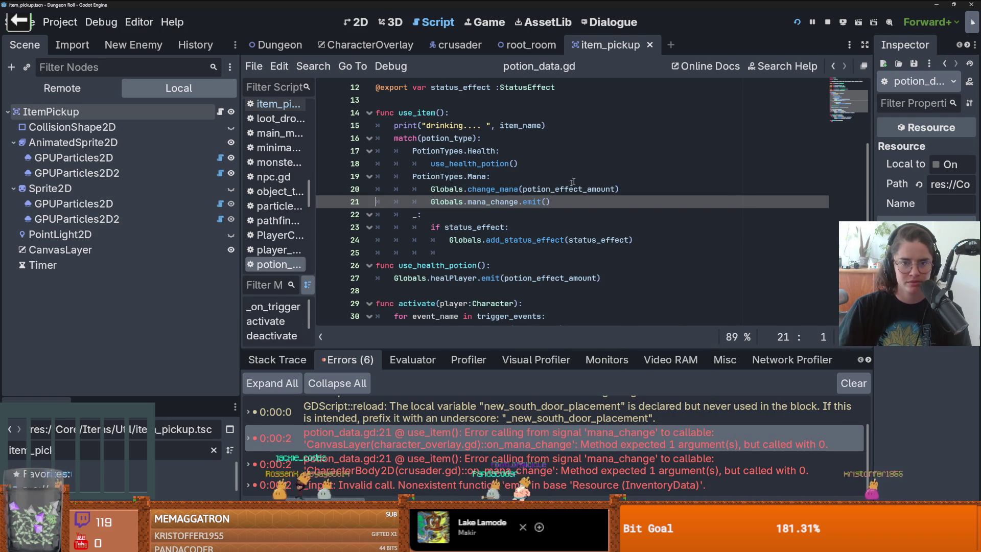
{"action": "double_click", "coordinate": [494, 202]}
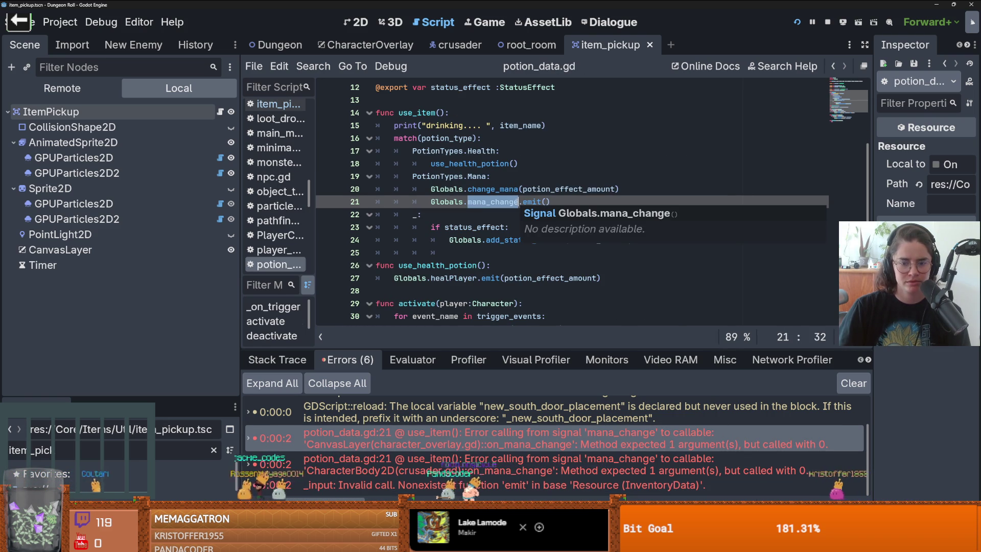
{"action": "left_click", "coordinate": [492, 202], "text": "ctrl"}
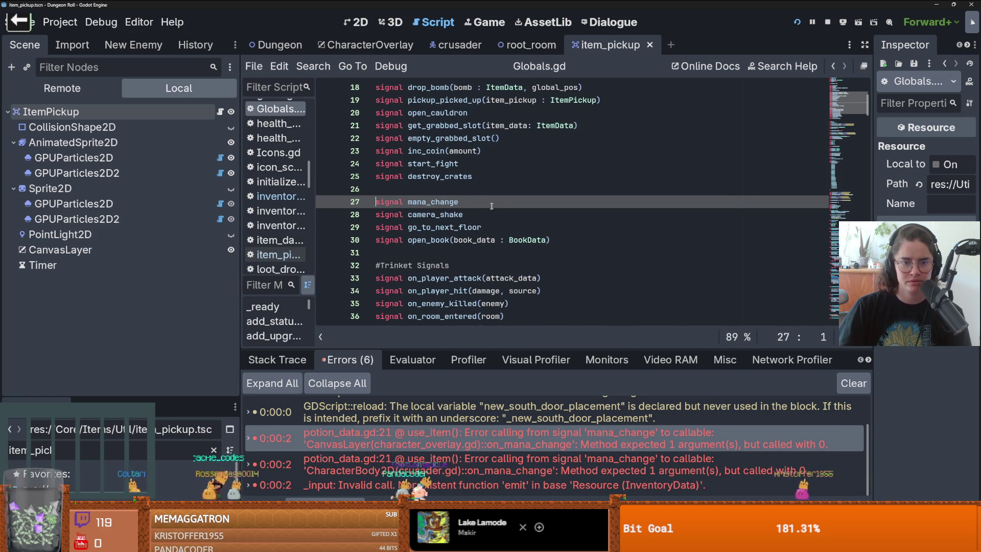
{"action": "double_click", "coordinate": [491, 204]}
{"action": "left_click", "coordinate": [835, 69]}
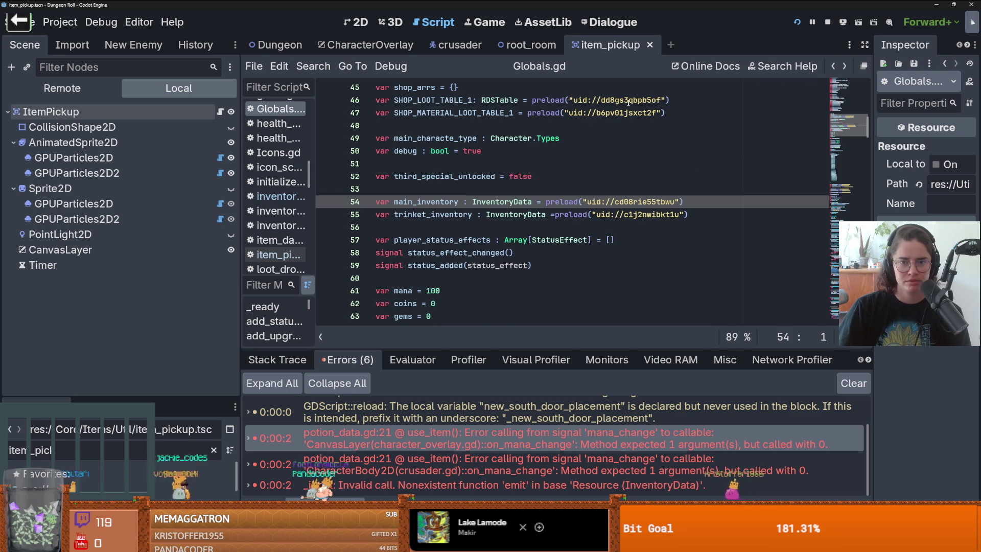
{"action": "left_click", "coordinate": [800, 24]}
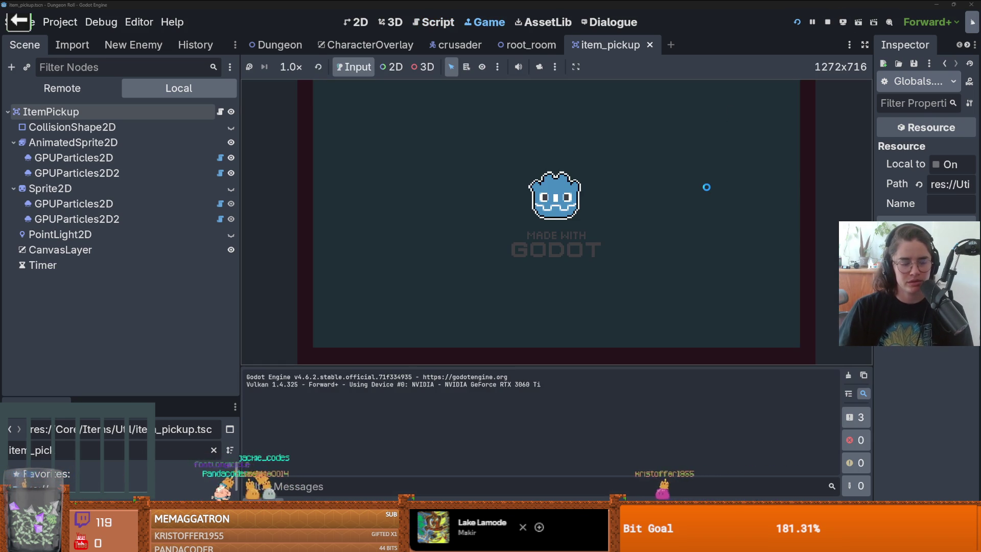
Spawn an item from the in-game developer console with the spawn_item command
{"action": "key", "text": "quoteleft"}
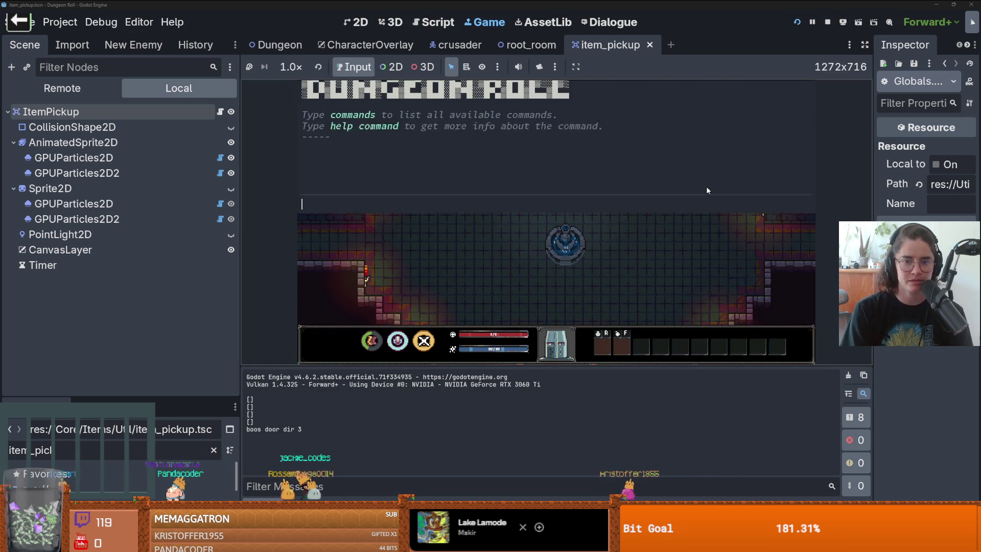
{"action": "type", "text": "spawn_item 1 1"}
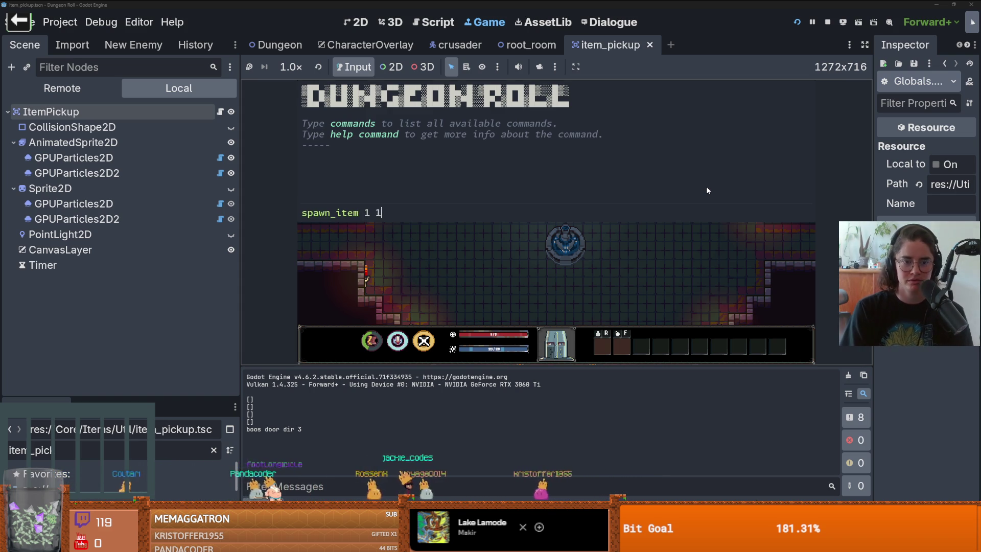
{"action": "key", "text": "Return"}
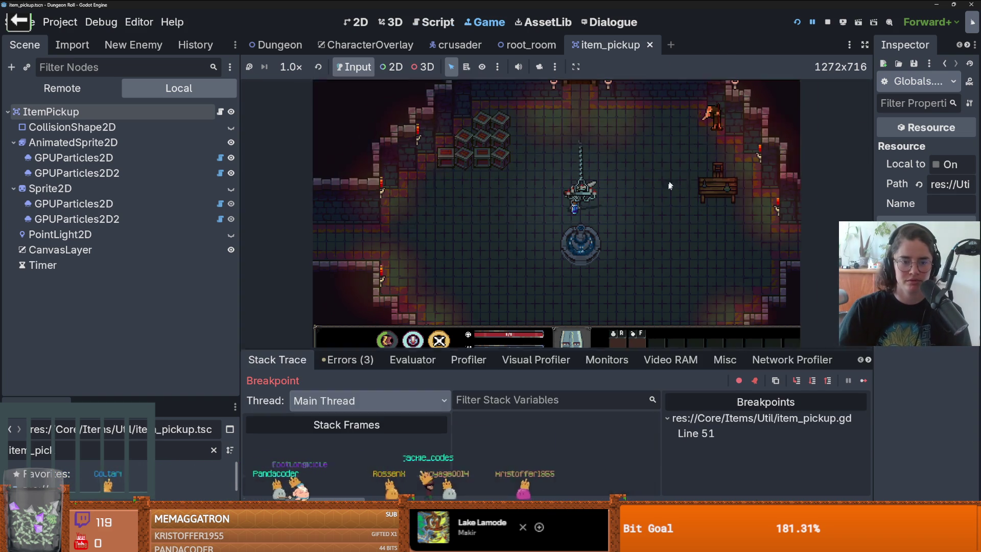
Delete the stray characters on line 51, resume from the breakpoint, and move the blue potion to the next slot
{"action": "key", "text": "BackSpace"}
{"action": "key", "text": "BackSpace"}
{"action": "key", "text": "BackSpace"}
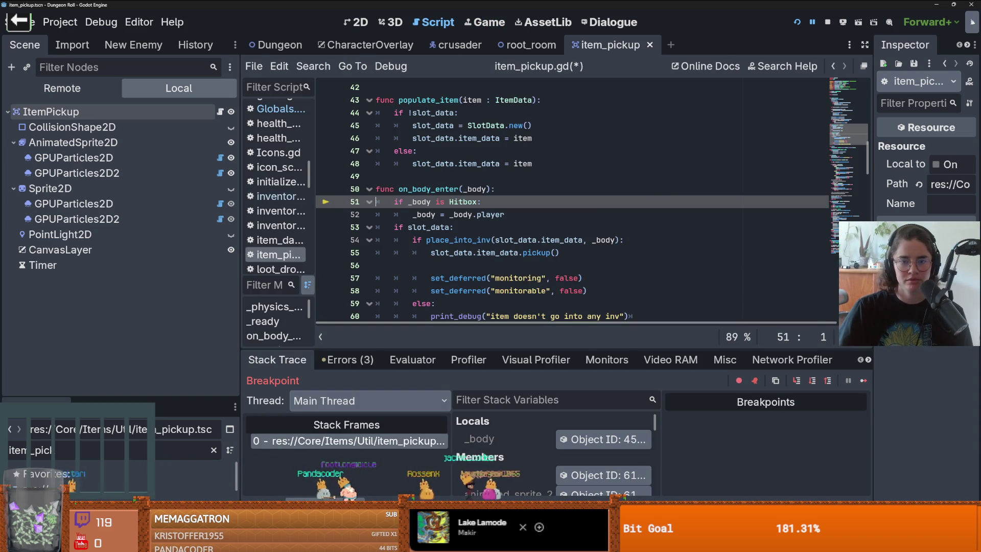
{"action": "left_click", "coordinate": [864, 381]}
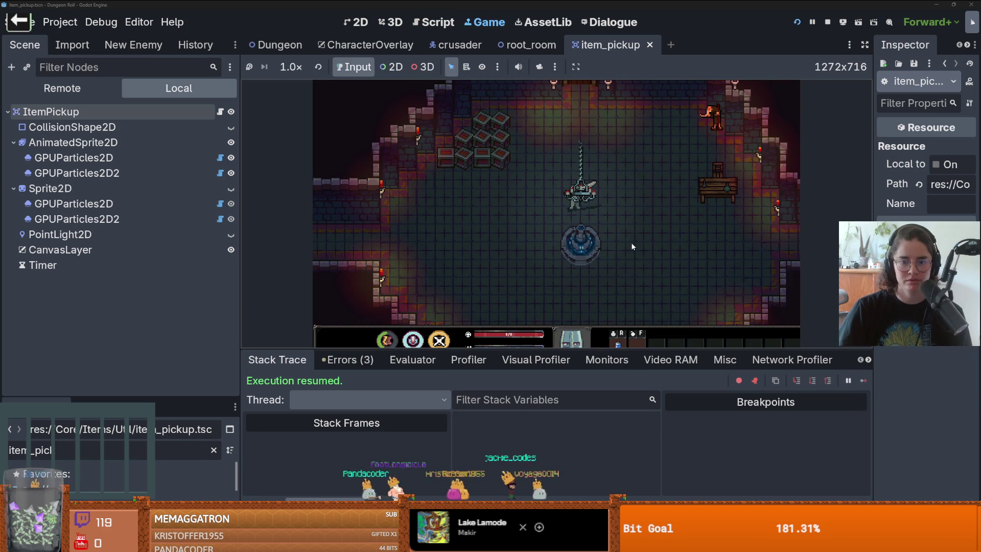
{"action": "key", "text": "a"}
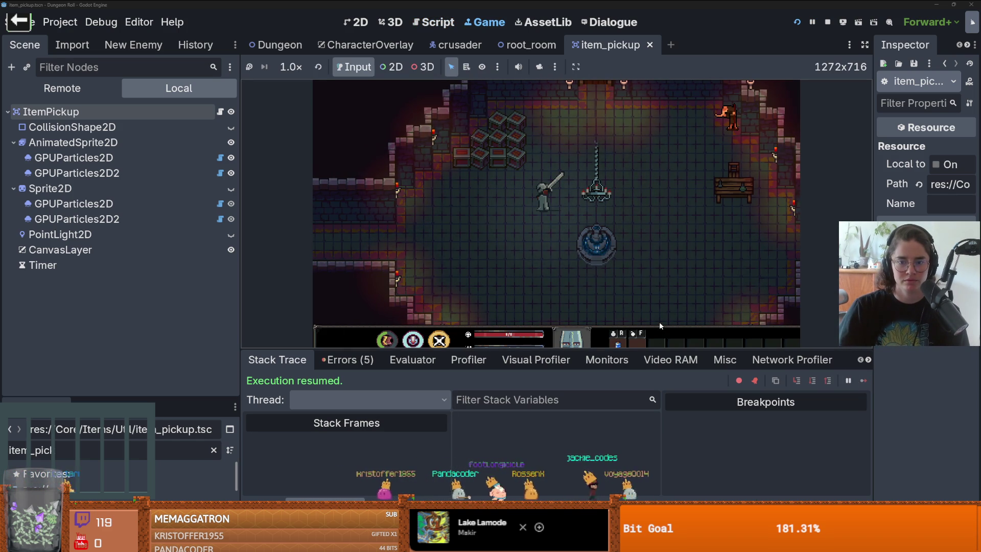
{"action": "mouse_move", "coordinate": [648, 350]}
{"action": "left_mouse_down"}
{"action": "mouse_move", "coordinate": [648, 382]}
{"action": "mouse_move", "coordinate": [646, 360]}
{"action": "left_mouse_up"}
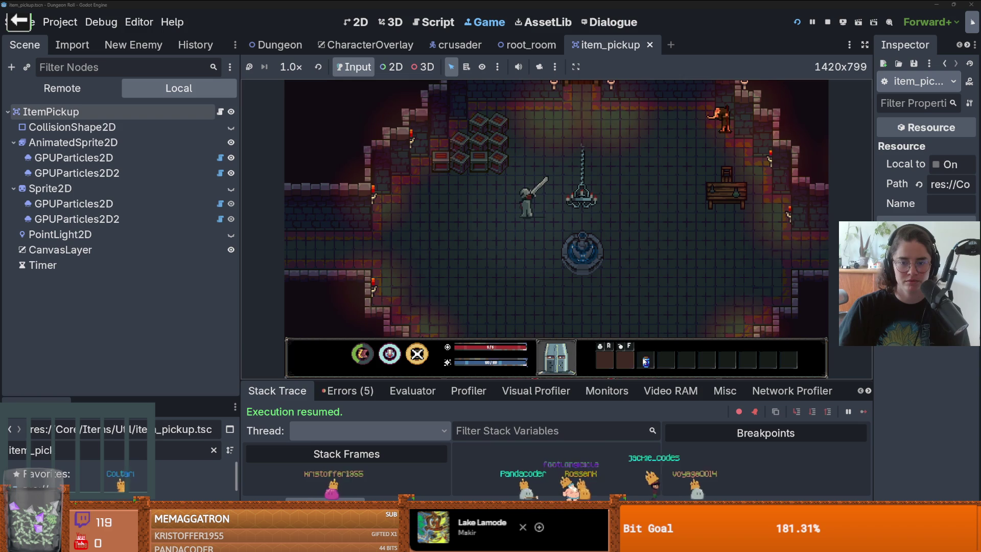
{"action": "left_click", "coordinate": [559, 287]}
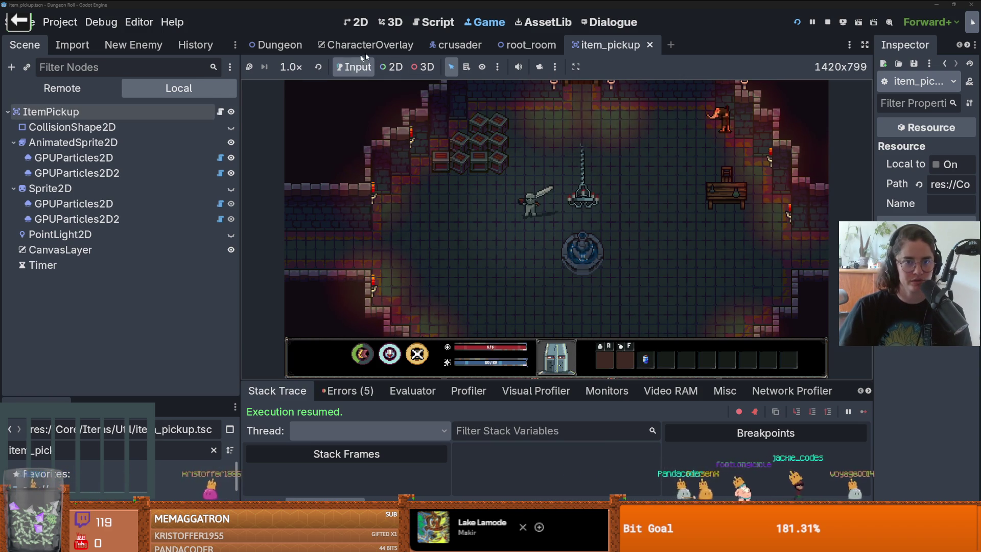
Open the PlayerInventory node's script from the CharacterOverlay scene tree
{"action": "left_click", "coordinate": [399, 44]}
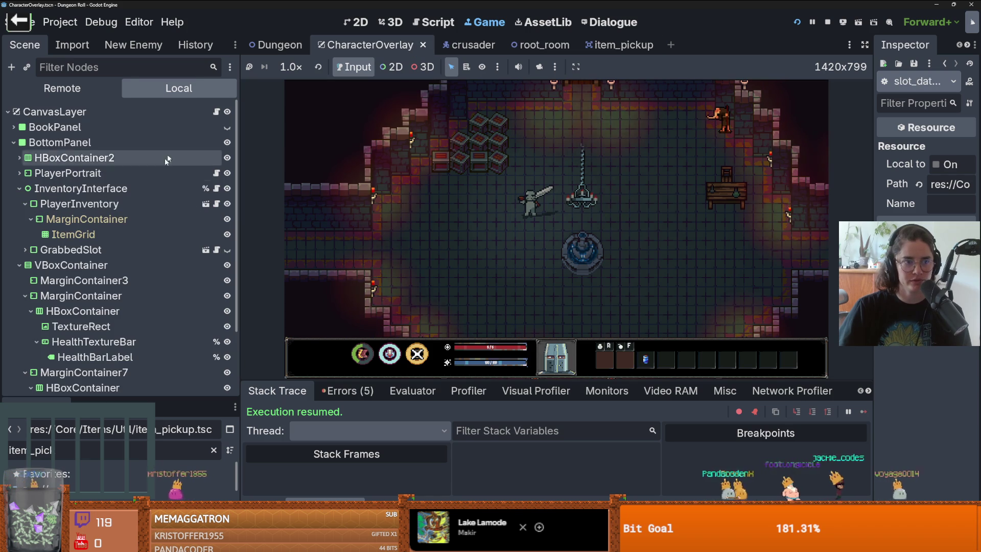
{"action": "left_click", "coordinate": [279, 44]}
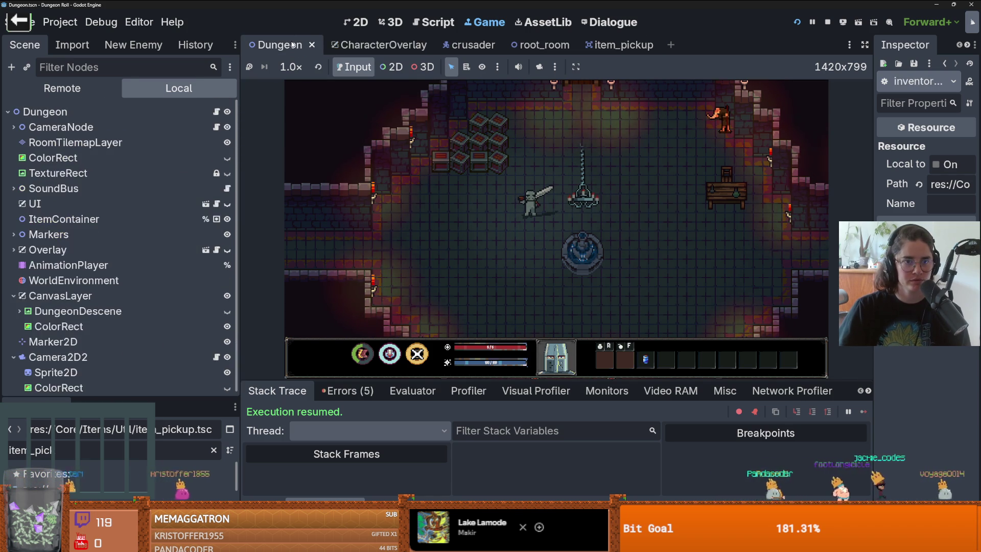
{"action": "left_click", "coordinate": [365, 45]}
{"action": "left_click", "coordinate": [216, 112]}
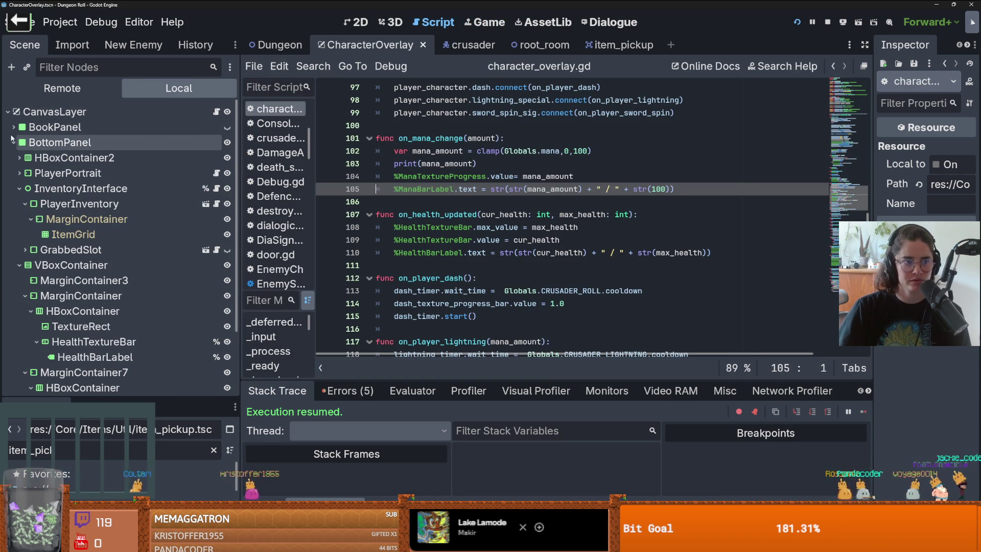
{"action": "left_click", "coordinate": [217, 188]}
{"action": "scroll", "coordinate": [473, 254], "scroll_direction": "down", "scroll_amount": 6}
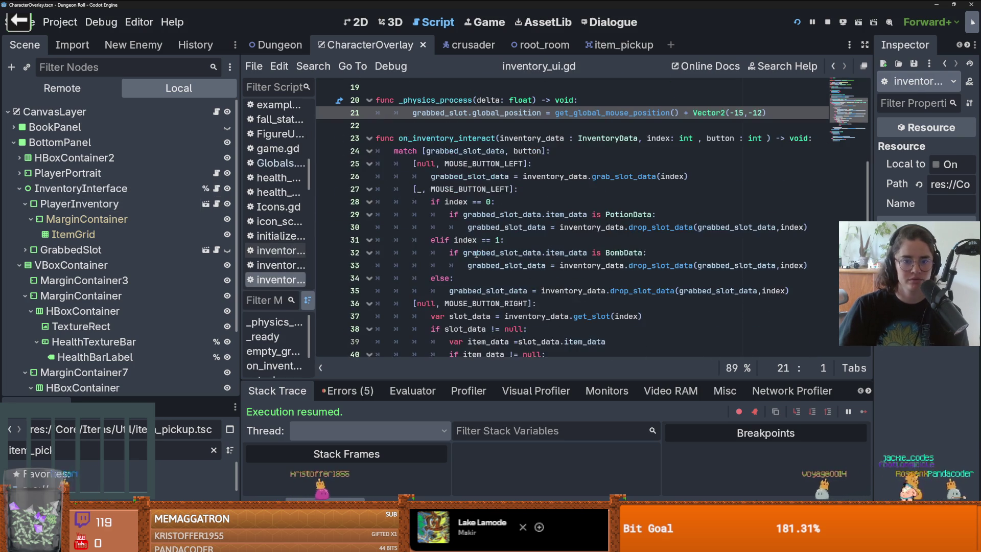
{"action": "left_click", "coordinate": [217, 204]}
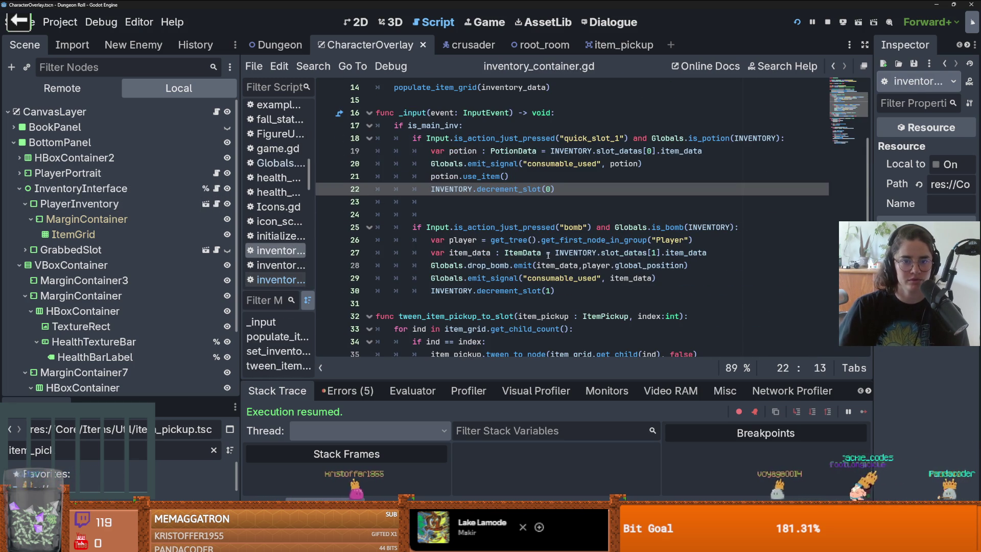
{"action": "scroll", "coordinate": [466, 190], "scroll_direction": "down", "scroll_amount": 5}
{"action": "scroll", "coordinate": [466, 190], "scroll_direction": "up", "scroll_amount": 7}
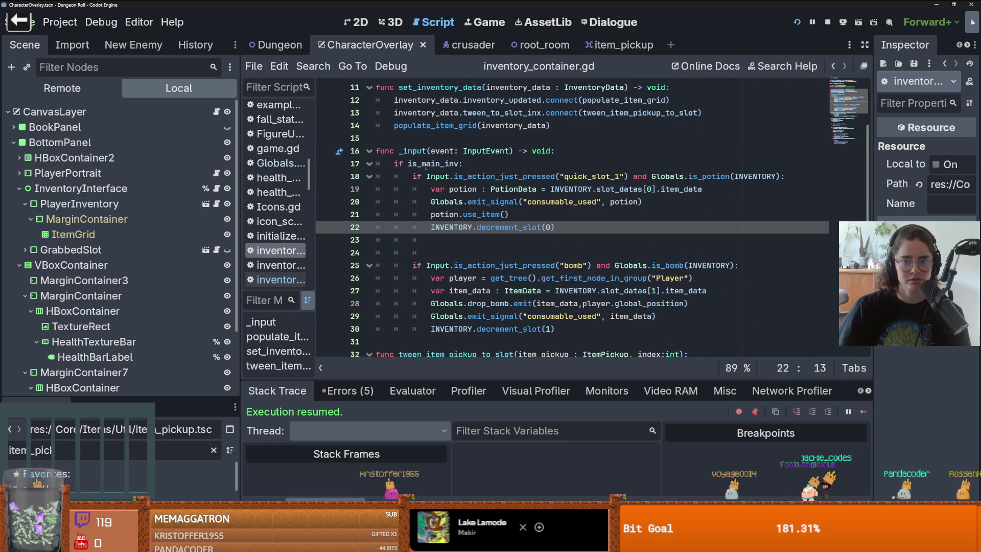
Inspect the is_potion definition and its inv parameter in Globals.gd
{"action": "left_click", "coordinate": [435, 164]}
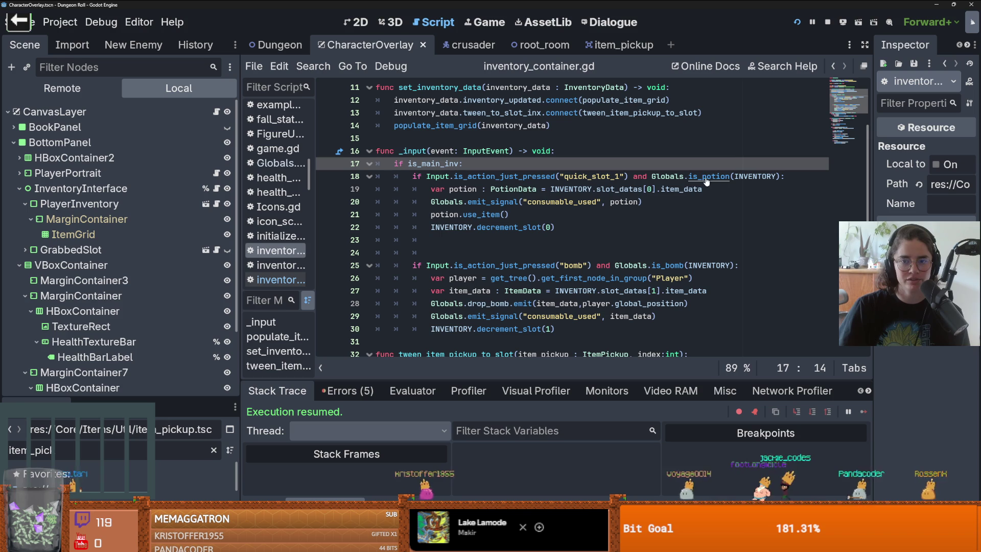
{"action": "left_click", "coordinate": [721, 179], "text": "ctrl"}
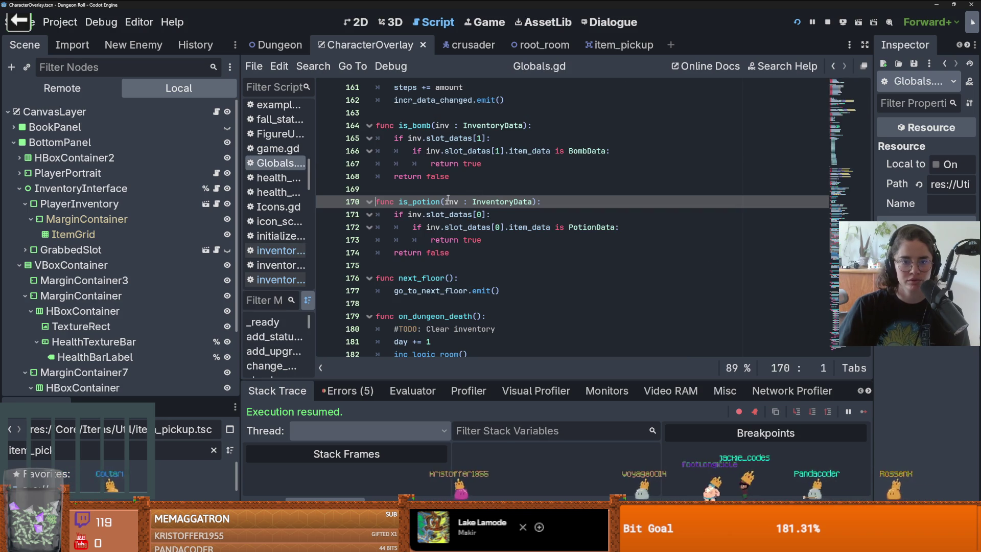
{"action": "double_click", "coordinate": [415, 215]}
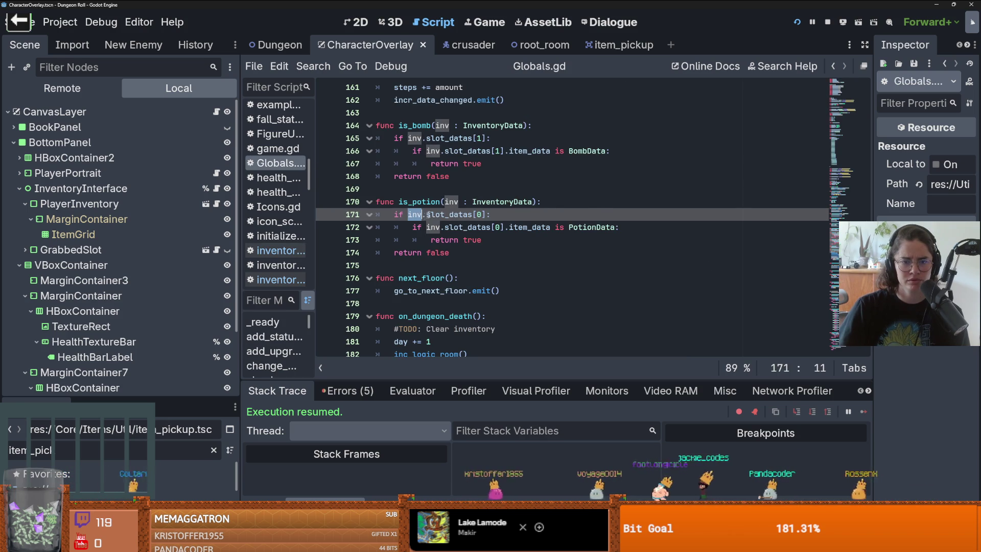
{"action": "double_click", "coordinate": [453, 202]}
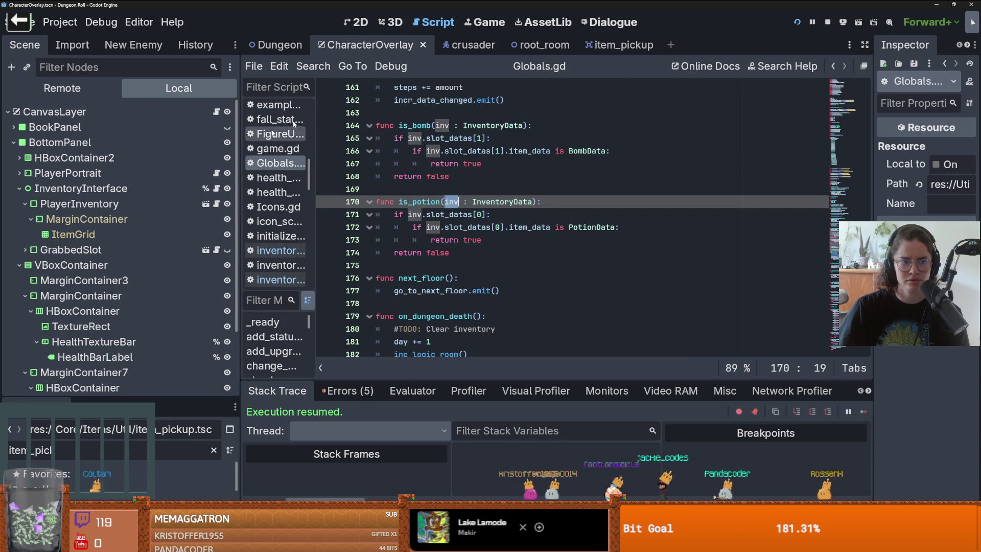
{"action": "left_click", "coordinate": [833, 65]}
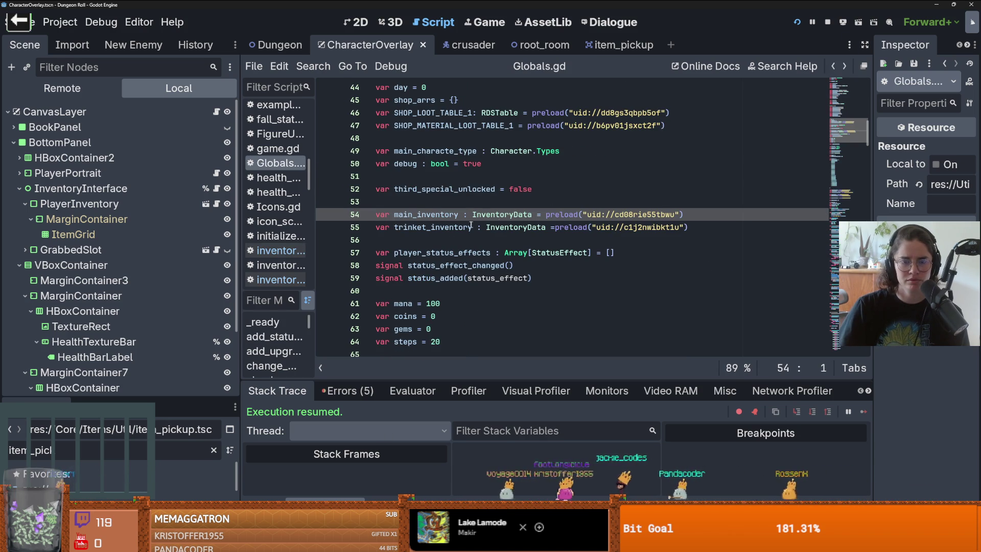
Return to inventory_container.gd and highlight every use of INVENTORY
{"action": "left_click", "coordinate": [216, 188]}
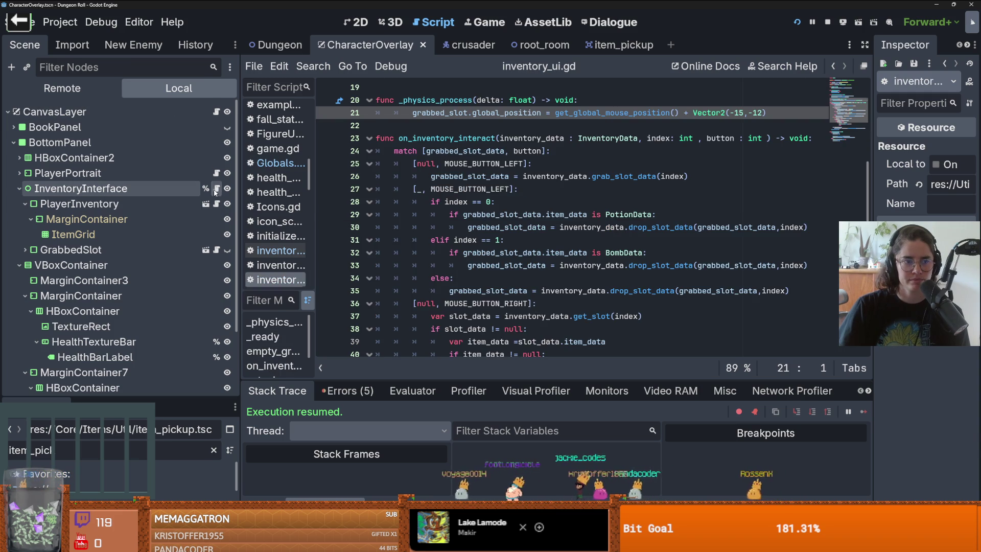
{"action": "left_click", "coordinate": [216, 203]}
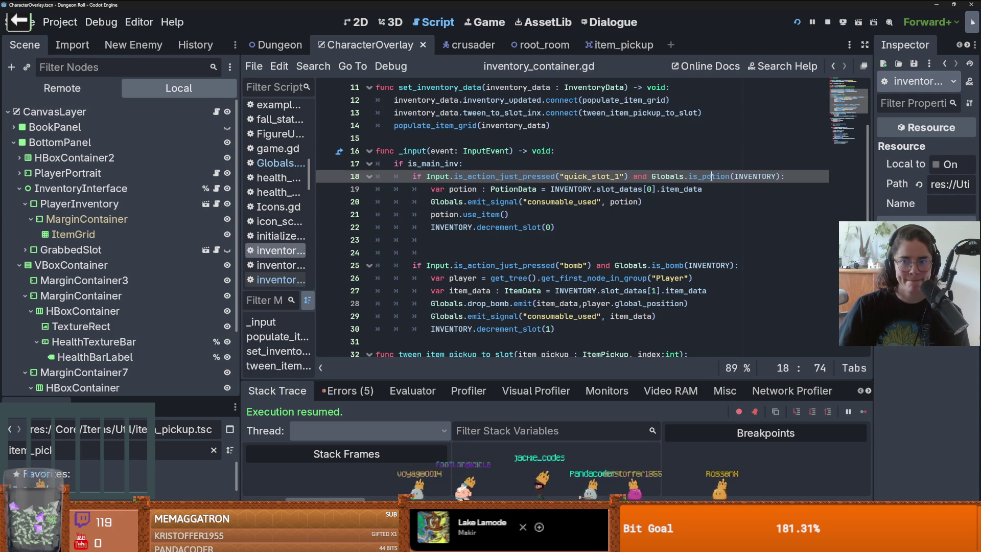
{"action": "double_click", "coordinate": [755, 177]}
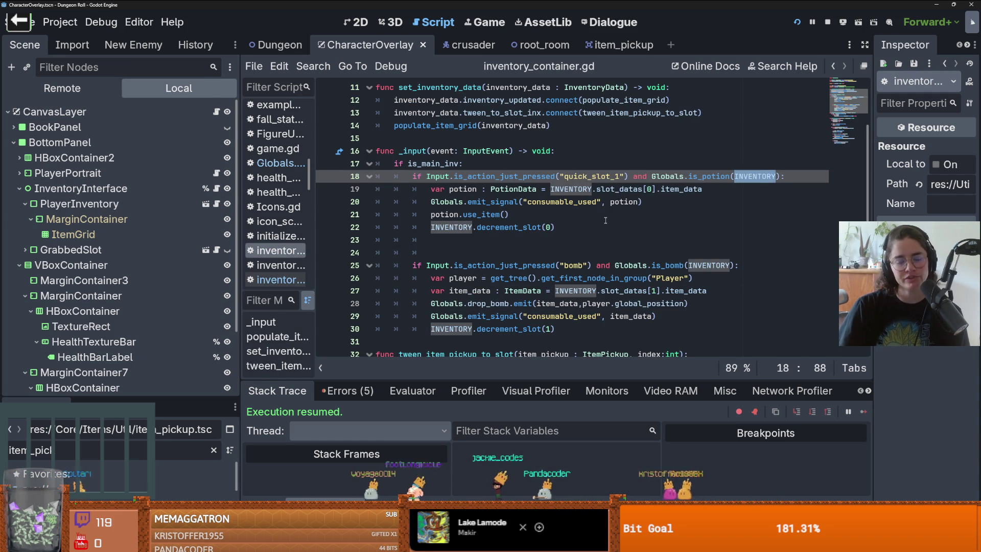
{"action": "scroll", "coordinate": [606, 219], "scroll_direction": "up", "scroll_amount": 2}
{"action": "scroll", "coordinate": [607, 216], "scroll_direction": "down", "scroll_amount": 1}
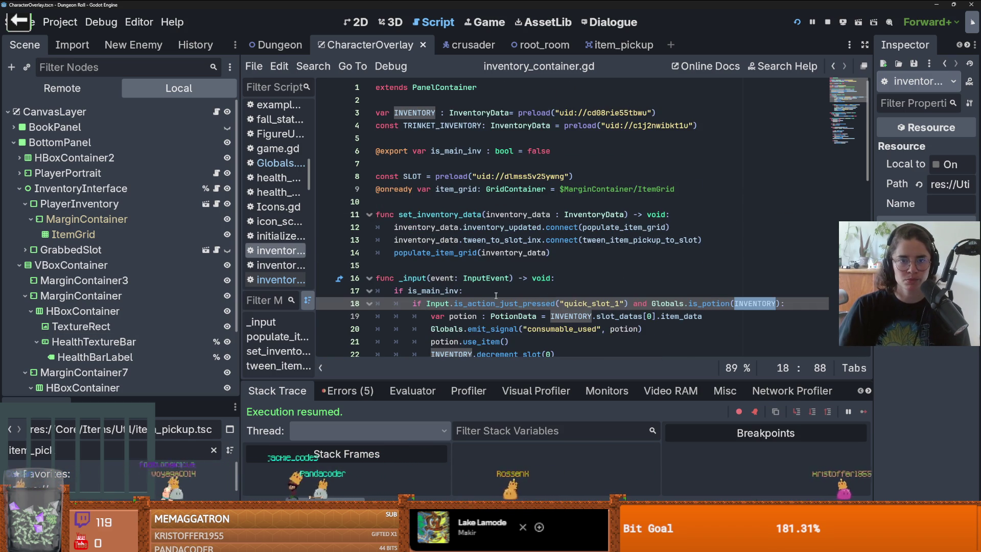
Confirm inventory.tres holds Mana_Potion_1 in slot 0, then save the scene
{"action": "scroll", "coordinate": [594, 126], "scroll_direction": "up", "scroll_amount": 3}
{"action": "mouse_move", "coordinate": [608, 113]}
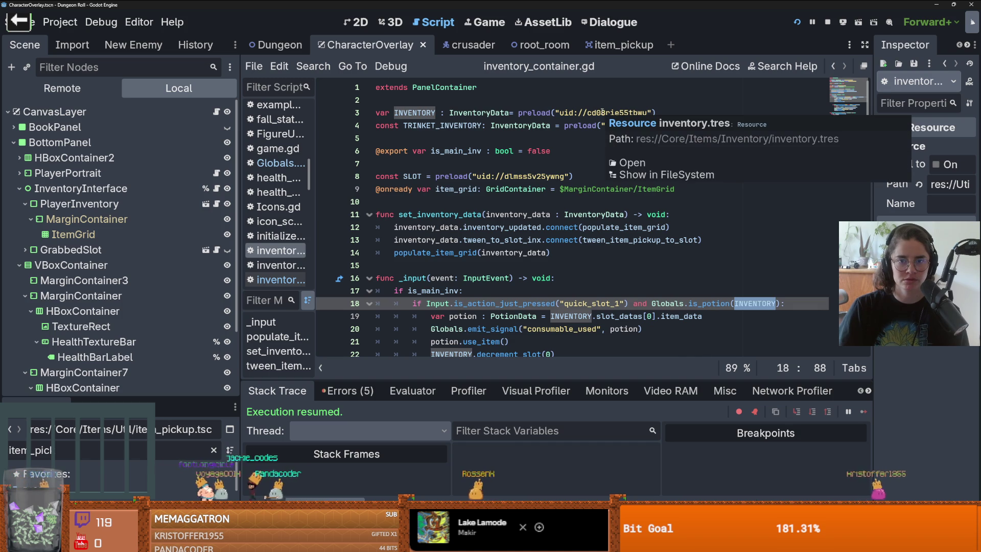
{"action": "left_click", "coordinate": [627, 174]}
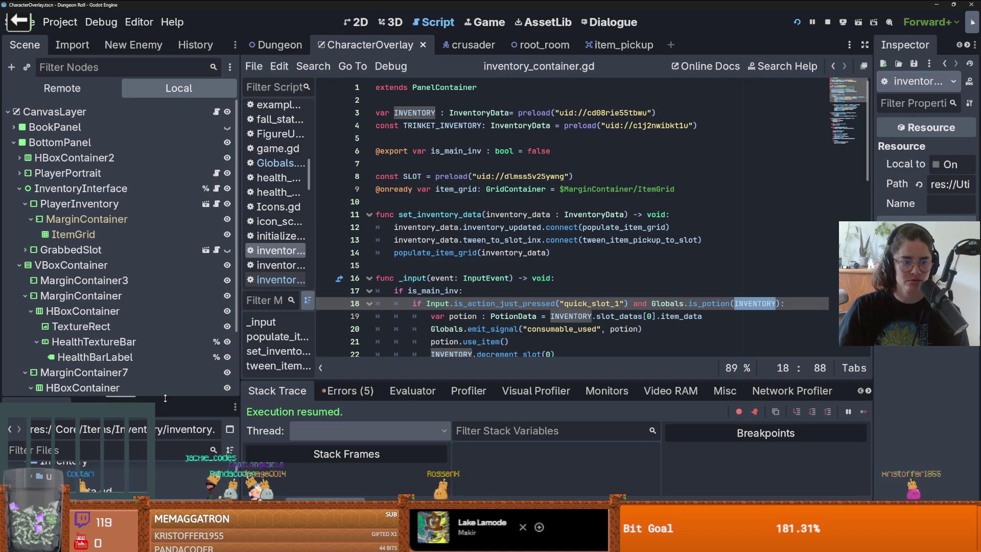
{"action": "left_click_drag", "start_coordinate": [165, 398], "coordinate": [161, 243]}
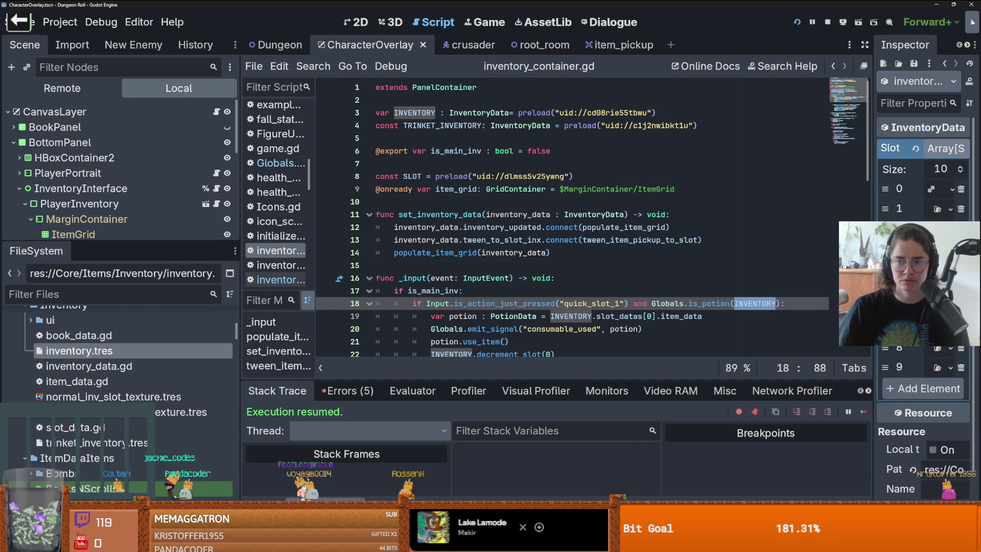
{"action": "left_click_drag", "start_coordinate": [874, 209], "coordinate": [712, 209]}
{"action": "left_click", "coordinate": [902, 193]}
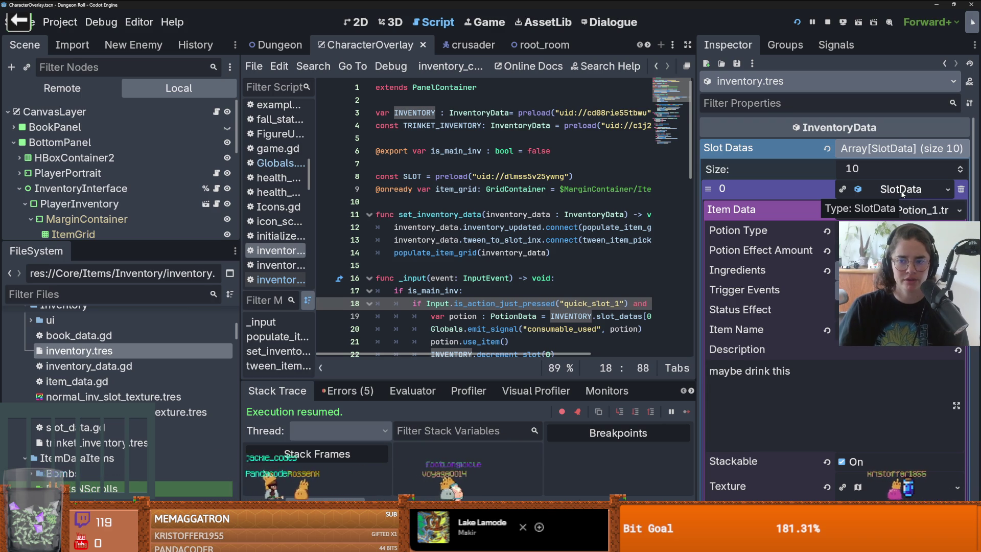
{"action": "left_click", "coordinate": [900, 209]}
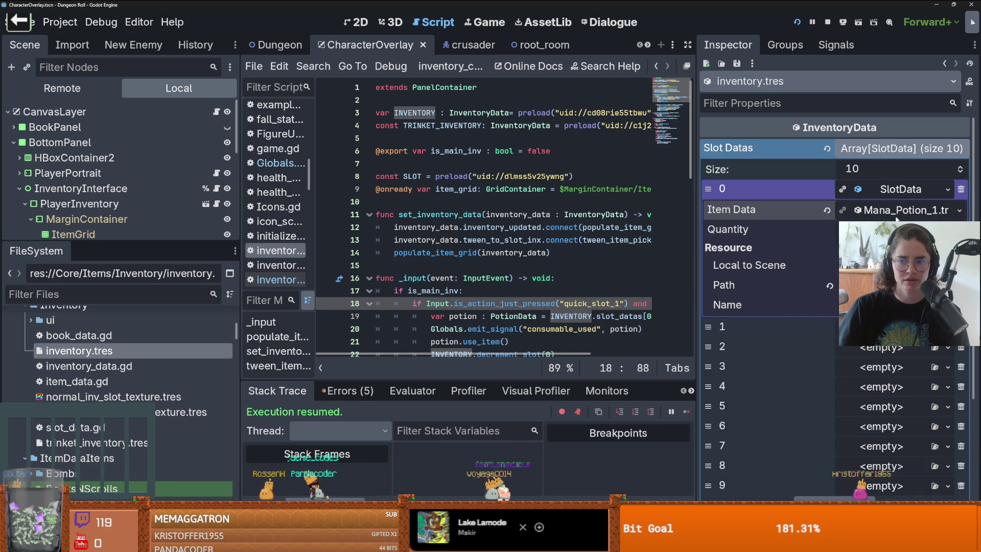
{"action": "left_click", "coordinate": [892, 192]}
{"action": "key", "text": "ctrl+s"}
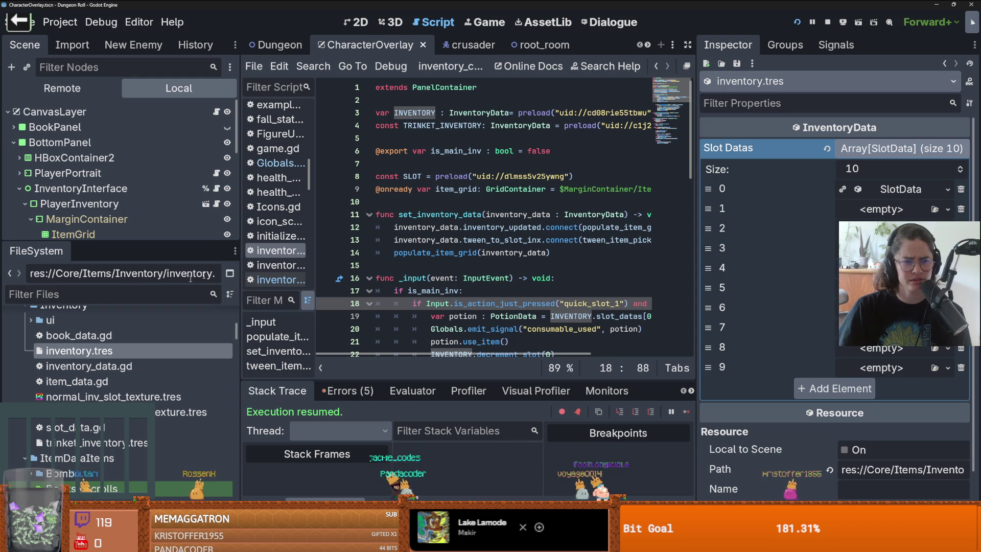
Return to the inventory uid on line 3 of the script
{"action": "left_click", "coordinate": [647, 112]}
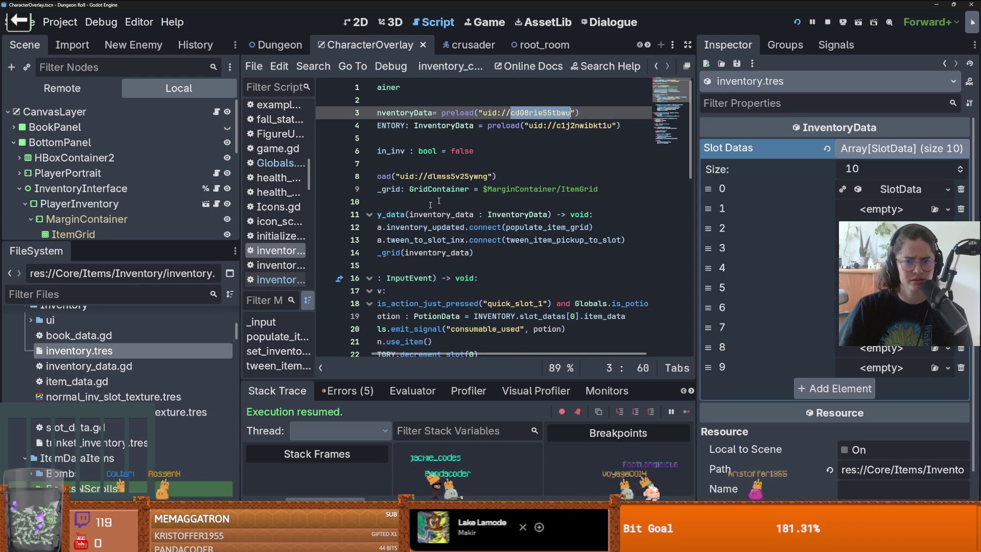
{"action": "scroll", "coordinate": [531, 226], "scroll_direction": "down", "scroll_amount": 2}
{"action": "scroll", "coordinate": [532, 227], "scroll_direction": "left", "scroll_amount": 2}
{"action": "scroll", "coordinate": [535, 229], "scroll_direction": "right", "scroll_amount": 4}
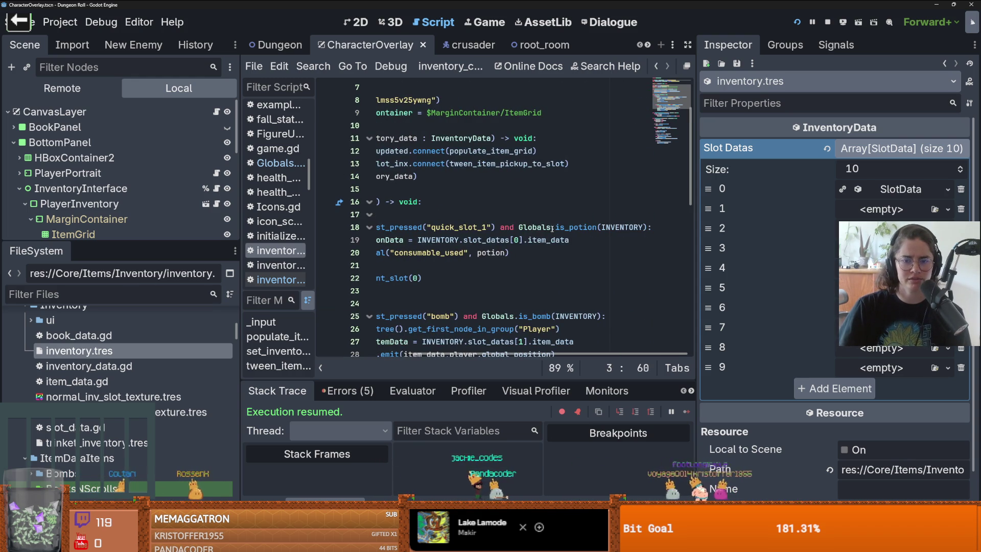
Paste the copied uid into main_inventory's preload in Globals.gd and save
{"action": "left_click", "coordinate": [538, 233], "text": "ctrl"}
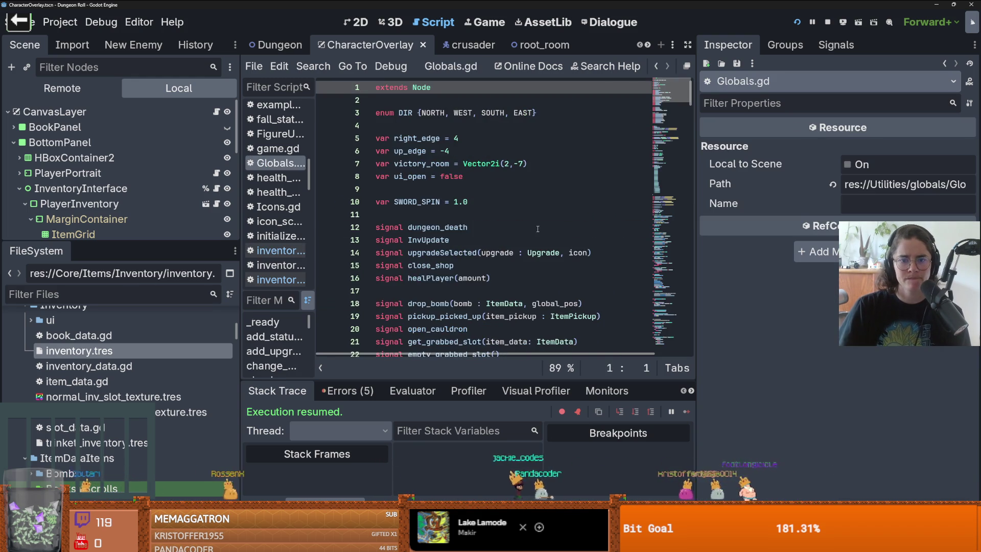
{"action": "scroll", "coordinate": [470, 236], "scroll_direction": "down", "scroll_amount": 4}
{"action": "scroll", "coordinate": [470, 236], "scroll_direction": "down", "scroll_amount": 10}
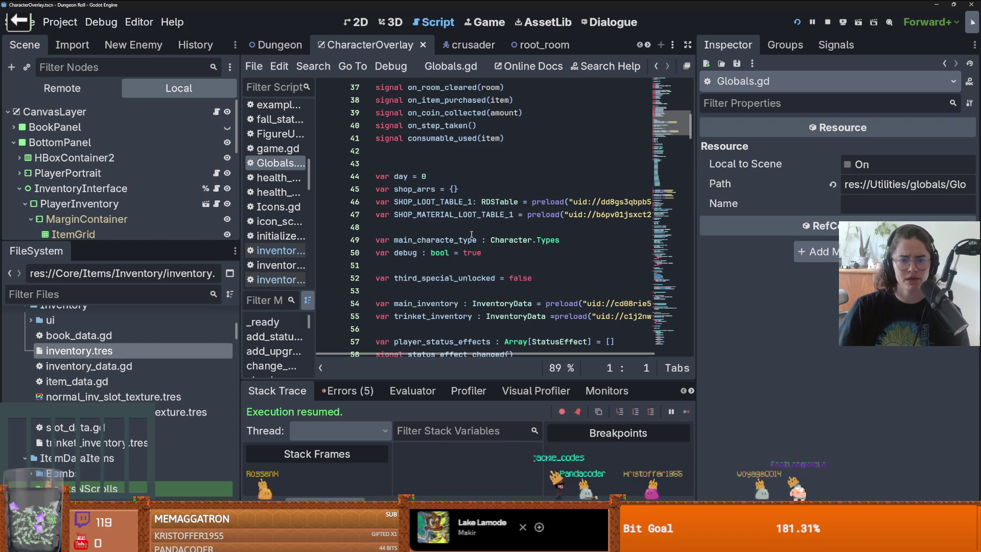
{"action": "scroll", "coordinate": [515, 240], "scroll_direction": "right", "scroll_amount": 2}
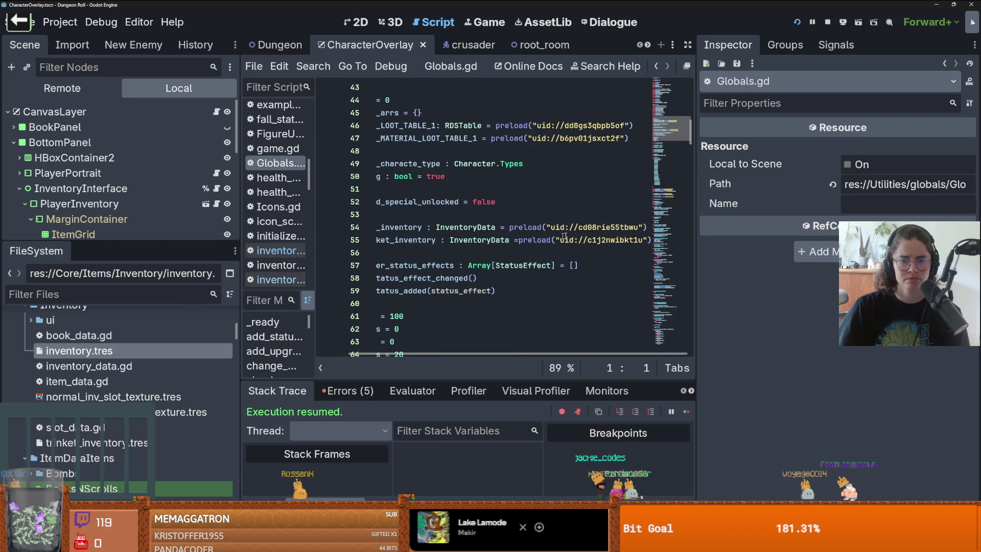
{"action": "double_click", "coordinate": [603, 240]}
{"action": "key", "text": "ctrl+c"}
{"action": "double_click", "coordinate": [608, 227]}
{"action": "key", "text": "ctrl+v"}
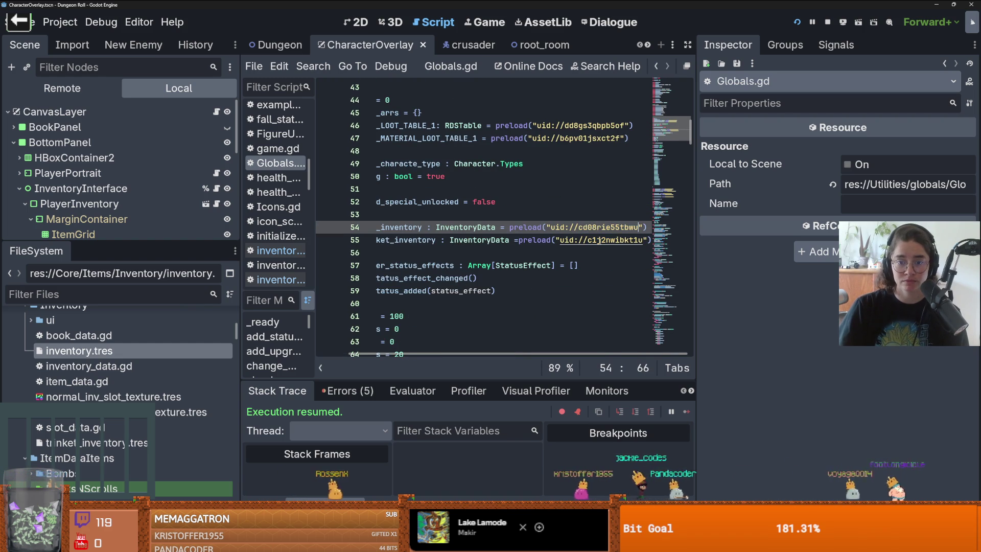
{"action": "key", "text": "ctrl+s"}
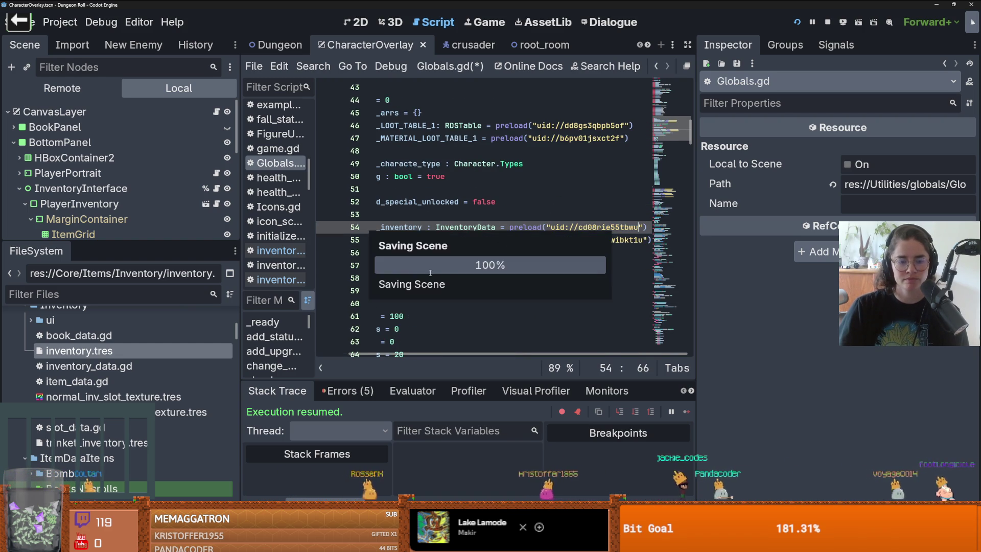
Open inventory_data.gd and re-check inventory.tres slot 0's mana potion in the Inspector
{"action": "double_click", "coordinate": [128, 366]}
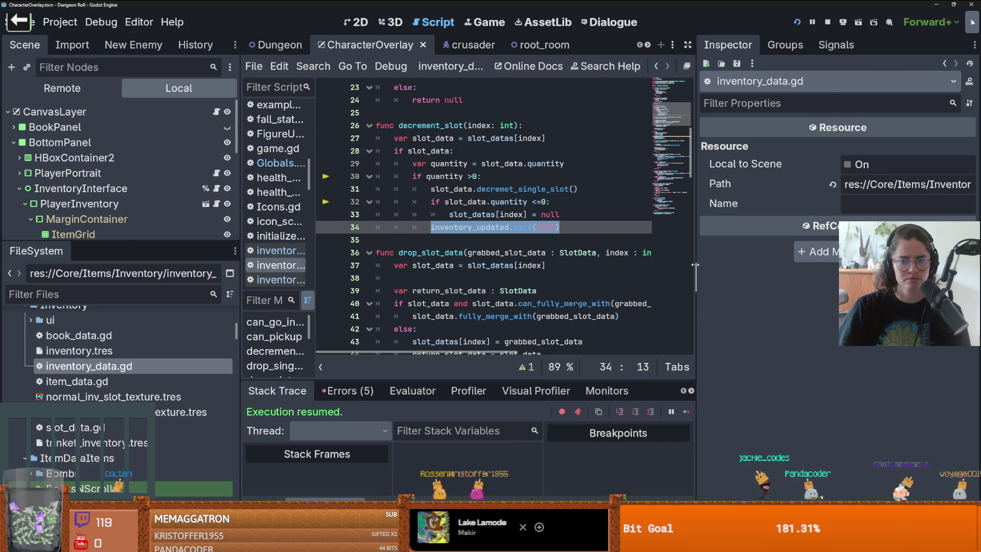
{"action": "left_click_drag", "start_coordinate": [695, 265], "coordinate": [833, 265]}
{"action": "left_click_drag", "start_coordinate": [122, 243], "coordinate": [123, 273]}
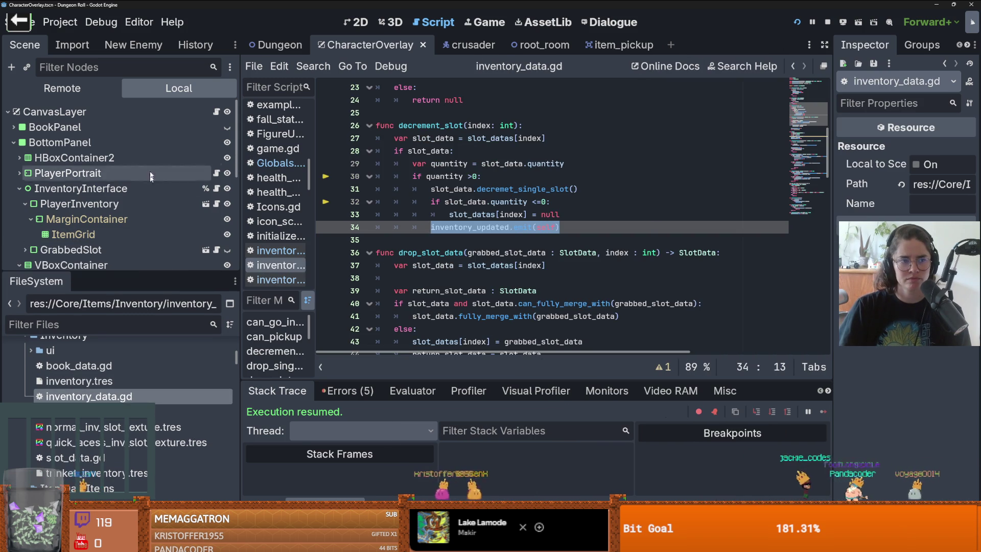
{"action": "left_click", "coordinate": [216, 111]}
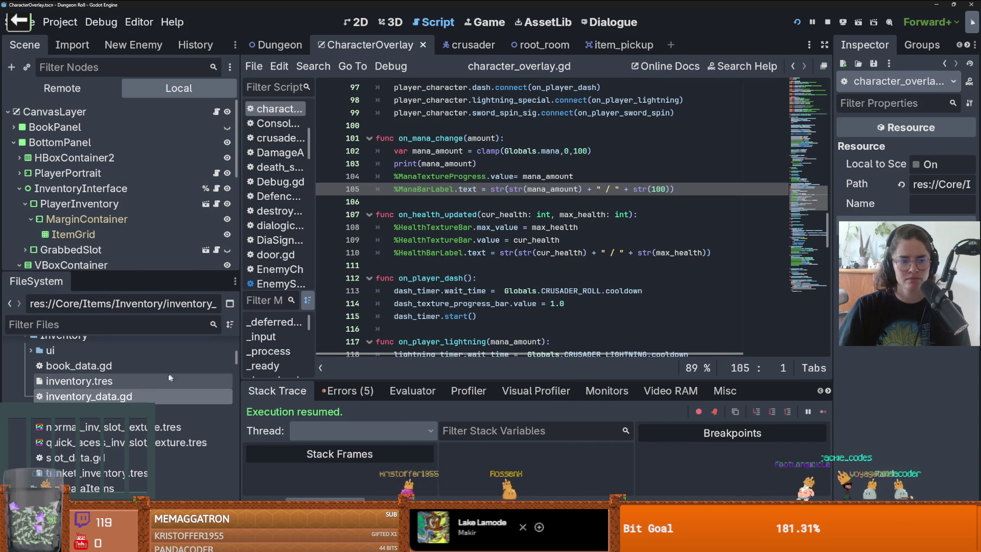
{"action": "left_click", "coordinate": [79, 381]}
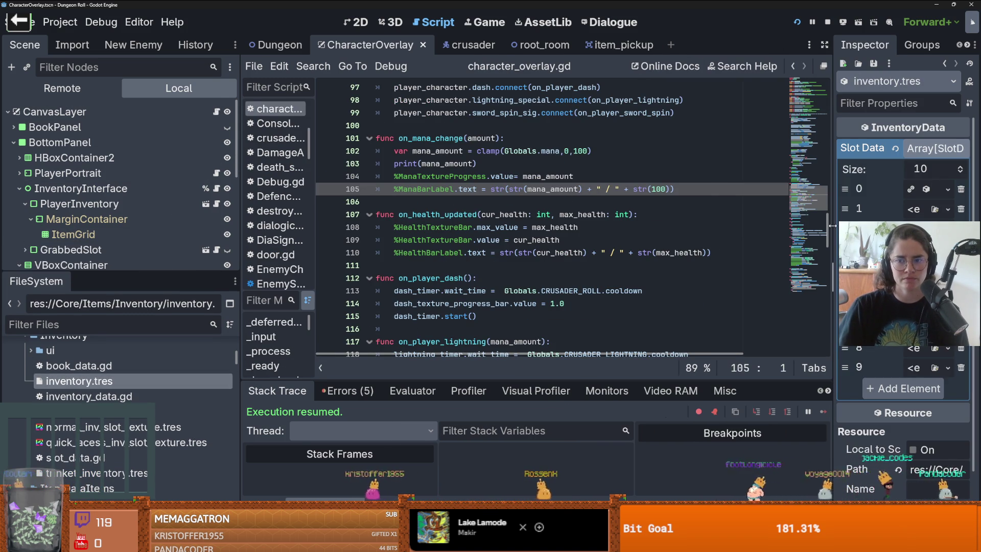
{"action": "left_click_drag", "start_coordinate": [833, 225], "coordinate": [728, 220]}
{"action": "left_click", "coordinate": [903, 190]}
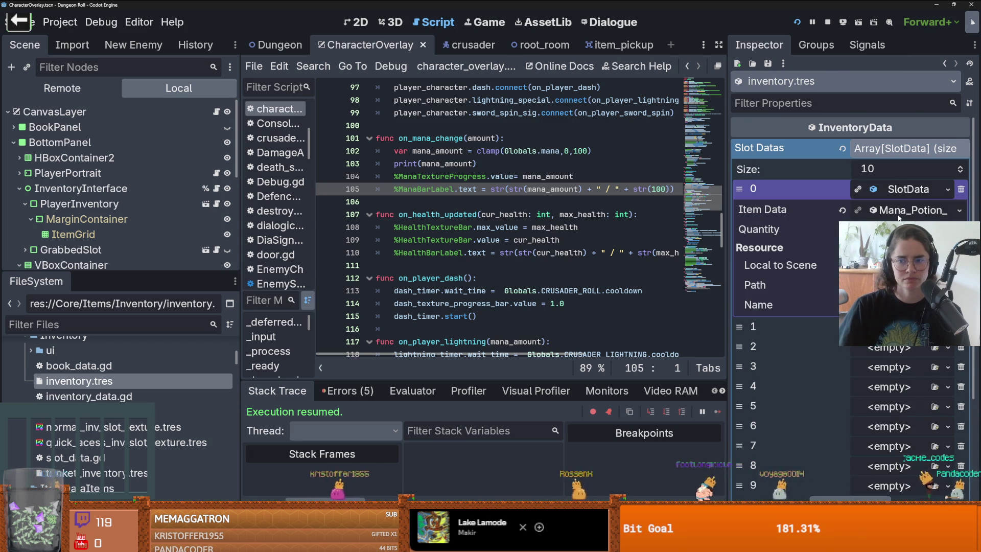
{"action": "left_click", "coordinate": [900, 213]}
{"action": "left_click", "coordinate": [901, 214]}
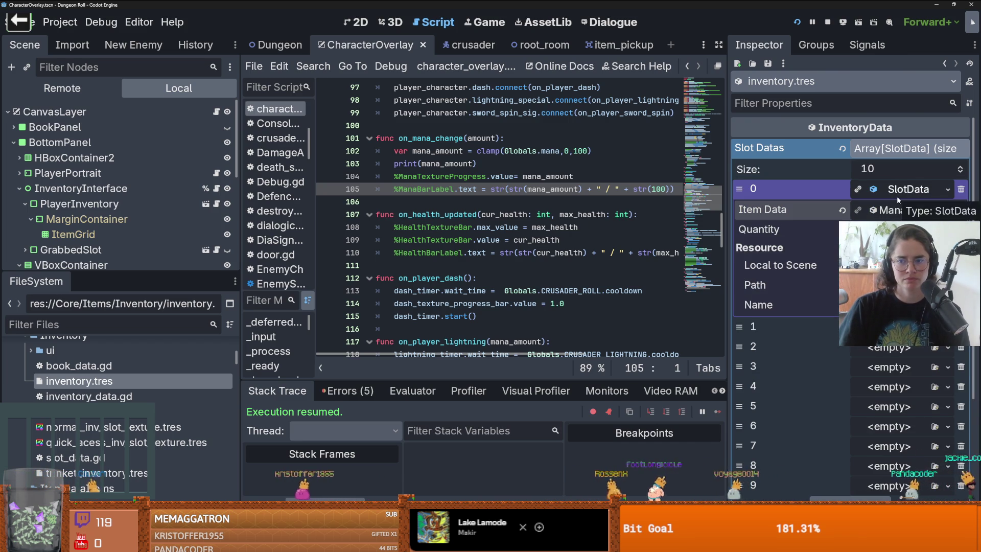
{"action": "left_click", "coordinate": [897, 196]}
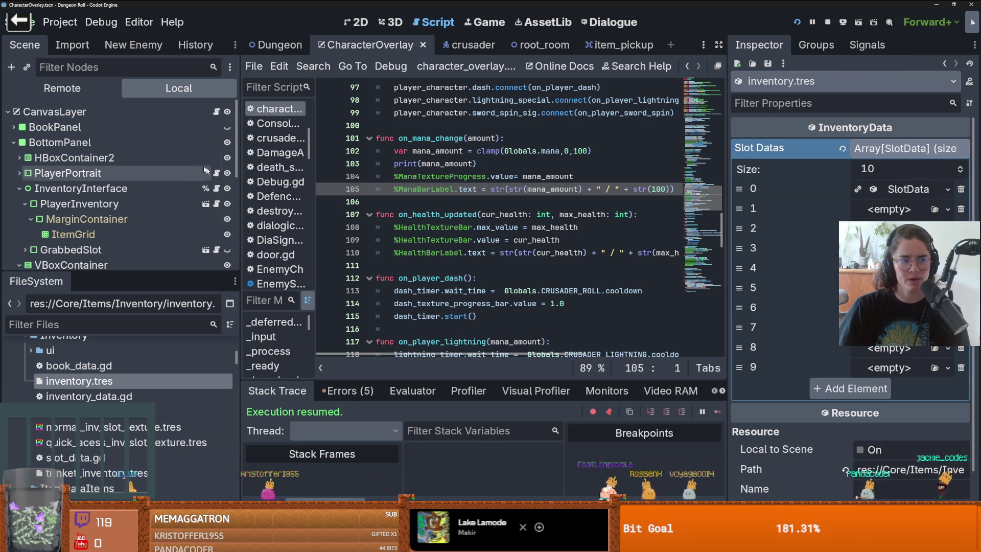
Review populate_item_grid in inventory_container and inventory_interact in inventory_ui, ending on PlayerInventory's script
{"action": "left_click", "coordinate": [216, 188]}
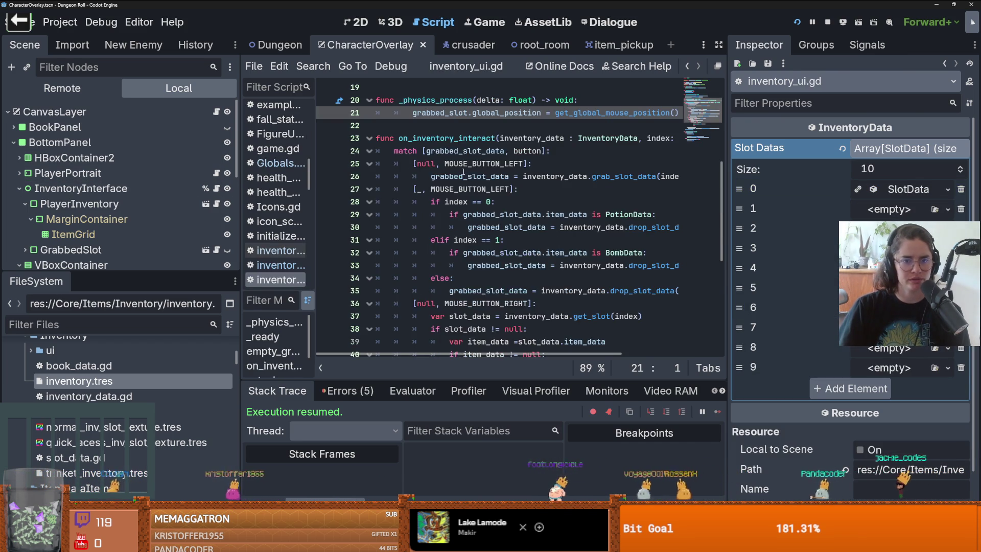
{"action": "left_click", "coordinate": [217, 204]}
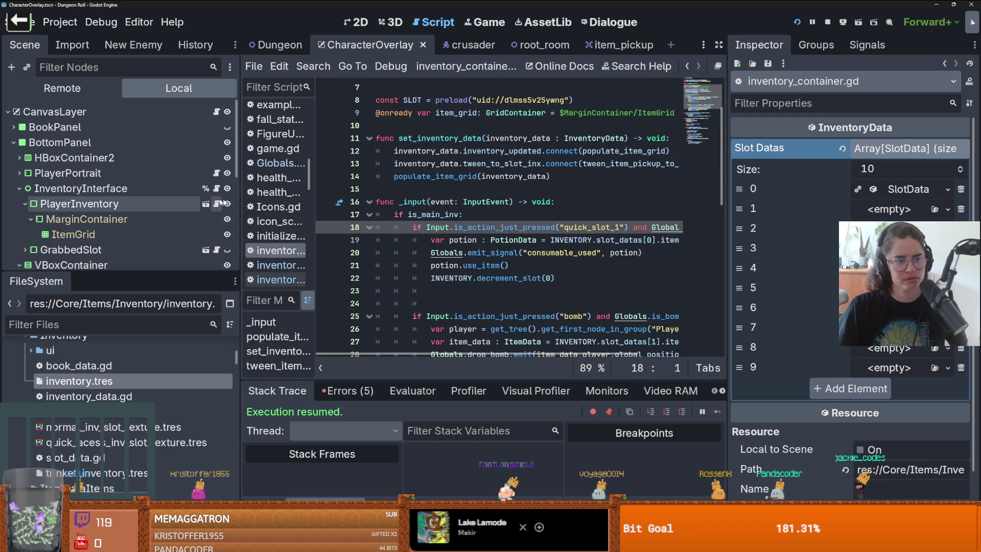
{"action": "double_click", "coordinate": [460, 253]}
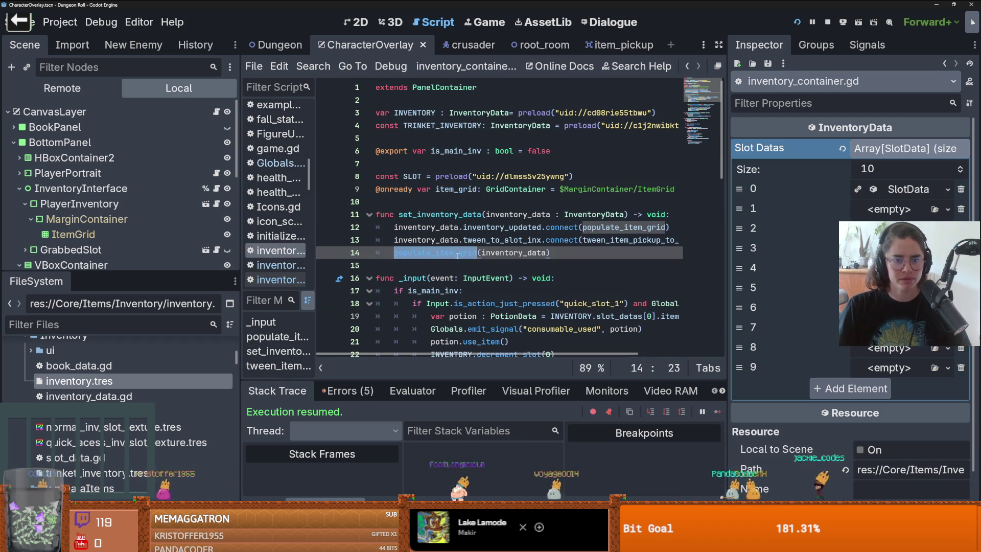
{"action": "left_click", "coordinate": [217, 188]}
{"action": "scroll", "coordinate": [538, 225], "scroll_direction": "down", "scroll_amount": 1}
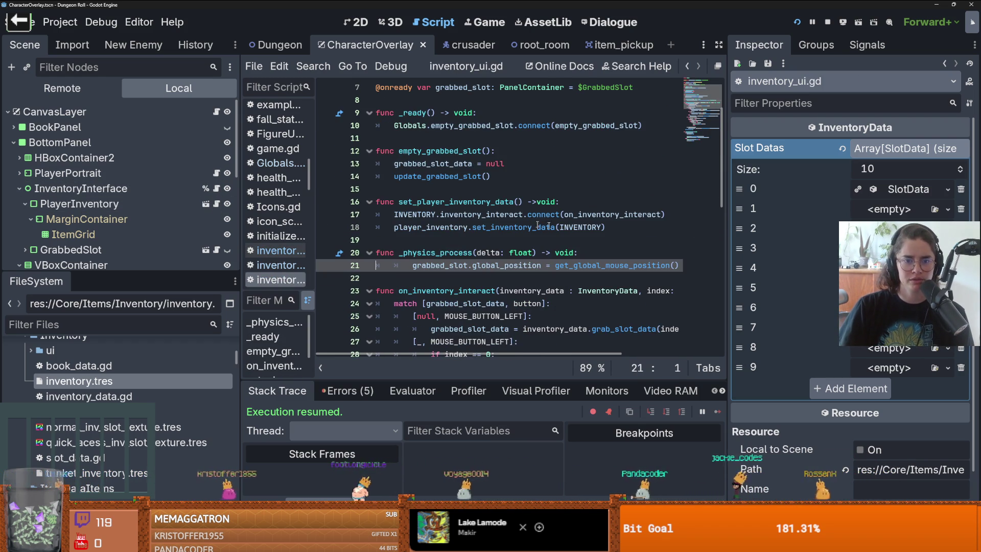
{"action": "left_click_drag", "start_coordinate": [730, 221], "coordinate": [902, 212]}
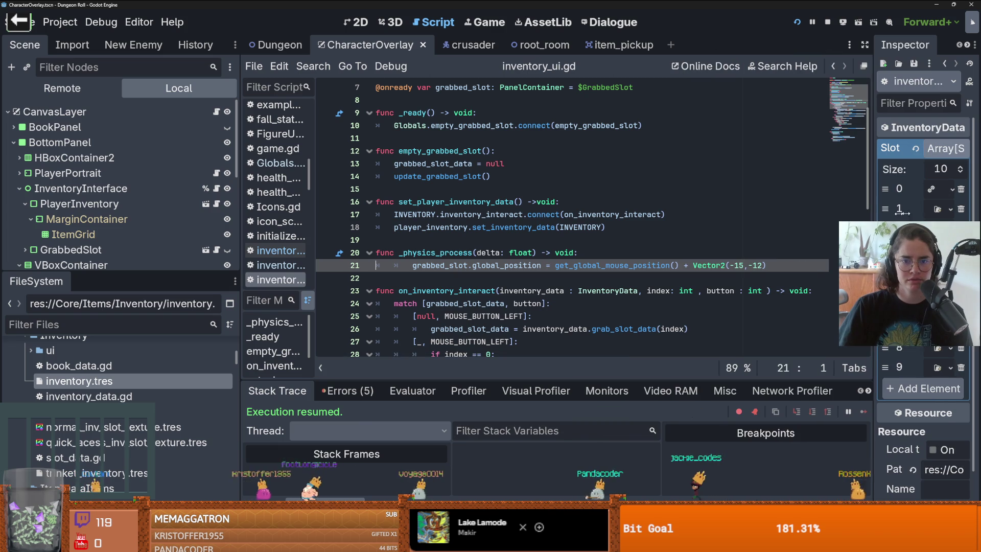
{"action": "double_click", "coordinate": [483, 214]}
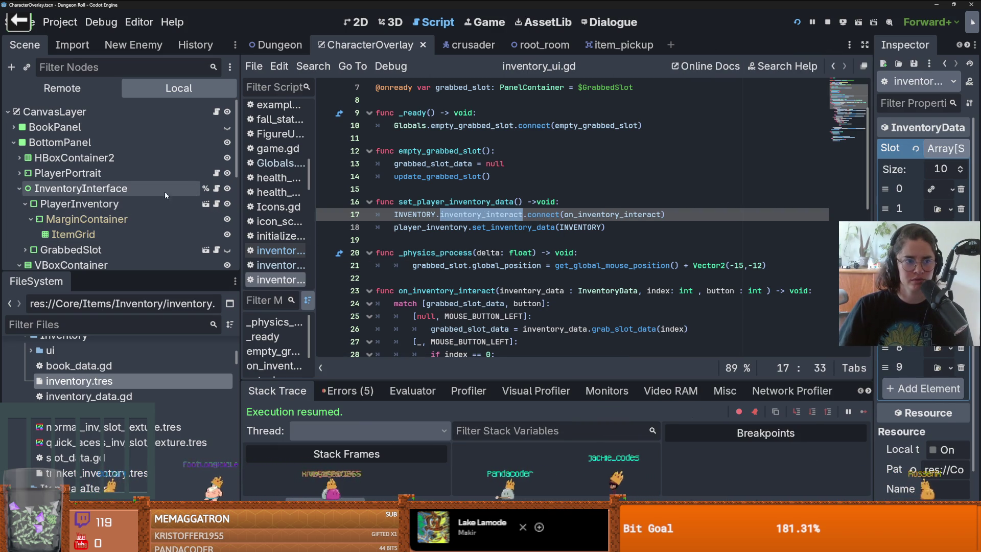
{"action": "left_click", "coordinate": [216, 204]}
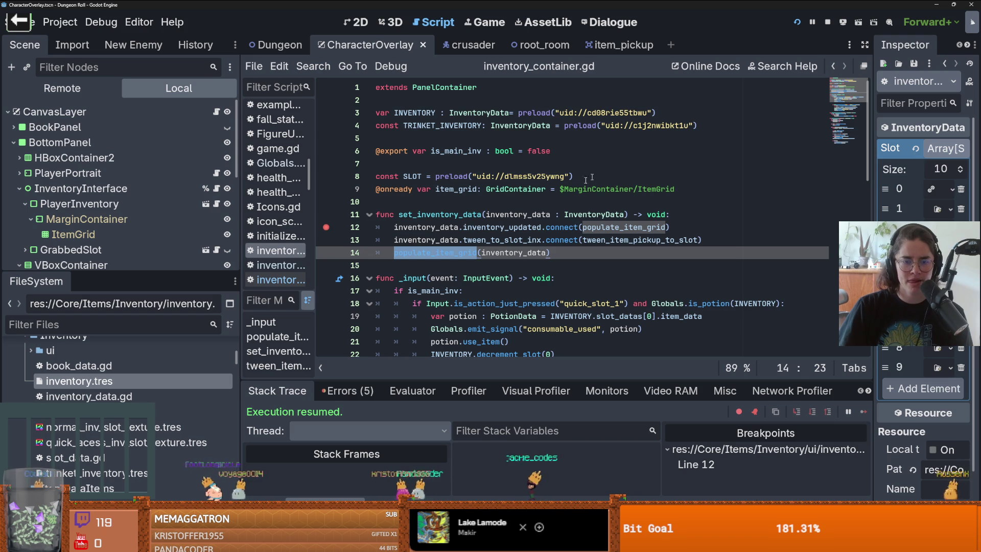
Set a breakpoint on line 14, rerun the game, and compare inventory_data with the INVENTORY argument
{"action": "left_click", "coordinate": [340, 254]}
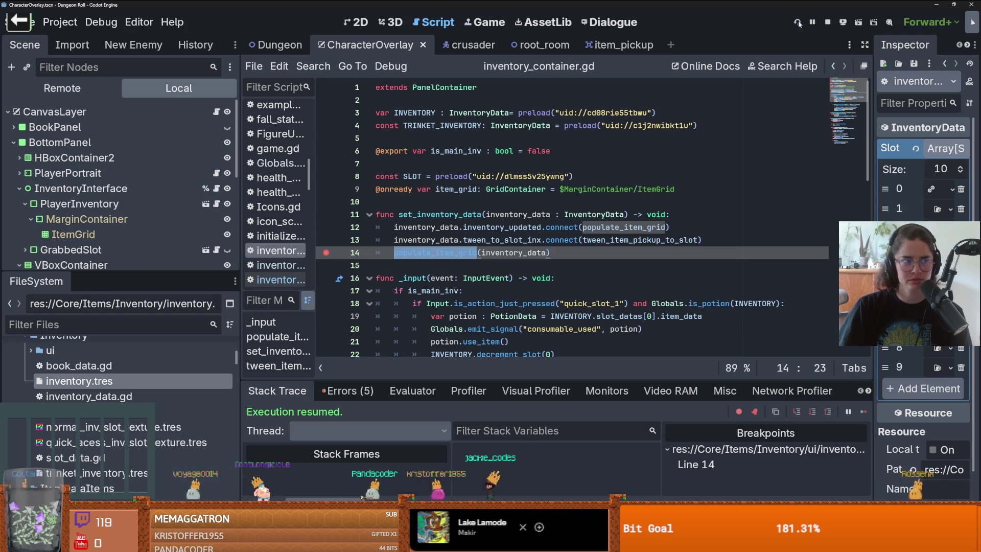
{"action": "left_click", "coordinate": [799, 23]}
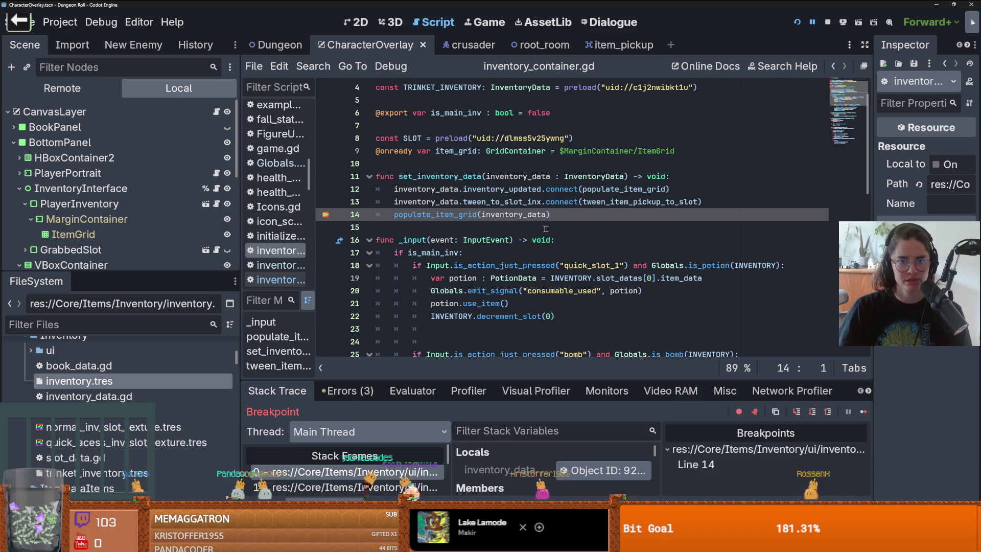
{"action": "double_click", "coordinate": [523, 220]}
{"action": "left_click", "coordinate": [348, 487]}
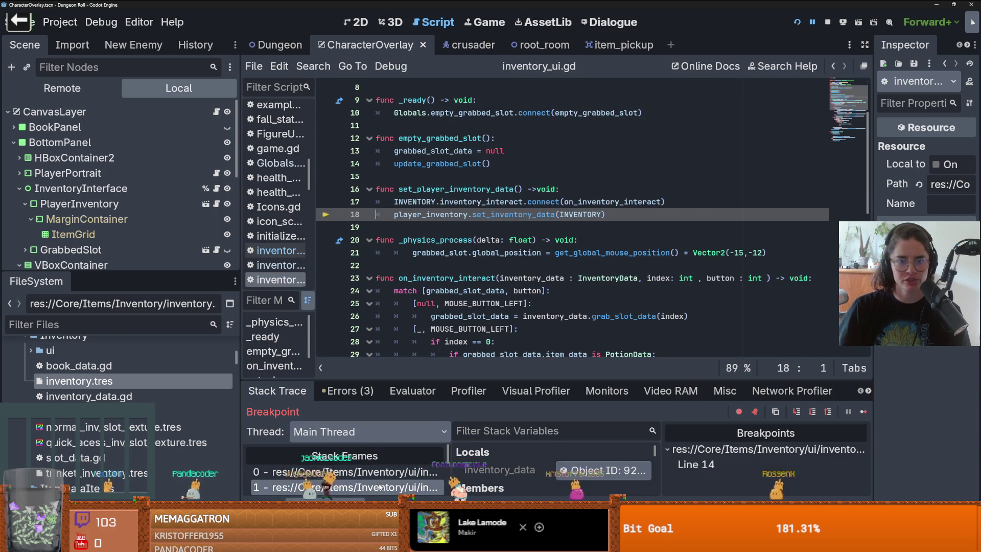
{"action": "double_click", "coordinate": [578, 215]}
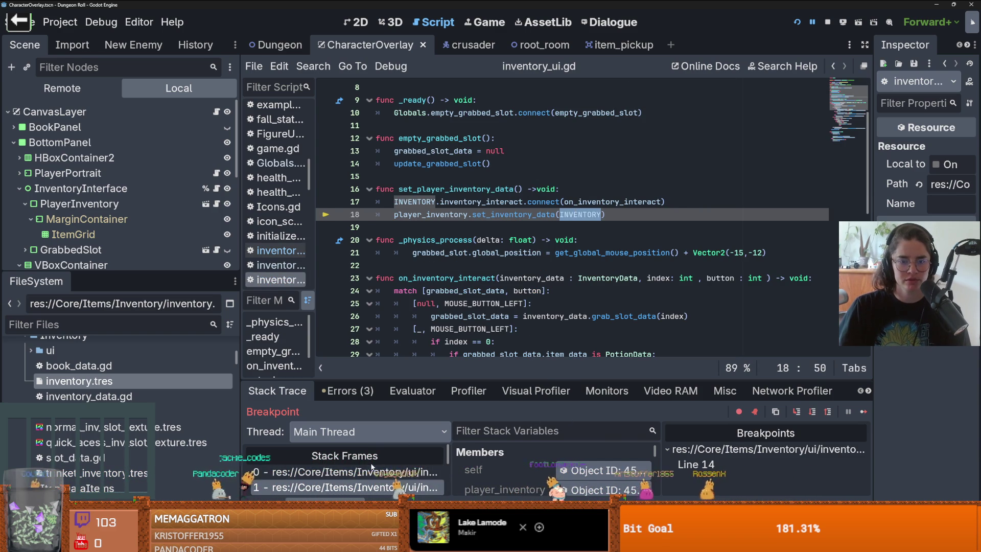
{"action": "left_click", "coordinate": [337, 472]}
Inspect the paused inventory_data object's 10 Slot Datas in the remote Inspector
{"action": "left_click_drag", "start_coordinate": [574, 387], "coordinate": [574, 241]}
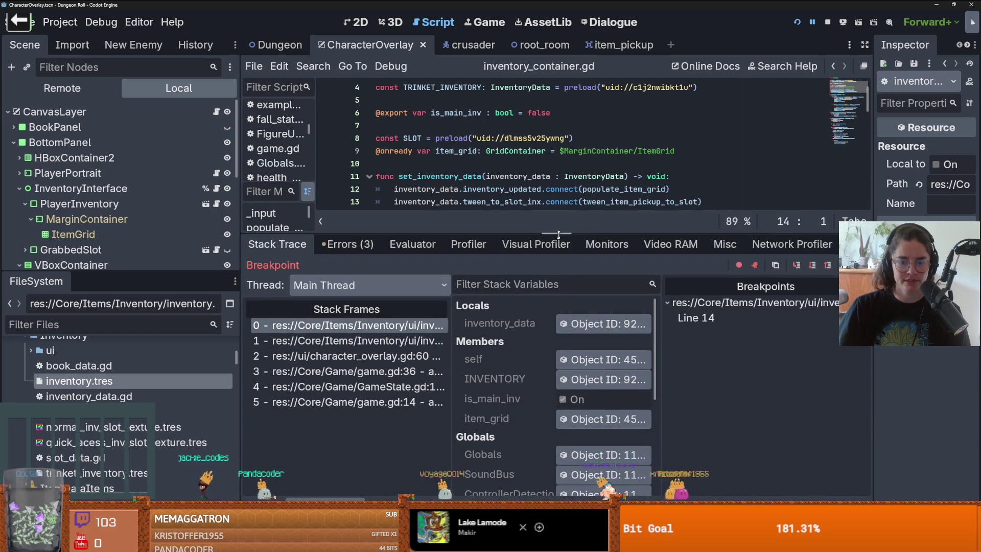
{"action": "left_click", "coordinate": [603, 323]}
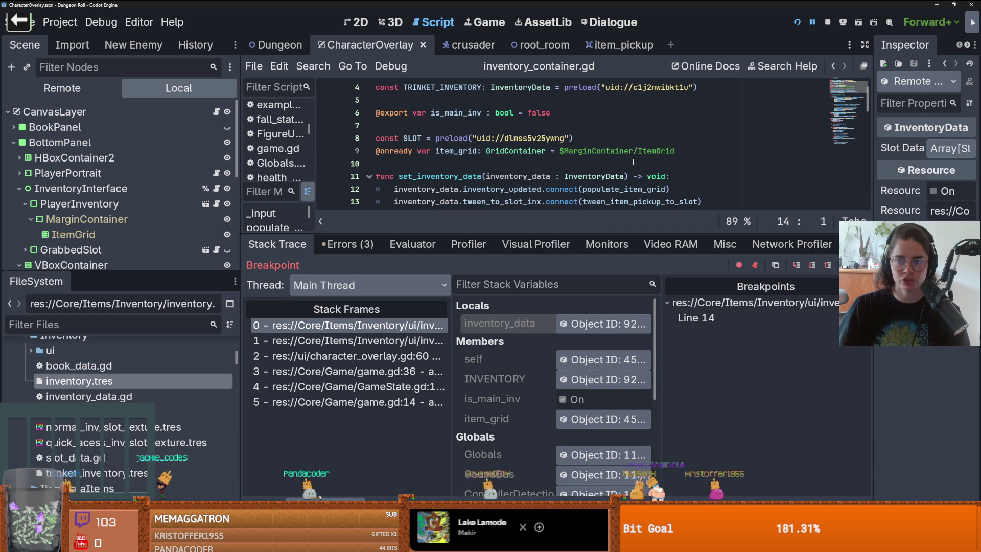
{"action": "left_click_drag", "start_coordinate": [867, 194], "coordinate": [632, 193]}
{"action": "left_click", "coordinate": [886, 148]}
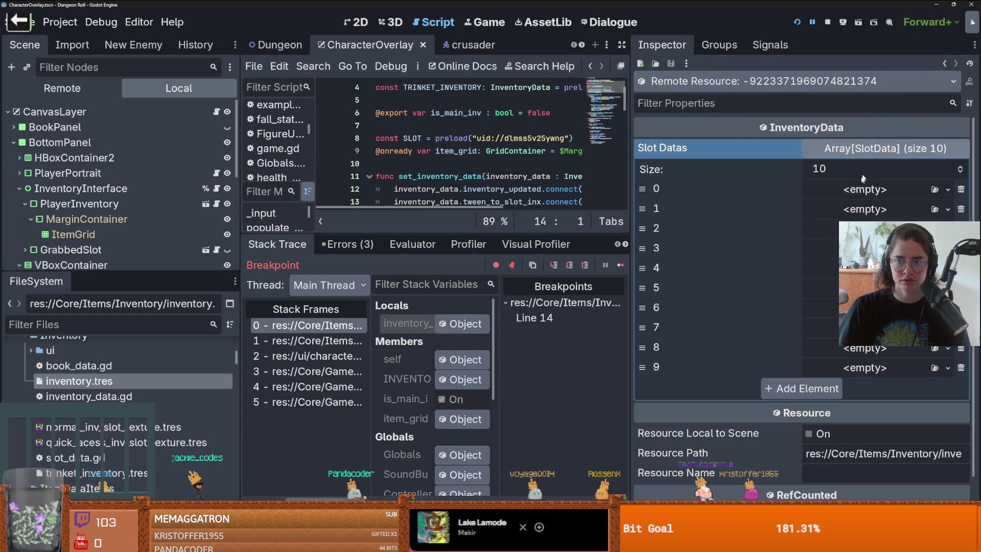
{"action": "left_click", "coordinate": [885, 148]}
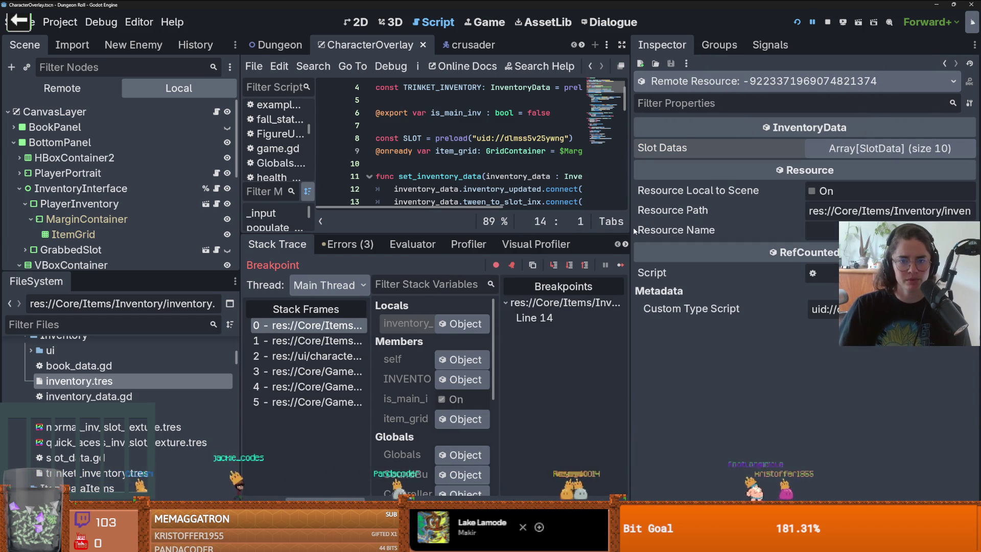
{"action": "left_click_drag", "start_coordinate": [632, 230], "coordinate": [874, 230]}
{"action": "left_click_drag", "start_coordinate": [469, 234], "coordinate": [469, 350]}
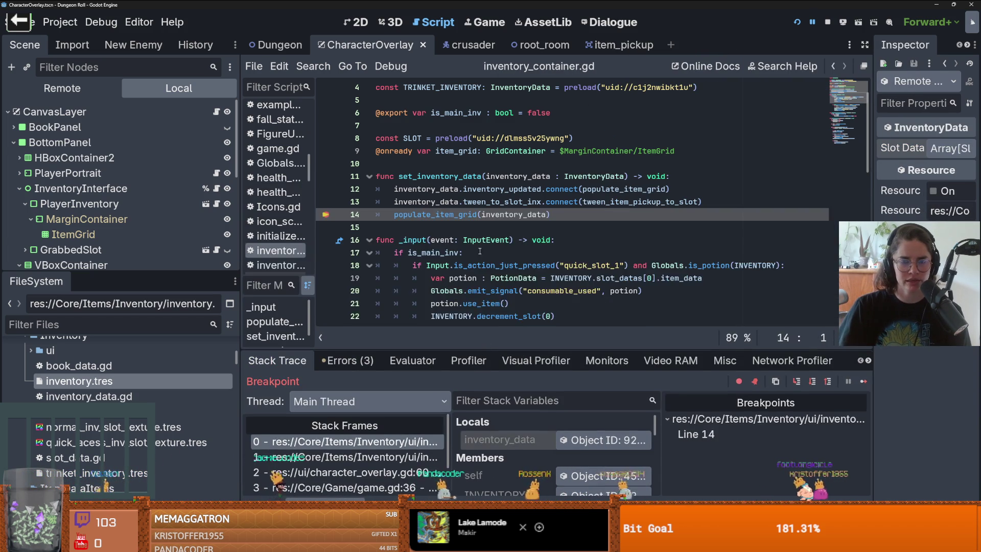
Walk the call stack through inventory_ui, character_overlay and game.gd, then back to inventory_ui line 18
{"action": "scroll", "coordinate": [484, 256], "scroll_direction": "up", "scroll_amount": 1}
{"action": "left_click", "coordinate": [360, 456]}
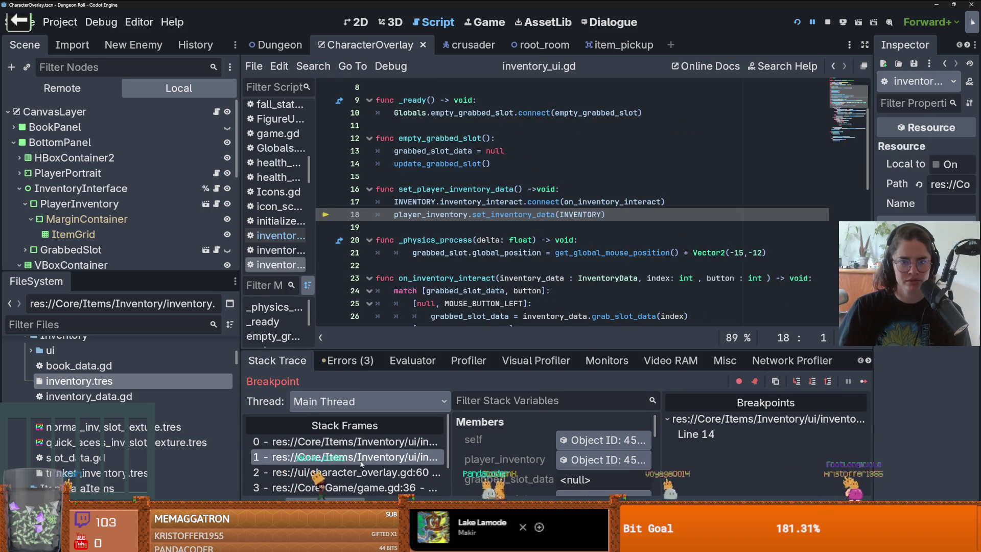
{"action": "left_click", "coordinate": [365, 473]}
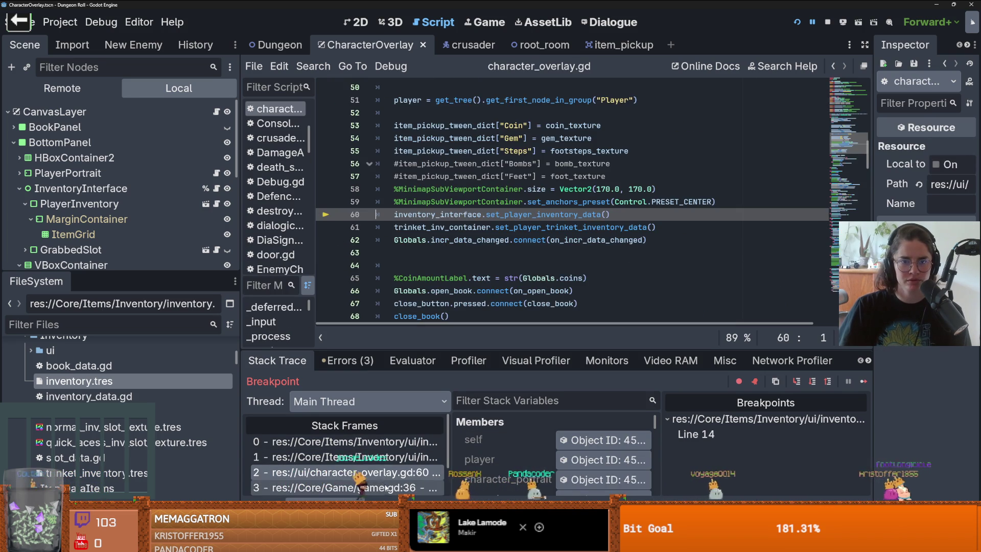
{"action": "left_click", "coordinate": [387, 489]}
{"action": "left_click", "coordinate": [387, 479]}
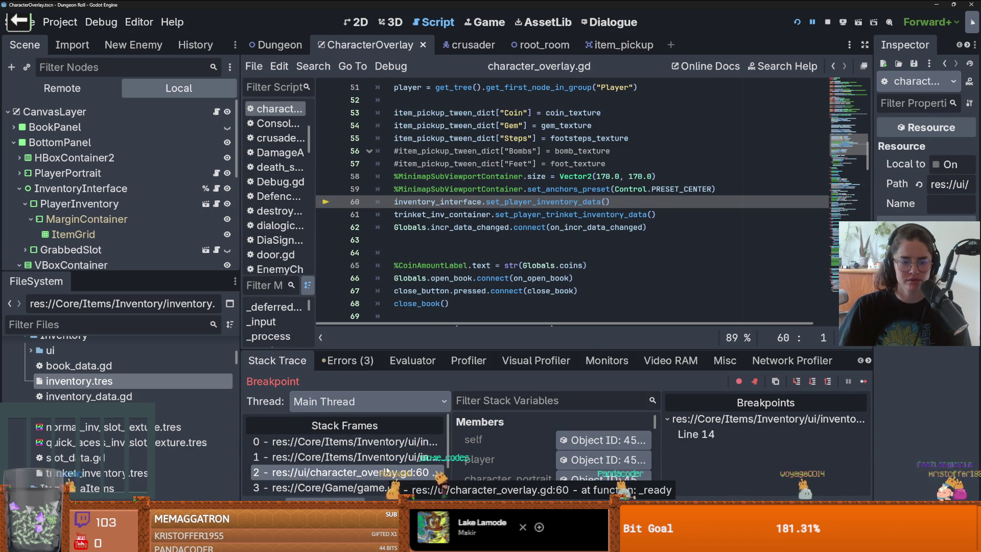
{"action": "left_click", "coordinate": [389, 462]}
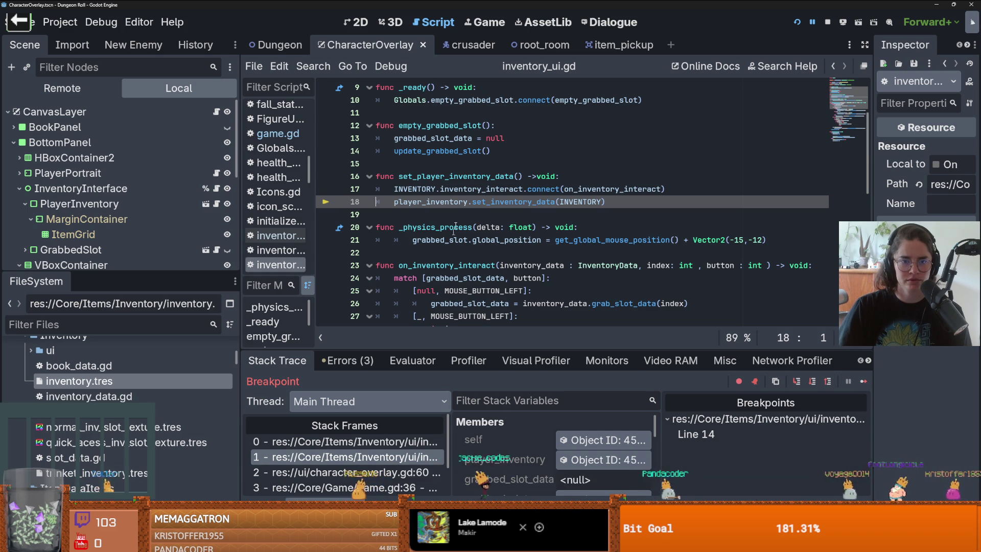
{"action": "left_click_drag", "start_coordinate": [317, 240], "coordinate": [367, 240]}
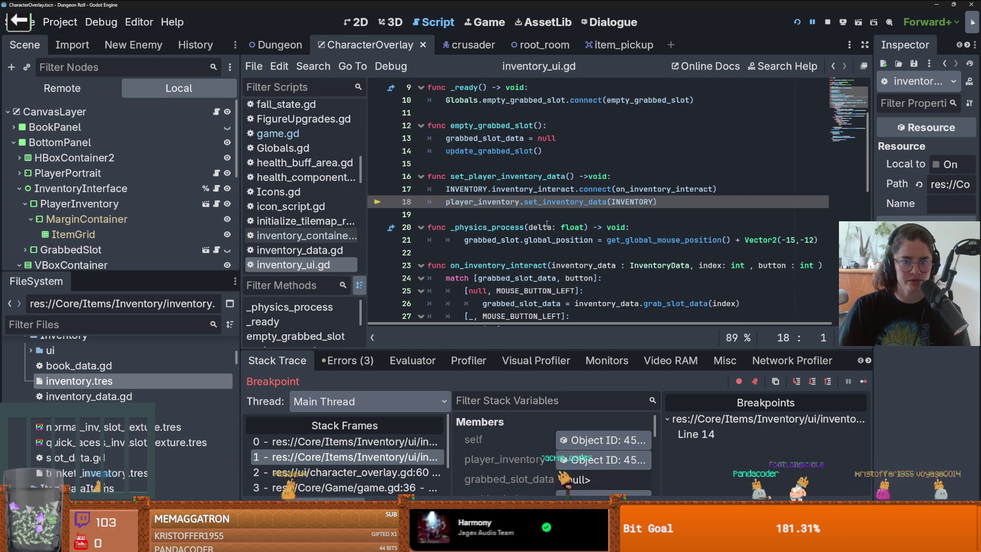
{"action": "scroll", "coordinate": [479, 153], "scroll_direction": "up", "scroll_amount": 3}
Examine the INVENTORY constant and its preloaded resource uid on line 5
{"action": "left_click", "coordinate": [479, 138]}
{"action": "double_click", "coordinate": [479, 138]}
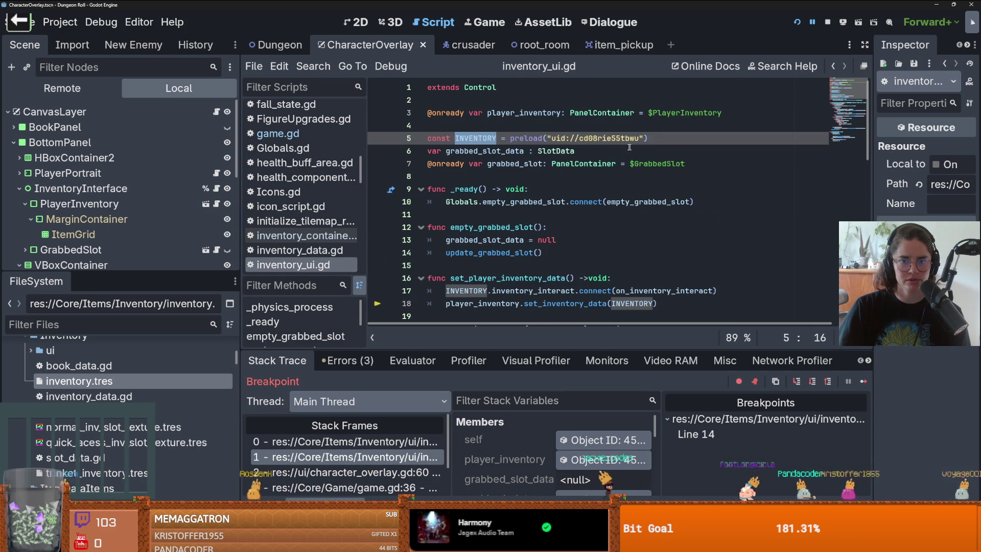
{"action": "double_click", "coordinate": [611, 139]}
{"action": "scroll", "coordinate": [565, 194], "scroll_direction": "down", "scroll_amount": 2}
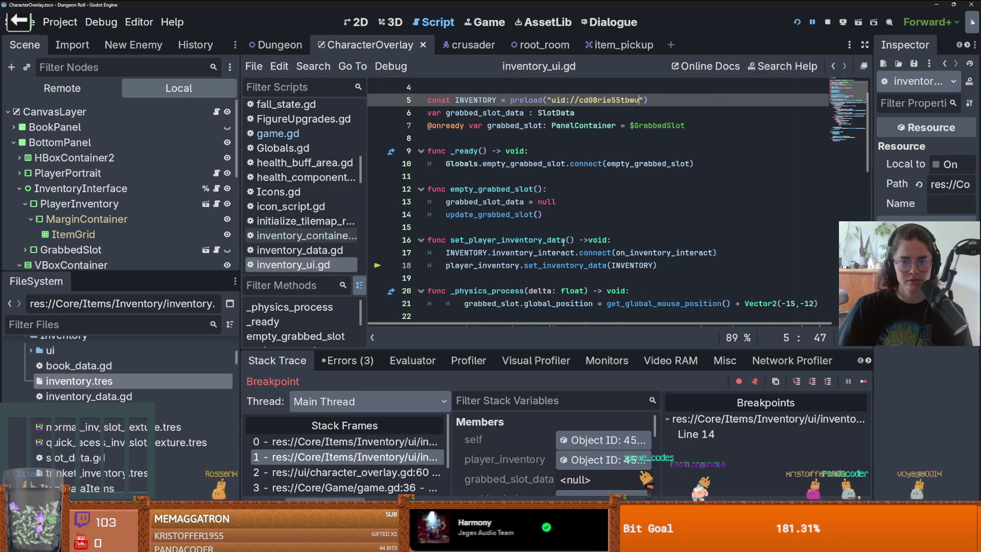
Return to the paused frame, recheck the Slot Datas, and select the INVENTORY declaration on line 3
{"action": "left_click", "coordinate": [415, 460]}
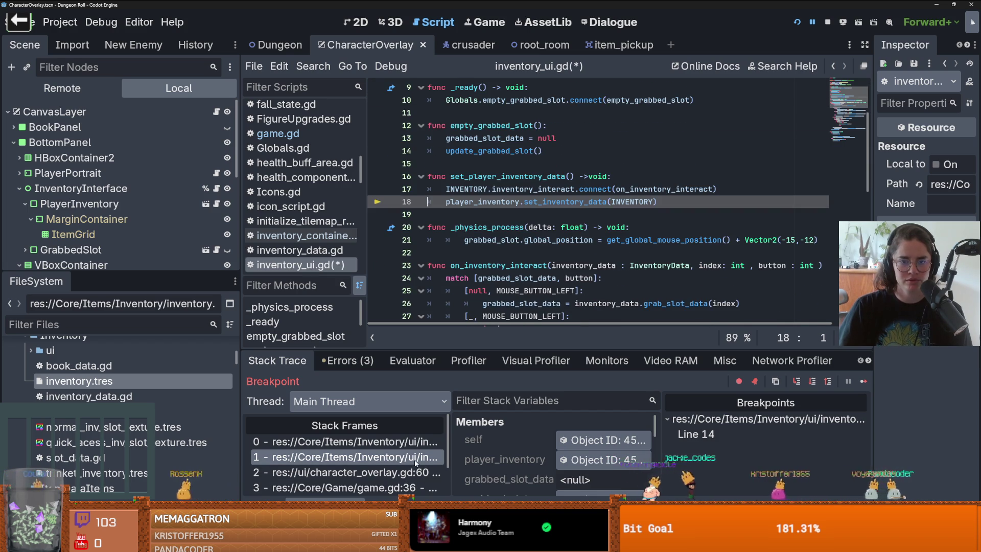
{"action": "left_click", "coordinate": [405, 443]}
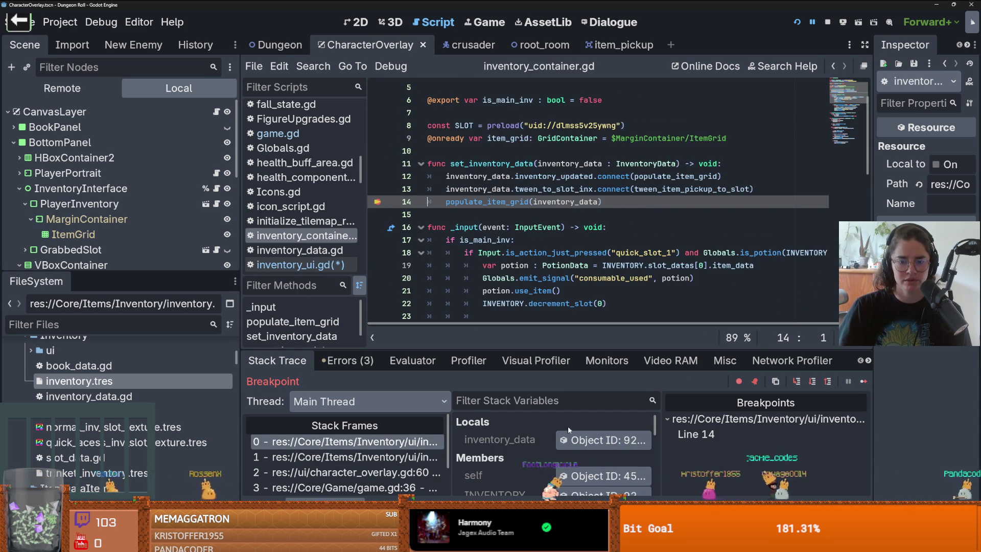
{"action": "left_click", "coordinate": [603, 440]}
{"action": "left_click_drag", "start_coordinate": [872, 154], "coordinate": [698, 154]}
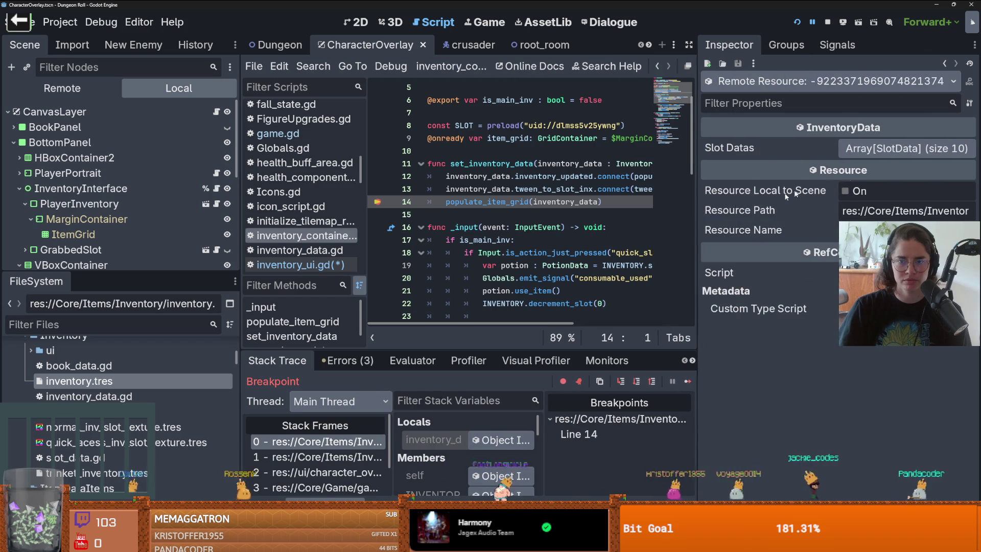
{"action": "left_click", "coordinate": [865, 148]}
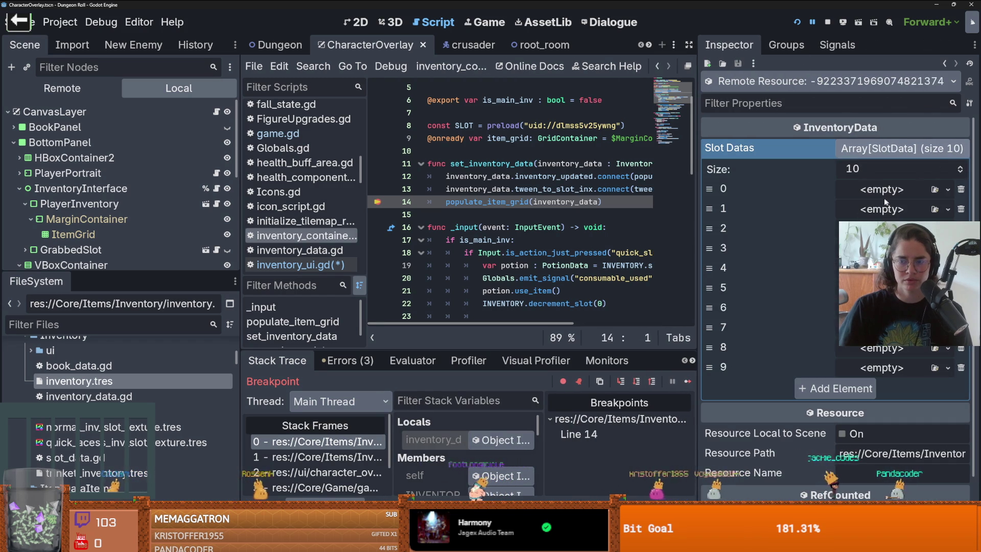
{"action": "left_click", "coordinate": [862, 148]}
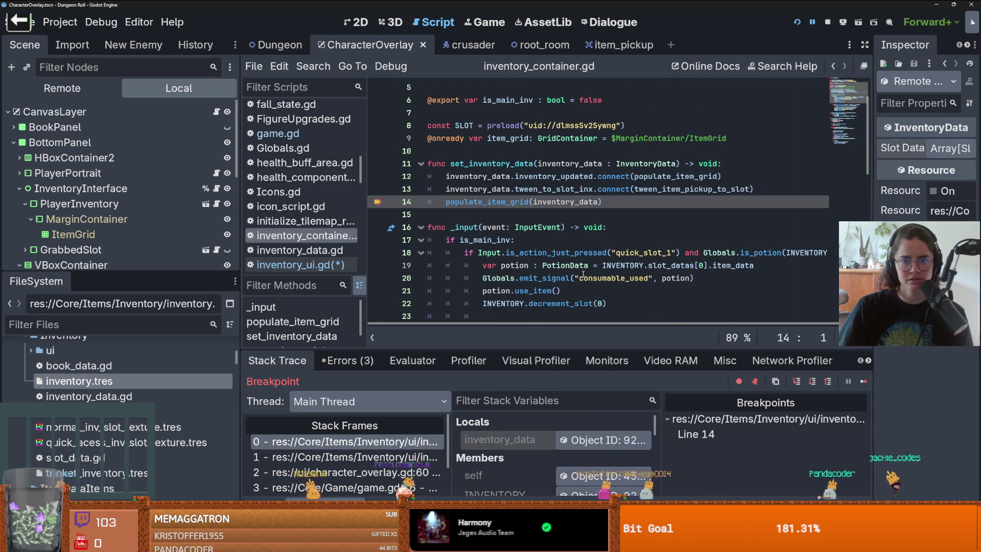
{"action": "scroll", "coordinate": [584, 274], "scroll_direction": "up", "scroll_amount": 2}
{"action": "mouse_move", "coordinate": [521, 147]}
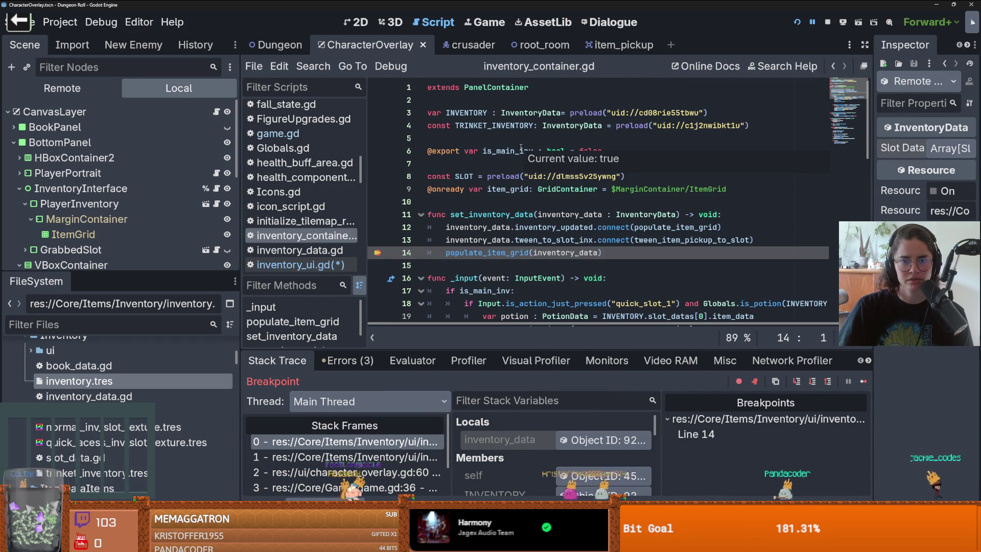
{"action": "double_click", "coordinate": [432, 112]}
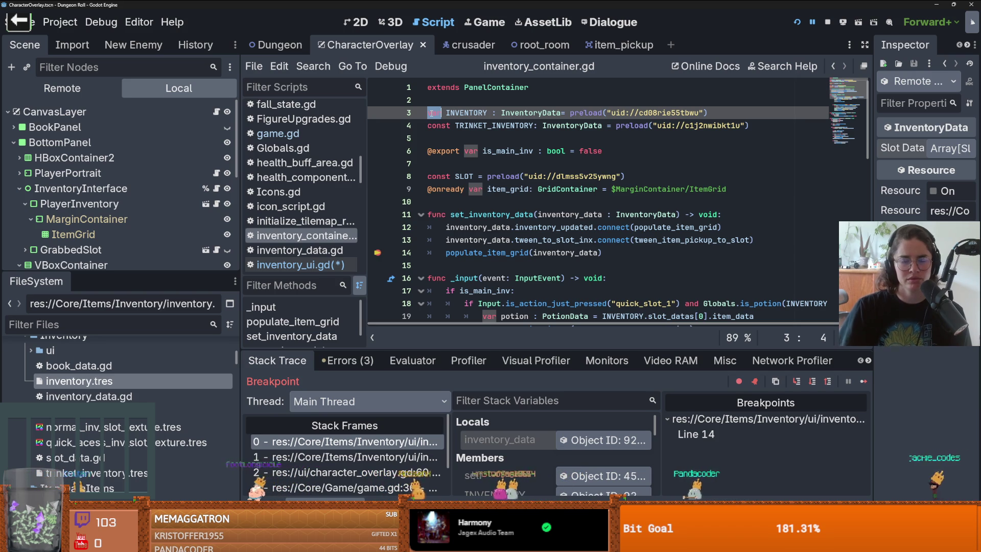
Undo the typed 'cons' so line 3 reads var again, and save
{"action": "type", "text": "cons"}
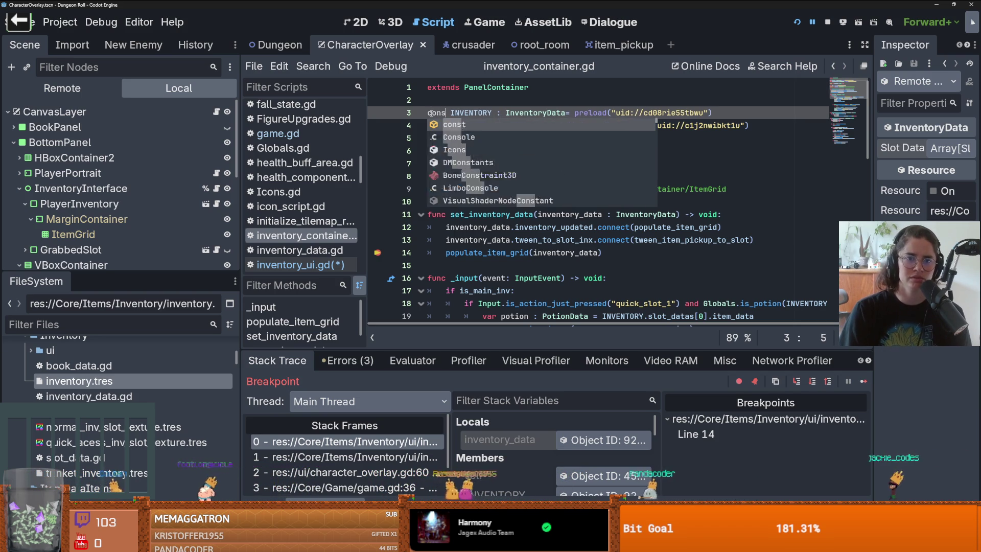
{"action": "key", "text": "Escape"}
{"action": "key", "text": "ctrl+z"}
{"action": "key", "text": "ctrl+s"}
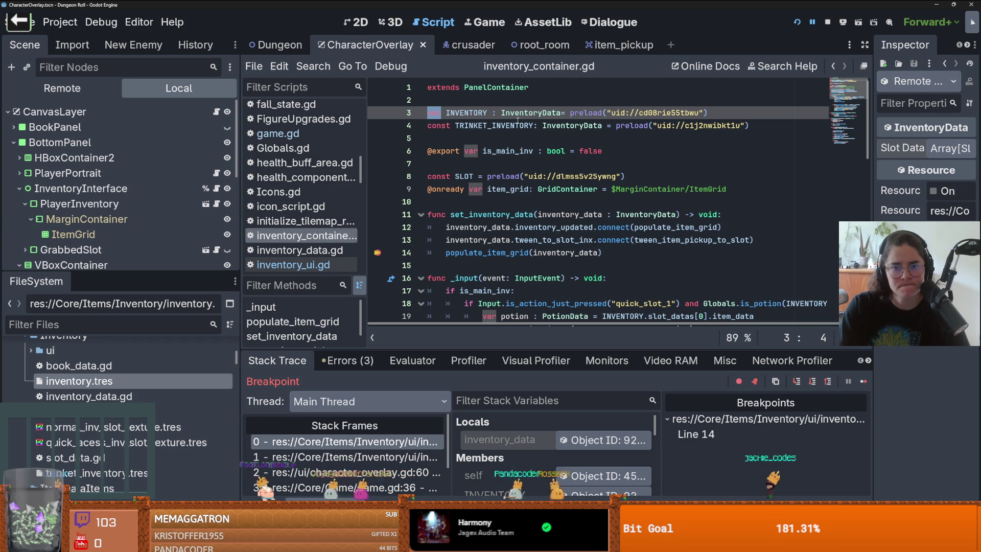
Open Globals.gd from its reference and select main_inventory on line 54
{"action": "scroll", "coordinate": [502, 137], "scroll_direction": "down", "scroll_amount": 3}
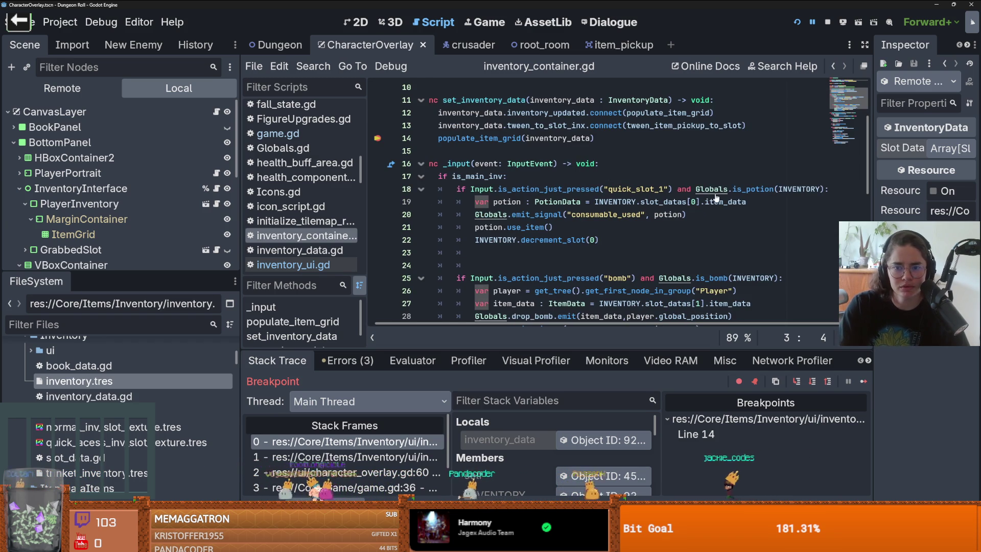
{"action": "left_click", "coordinate": [716, 196], "text": "ctrl"}
{"action": "scroll", "coordinate": [512, 195], "scroll_direction": "down", "scroll_amount": 7}
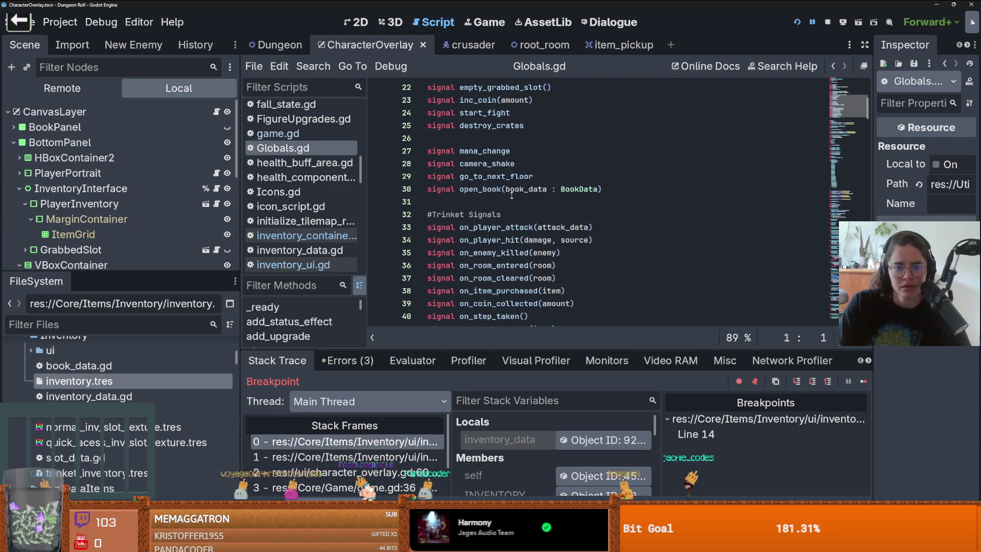
{"action": "scroll", "coordinate": [512, 195], "scroll_direction": "down", "scroll_amount": 9}
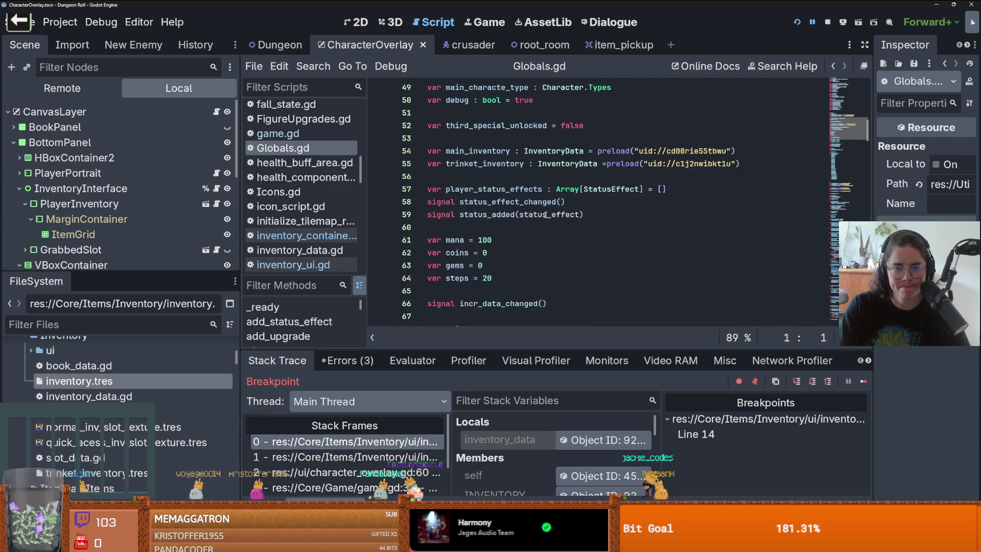
{"action": "scroll", "coordinate": [545, 214], "scroll_direction": "up", "scroll_amount": 2}
{"action": "scroll", "coordinate": [511, 199], "scroll_direction": "down", "scroll_amount": 1}
{"action": "double_click", "coordinate": [500, 189]}
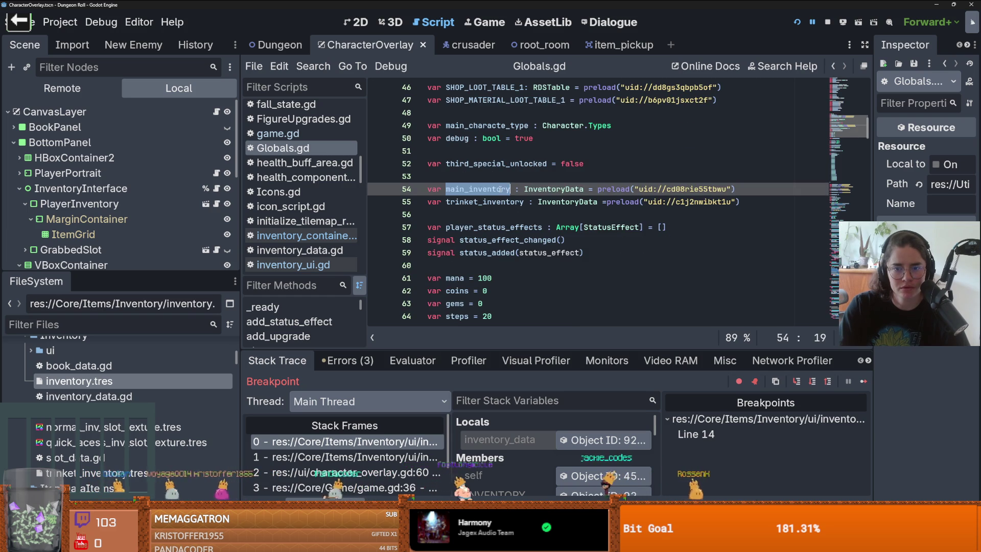
Search all project files for main_inventory
{"action": "left_click", "coordinate": [314, 66]}
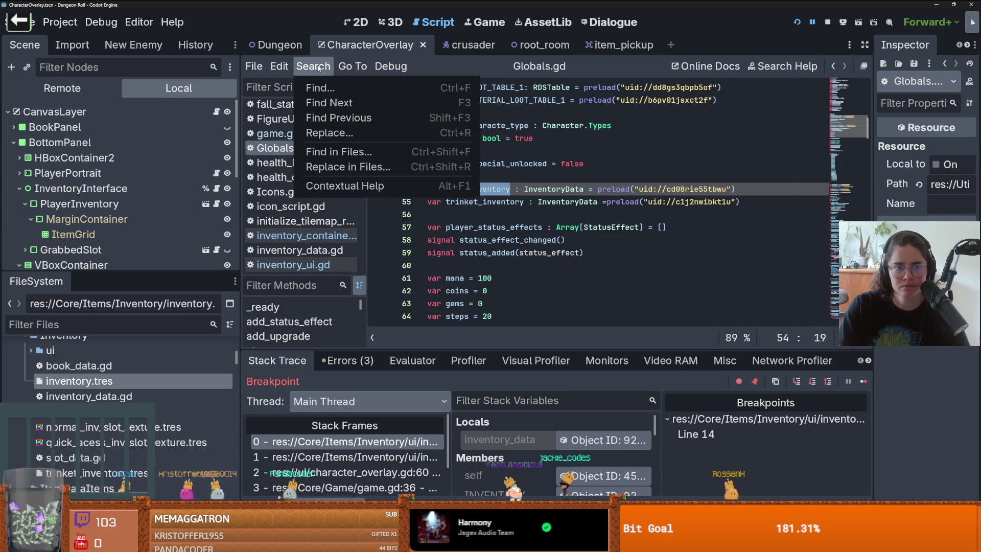
{"action": "left_click", "coordinate": [339, 151]}
{"action": "key", "text": "Return"}
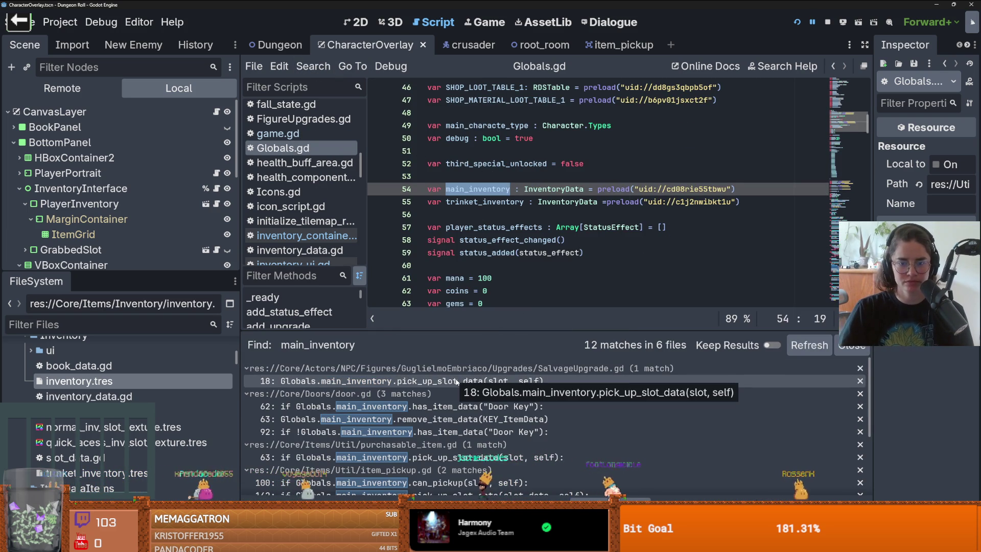
{"action": "scroll", "coordinate": [511, 429], "scroll_direction": "down", "scroll_amount": 3}
{"action": "scroll", "coordinate": [512, 425], "scroll_direction": "down", "scroll_amount": 2}
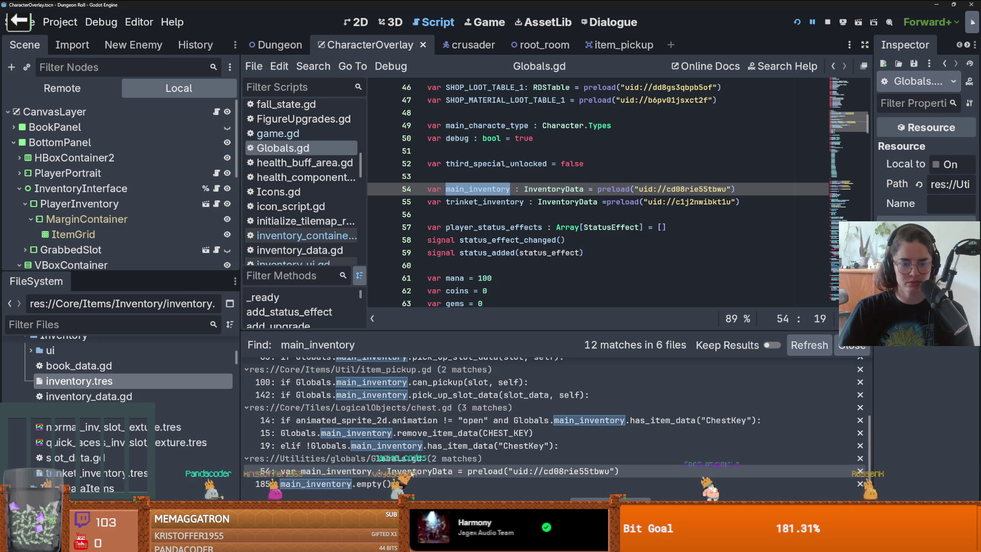
Jump to main_inventory.empty() on Globals.gd line 185 and select the empty call
{"action": "left_click", "coordinate": [398, 484]}
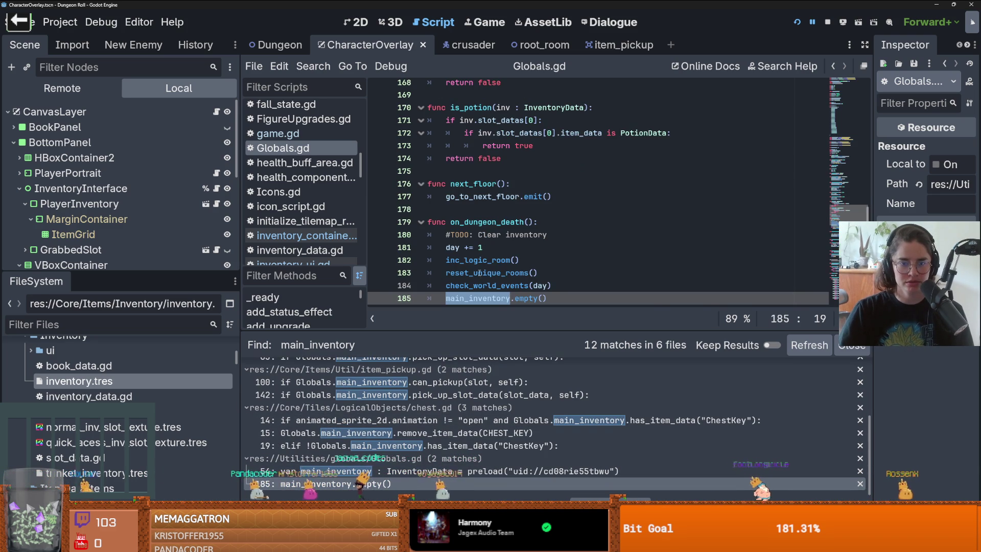
{"action": "scroll", "coordinate": [478, 272], "scroll_direction": "down", "scroll_amount": 1}
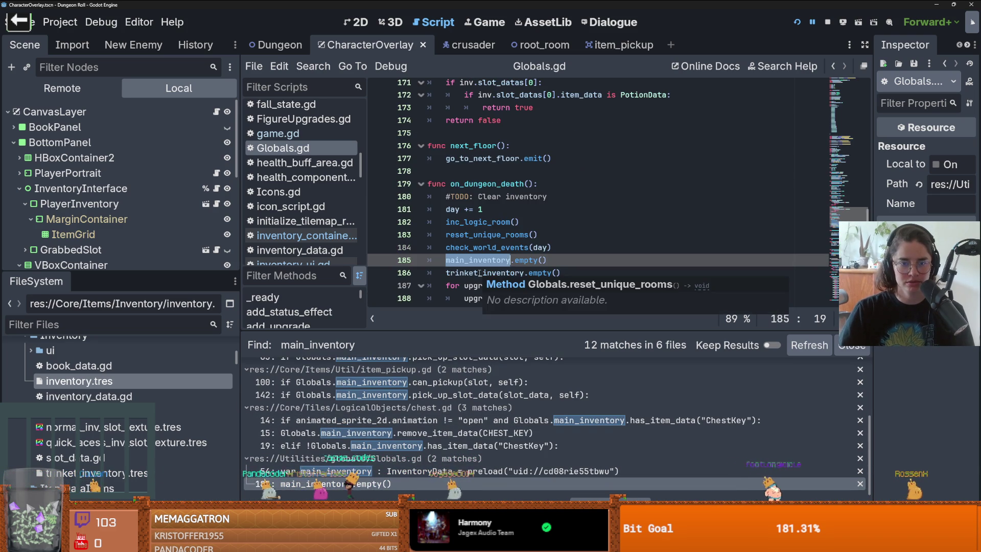
{"action": "left_click", "coordinate": [520, 260]}
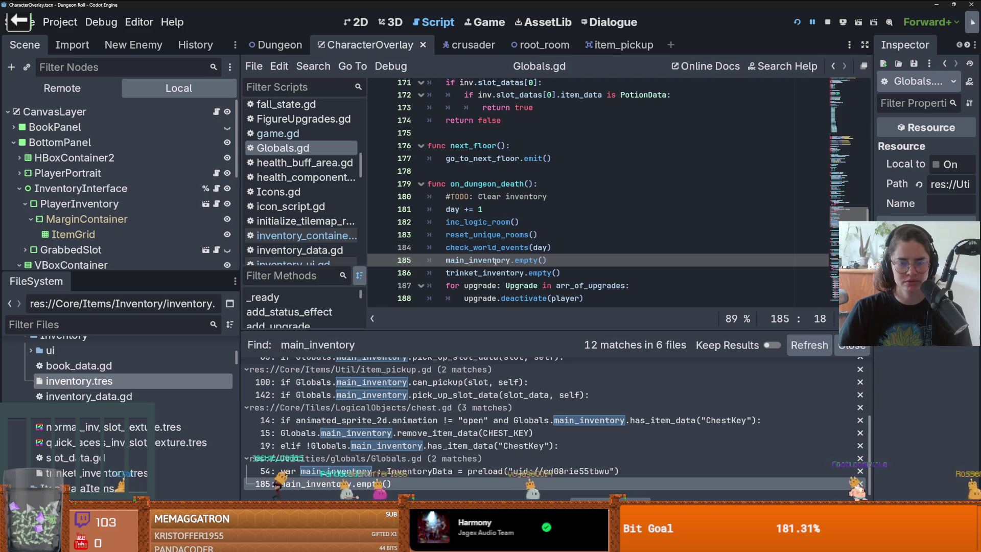
{"action": "double_click", "coordinate": [532, 260]}
{"action": "scroll", "coordinate": [548, 225], "scroll_direction": "down", "scroll_amount": 1}
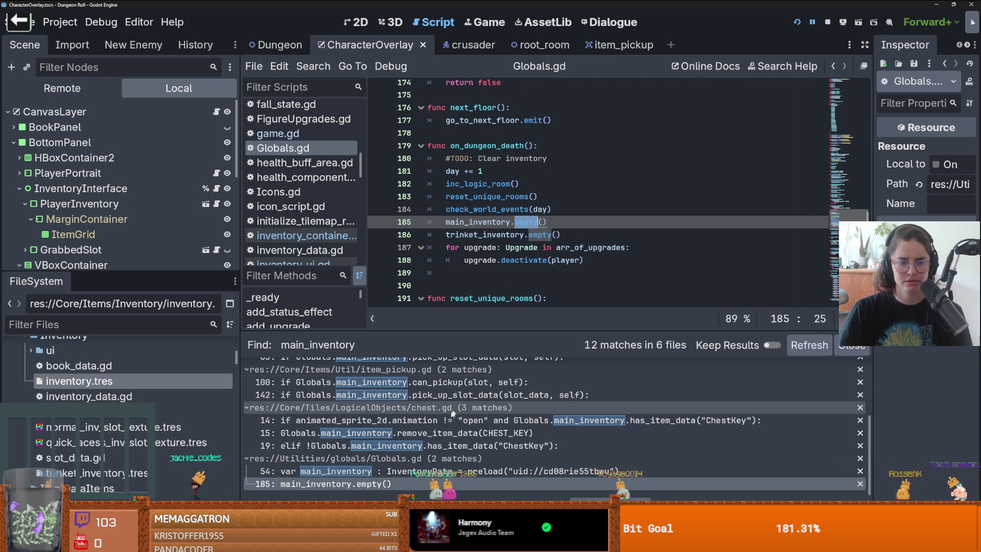
Inspect empty_slots, slot, and the inventory_updated signal in inventory_data.gd's empty() function
{"action": "left_click", "coordinate": [532, 220], "text": "ctrl"}
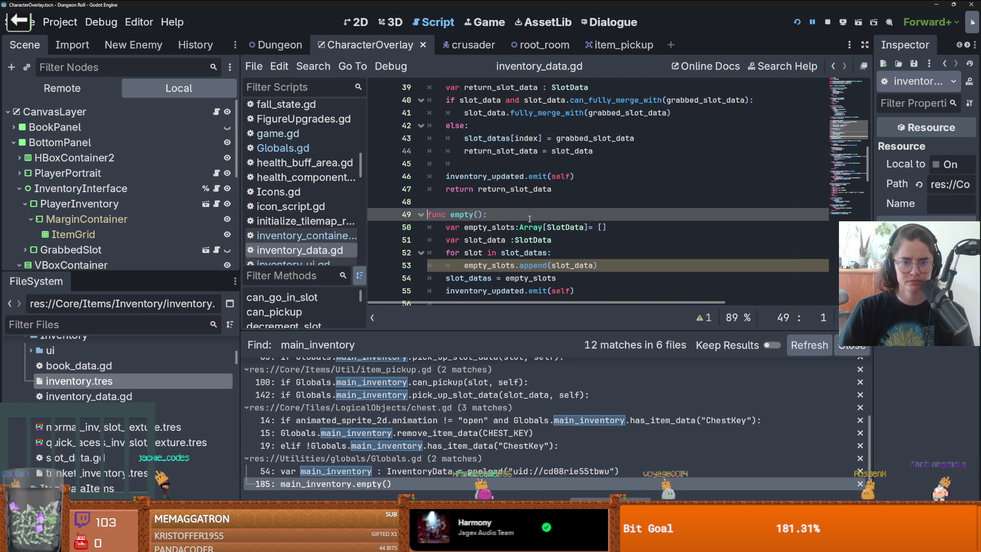
{"action": "double_click", "coordinate": [508, 227]}
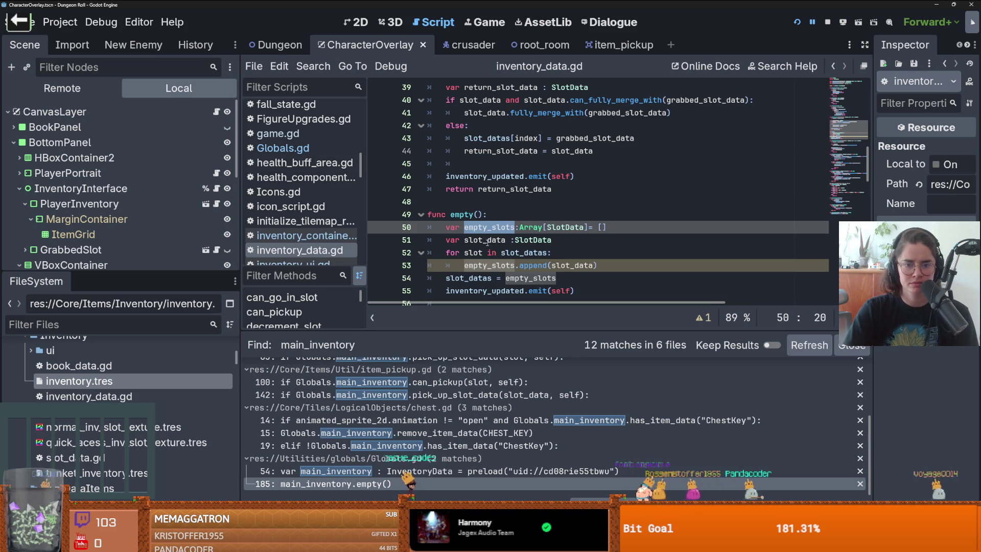
{"action": "double_click", "coordinate": [473, 252]}
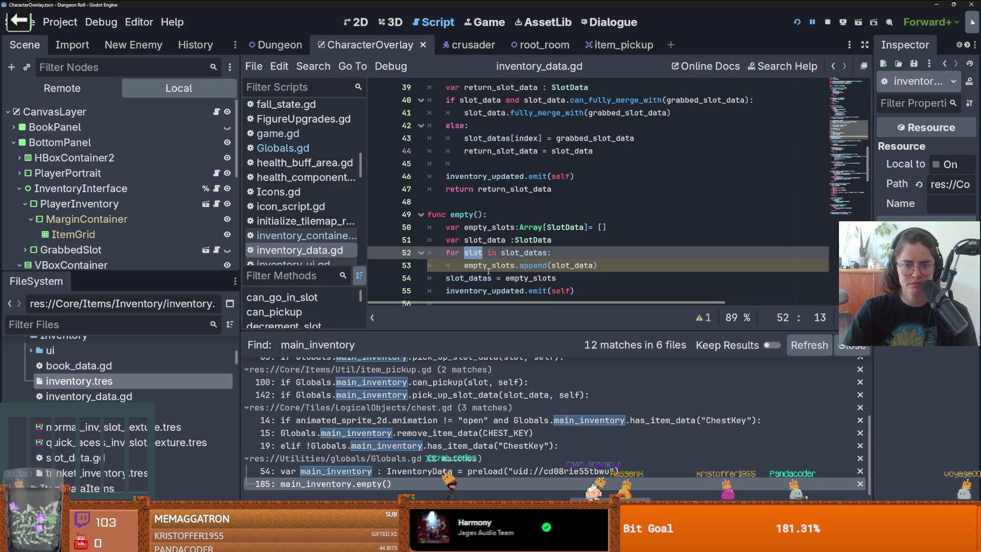
{"action": "double_click", "coordinate": [496, 265]}
{"action": "mouse_move", "coordinate": [571, 266]}
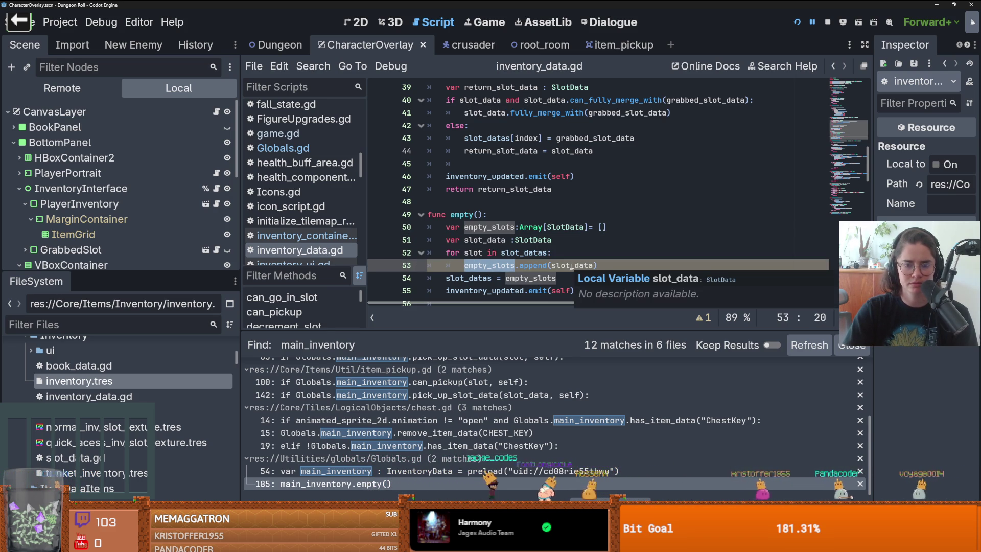
{"action": "left_click", "coordinate": [468, 278]}
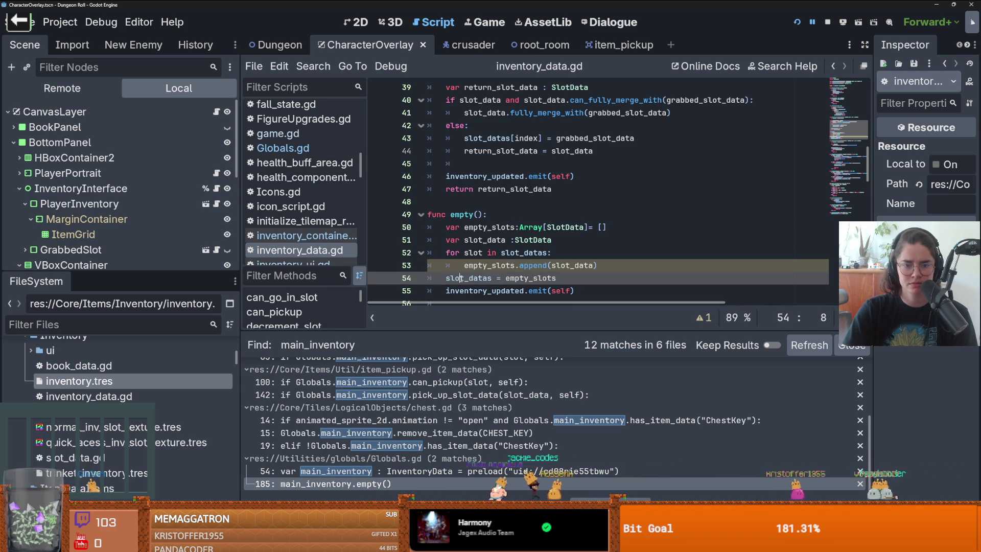
{"action": "double_click", "coordinate": [468, 277]}
{"action": "double_click", "coordinate": [530, 277]}
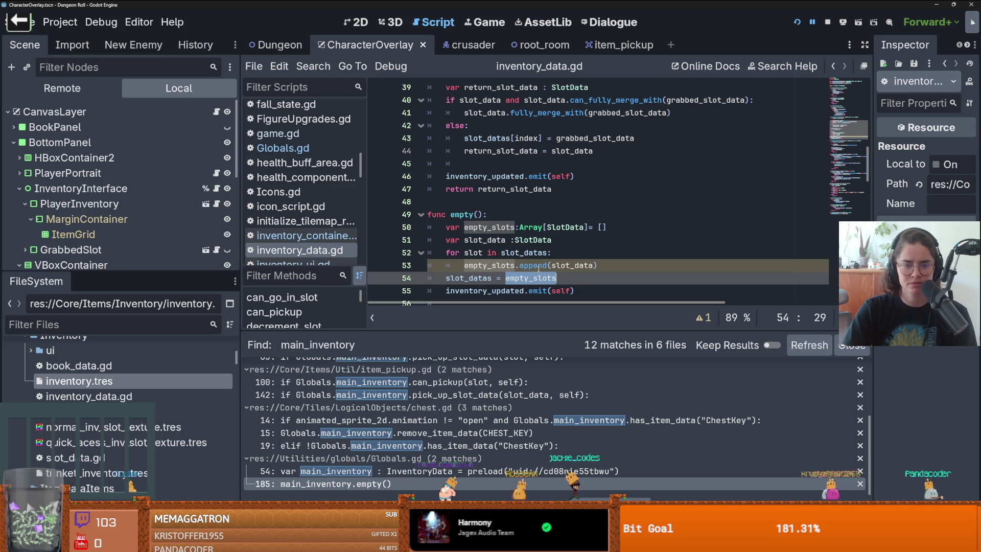
{"action": "mouse_move", "coordinate": [539, 267]}
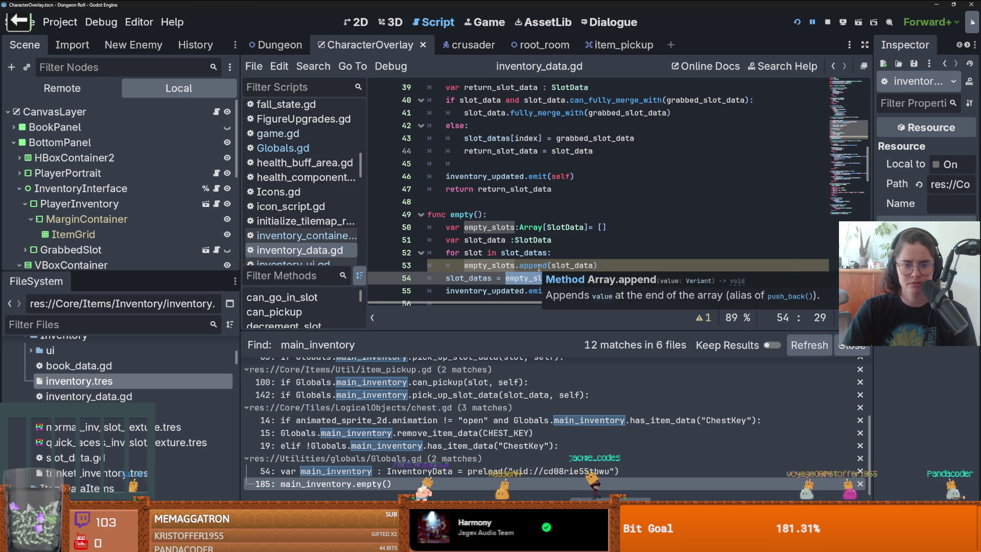
{"action": "double_click", "coordinate": [490, 290]}
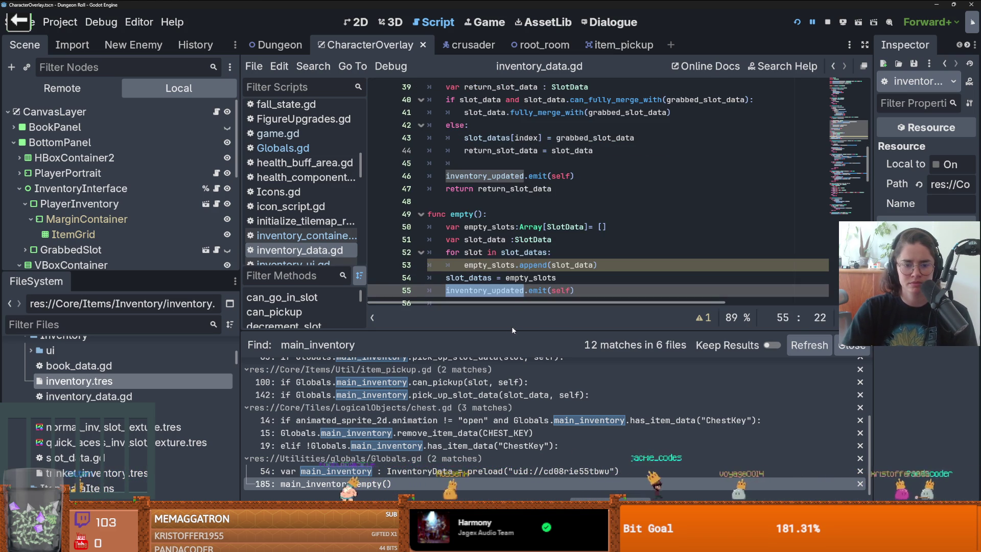
Revisit Globals.gd's main_inventory declaration on line 54, then the empty() call on line 185
{"action": "left_click", "coordinate": [453, 470]}
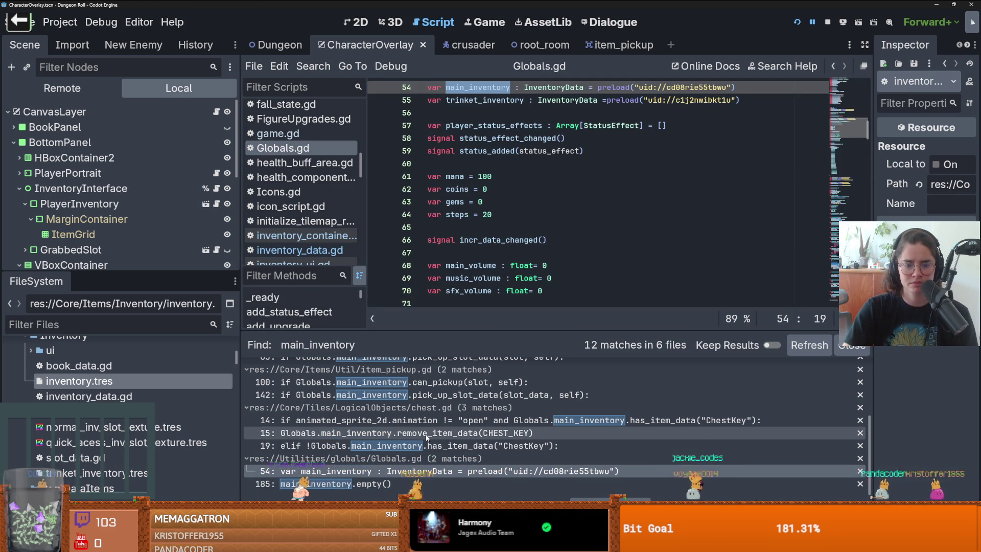
{"action": "left_click", "coordinate": [407, 483]}
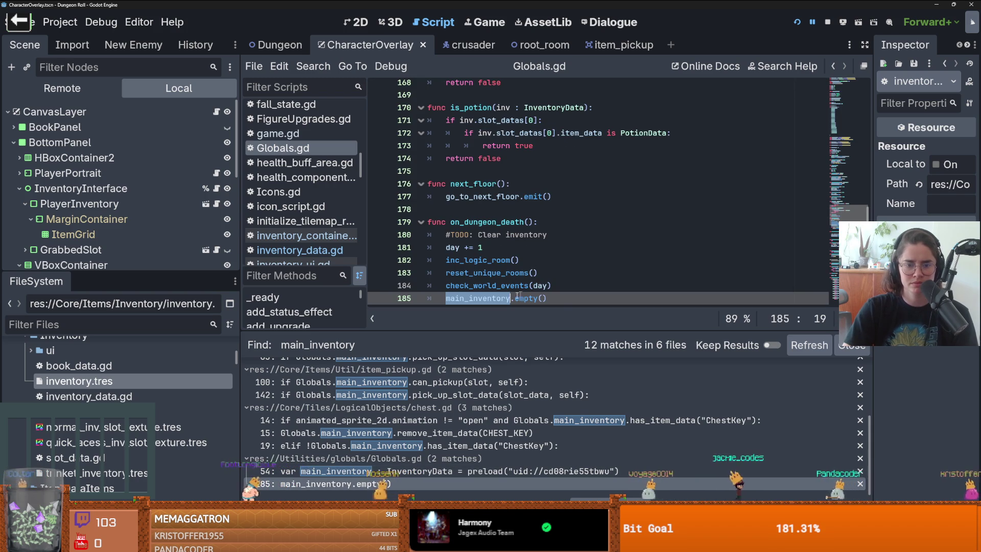
{"action": "scroll", "coordinate": [518, 296], "scroll_direction": "down", "scroll_amount": 2}
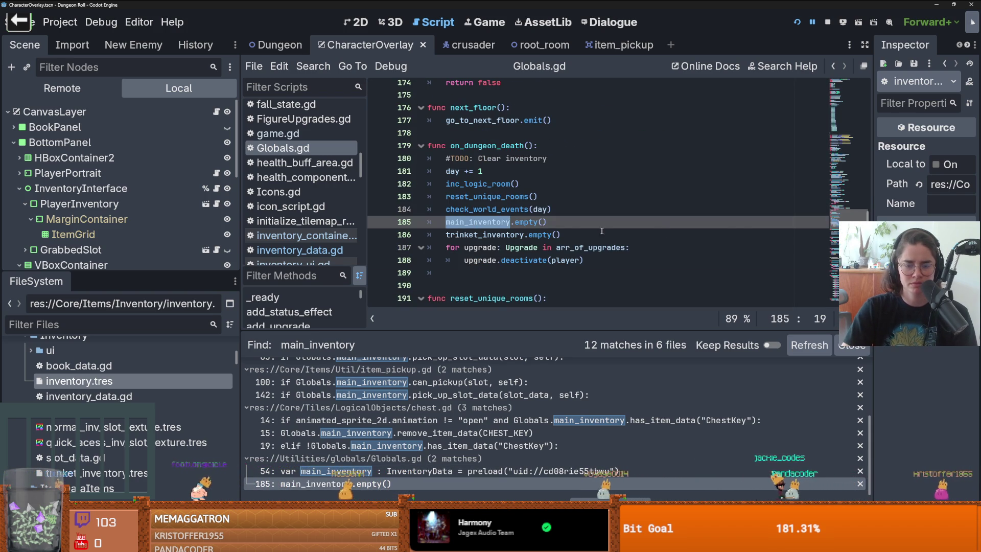
{"action": "mouse_move", "coordinate": [838, 217]}
{"action": "left_mouse_down"}
{"action": "mouse_move", "coordinate": [818, 35]}
{"action": "mouse_move", "coordinate": [829, 129]}
{"action": "left_mouse_up"}
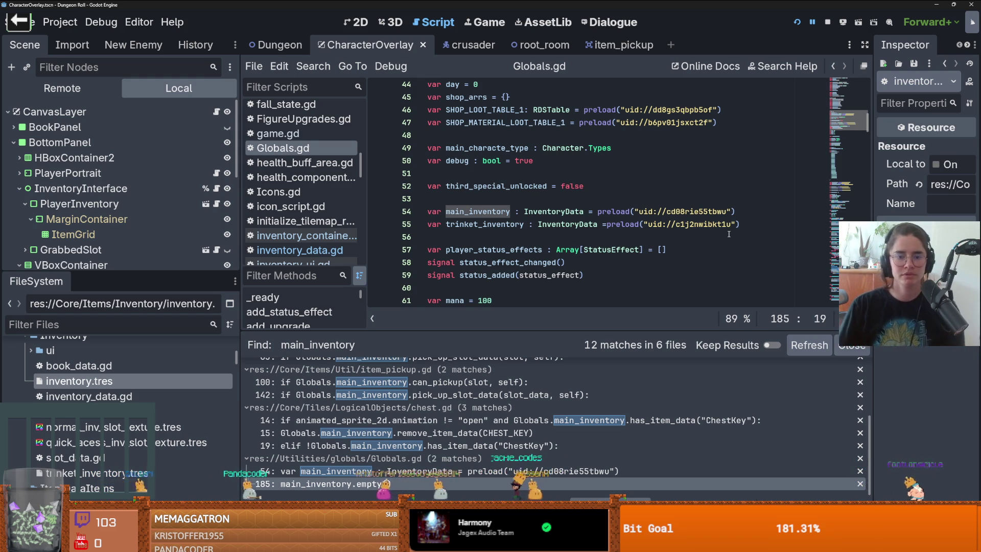
Change var to const for main_inventory and trinket_inventory on Globals.gd lines 54–55, and save
{"action": "double_click", "coordinate": [435, 211]}
{"action": "type", "text": "const"}
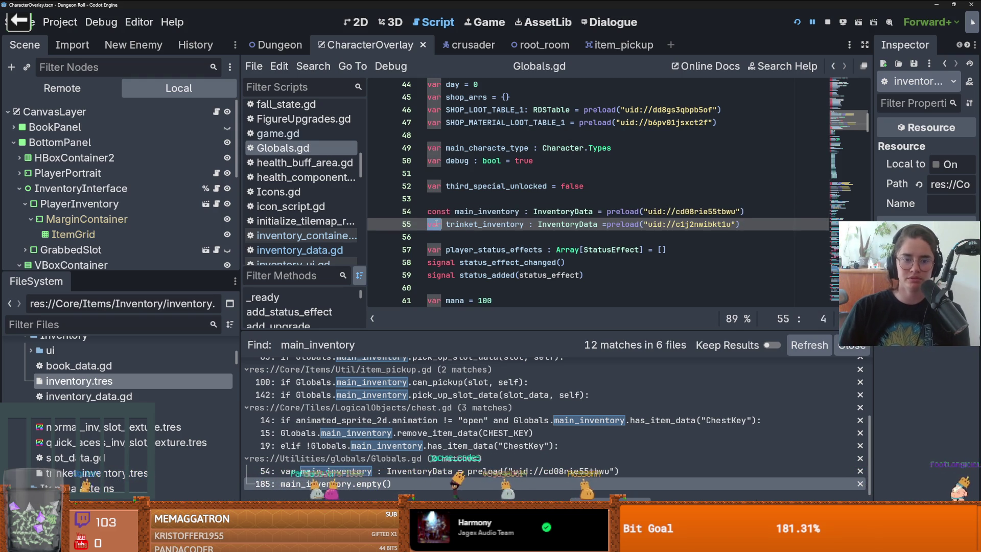
{"action": "double_click", "coordinate": [435, 224]}
{"action": "type", "text": "const"}
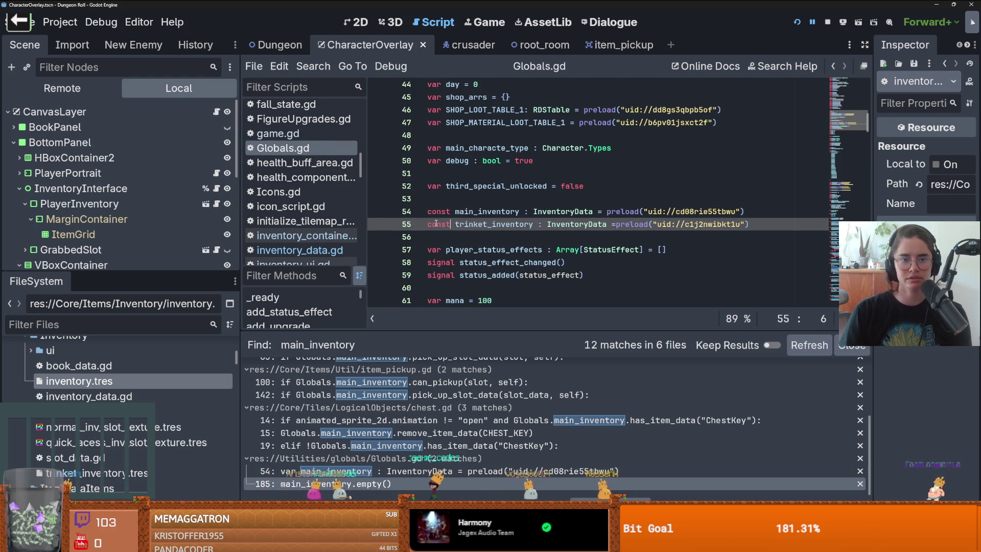
{"action": "key", "text": "ctrl+s"}
Return to the CharacterOverlay scene's inventory interface script and restart the game
{"action": "key", "text": "ctrl+shift+Tab"}
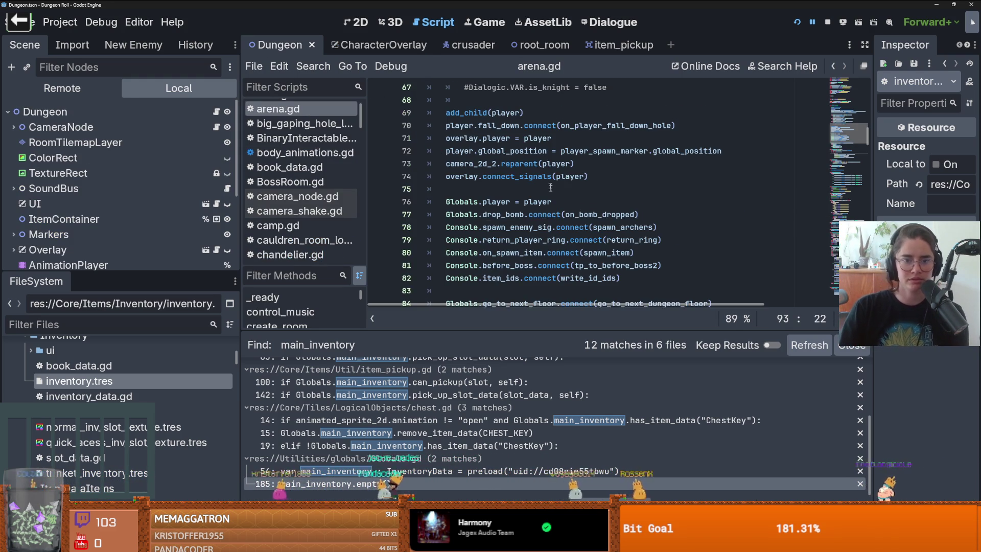
{"action": "scroll", "coordinate": [551, 188], "scroll_direction": "up", "scroll_amount": 10}
{"action": "left_click", "coordinate": [373, 44]}
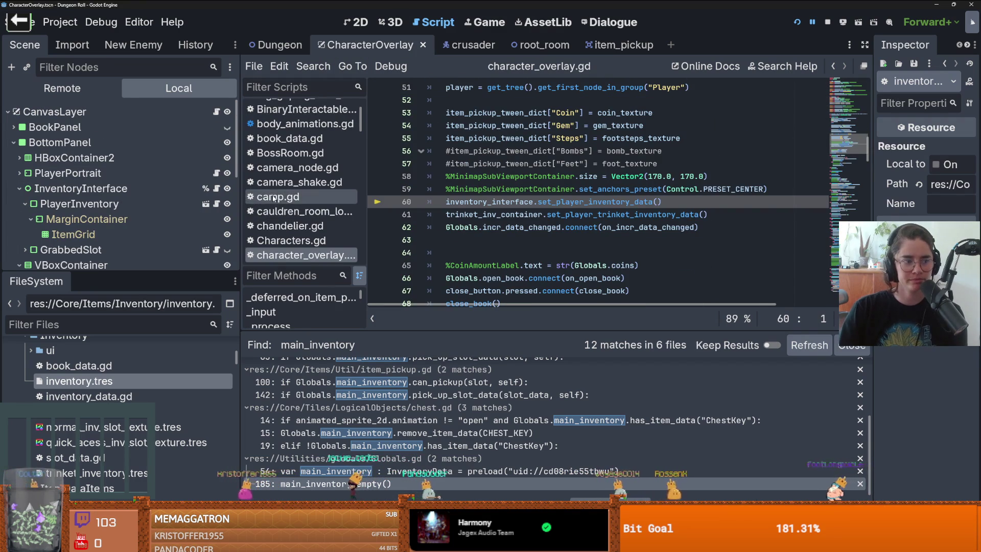
{"action": "left_click", "coordinate": [218, 189]}
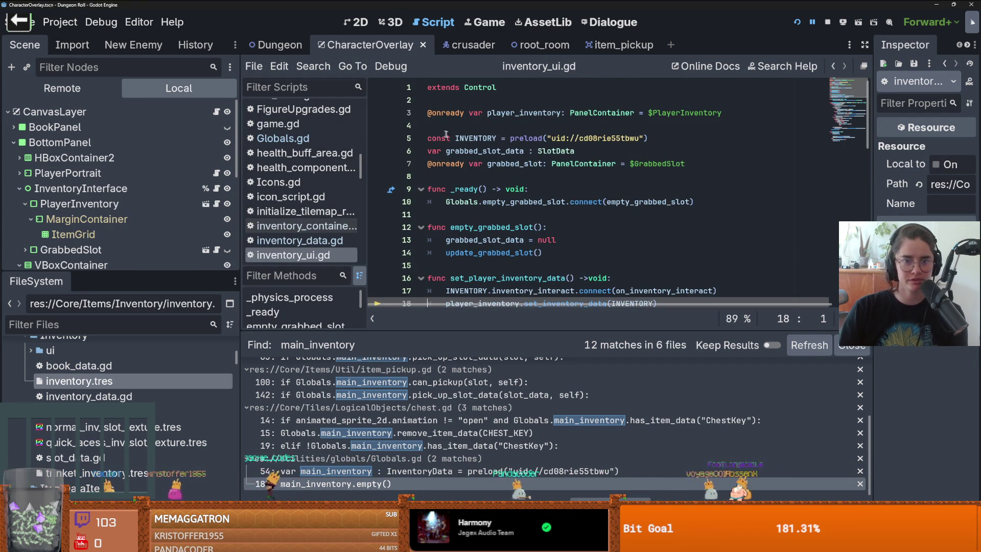
{"action": "left_click", "coordinate": [798, 22]}
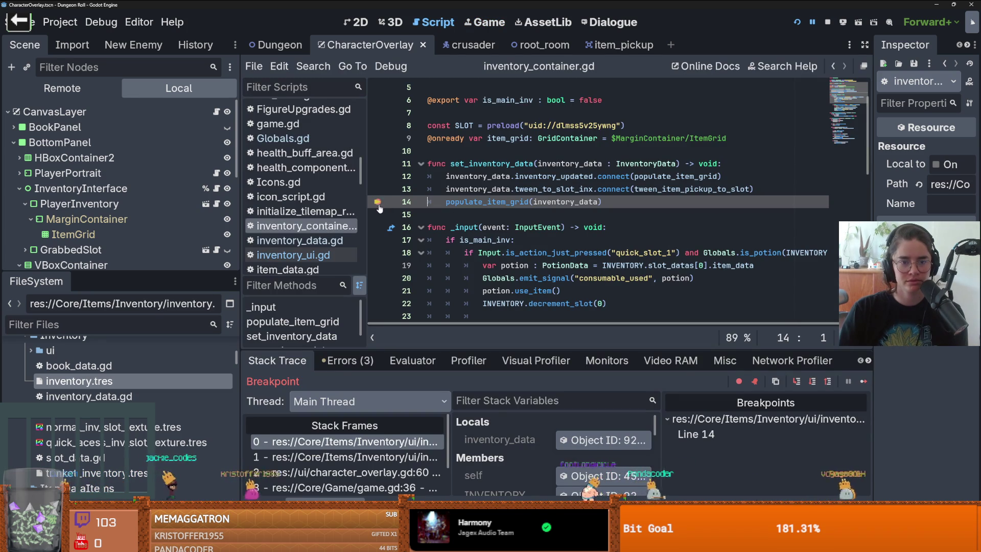
Remove the line-14 breakpoint, resume the game, and walk the knight through the dungeon
{"action": "left_click", "coordinate": [378, 204]}
{"action": "key", "text": "F12"}
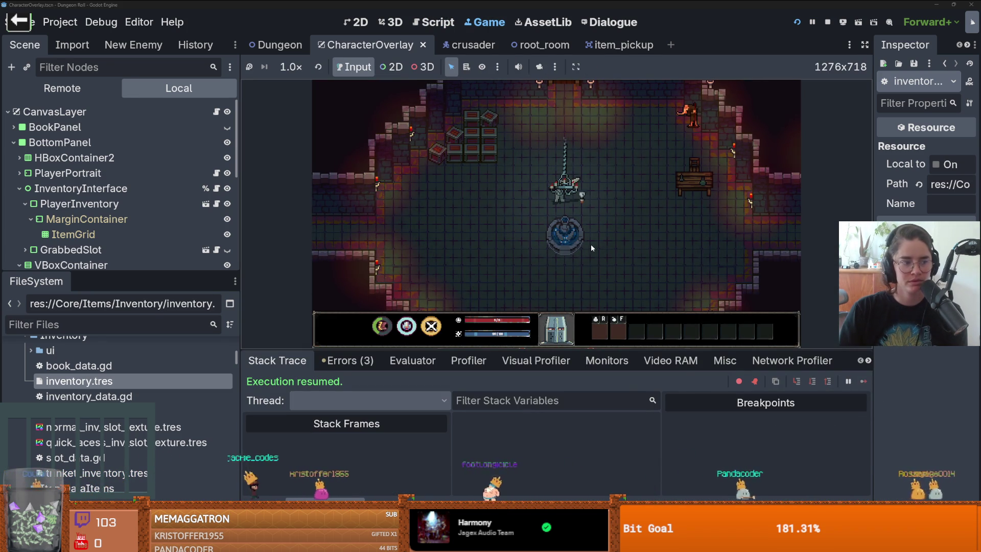
{"action": "key", "text": "a"}
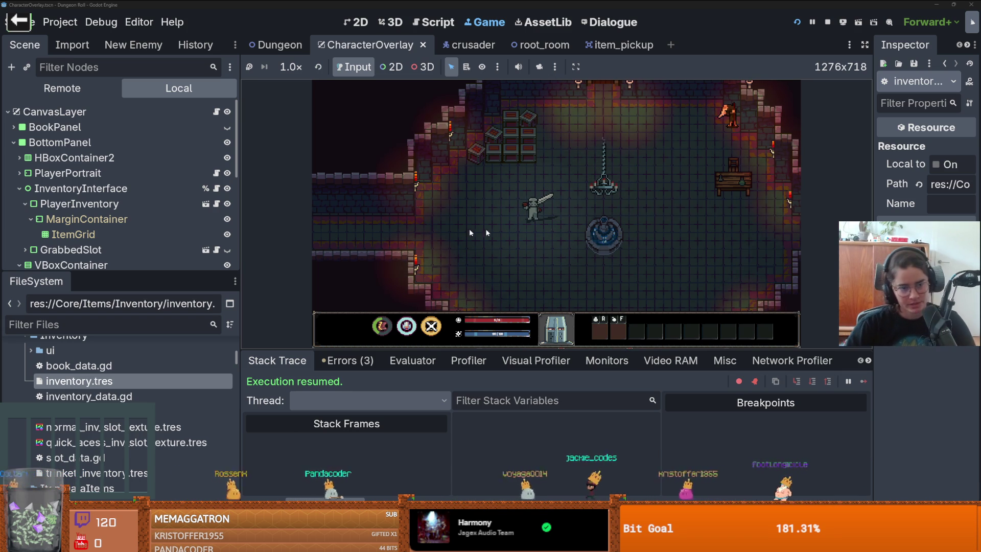
Clear slot 0's item data in inventory.tres, set the slot to empty, and save
{"action": "left_click", "coordinate": [79, 381]}
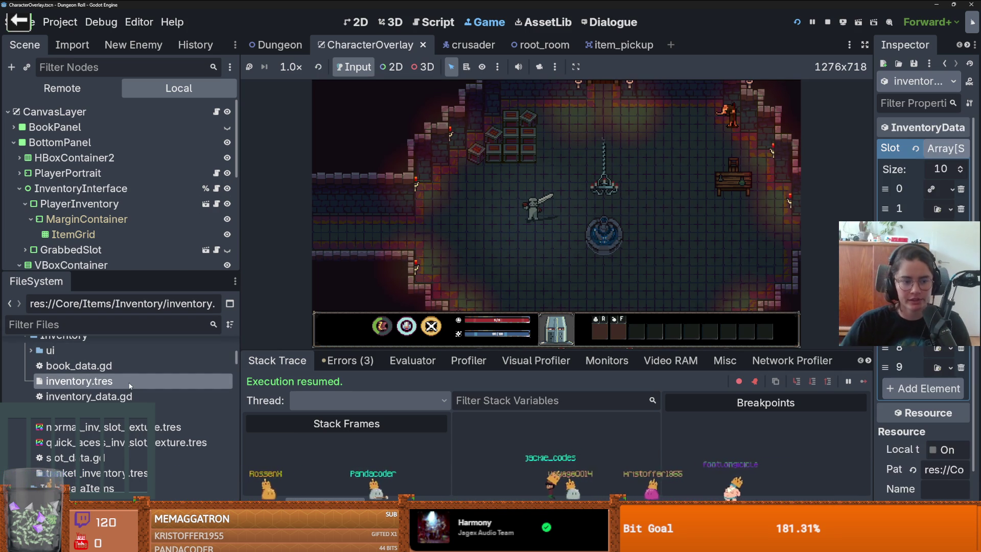
{"action": "left_click_drag", "start_coordinate": [873, 220], "coordinate": [753, 219]}
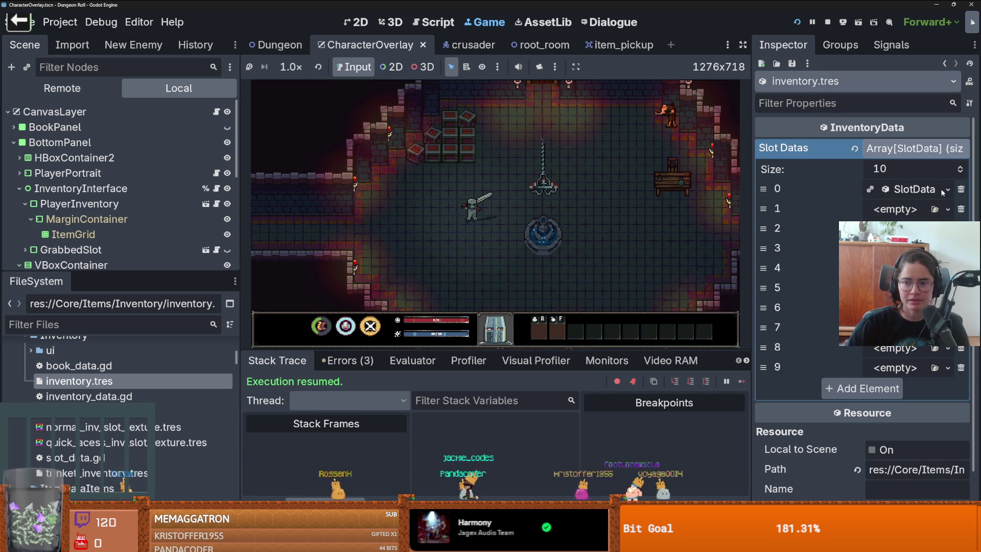
{"action": "left_click", "coordinate": [907, 189]}
{"action": "left_click", "coordinate": [855, 210]}
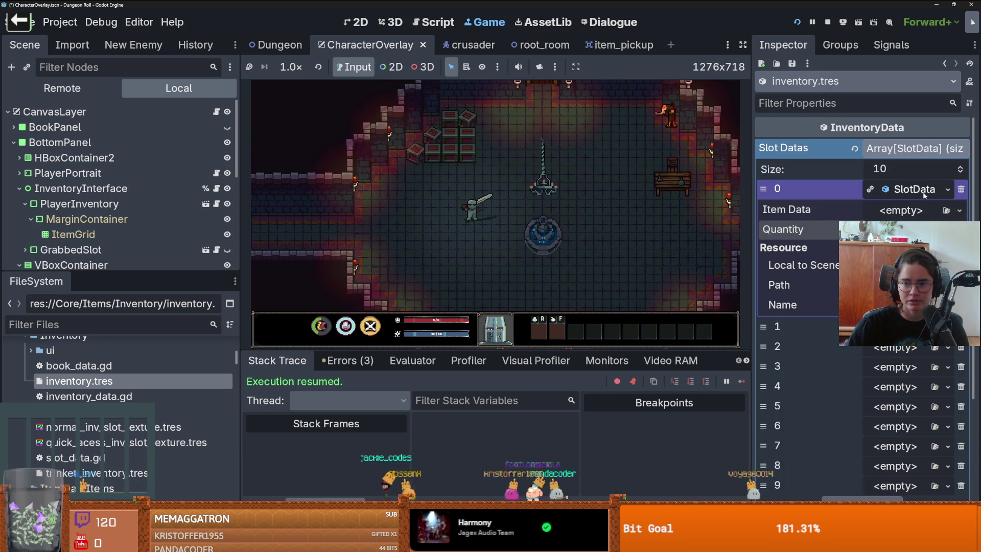
{"action": "left_click", "coordinate": [907, 189]}
{"action": "left_click", "coordinate": [949, 189]}
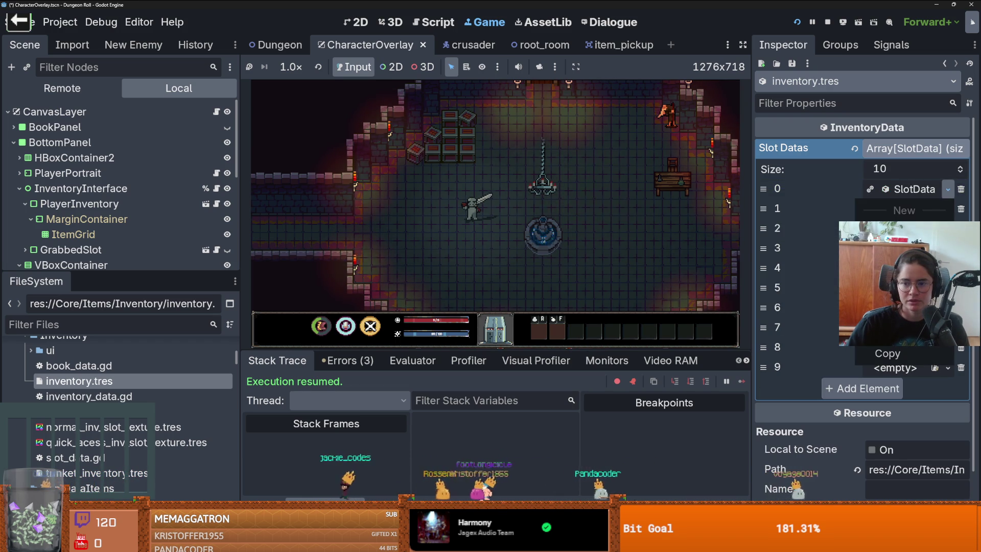
{"action": "left_click", "coordinate": [904, 271]}
{"action": "key", "text": "F5"}
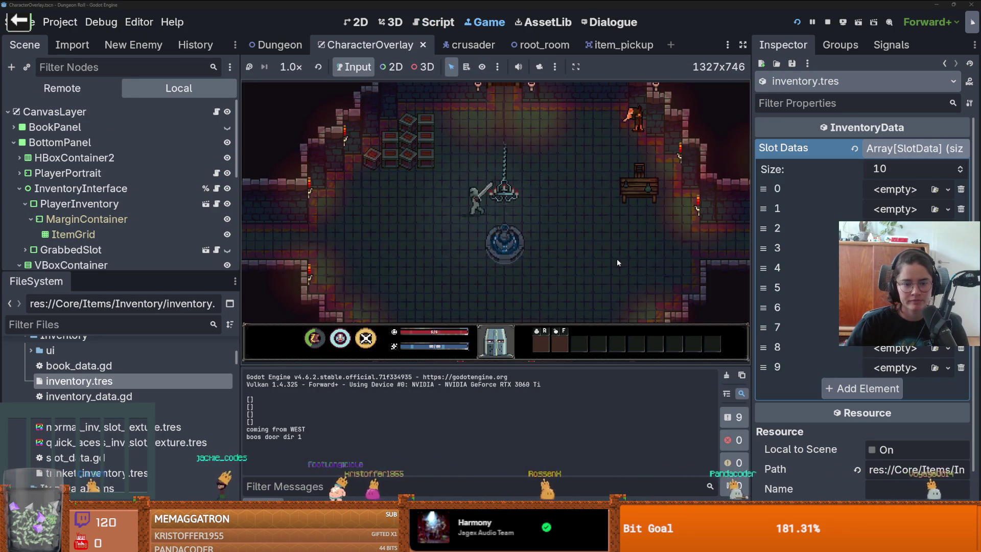
Inspect trinket_inventory.tres, then open the InventoryInterface node's script in a wider code editor
{"action": "key", "text": "a"}
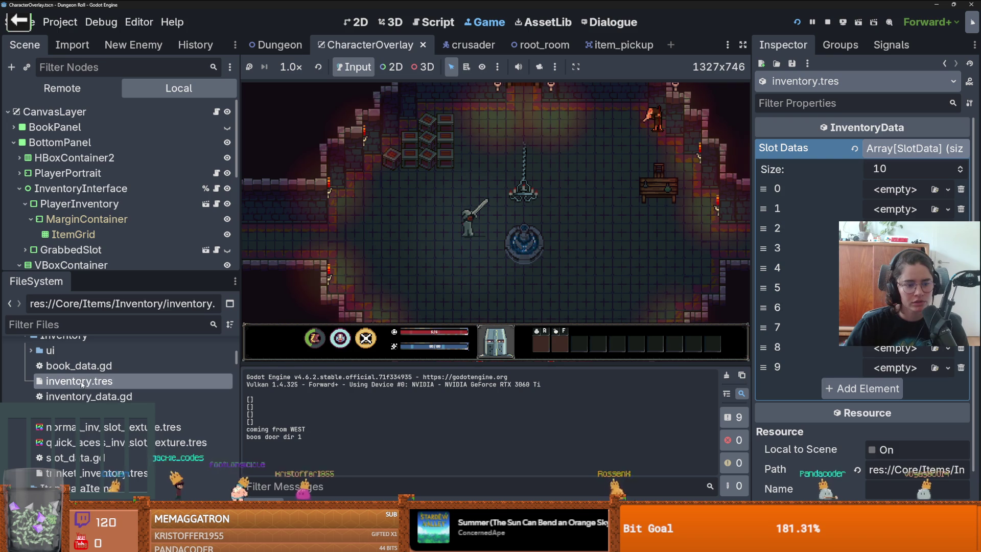
{"action": "left_click", "coordinate": [92, 474]}
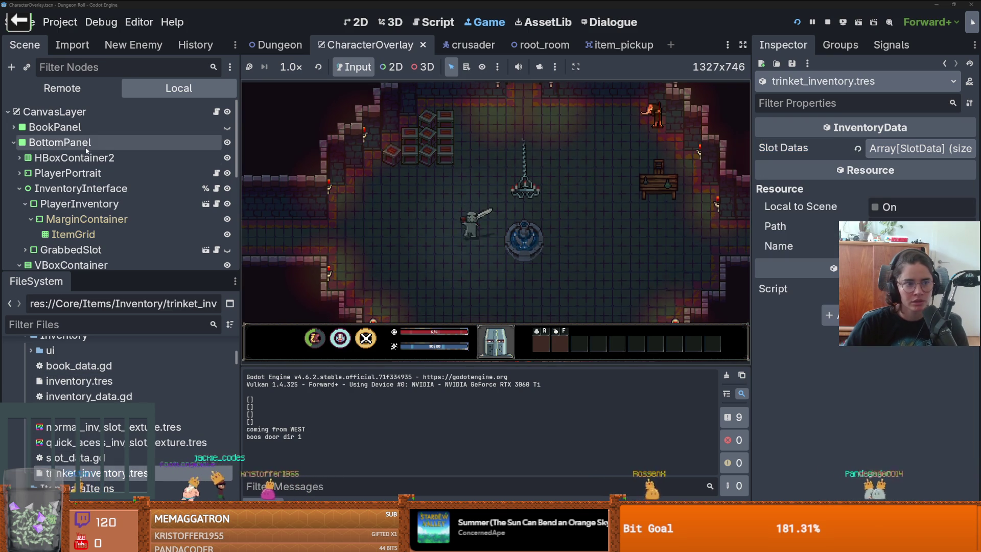
{"action": "left_click", "coordinate": [216, 112]}
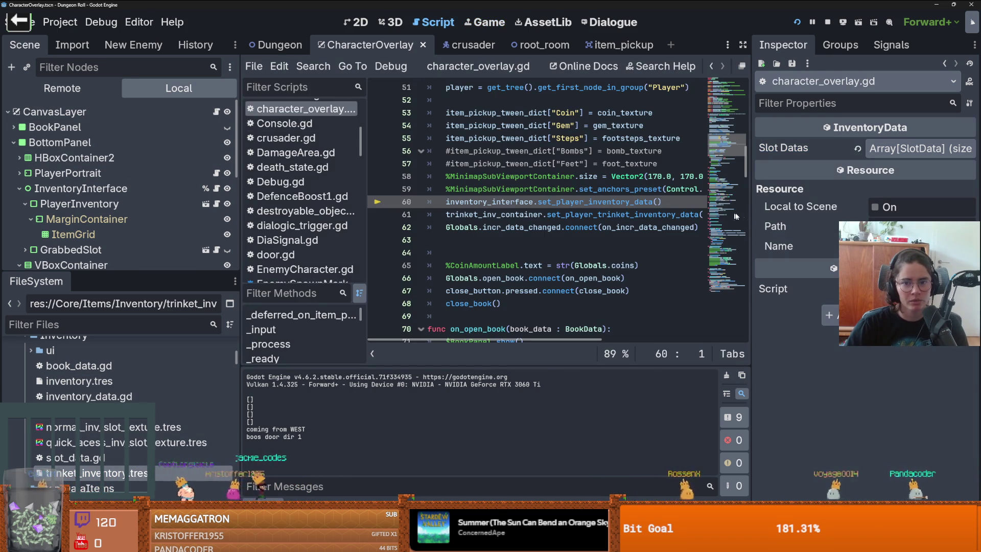
{"action": "left_click_drag", "start_coordinate": [753, 213], "coordinate": [873, 213]}
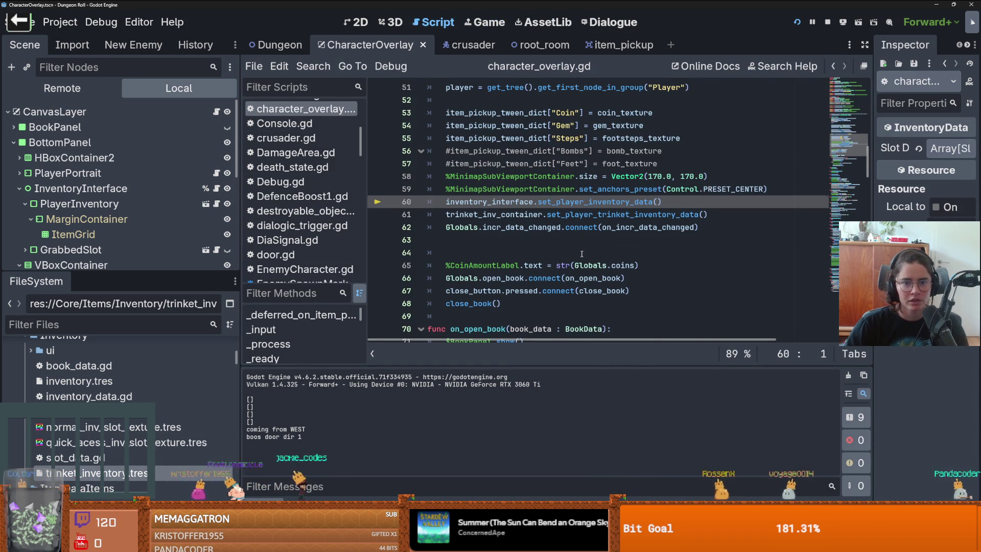
{"action": "scroll", "coordinate": [582, 254], "scroll_direction": "up", "scroll_amount": 9}
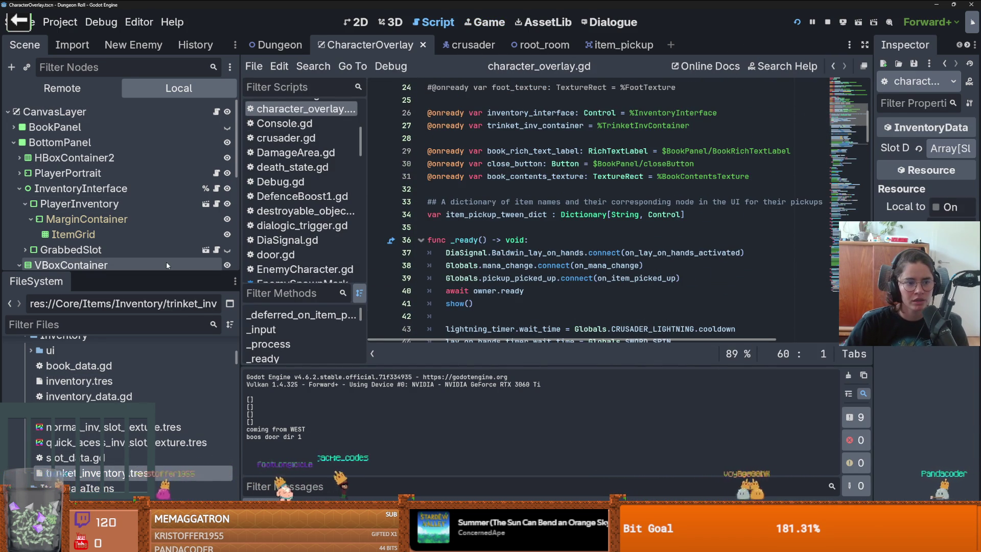
{"action": "left_click_drag", "start_coordinate": [166, 274], "coordinate": [167, 428]}
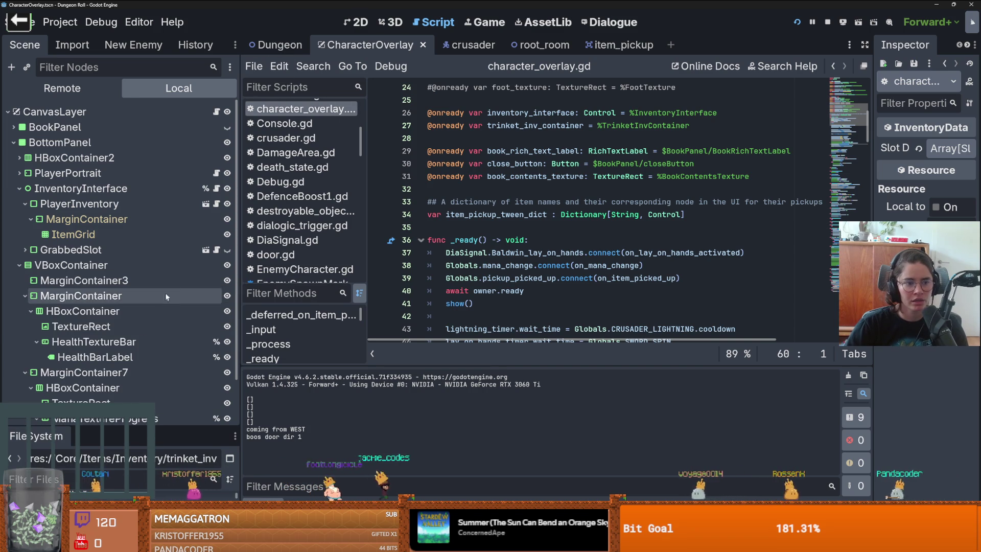
{"action": "left_click", "coordinate": [218, 188]}
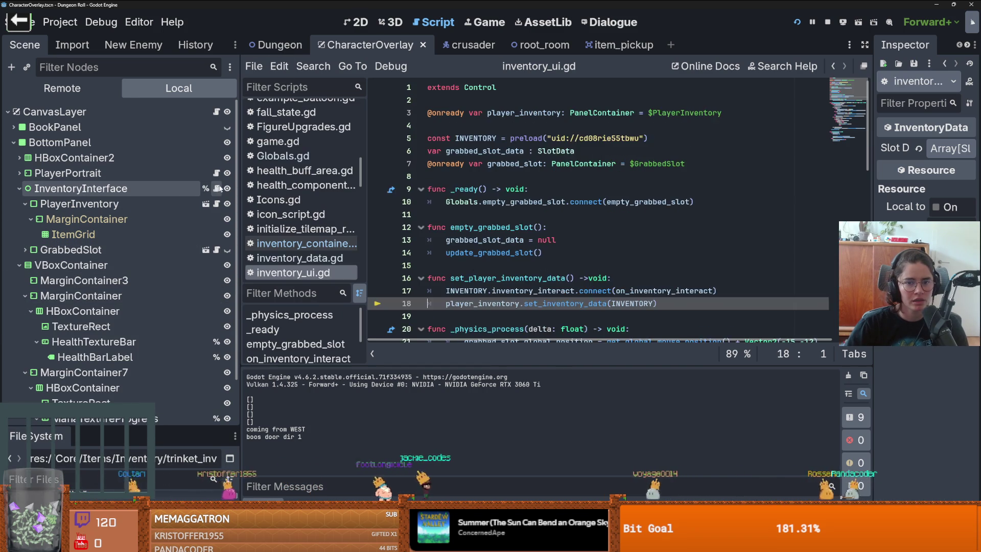
{"action": "scroll", "coordinate": [409, 214], "scroll_direction": "down", "scroll_amount": 10}
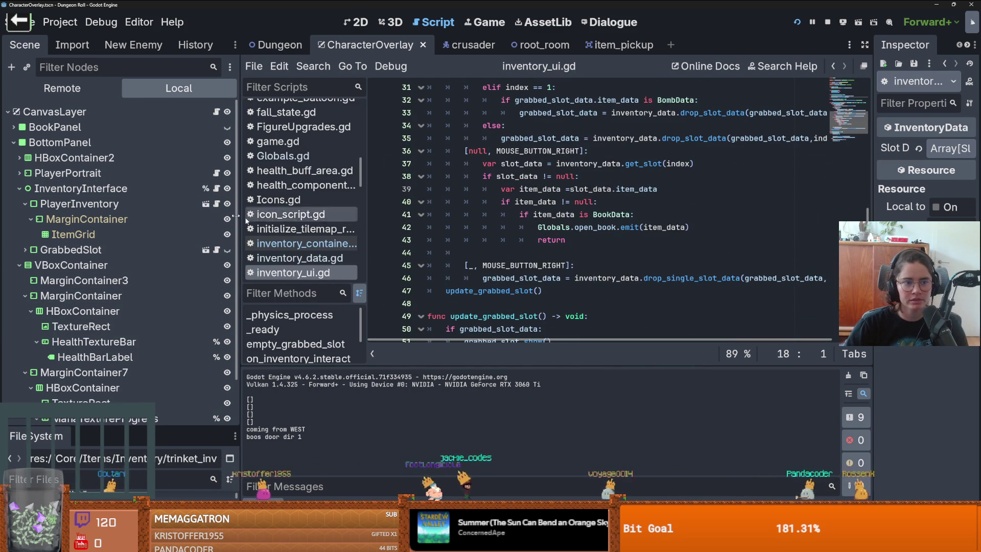
Set a breakpoint on line 18 of the PlayerInventory script and restart the game
{"action": "left_click", "coordinate": [217, 203]}
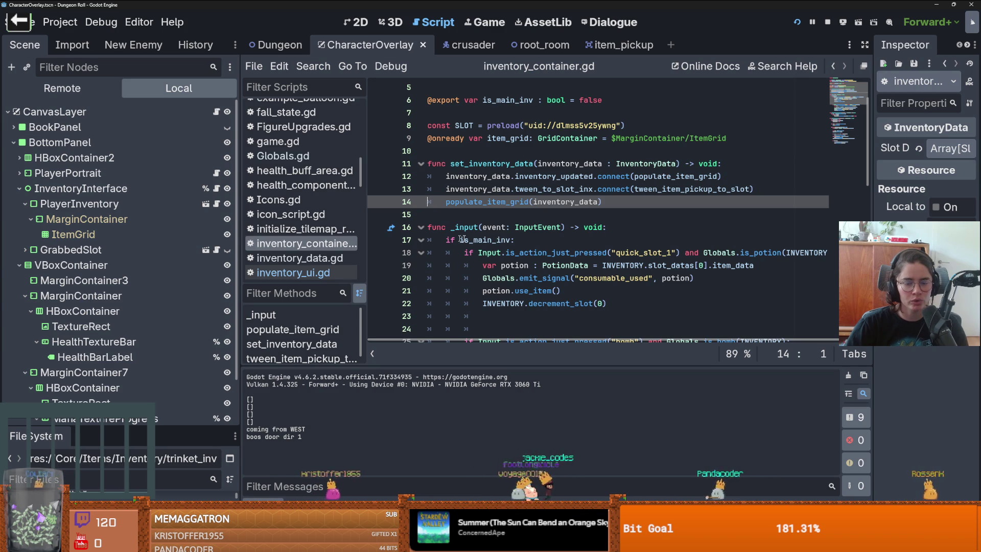
{"action": "left_click", "coordinate": [378, 252]}
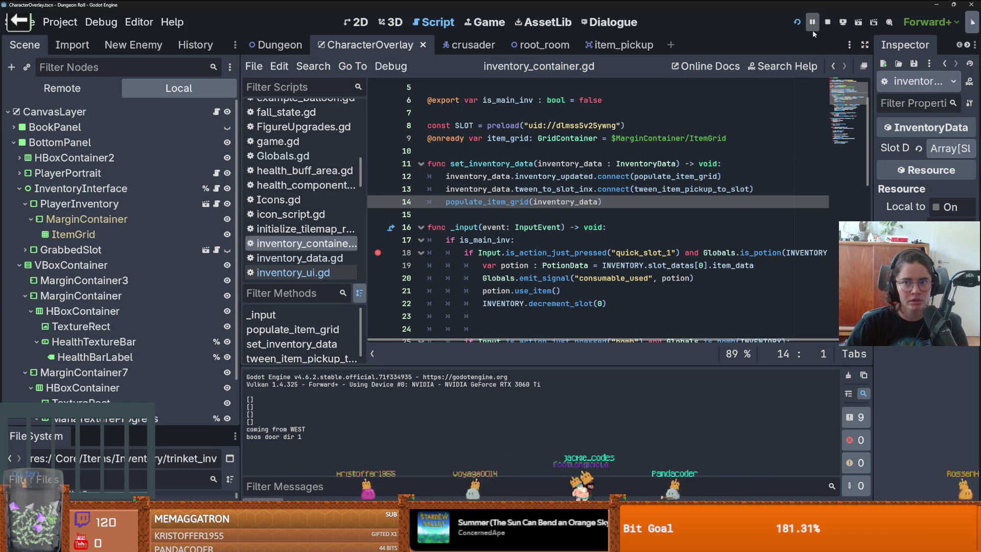
{"action": "left_click", "coordinate": [797, 22]}
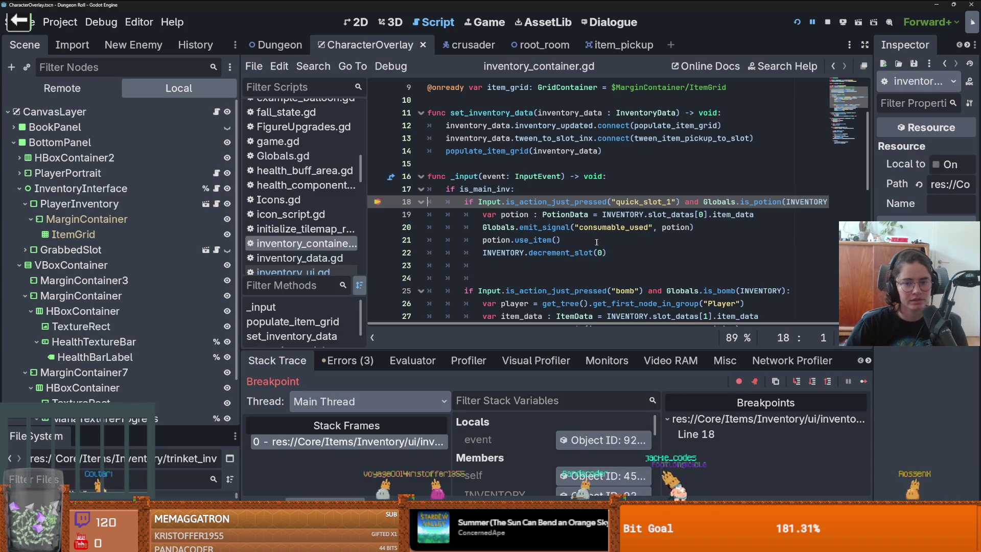
Resume past the line-18 breakpoint and move it to line 19
{"action": "left_click", "coordinate": [850, 381]}
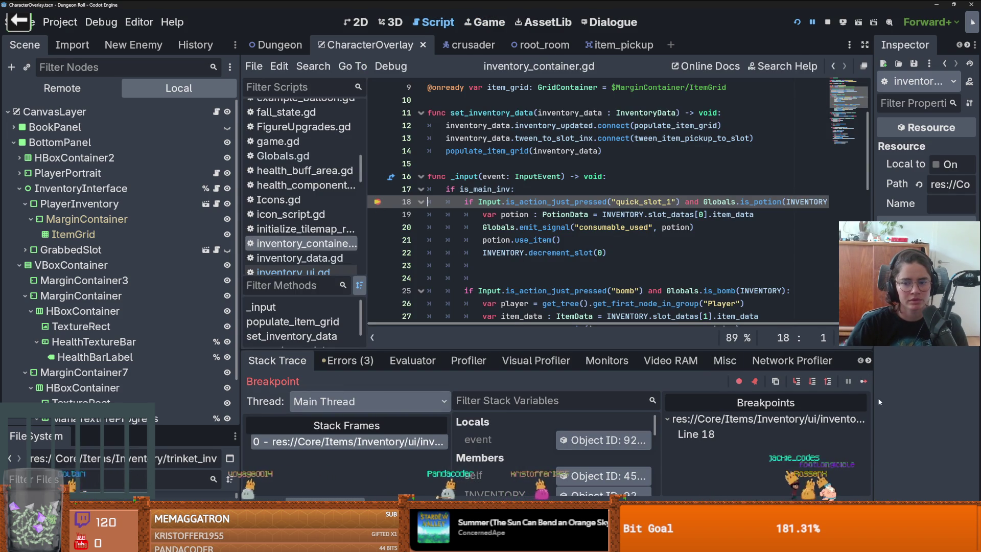
{"action": "left_click", "coordinate": [860, 382]}
{"action": "left_click", "coordinate": [377, 202]}
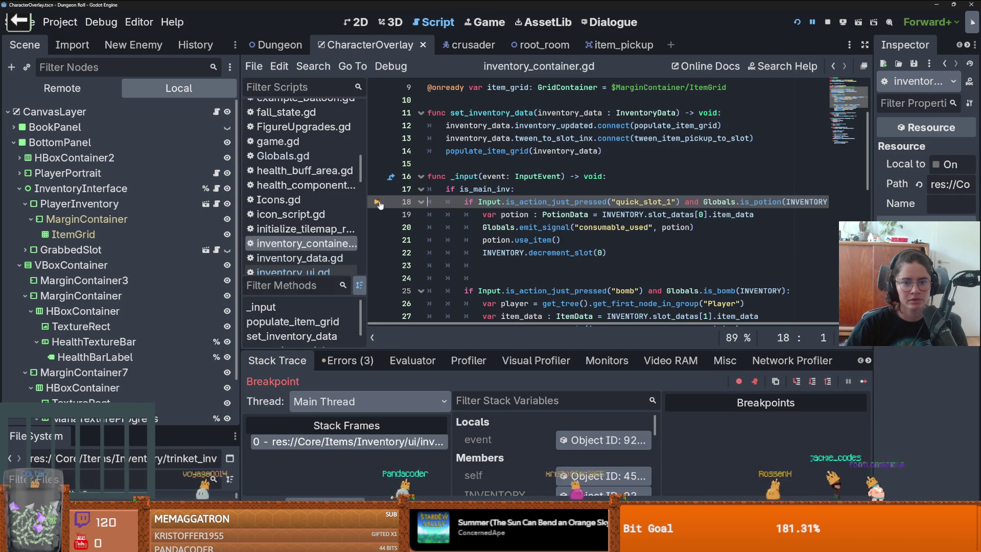
{"action": "left_click", "coordinate": [378, 215]}
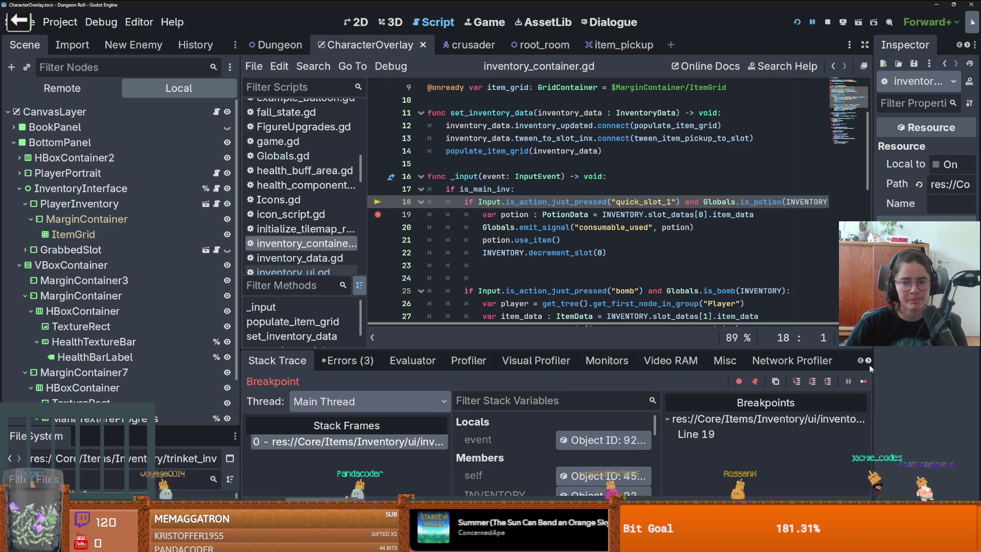
Set a breakpoint at is_potion's line 171 in Globals.gd and resume to reach it
{"action": "left_click", "coordinate": [766, 201], "text": "ctrl"}
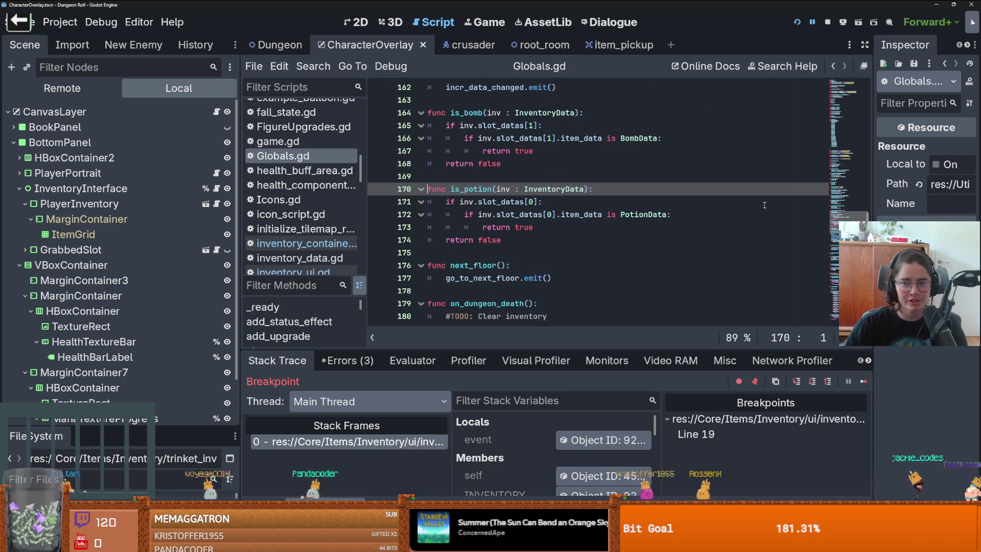
{"action": "left_click", "coordinate": [378, 202]}
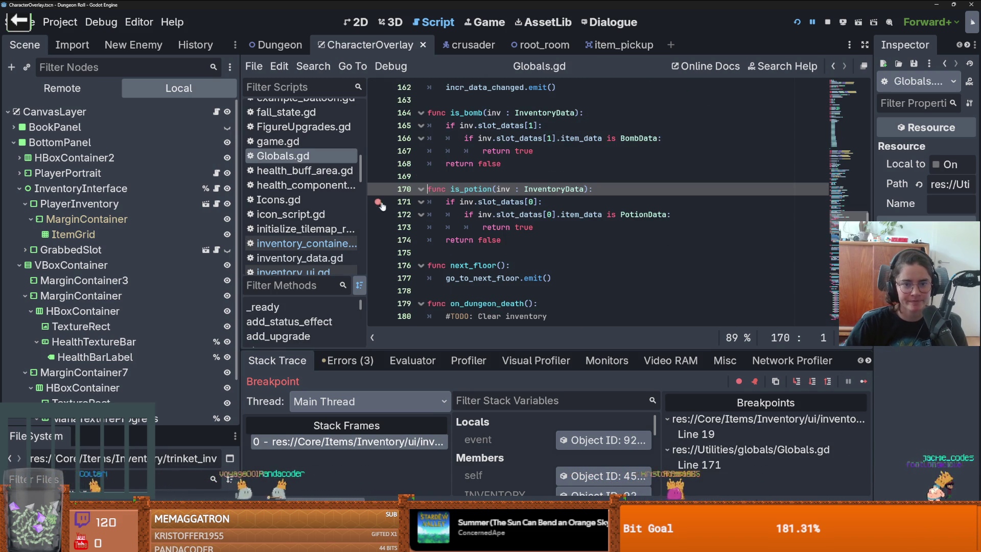
{"action": "left_click", "coordinate": [848, 382]}
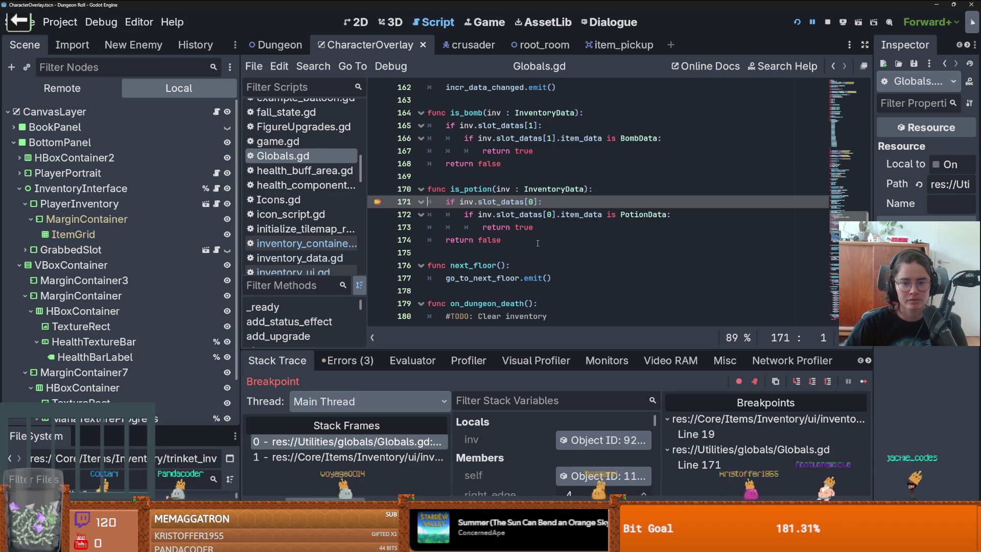
Inspect the inv argument's Slot Datas array, then step out of is_potion
{"action": "left_click", "coordinate": [491, 439]}
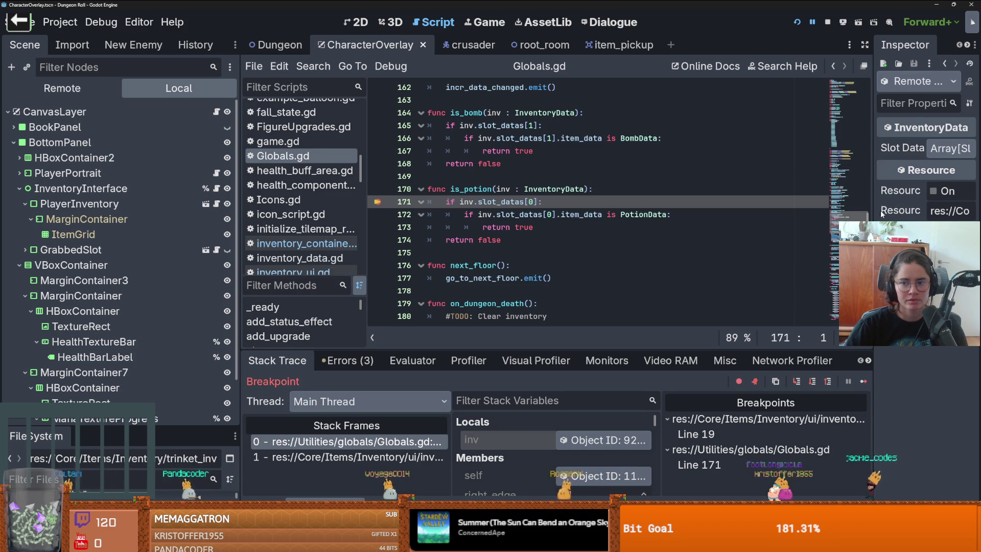
{"action": "left_click_drag", "start_coordinate": [873, 213], "coordinate": [796, 153]}
{"action": "left_click", "coordinate": [921, 149]}
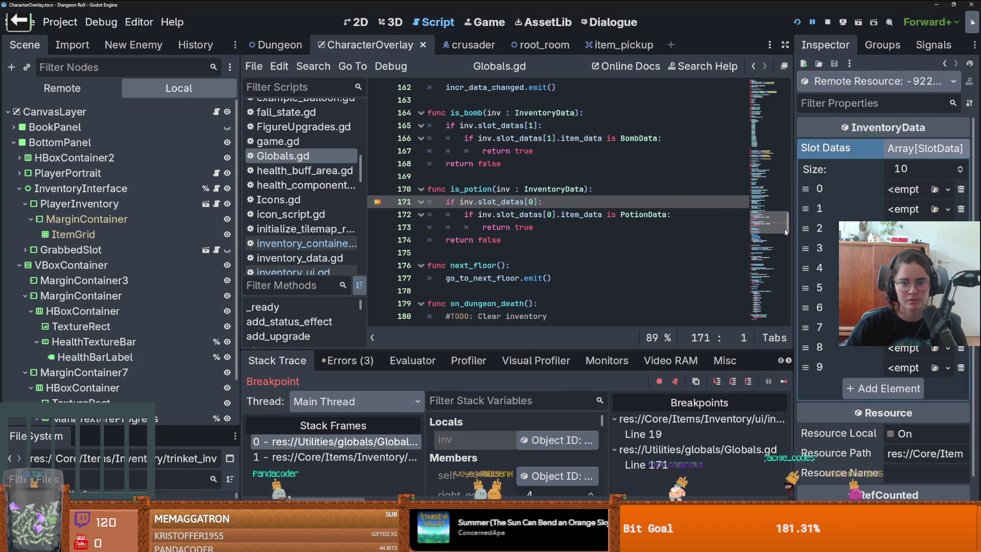
{"action": "left_click", "coordinate": [915, 148]}
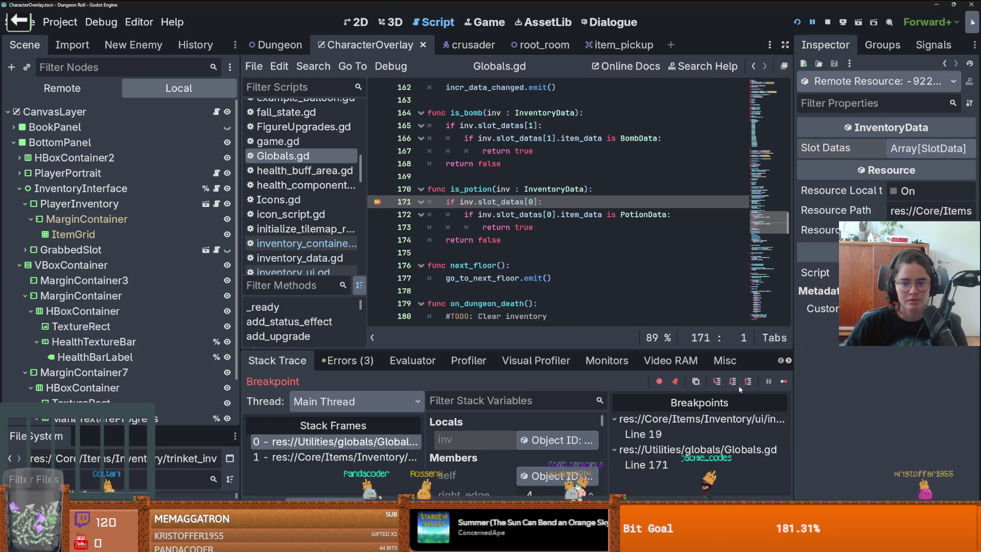
{"action": "left_click", "coordinate": [719, 382]}
Step over six times, past the bomb check into ui.gd's menu-action check at line 126
{"action": "left_click", "coordinate": [718, 382]}
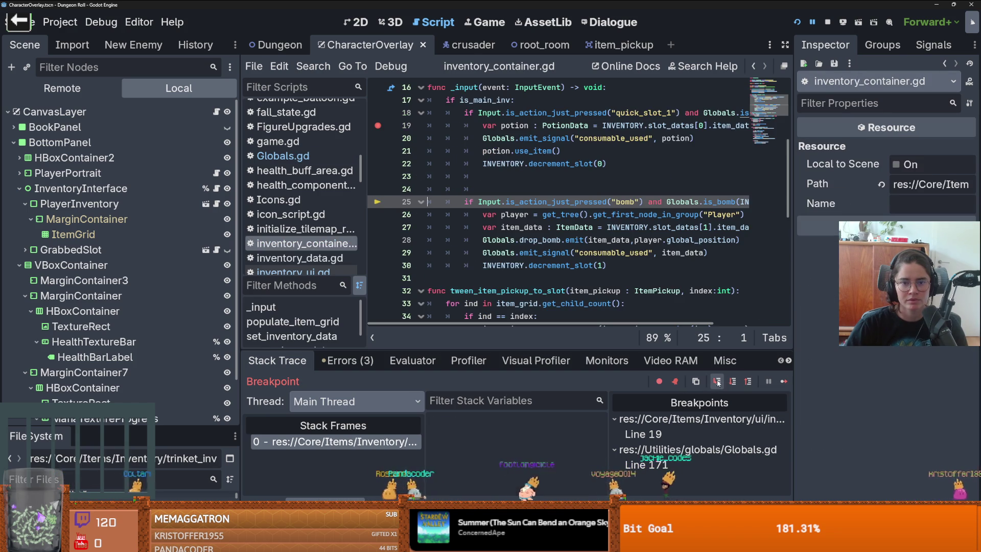
{"action": "left_click", "coordinate": [719, 381]}
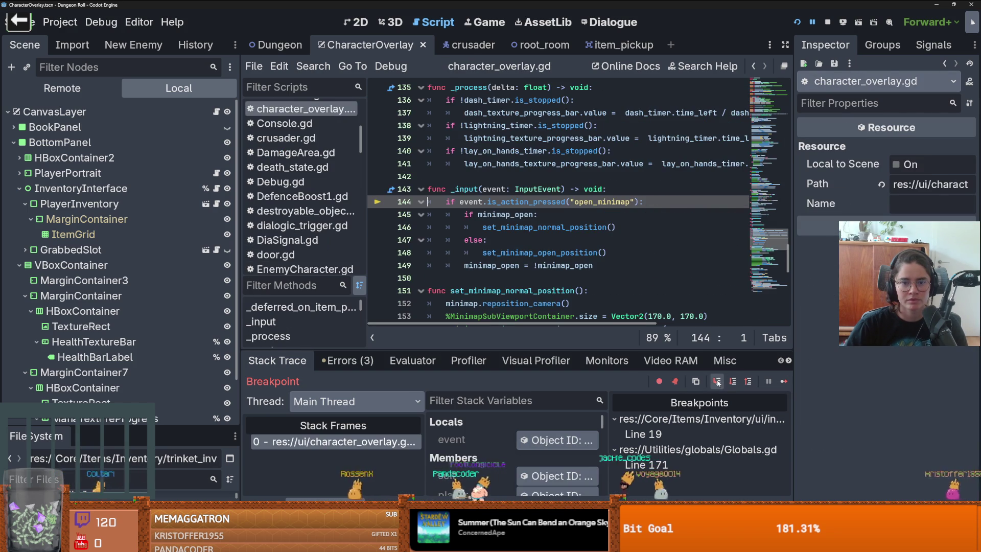
{"action": "left_click", "coordinate": [718, 382]}
{"action": "left_click", "coordinate": [718, 382]}
{"action": "left_click", "coordinate": [718, 382]}
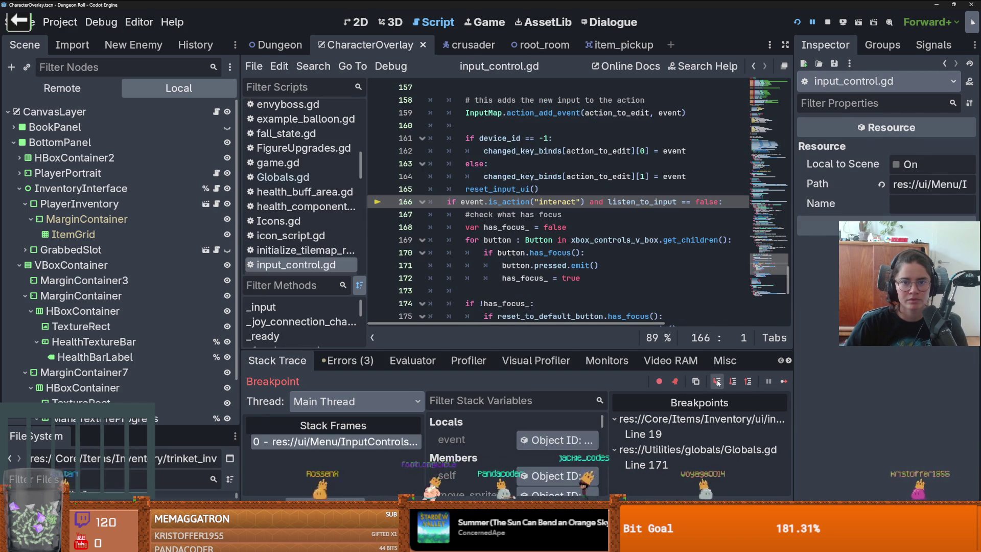
{"action": "left_click", "coordinate": [718, 381]}
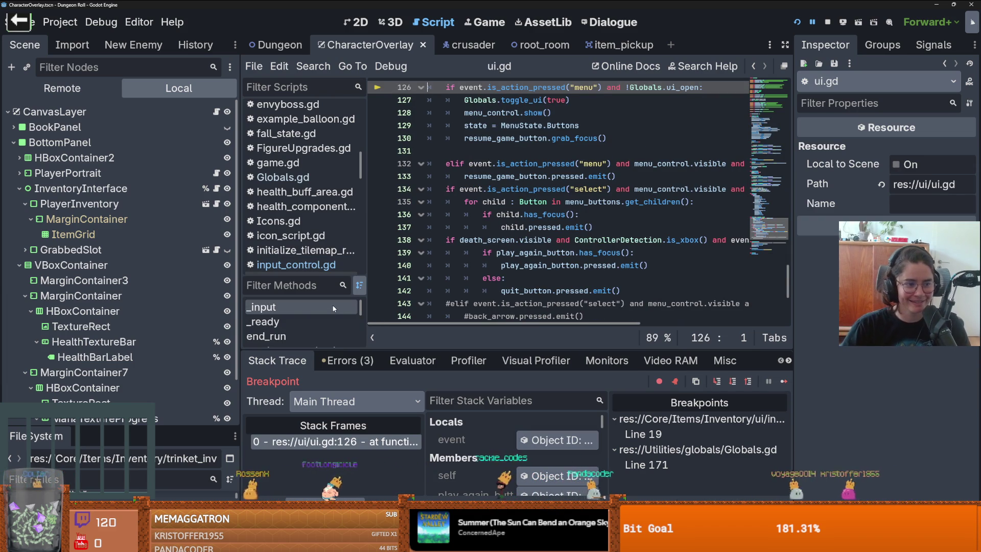
Glance at the crusader script, widen the code editor, and open the inventory interface script
{"action": "scroll", "coordinate": [460, 230], "scroll_direction": "up", "scroll_amount": 4}
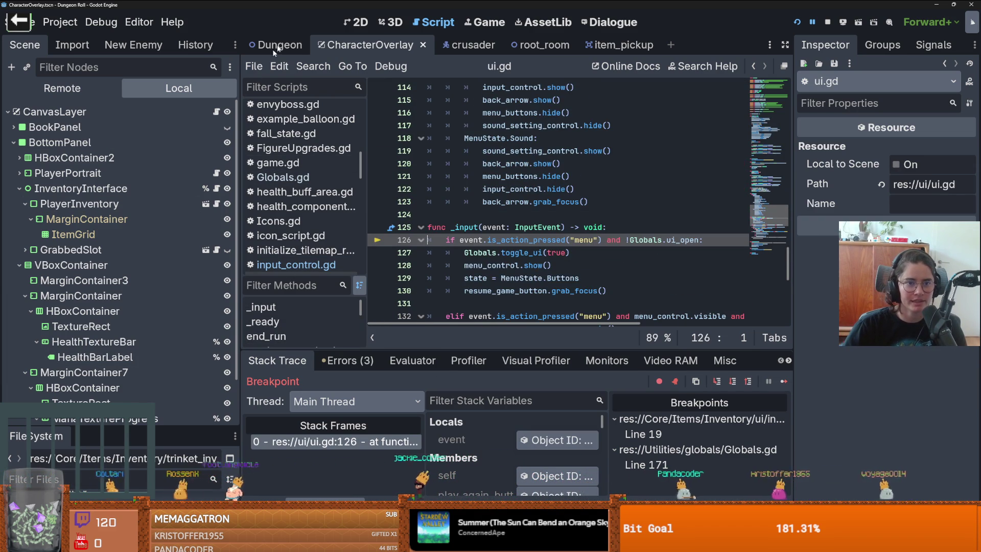
{"action": "left_click", "coordinate": [462, 45]}
{"action": "scroll", "coordinate": [461, 184], "scroll_direction": "down", "scroll_amount": 5}
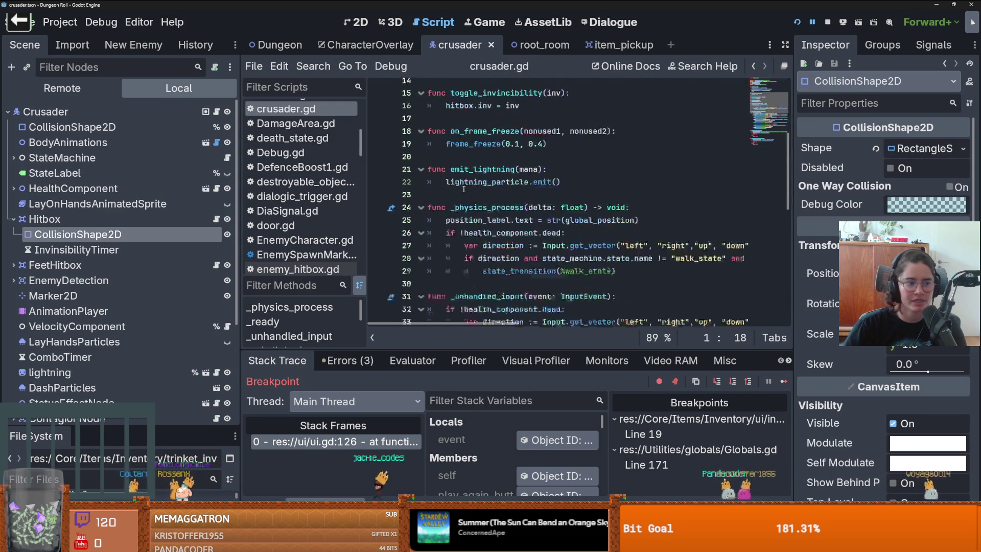
{"action": "scroll", "coordinate": [461, 205], "scroll_direction": "up", "scroll_amount": 5}
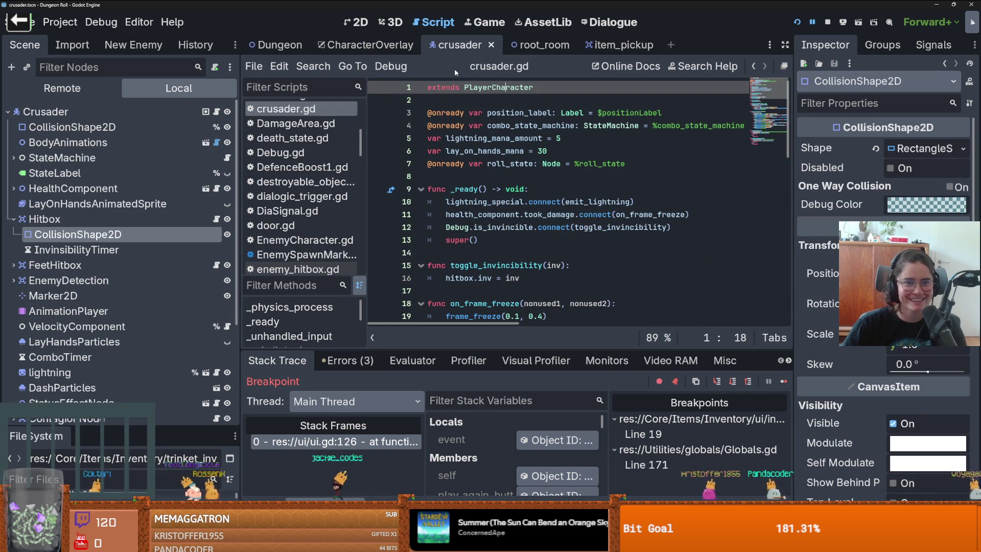
{"action": "left_click", "coordinate": [365, 45]}
{"action": "scroll", "coordinate": [539, 221], "scroll_direction": "up", "scroll_amount": 2}
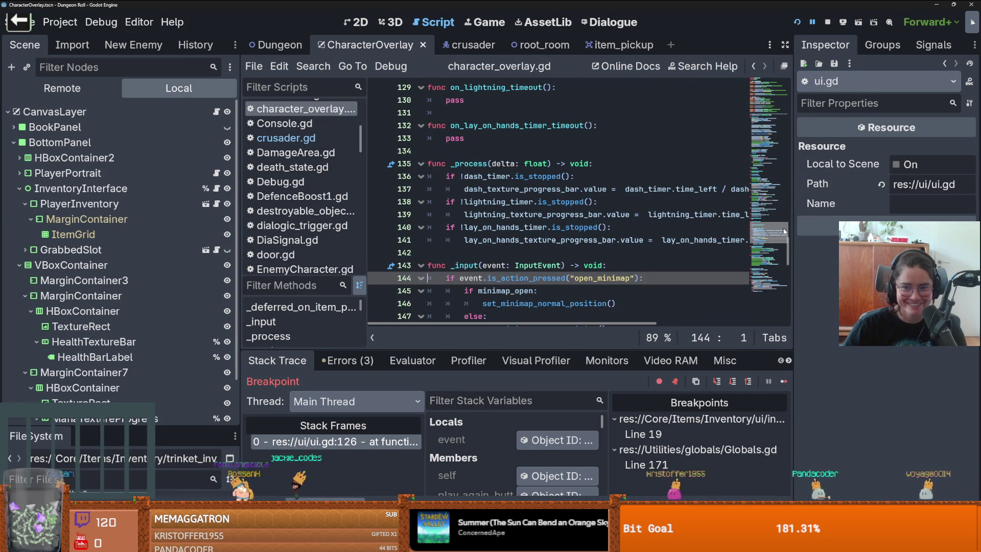
{"action": "left_click_drag", "start_coordinate": [792, 230], "coordinate": [873, 229]}
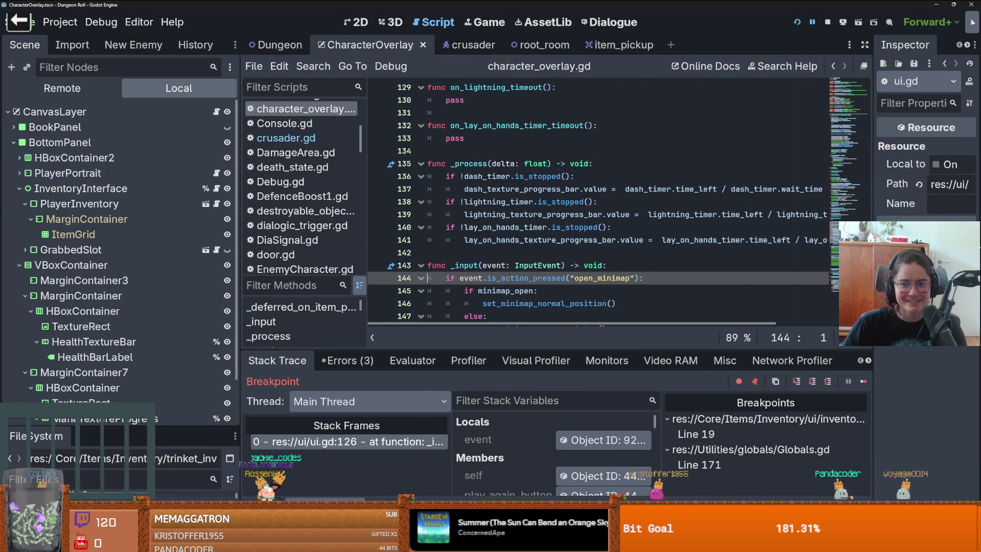
{"action": "left_click", "coordinate": [217, 189]}
{"action": "scroll", "coordinate": [618, 223], "scroll_direction": "up", "scroll_amount": 4}
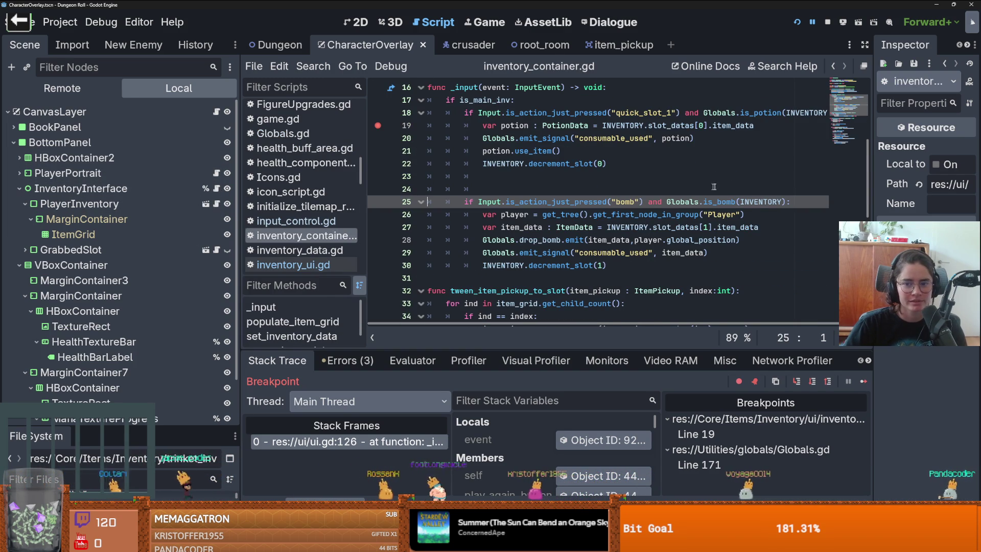
Locate the quick_slot_1 potion check, then open crusader.gd from the crusader scene
{"action": "scroll", "coordinate": [789, 204], "scroll_direction": "up", "scroll_amount": 2}
{"action": "scroll", "coordinate": [743, 195], "scroll_direction": "right", "scroll_amount": 1}
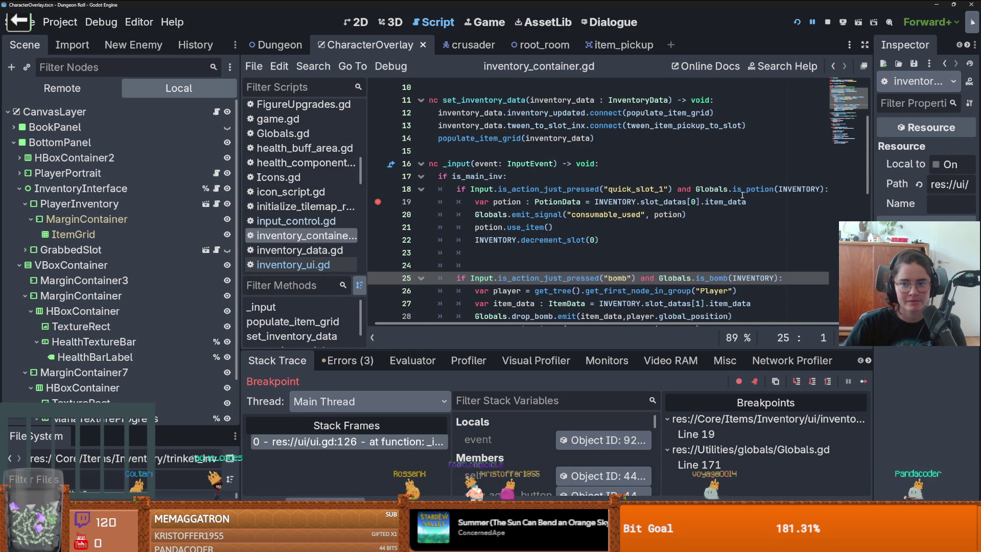
{"action": "left_click", "coordinate": [826, 188]}
{"action": "left_click", "coordinate": [472, 50]}
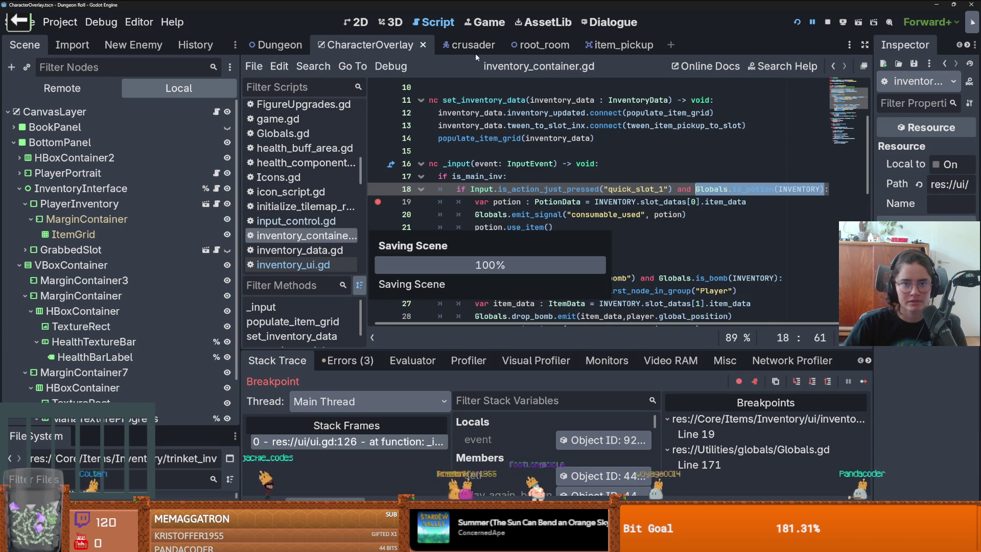
{"action": "left_click", "coordinate": [218, 112]}
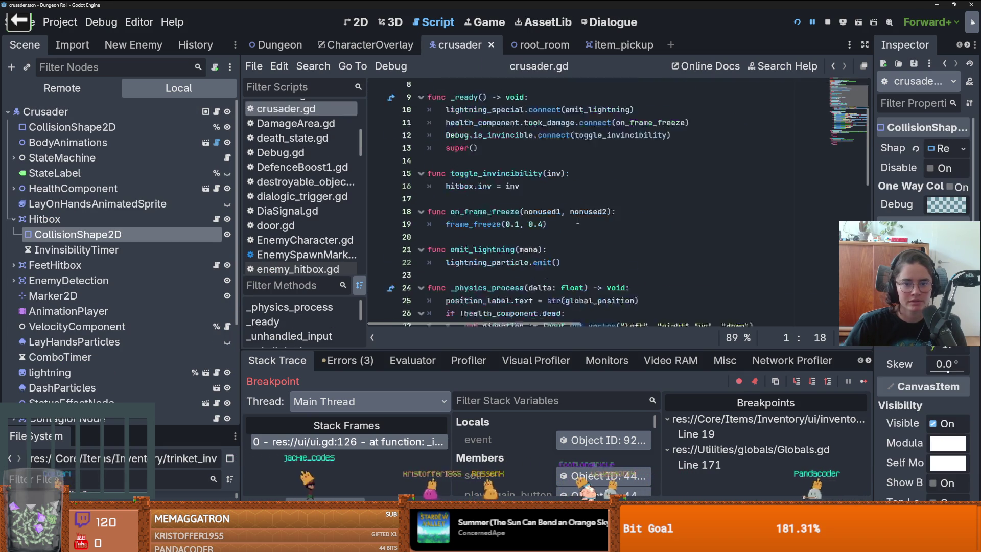
{"action": "scroll", "coordinate": [597, 229], "scroll_direction": "down", "scroll_amount": 10}
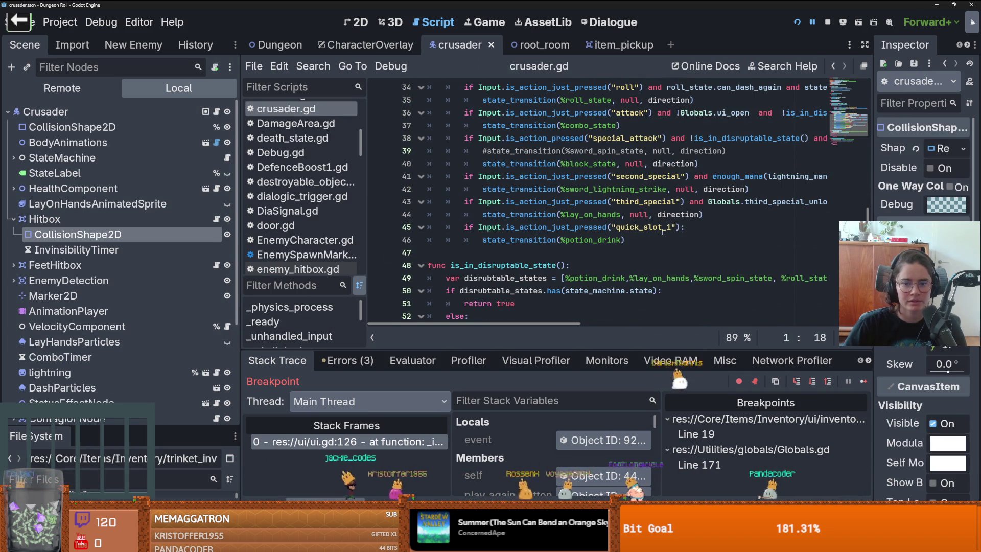
Append Globals.is_potion(Globals.main_inventory) to line 45's quick_slot_1 condition, then save and run
{"action": "left_click", "coordinate": [683, 228]}
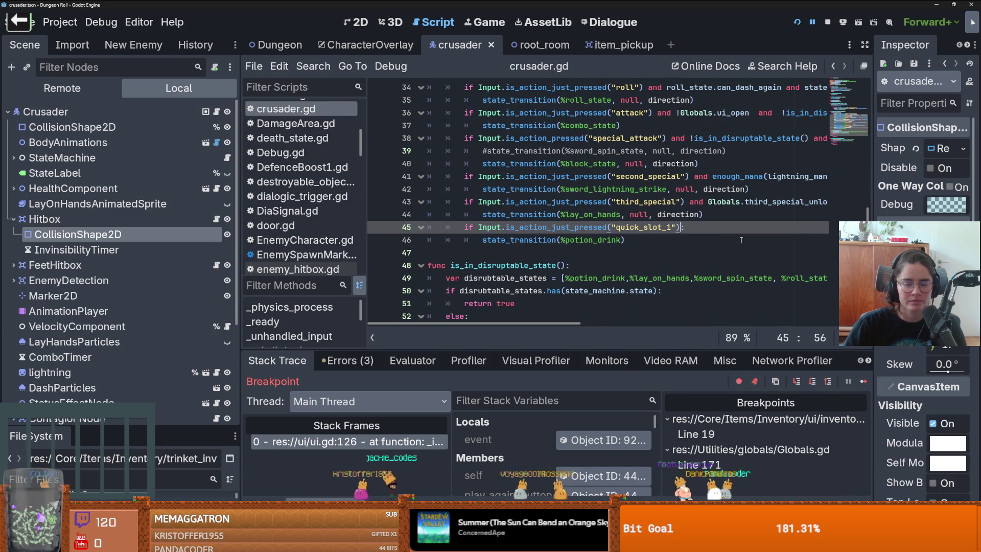
{"action": "type", "text": "and Globals.is_potion(INVENTORY"}
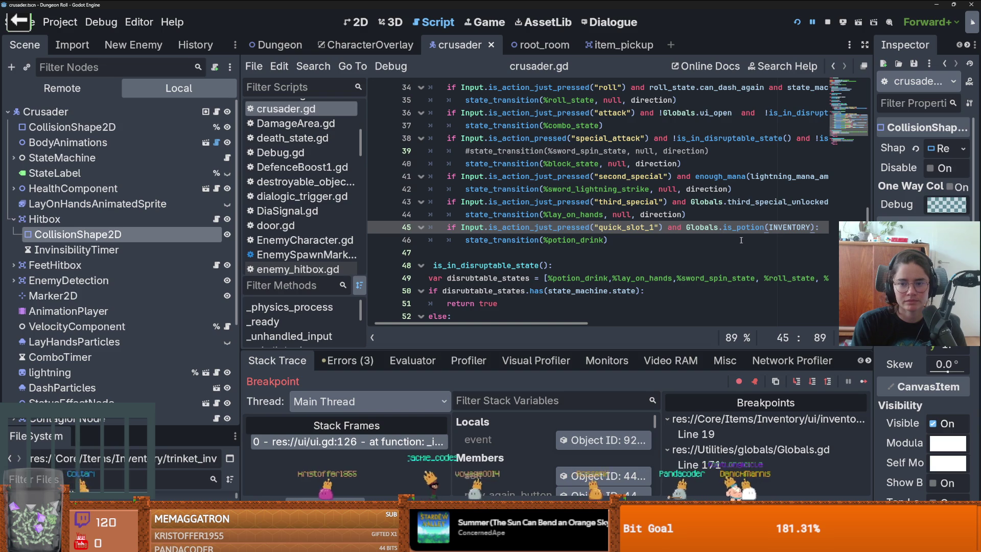
{"action": "key", "text": "BackSpace"}
{"action": "key", "text": "BackSpace"}
{"action": "key", "text": "BackSpace"}
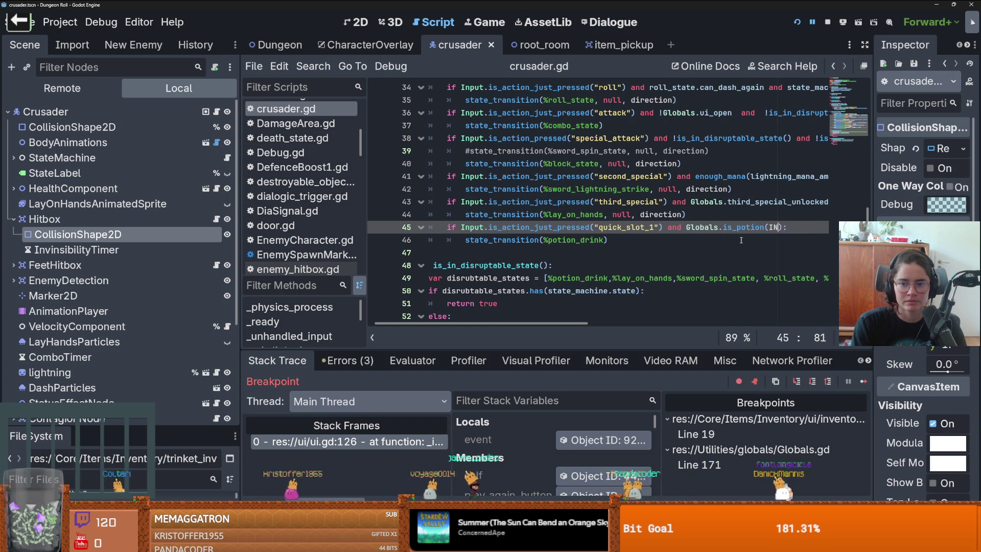
{"action": "type", "text": "Globals.mai"}
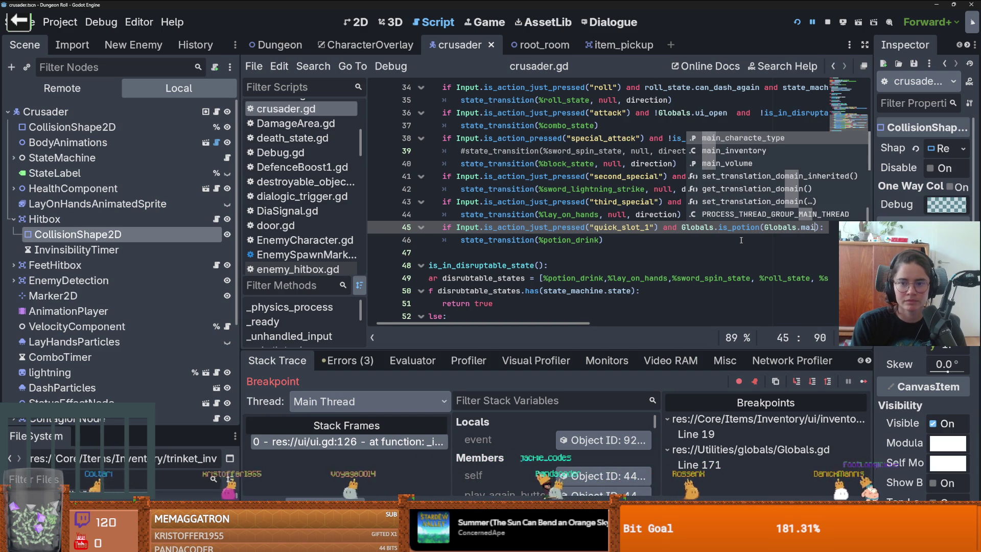
{"action": "key", "text": "Down"}
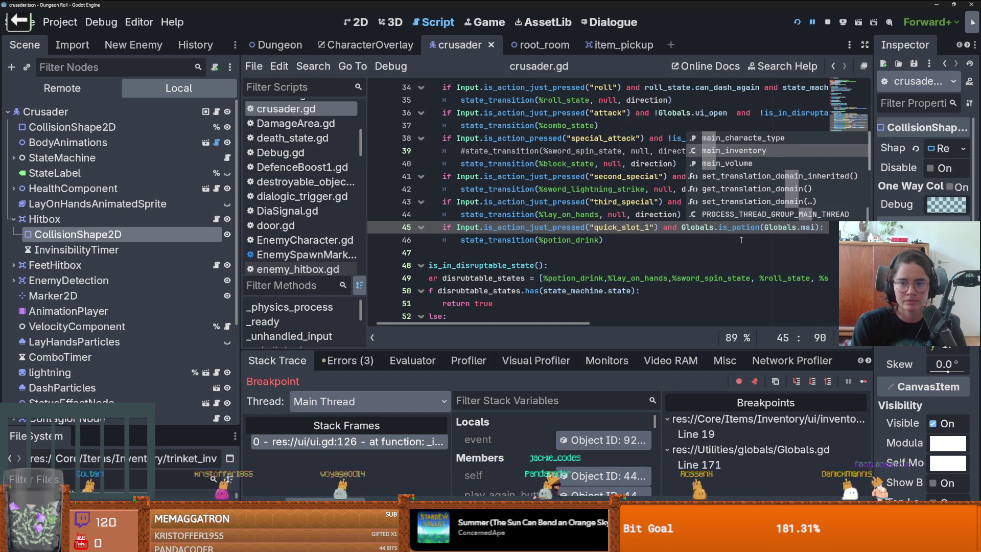
{"action": "key", "text": "Return"}
{"action": "key", "text": "F5"}
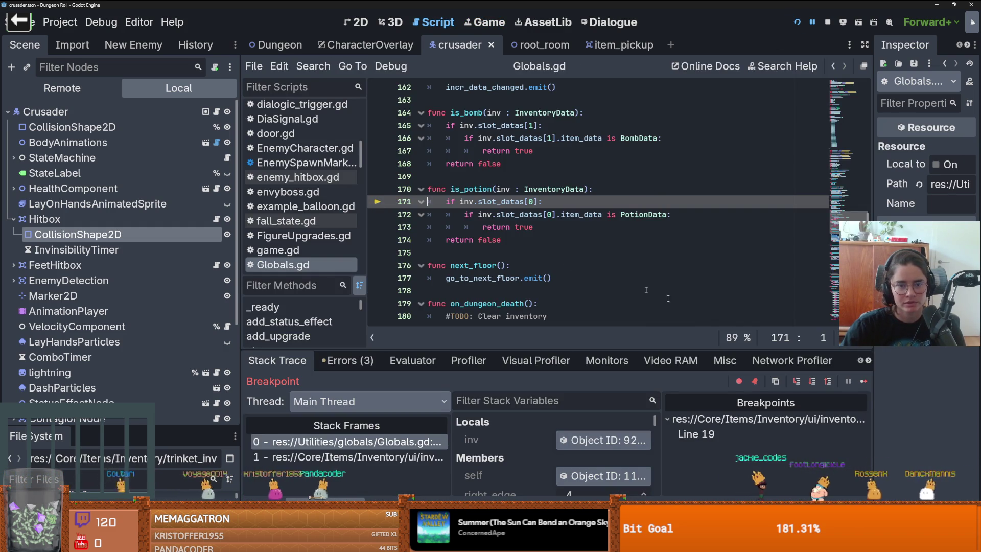
Resume the game, walk the crusader, and spawn a potion with the console command 'spawn_item 1 1'
{"action": "left_click", "coordinate": [862, 382]}
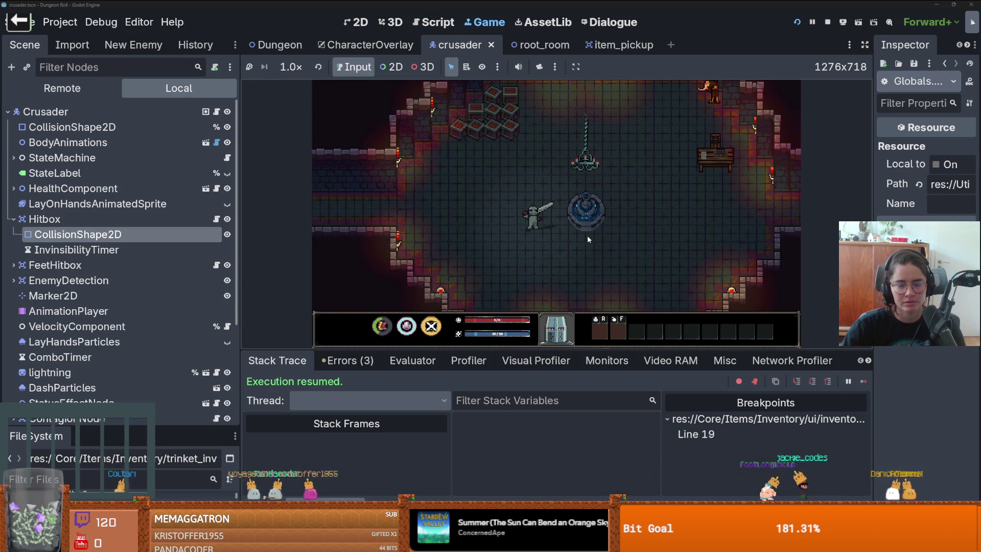
{"action": "key", "text": "w"}
{"action": "key", "text": "a"}
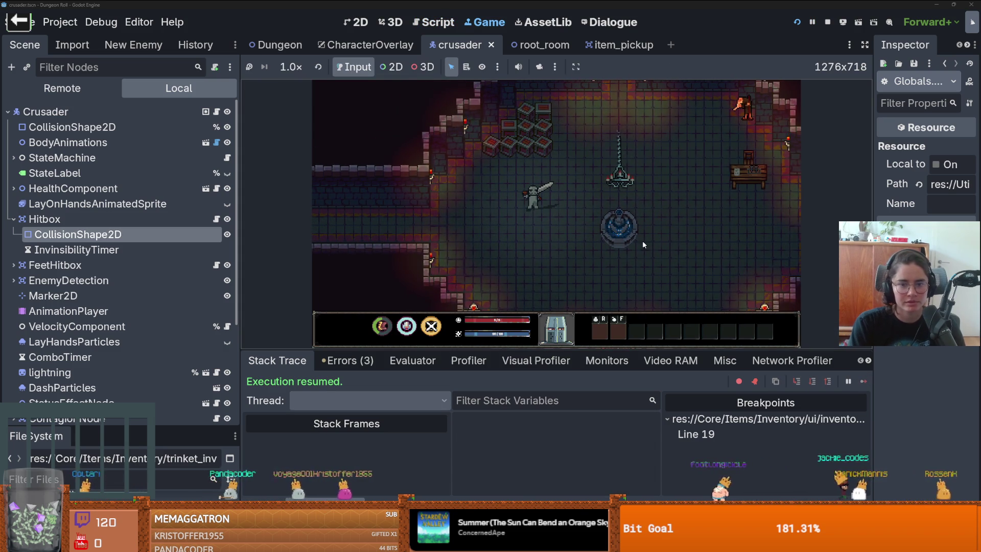
{"action": "key", "text": "grave"}
{"action": "type", "text": "spawn_item 1 1"}
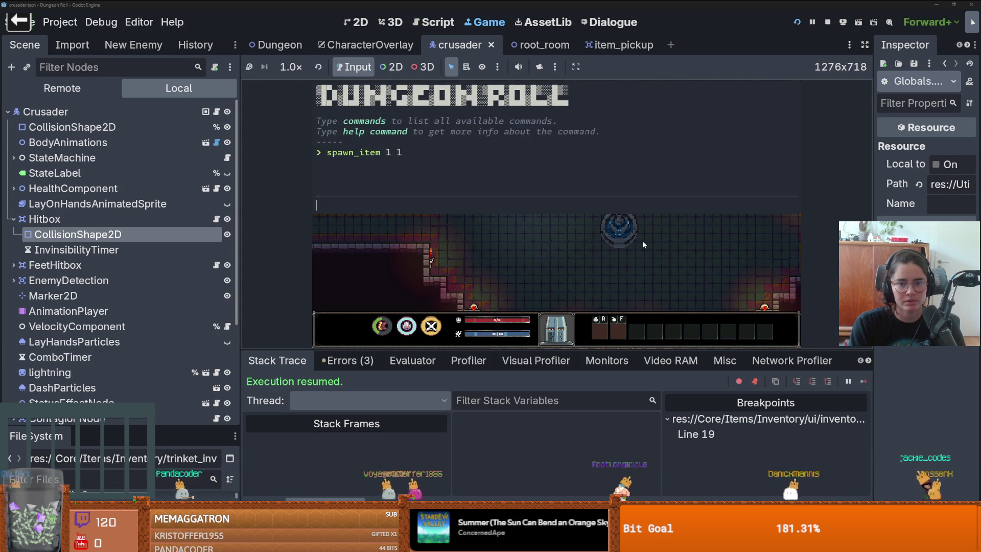
{"action": "key", "text": "Return"}
{"action": "key", "text": "grave"}
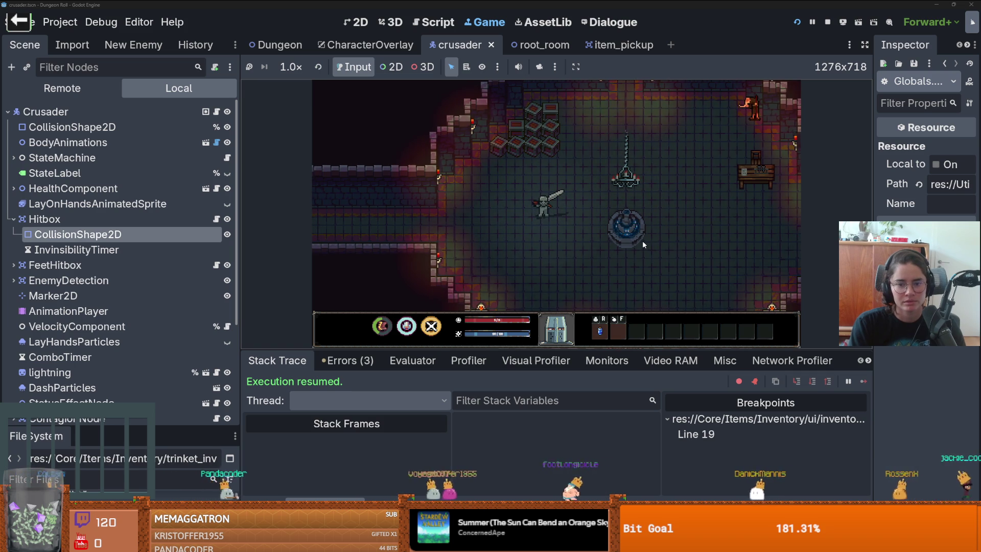
Use the first quick-slot potion, then remove the line-19 breakpoint and resume
{"action": "key", "text": "r"}
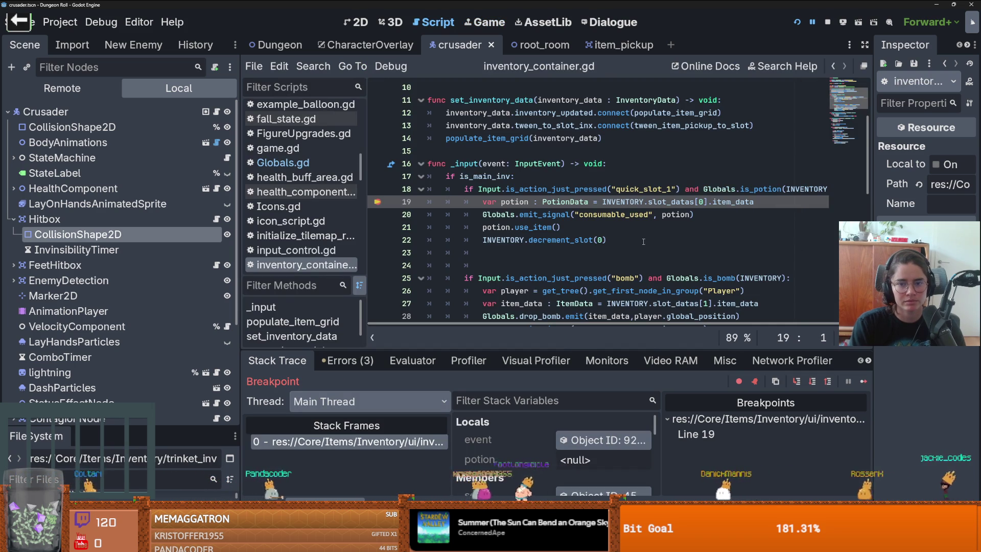
{"action": "left_click", "coordinate": [377, 202]}
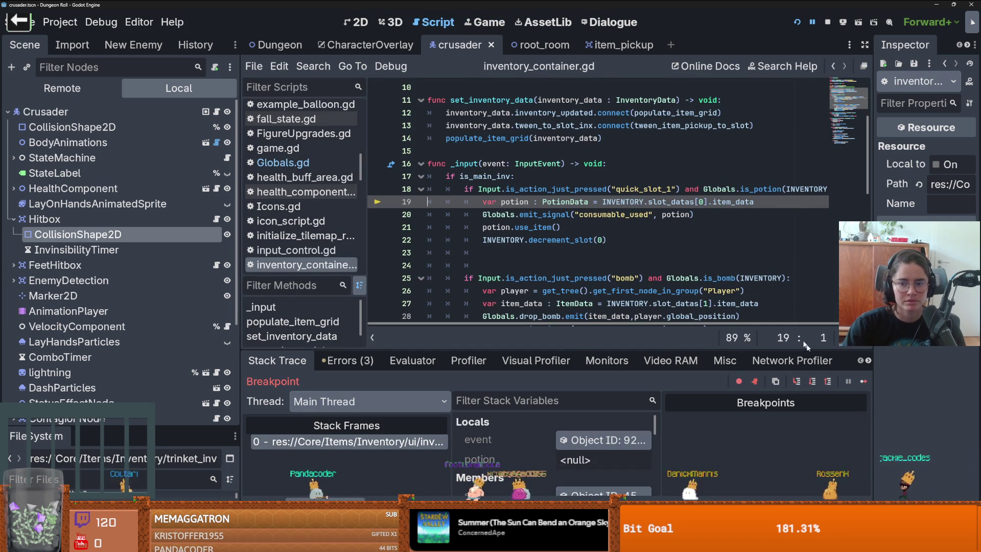
{"action": "key", "text": "F12"}
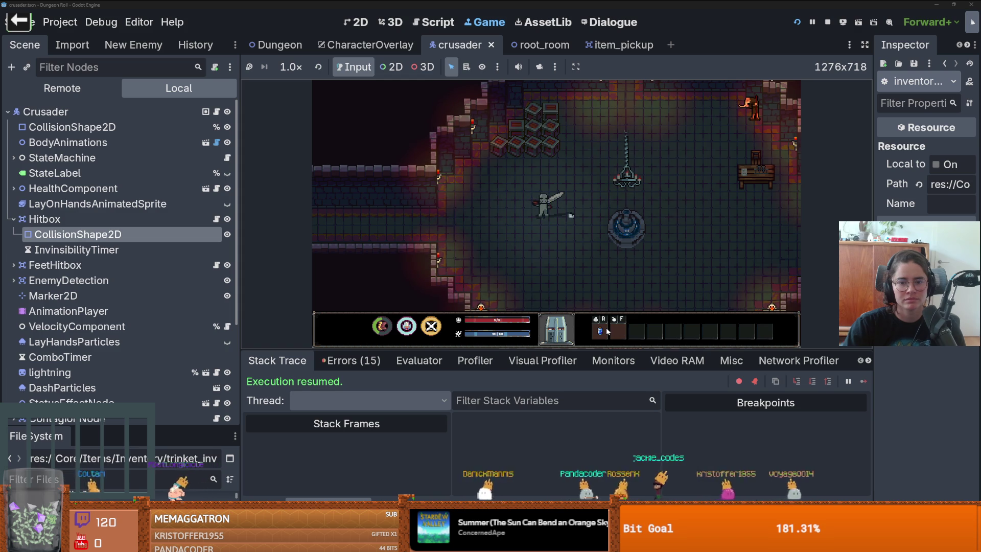
Bring up the debugger's Errors list showing the mana_change wrong-argument-count errors
{"action": "mouse_move", "coordinate": [607, 331]}
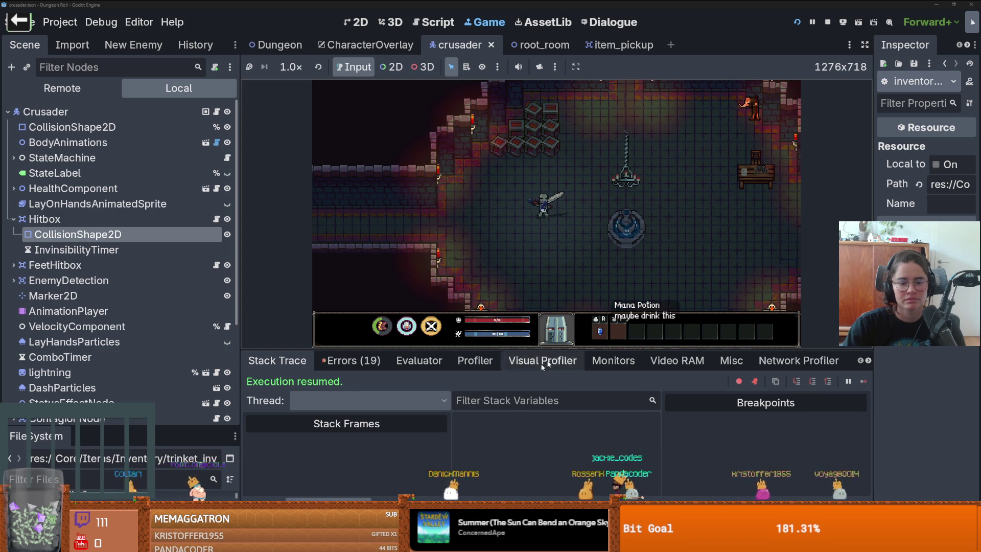
{"action": "left_click", "coordinate": [327, 494]}
{"action": "left_click", "coordinate": [328, 495]}
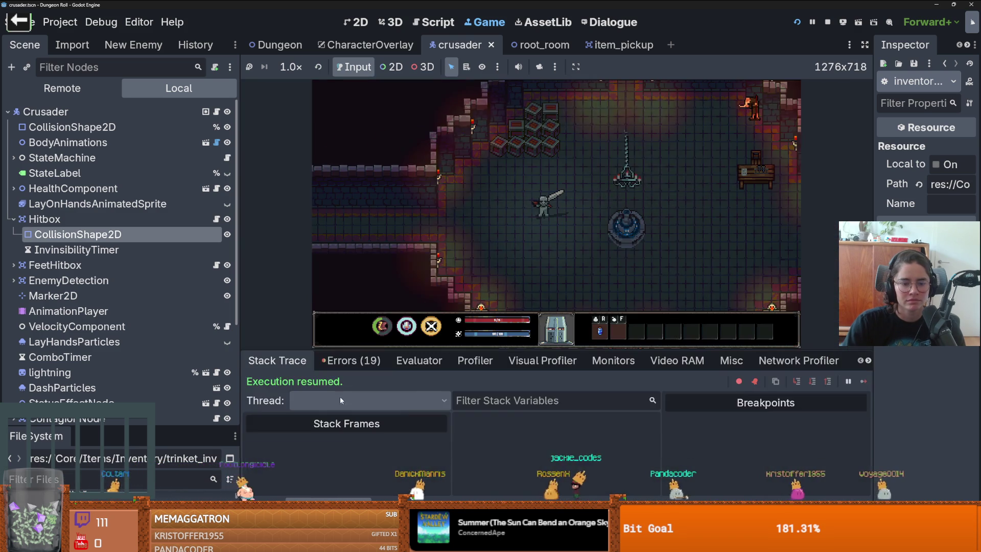
{"action": "left_click", "coordinate": [351, 360]}
{"action": "scroll", "coordinate": [422, 436], "scroll_direction": "down", "scroll_amount": 1}
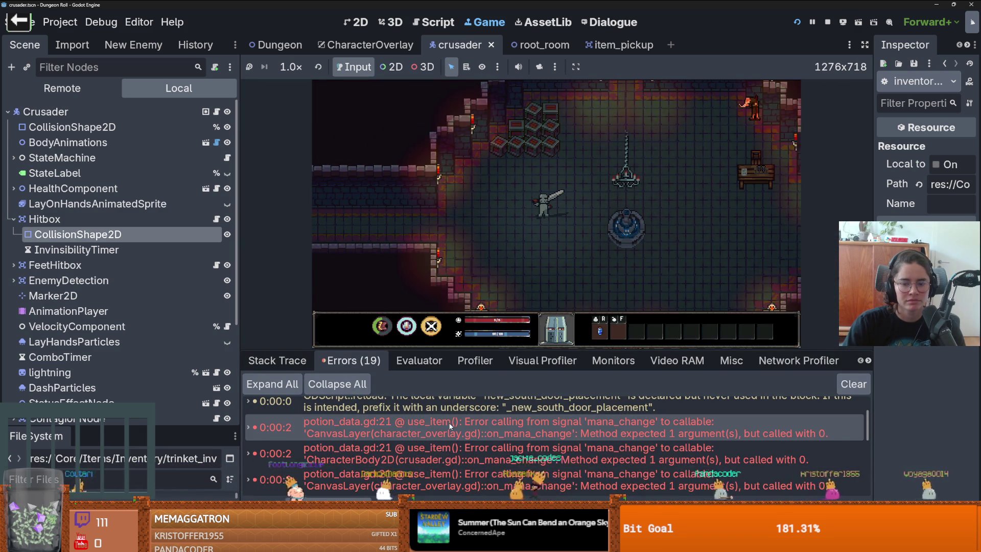
{"action": "key", "text": "quoteleft"}
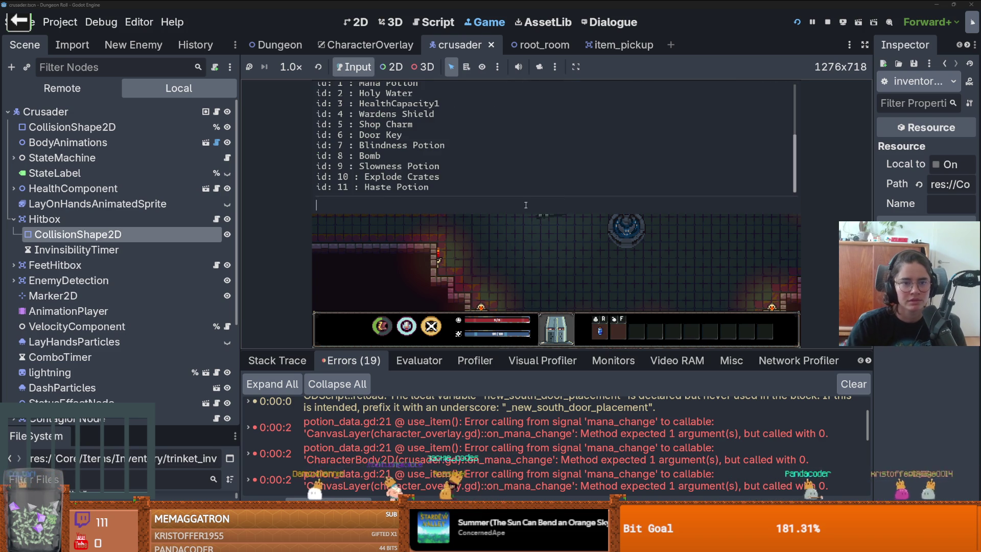
{"action": "scroll", "coordinate": [449, 152], "scroll_direction": "up", "scroll_amount": 2}
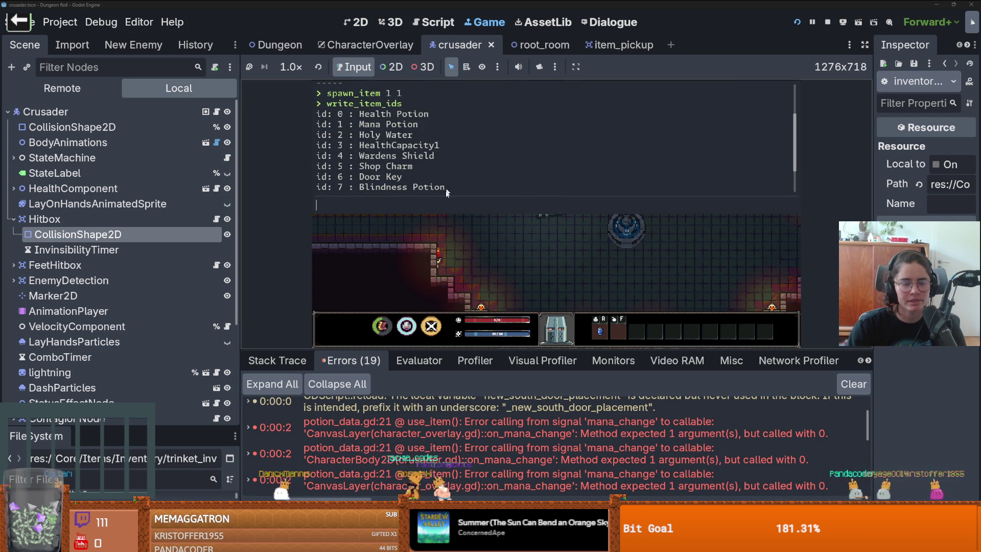
Follow the potion_data.gd:21 error to the mana_change signal declaration on Globals.gd line 27
{"action": "double_click", "coordinate": [528, 423]}
{"action": "scroll", "coordinate": [501, 211], "scroll_direction": "up", "scroll_amount": 1}
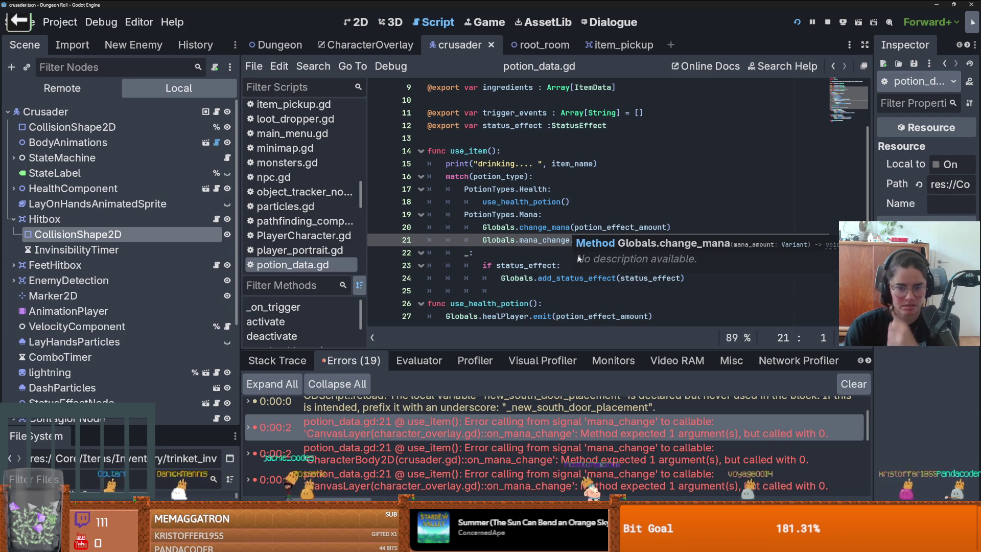
{"action": "left_click", "coordinate": [543, 240], "text": "ctrl"}
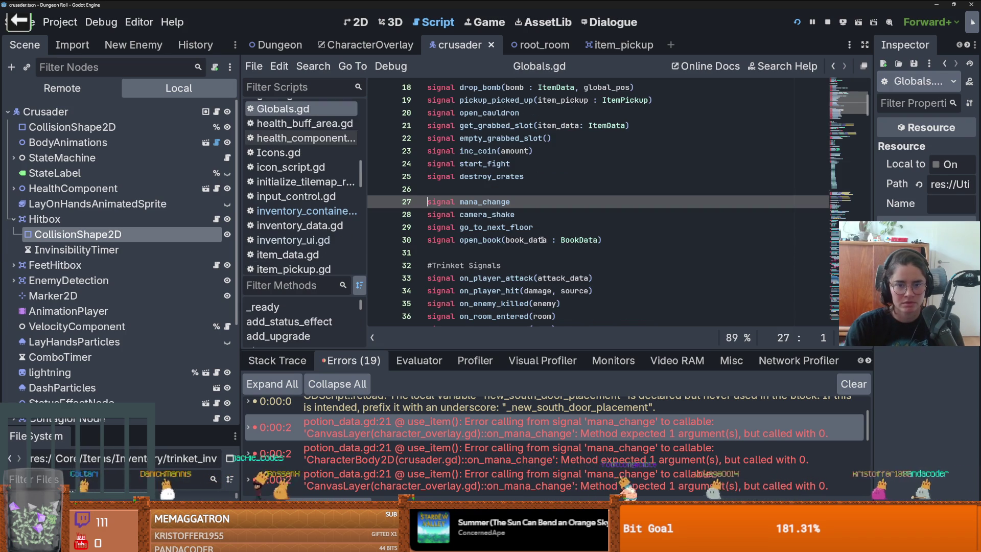
Search all project scripts for mana_change
{"action": "double_click", "coordinate": [483, 202]}
{"action": "left_click", "coordinate": [314, 66]}
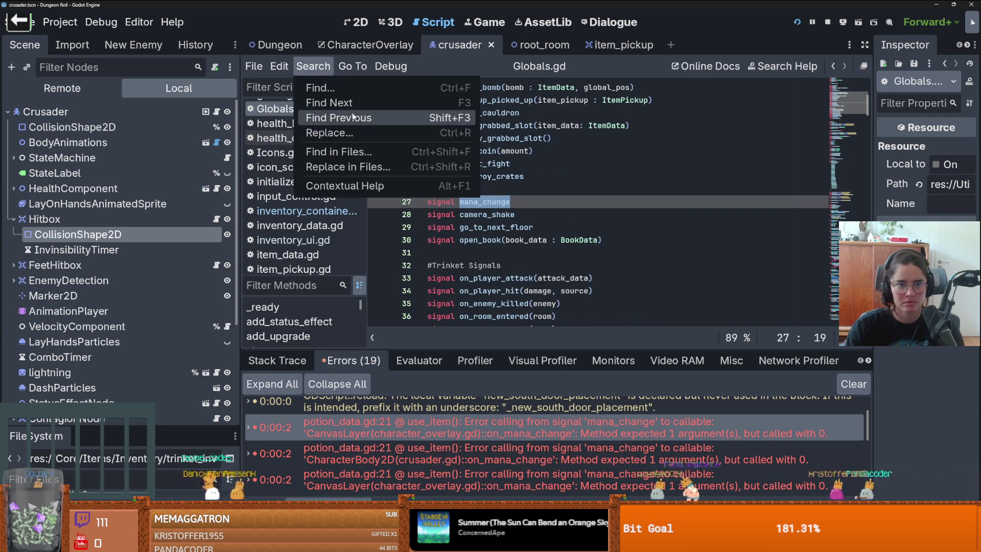
{"action": "left_click", "coordinate": [339, 148]}
{"action": "left_click", "coordinate": [489, 339]}
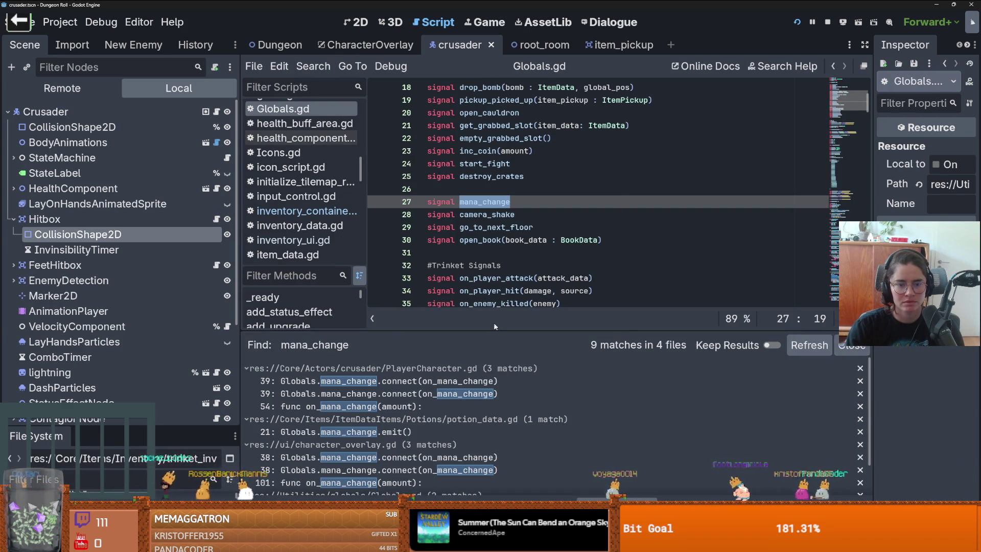
Change the signal to mana_change(amount:int), save, and open potion_data.gd's emit call
{"action": "left_click", "coordinate": [523, 201]}
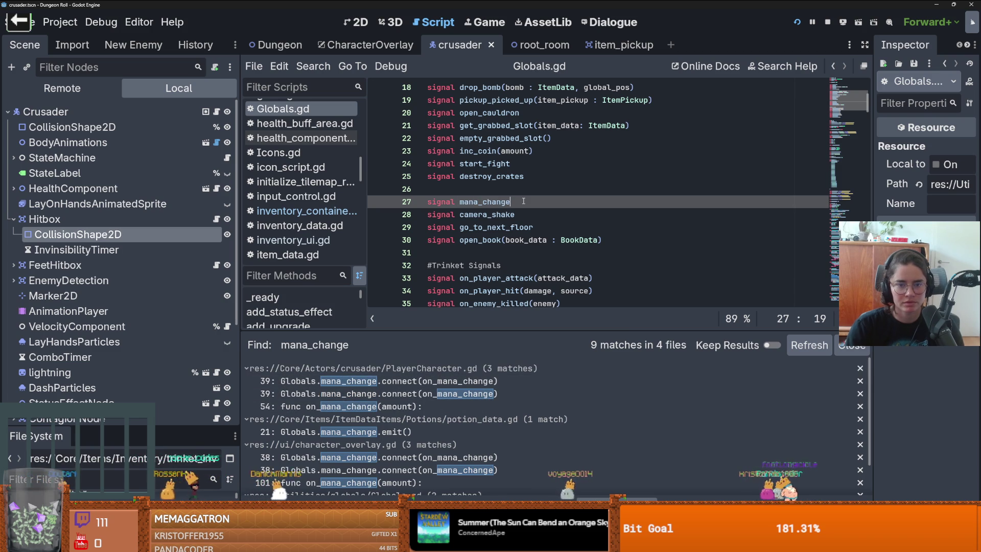
{"action": "type", "text": "(amoun"}
{"action": "type", "text": "t:int"}
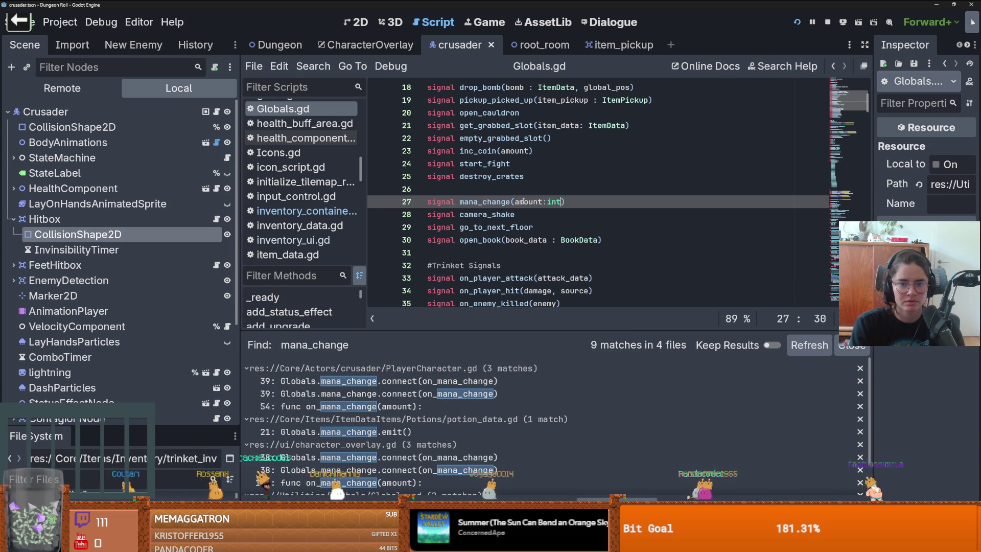
{"action": "key", "text": "ctrl+s"}
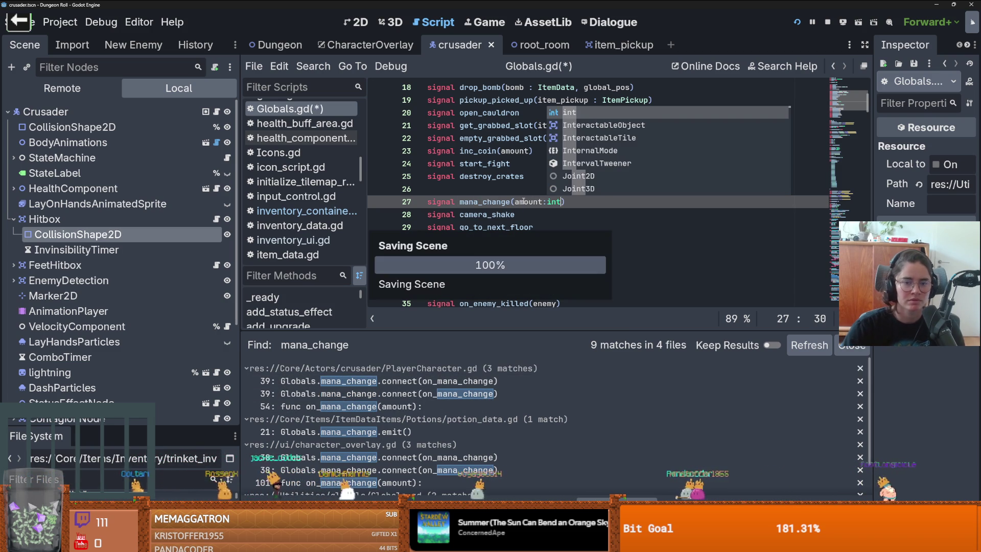
{"action": "scroll", "coordinate": [422, 409], "scroll_direction": "down", "scroll_amount": 2}
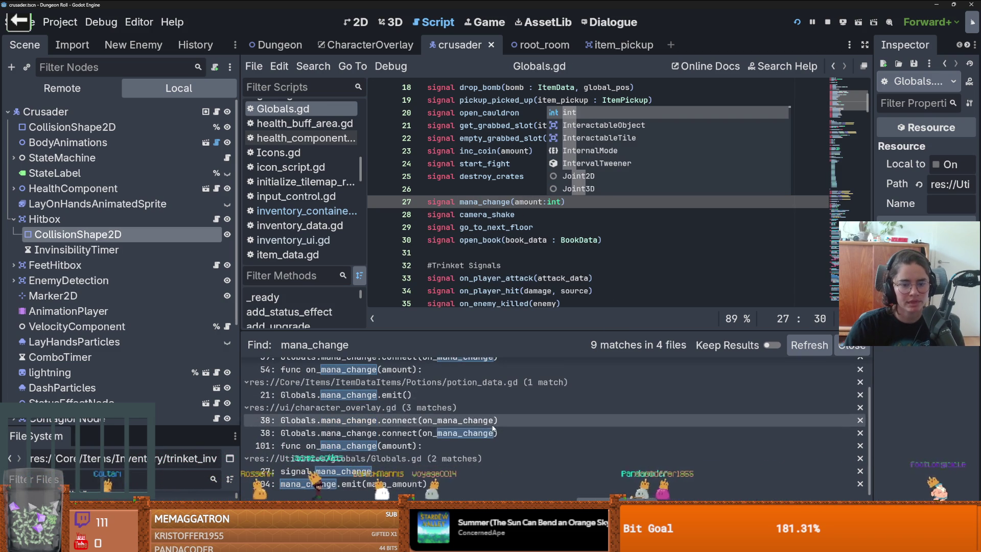
{"action": "left_click", "coordinate": [422, 396]}
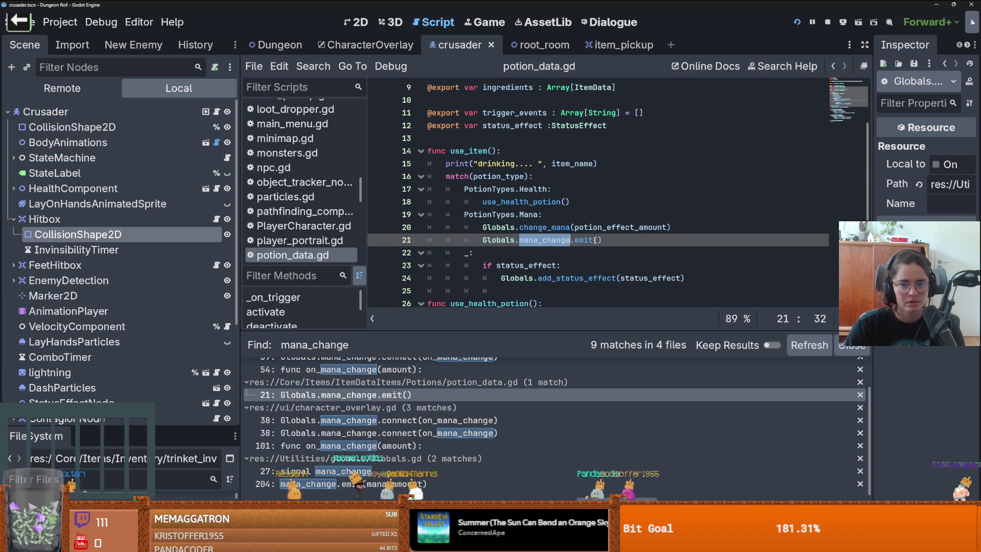
Make line 21 of potion_data.gd emit Globals.mana_change.emit(40) and save
{"action": "left_click", "coordinate": [595, 239]}
{"action": "scroll", "coordinate": [598, 232], "scroll_direction": "up", "scroll_amount": 3}
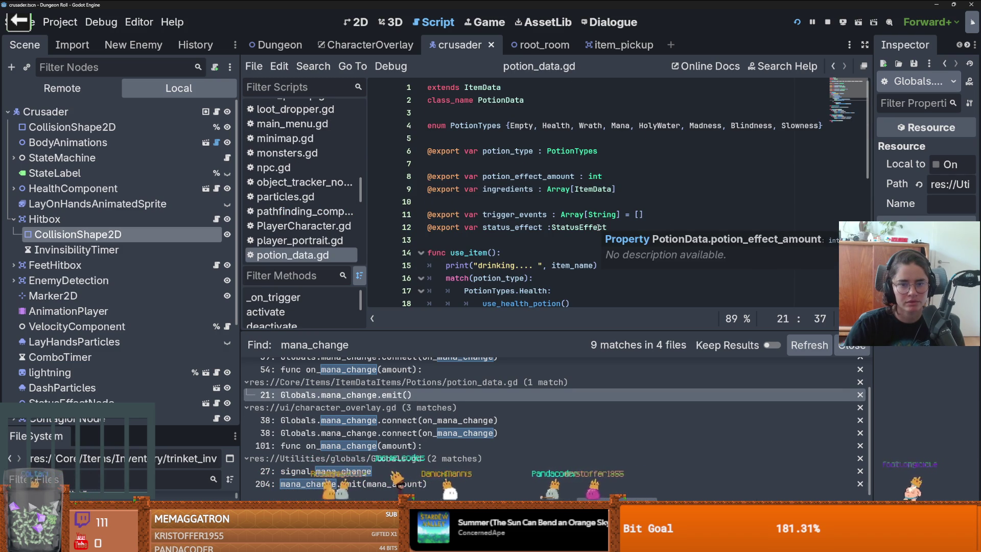
{"action": "double_click", "coordinate": [552, 176]}
{"action": "scroll", "coordinate": [562, 204], "scroll_direction": "down", "scroll_amount": 2}
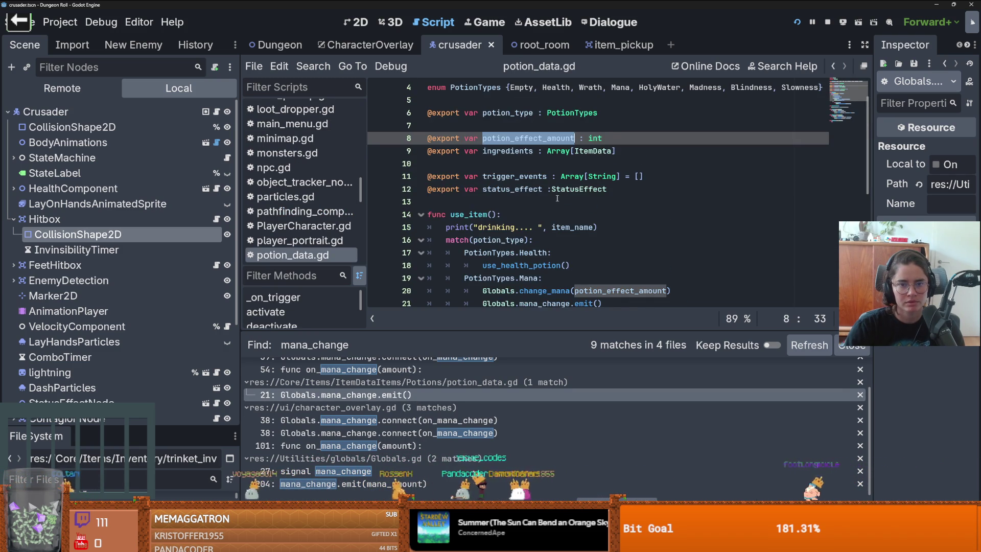
{"action": "left_click", "coordinate": [594, 265]}
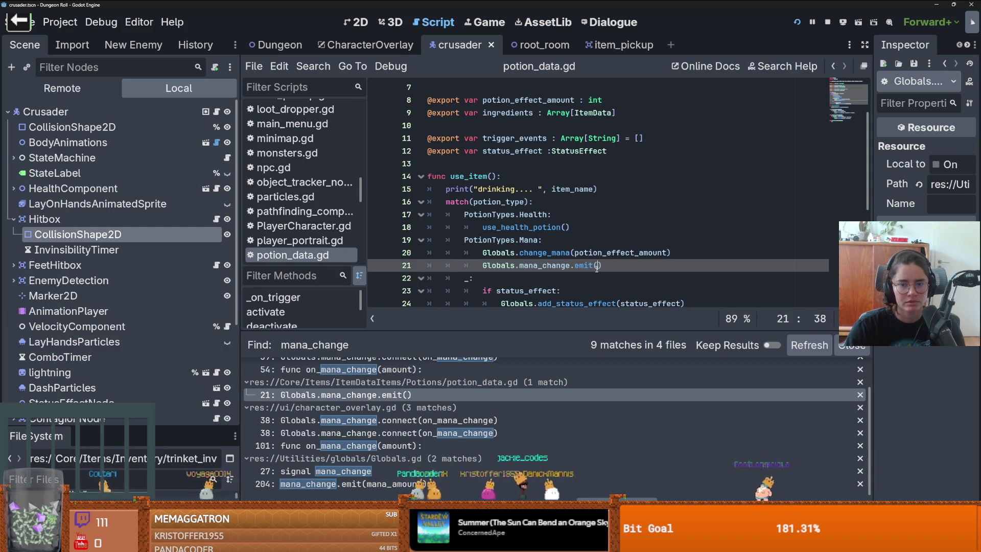
{"action": "type", "text": "5"}
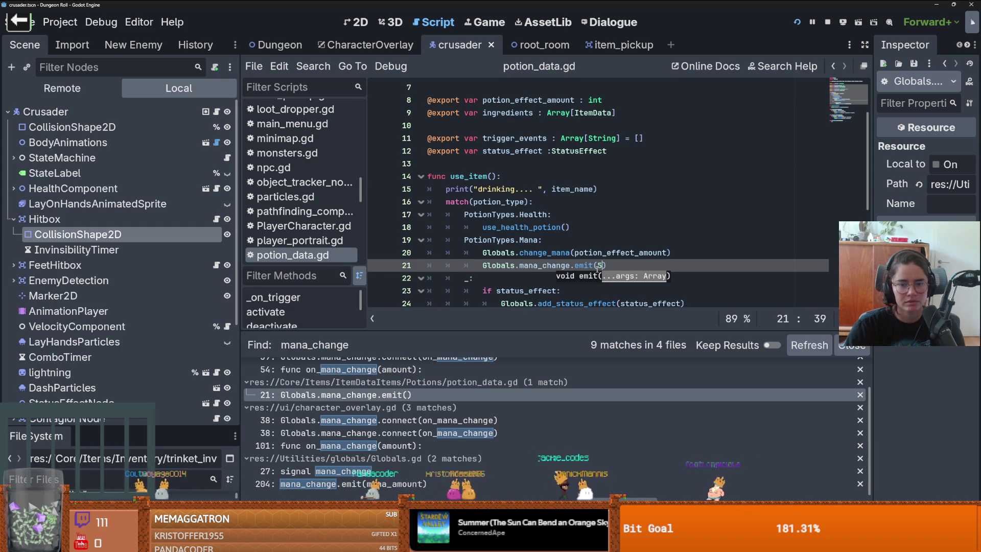
{"action": "key", "text": "ctrl+s"}
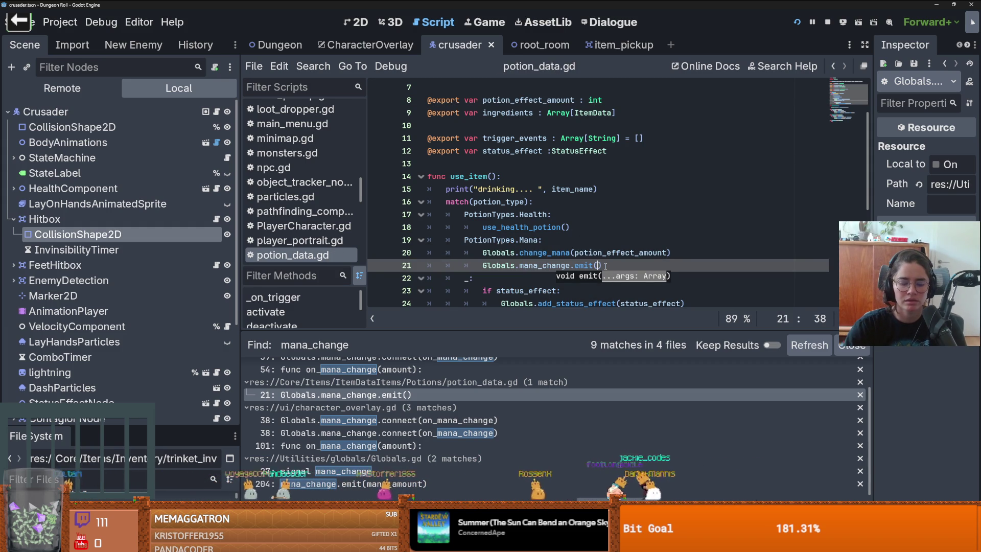
{"action": "type", "text": "40"}
{"action": "key", "text": "ctrl+s"}
Show the debugger's Errors list and inspect a mana_change argument error
{"action": "scroll", "coordinate": [619, 239], "scroll_direction": "down", "scroll_amount": 2}
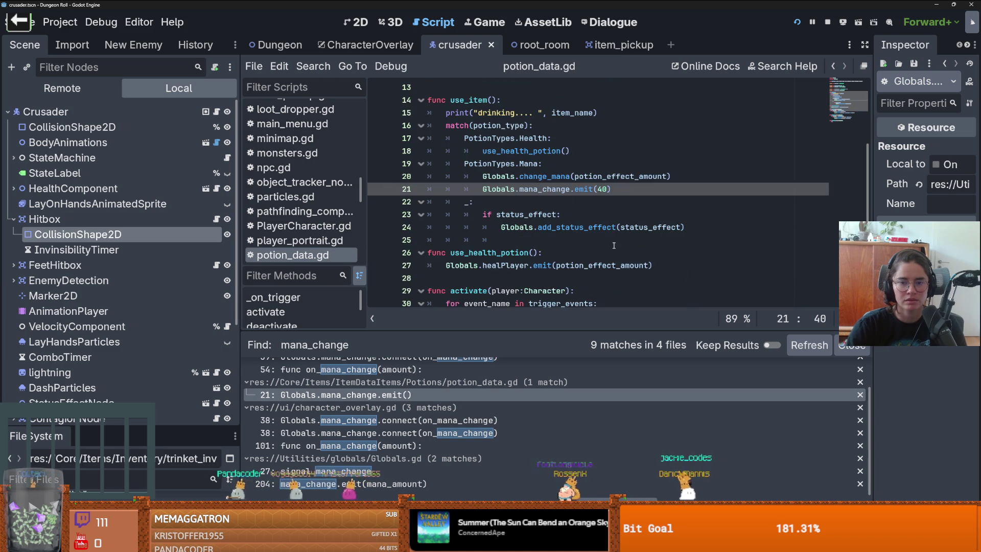
{"action": "left_click", "coordinate": [619, 238]}
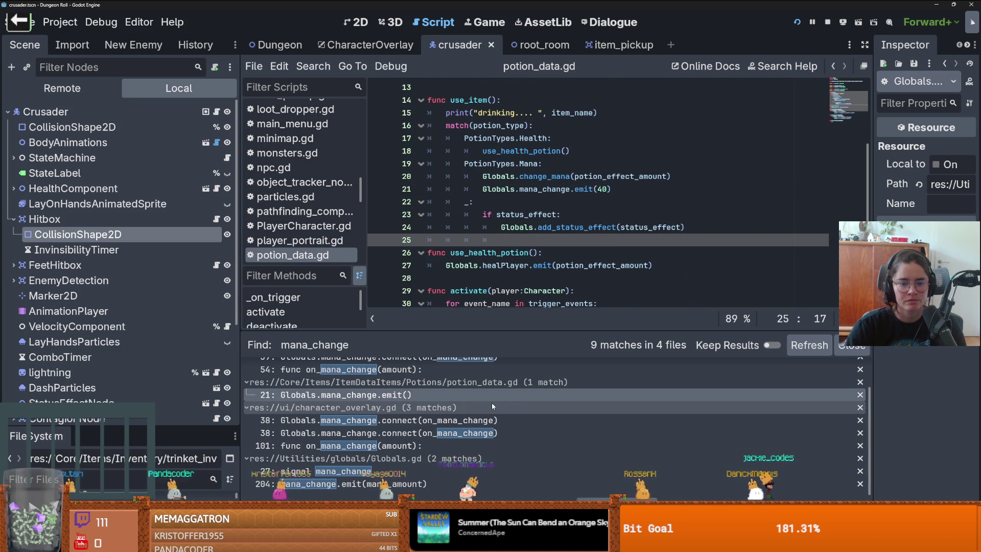
{"action": "scroll", "coordinate": [500, 401], "scroll_direction": "up", "scroll_amount": 2}
{"action": "left_click", "coordinate": [314, 499]}
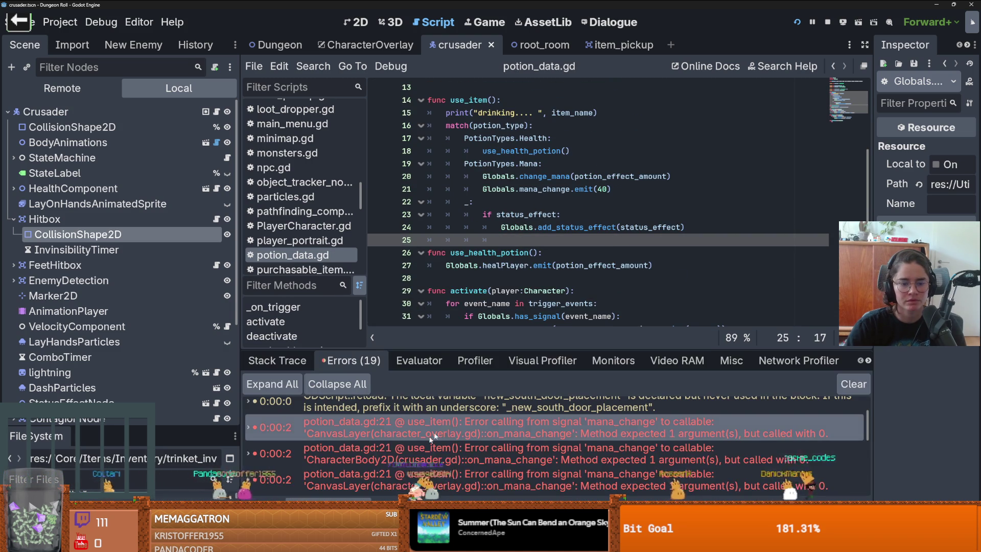
{"action": "left_click", "coordinate": [511, 454]}
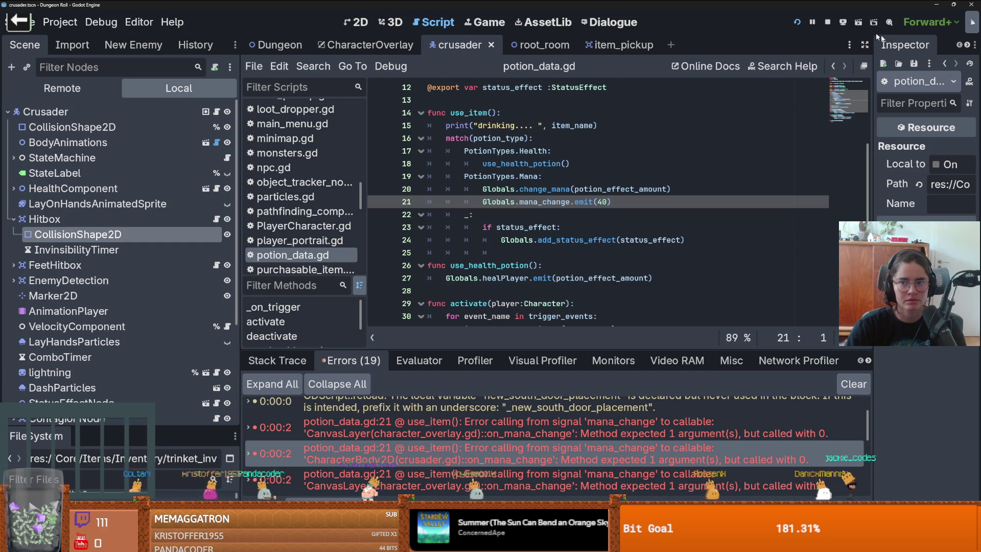
Run the game and spawn a mana potion with the console command spawn_item 1 1
{"action": "key", "text": "F5"}
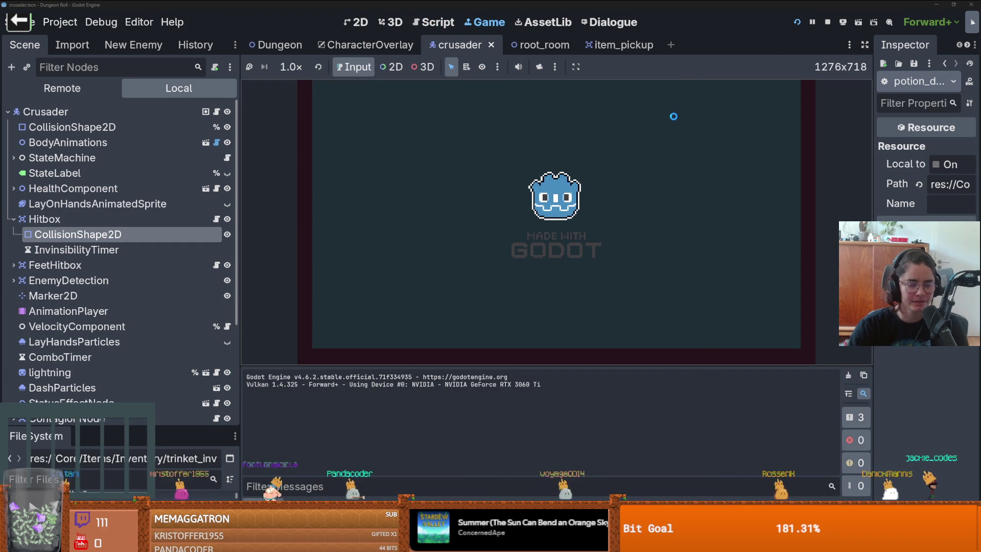
{"action": "key", "text": "a"}
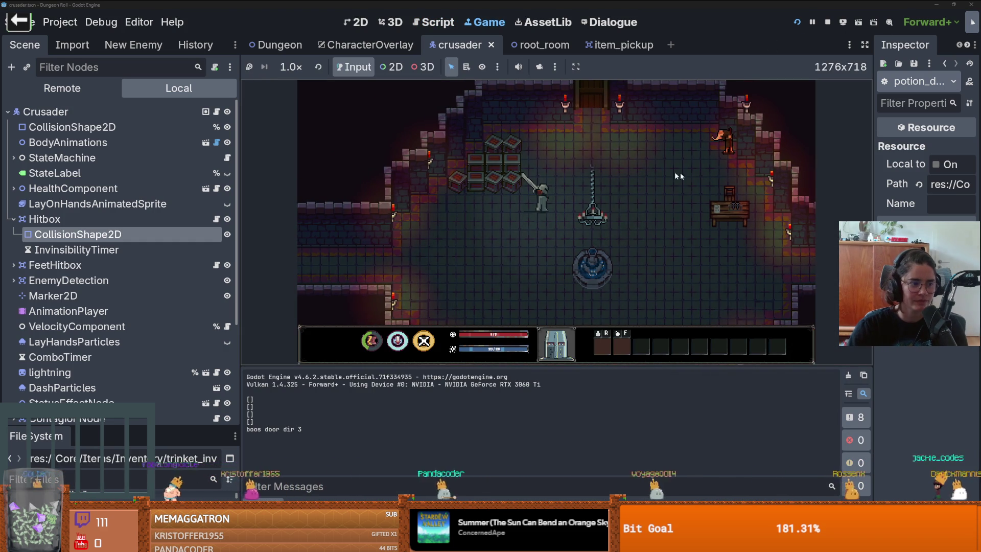
{"action": "key", "text": "grave"}
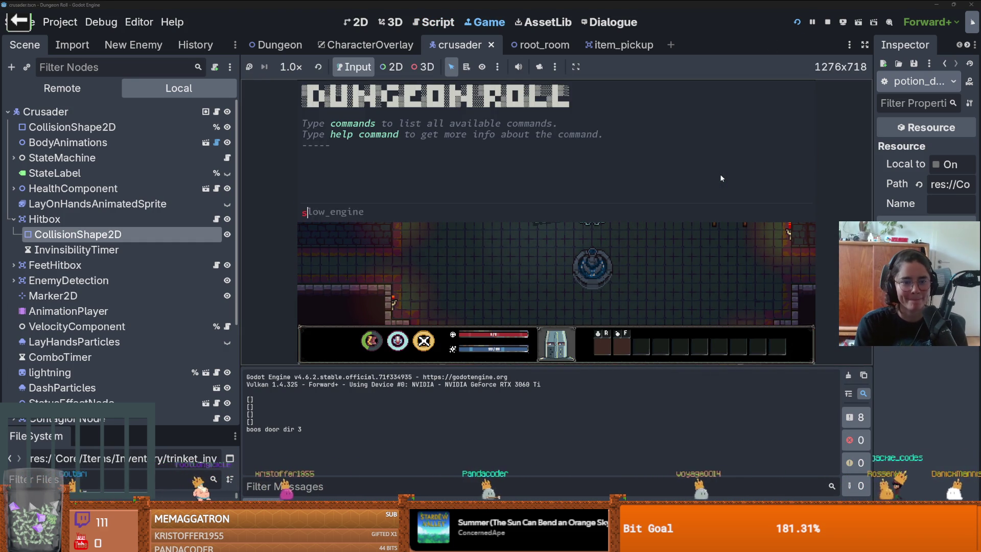
{"action": "type", "text": "spawn_item 1 1"}
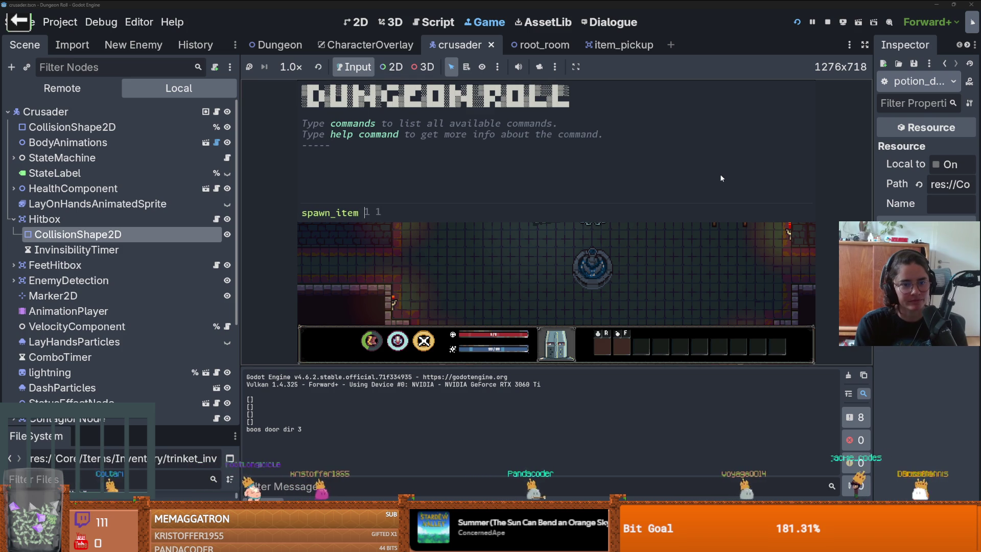
{"action": "key", "text": "Return"}
{"action": "key", "text": "grave"}
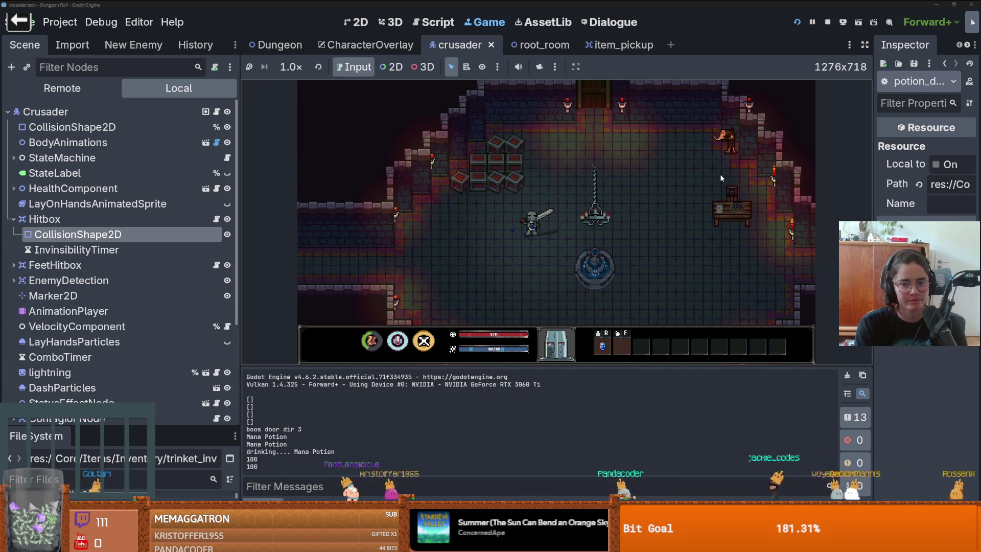
Drink the mana potion from the quick slot several times, then stop the game
{"action": "key", "text": "r"}
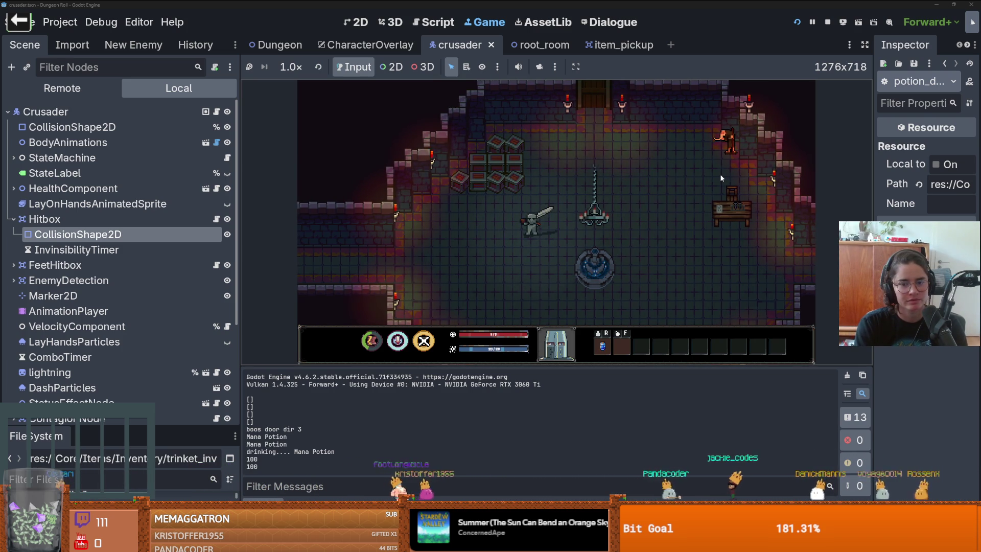
{"action": "key", "text": "r"}
{"action": "key", "text": "r"}
{"action": "key", "text": "r"}
{"action": "key", "text": "r"}
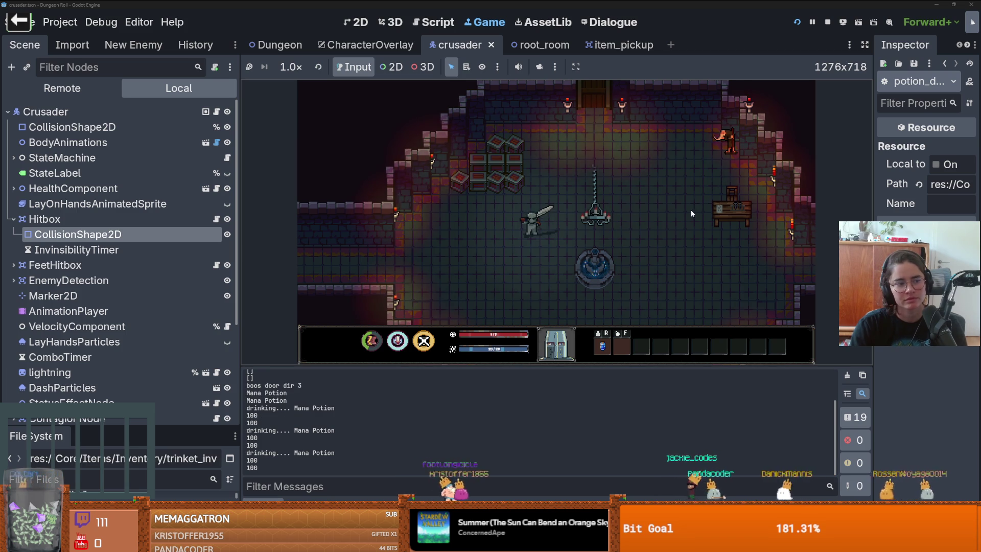
{"action": "key", "text": "a"}
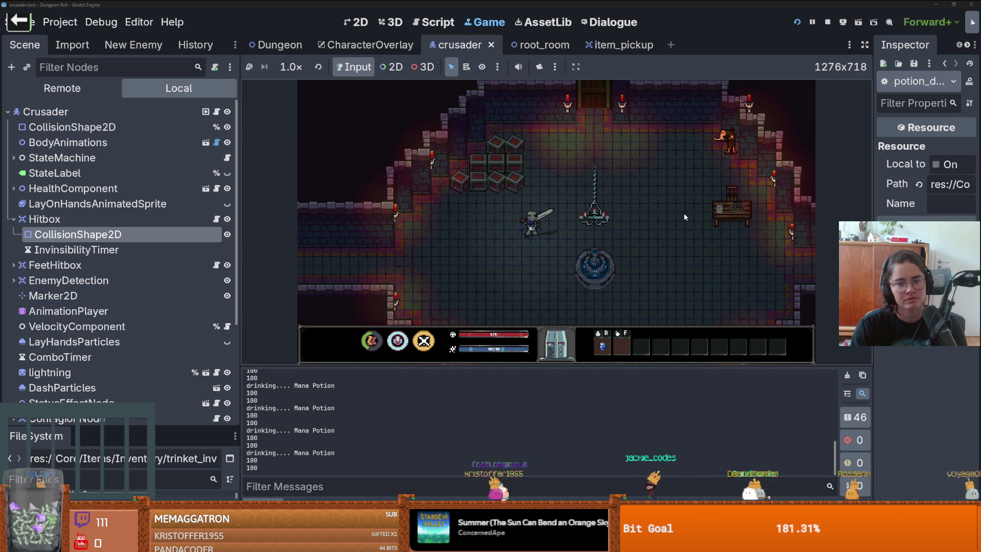
{"action": "key", "text": "d"}
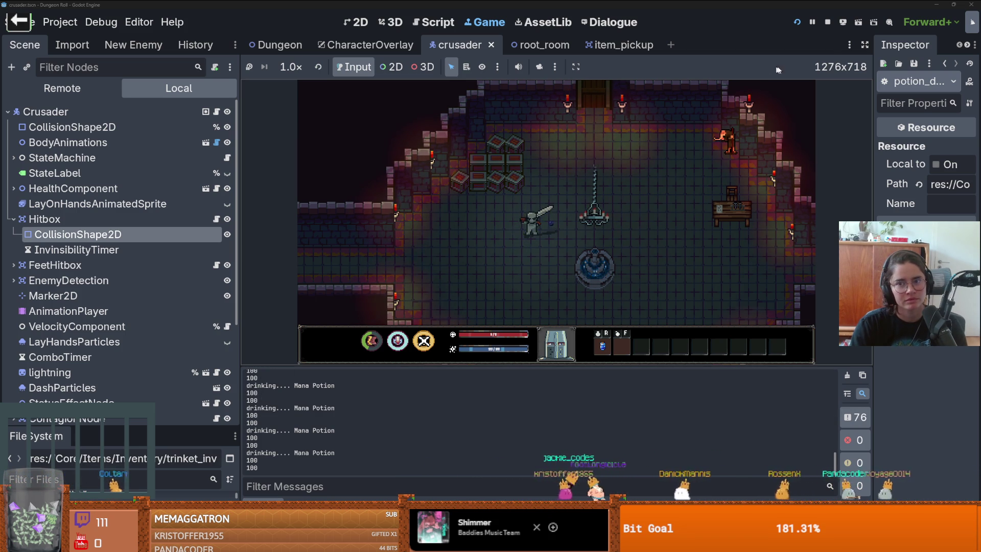
{"action": "left_click", "coordinate": [828, 23]}
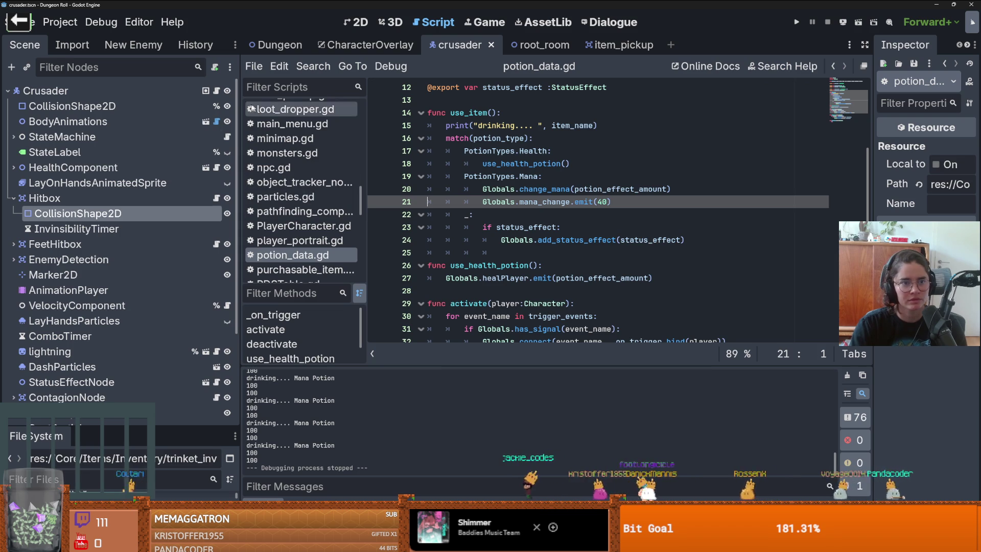
In crusader.gd, select ' and !is_in_disruptable_state()' on line 38
{"action": "left_click", "coordinate": [217, 90]}
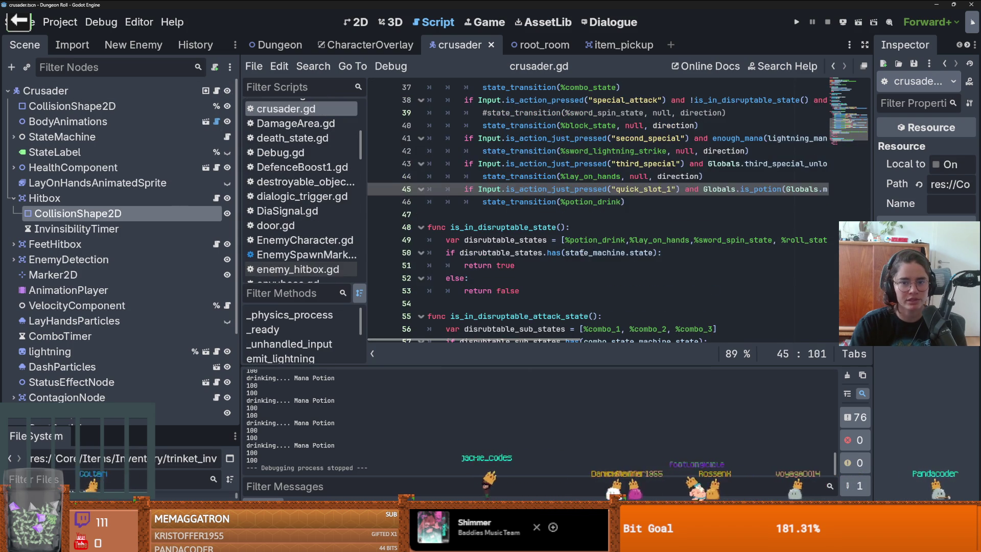
{"action": "scroll", "coordinate": [581, 252], "scroll_direction": "right", "scroll_amount": 5}
{"action": "scroll", "coordinate": [582, 252], "scroll_direction": "left", "scroll_amount": 5}
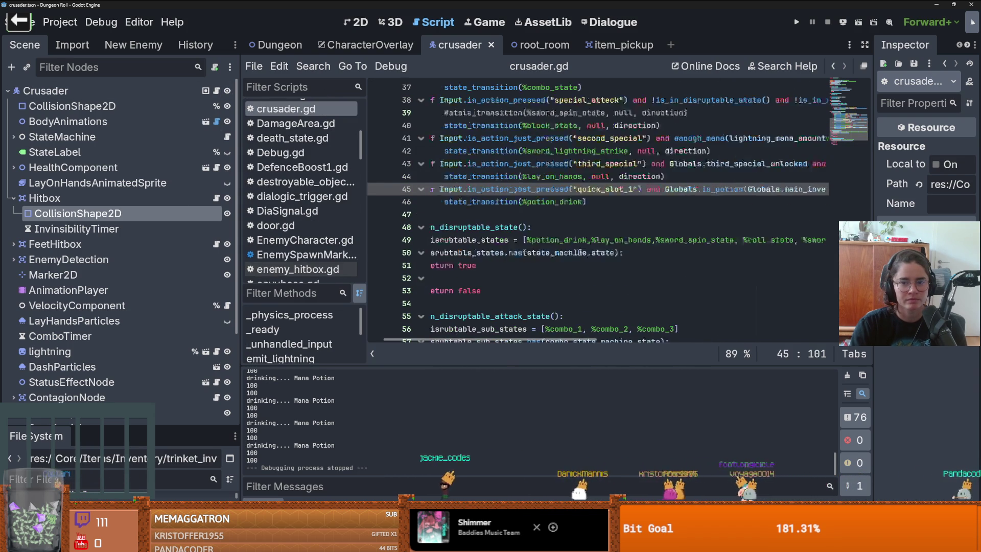
{"action": "scroll", "coordinate": [582, 253], "scroll_direction": "down", "scroll_amount": 1}
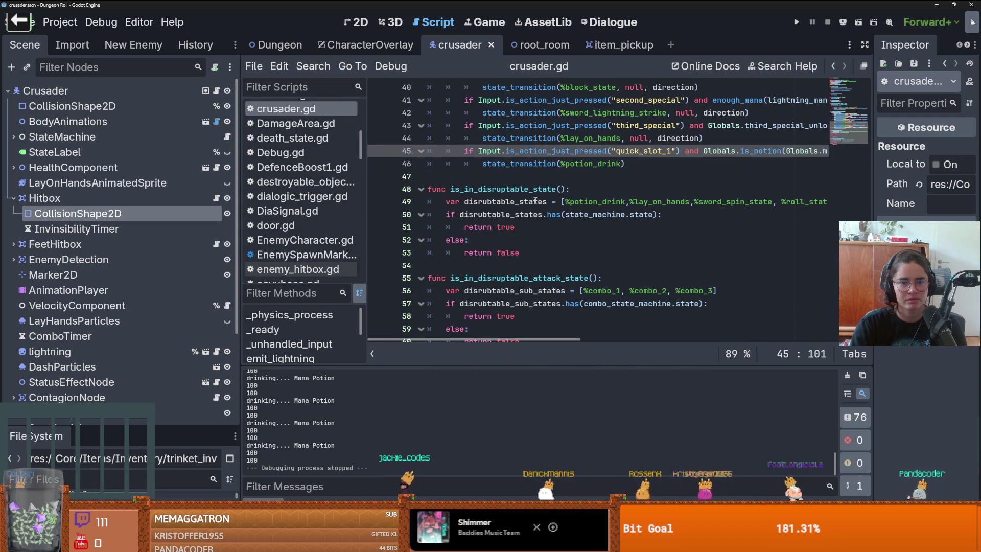
{"action": "scroll", "coordinate": [552, 194], "scroll_direction": "up", "scroll_amount": 2}
{"action": "scroll", "coordinate": [725, 170], "scroll_direction": "right", "scroll_amount": 3}
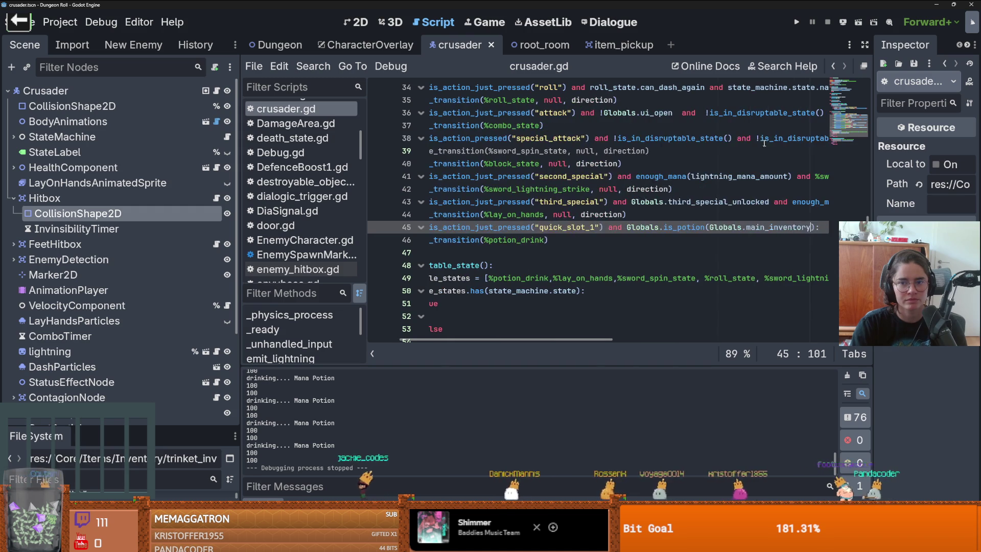
{"action": "left_click_drag", "start_coordinate": [732, 138], "coordinate": [587, 138]}
{"action": "key", "text": "ctrl+c"}
Append that check to line 45's quick_slot_1 condition and relaunch the game
{"action": "scroll", "coordinate": [719, 211], "scroll_direction": "right", "scroll_amount": 2}
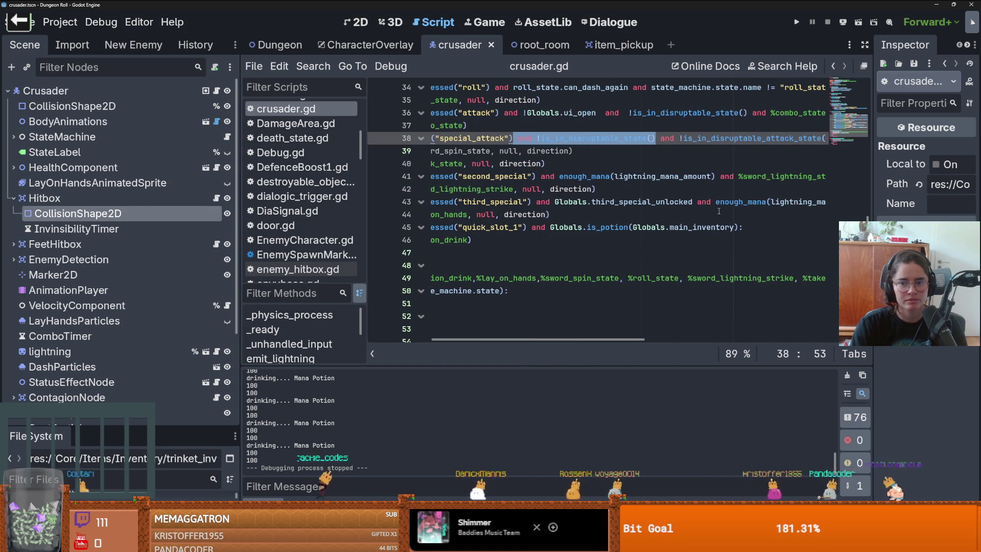
{"action": "left_click", "coordinate": [741, 227]}
{"action": "key", "text": "ctrl+v"}
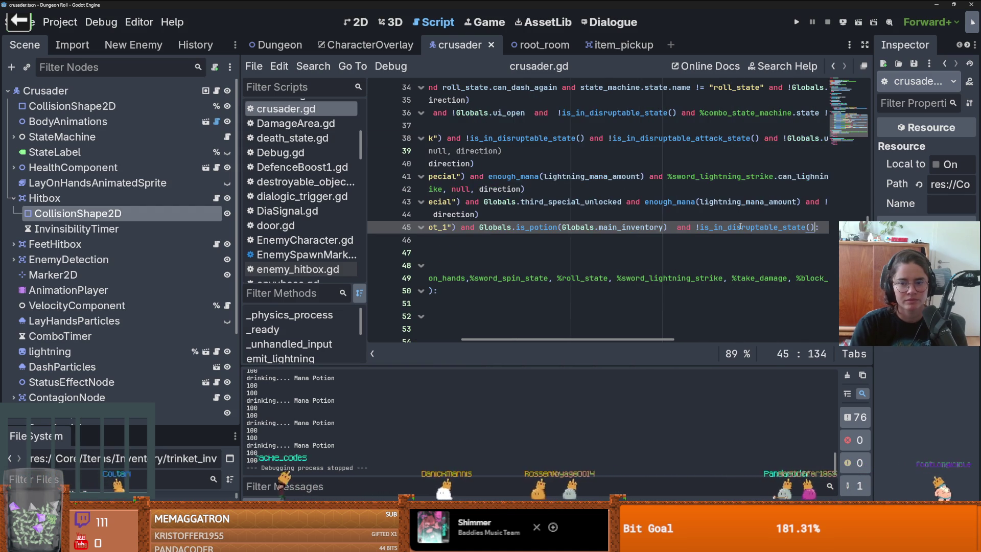
{"action": "left_click", "coordinate": [798, 22]}
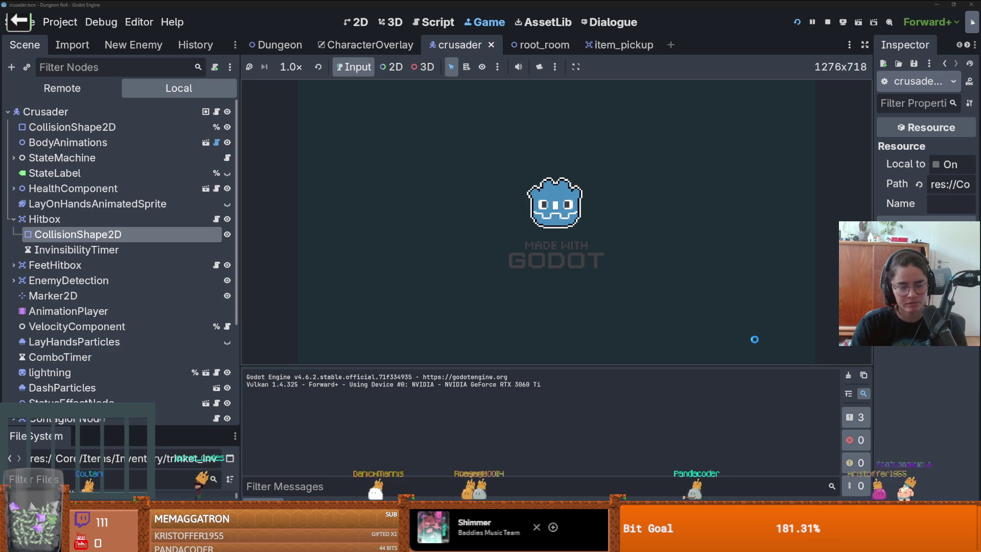
Spawn a mana potion with spawn_item 1 1 and pick it up
{"action": "key", "text": "a"}
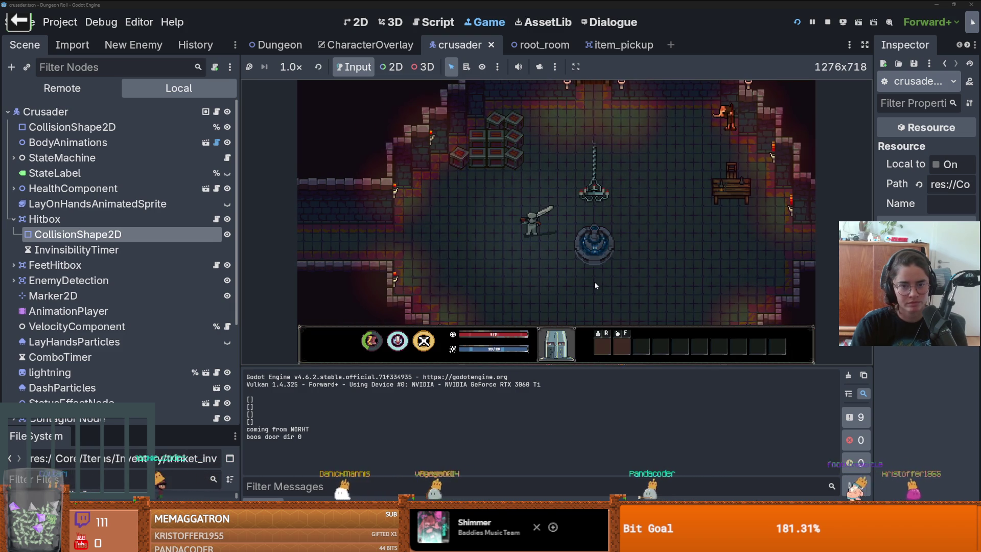
{"action": "key", "text": "quoteleft"}
{"action": "type", "text": "spawn_"}
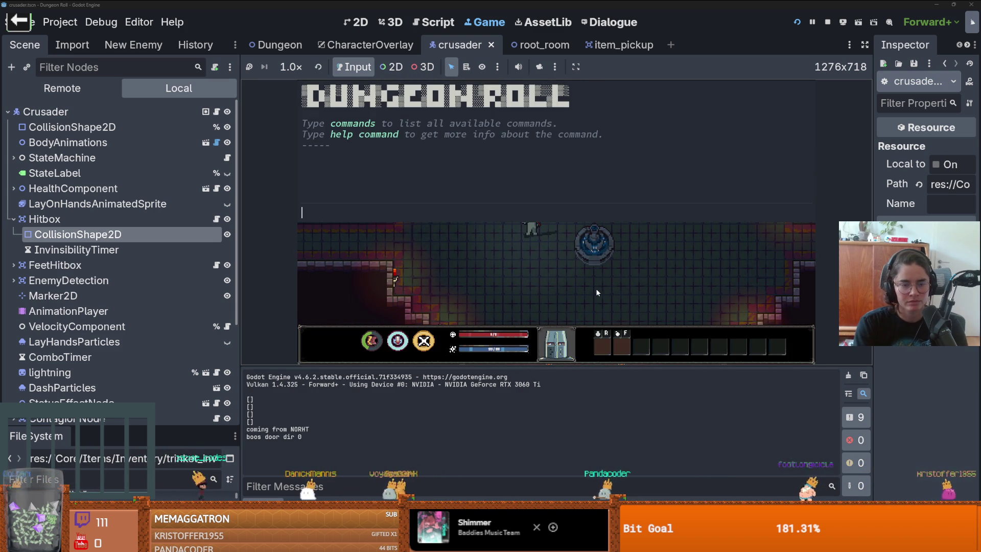
{"action": "type", "text": "item 1 1"}
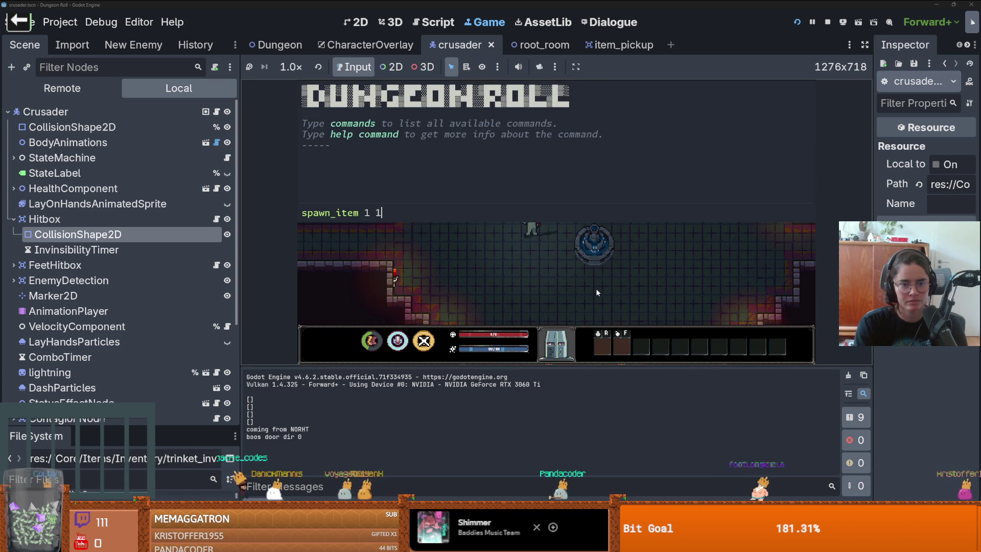
{"action": "key", "text": "Return"}
{"action": "key", "text": "quoteleft"}
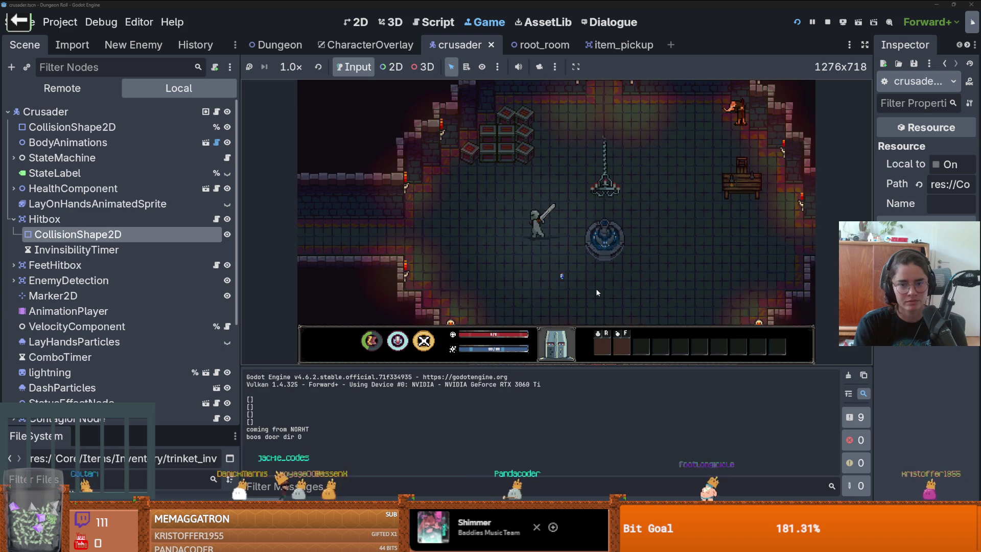
{"action": "key", "text": "s"}
Drink the potion three times from the quick slot, then stop the game and save
{"action": "key", "text": "r"}
{"action": "key", "text": "r"}
{"action": "key", "text": "r"}
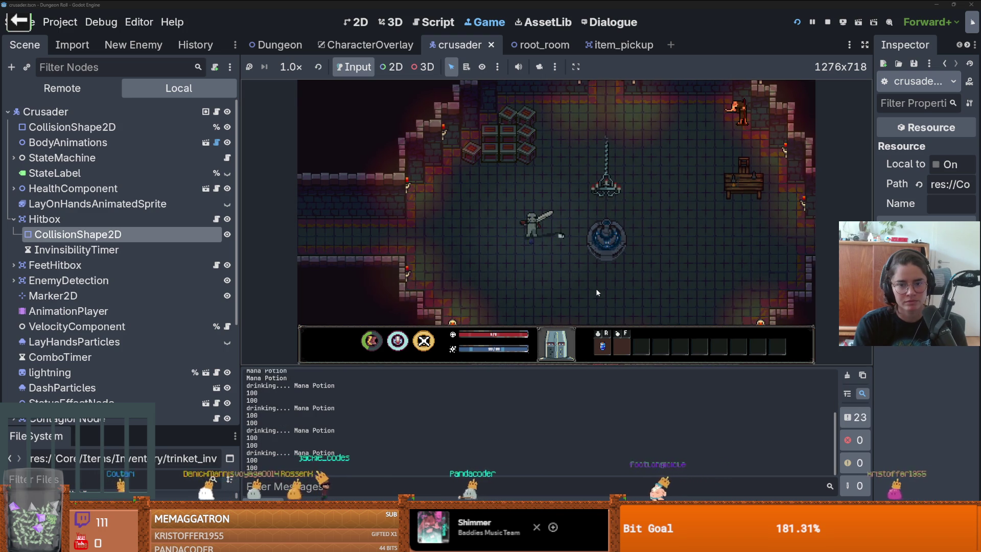
{"action": "key", "text": "r"}
{"action": "key", "text": "r"}
{"action": "key", "text": "r"}
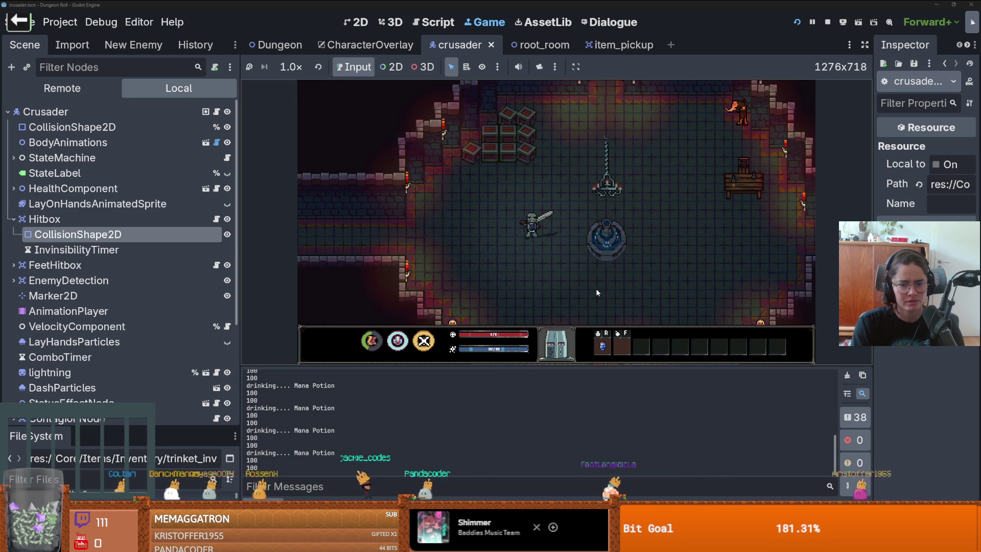
{"action": "key", "text": "r"}
{"action": "key", "text": "r"}
{"action": "key", "text": "r"}
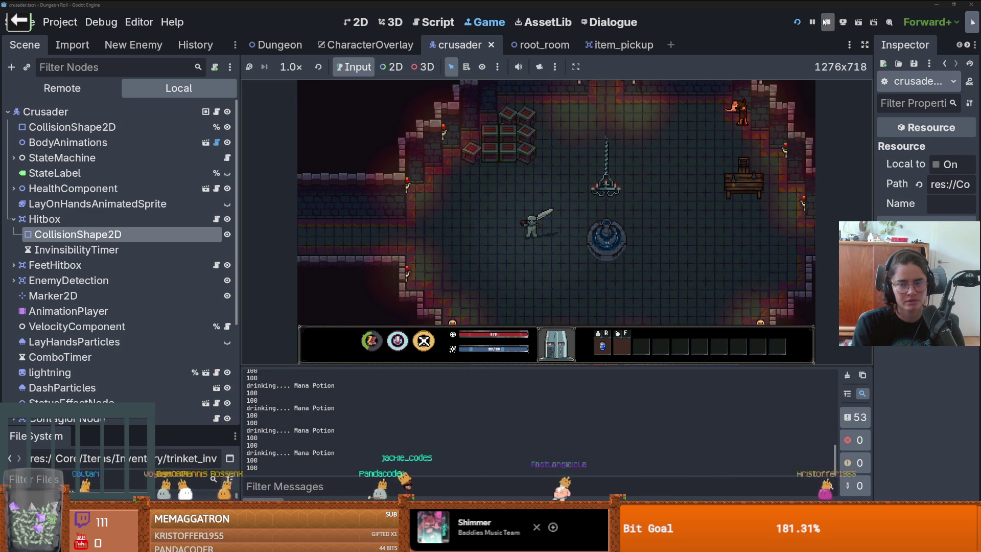
{"action": "left_click", "coordinate": [827, 21]}
{"action": "key", "text": "ctrl+s"}
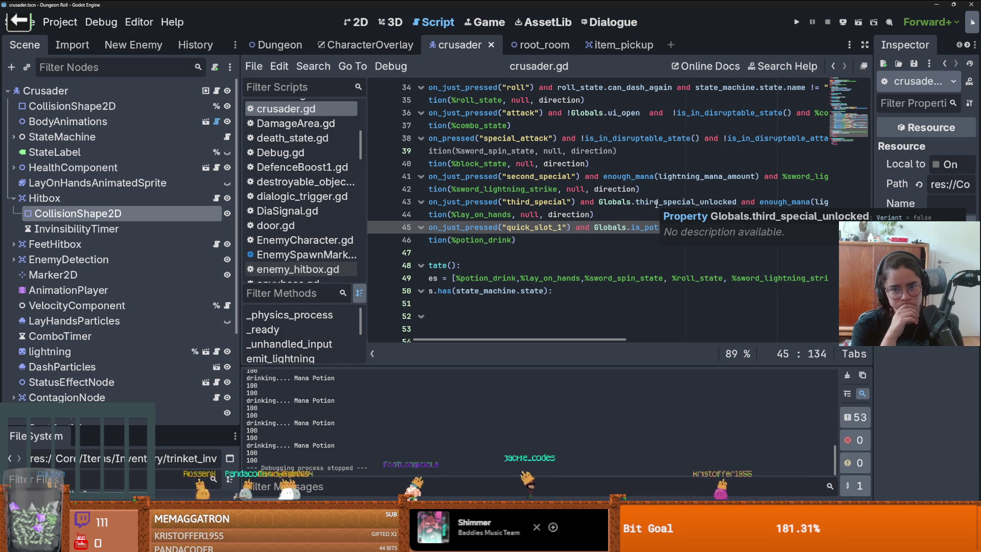
Scroll through crusader.gd to review the potion-drinking code
{"action": "scroll", "coordinate": [673, 229], "scroll_direction": "right", "scroll_amount": 3}
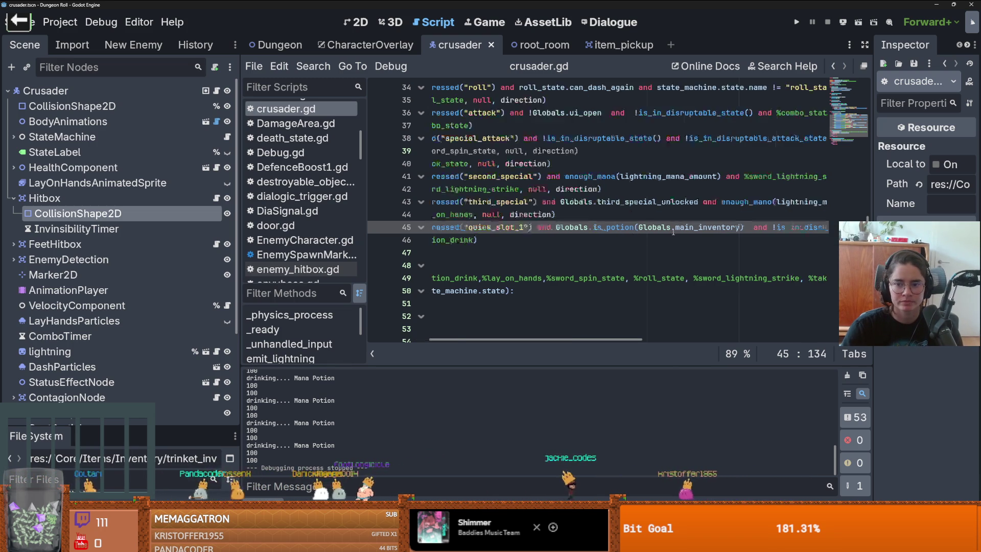
{"action": "scroll", "coordinate": [562, 256], "scroll_direction": "left", "scroll_amount": 3}
{"action": "left_click_drag", "start_coordinate": [459, 278], "coordinate": [515, 279]}
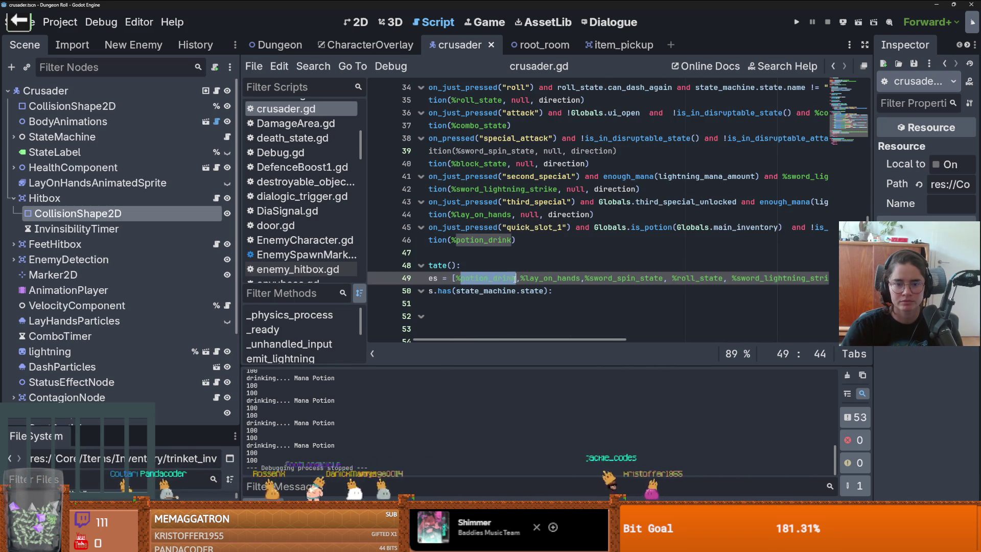
{"action": "scroll", "coordinate": [587, 284], "scroll_direction": "left", "scroll_amount": 3}
{"action": "scroll", "coordinate": [585, 281], "scroll_direction": "down", "scroll_amount": 2}
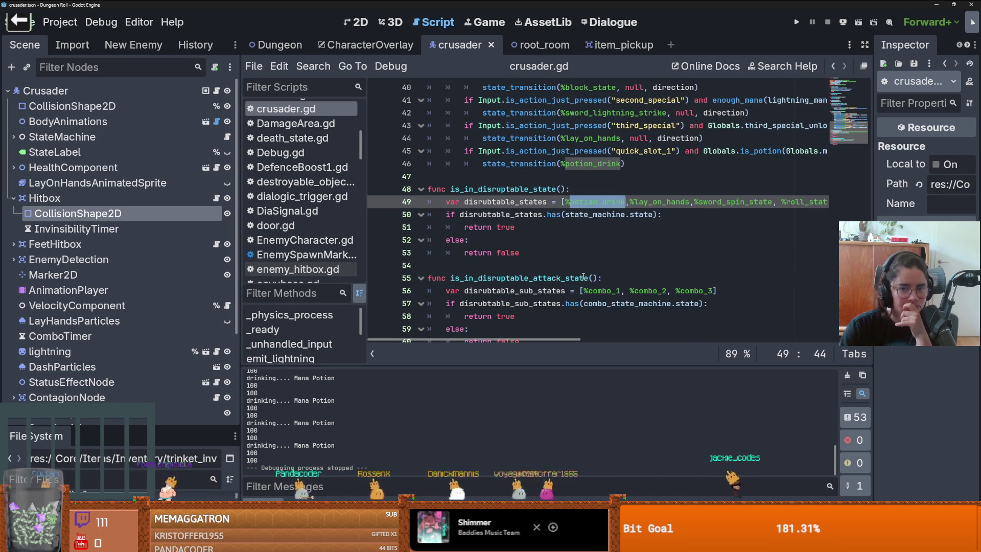
{"action": "scroll", "coordinate": [583, 277], "scroll_direction": "right", "scroll_amount": 8}
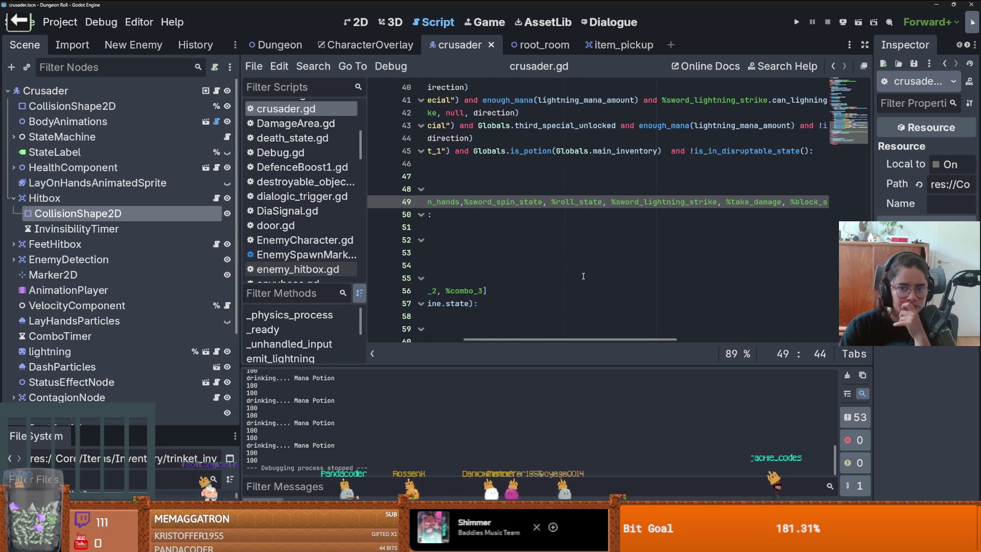
{"action": "scroll", "coordinate": [583, 275], "scroll_direction": "up", "scroll_amount": 1}
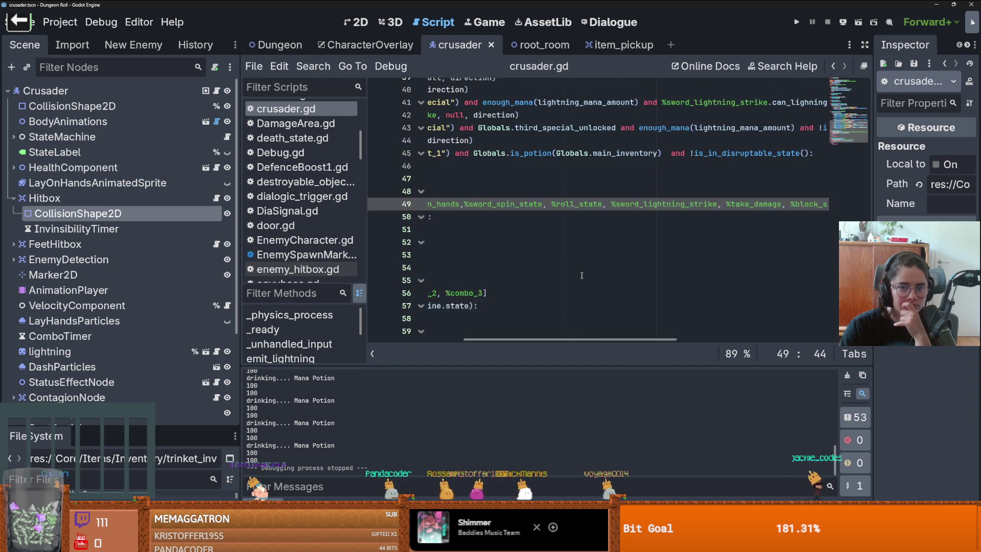
{"action": "scroll", "coordinate": [581, 276], "scroll_direction": "left", "scroll_amount": 3}
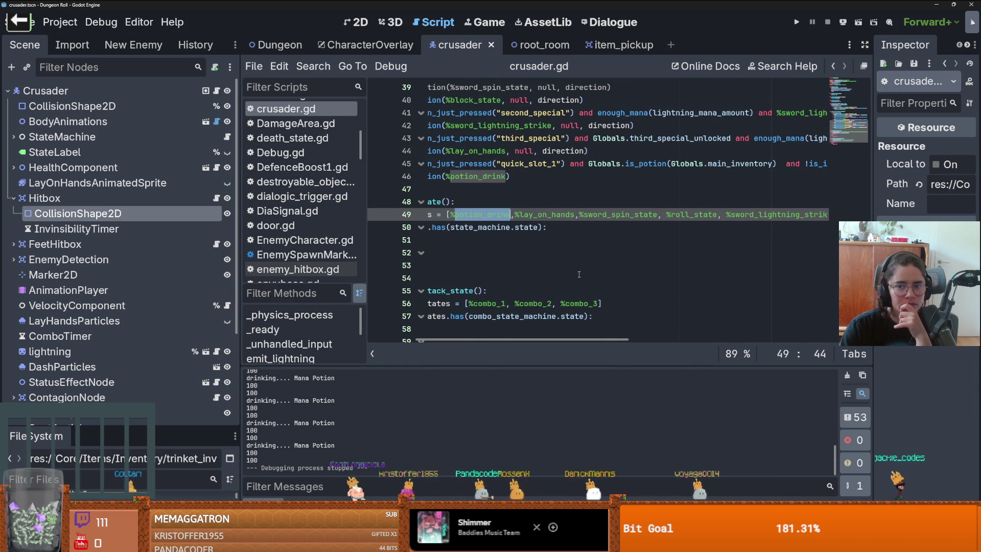
{"action": "scroll", "coordinate": [575, 273], "scroll_direction": "left", "scroll_amount": 1}
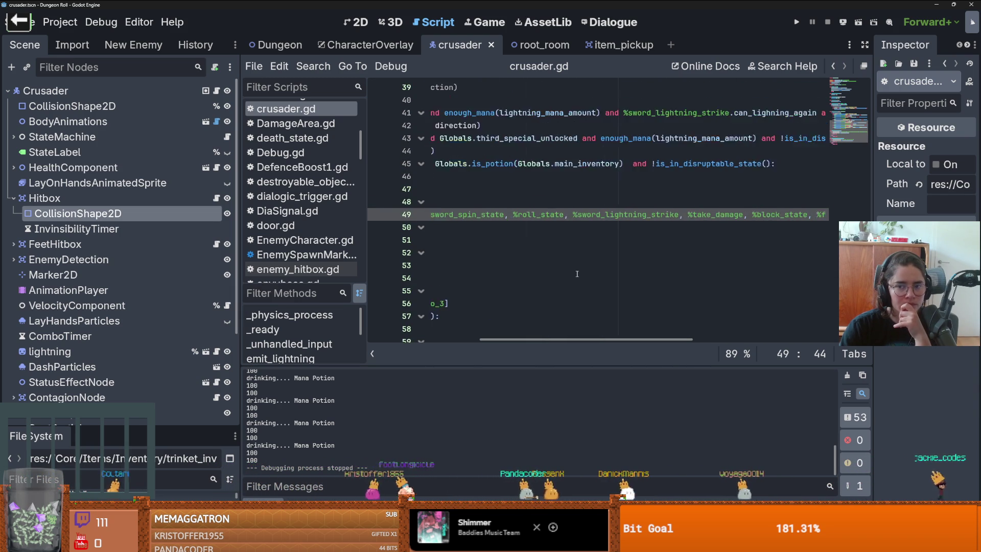
{"action": "scroll", "coordinate": [570, 272], "scroll_direction": "left", "scroll_amount": 3}
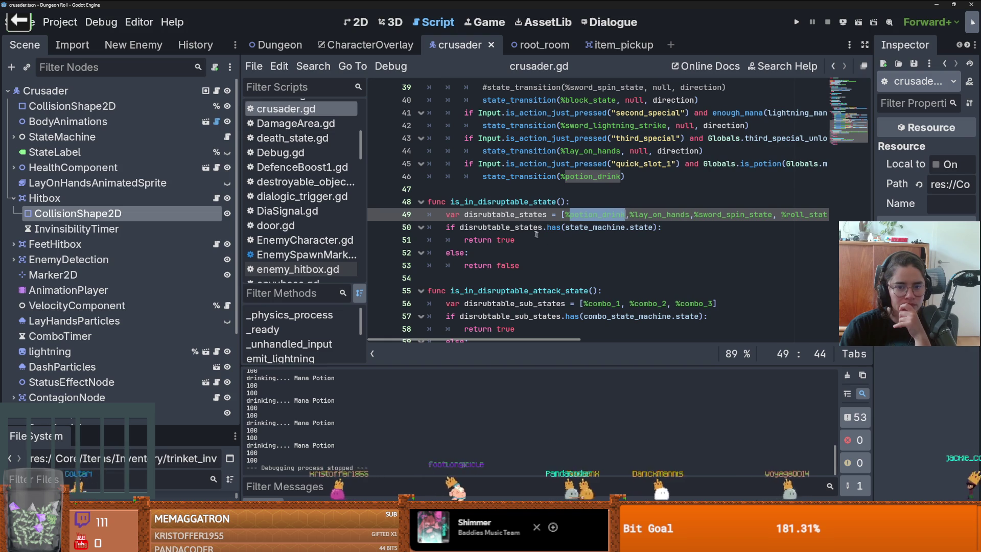
Examine is_in_disruptable_state around line 50, then switch to the CharacterOverlay scene
{"action": "left_click", "coordinate": [516, 204]}
{"action": "scroll", "coordinate": [504, 225], "scroll_direction": "right", "scroll_amount": 3}
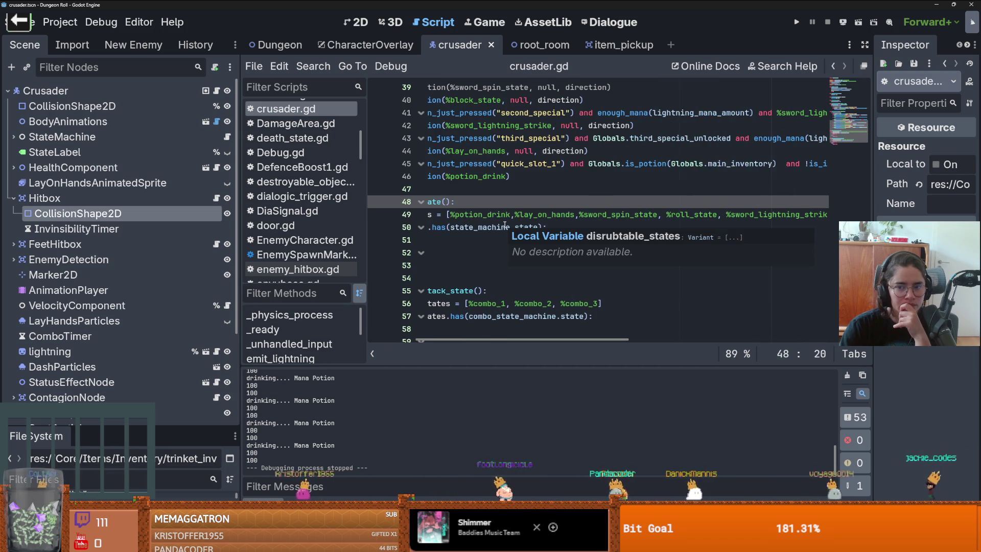
{"action": "scroll", "coordinate": [504, 225], "scroll_direction": "right", "scroll_amount": 6}
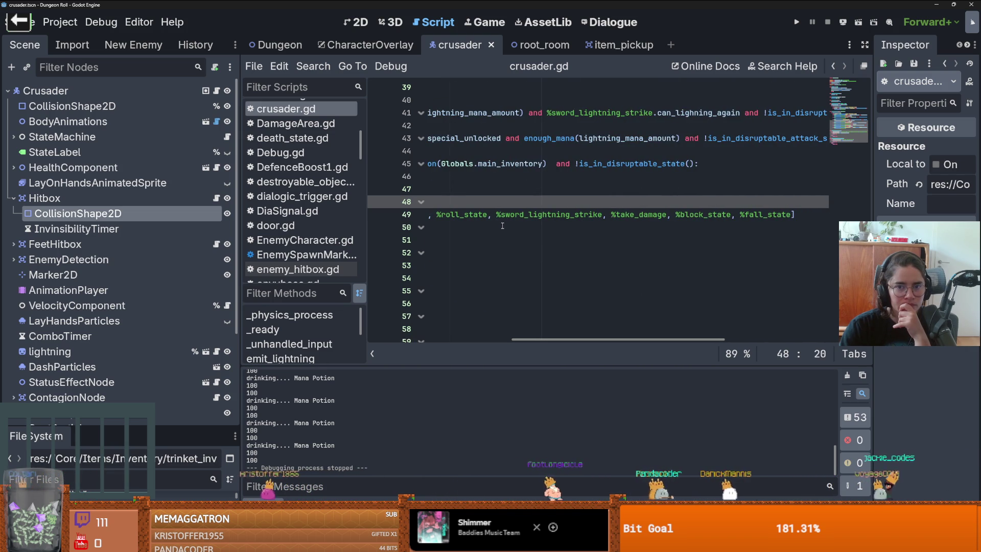
{"action": "scroll", "coordinate": [503, 226], "scroll_direction": "left", "scroll_amount": 3}
{"action": "left_click", "coordinate": [500, 226]}
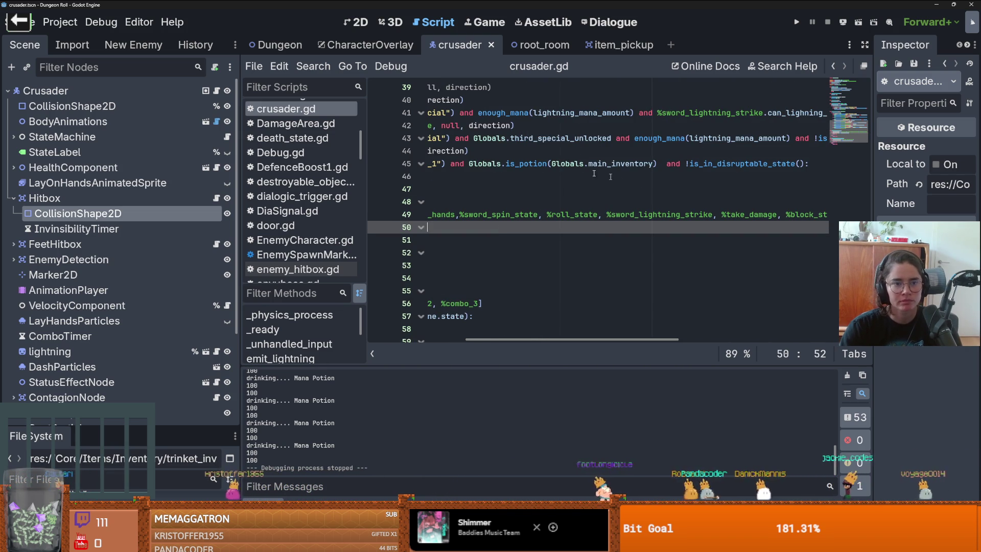
{"action": "left_click", "coordinate": [366, 45]}
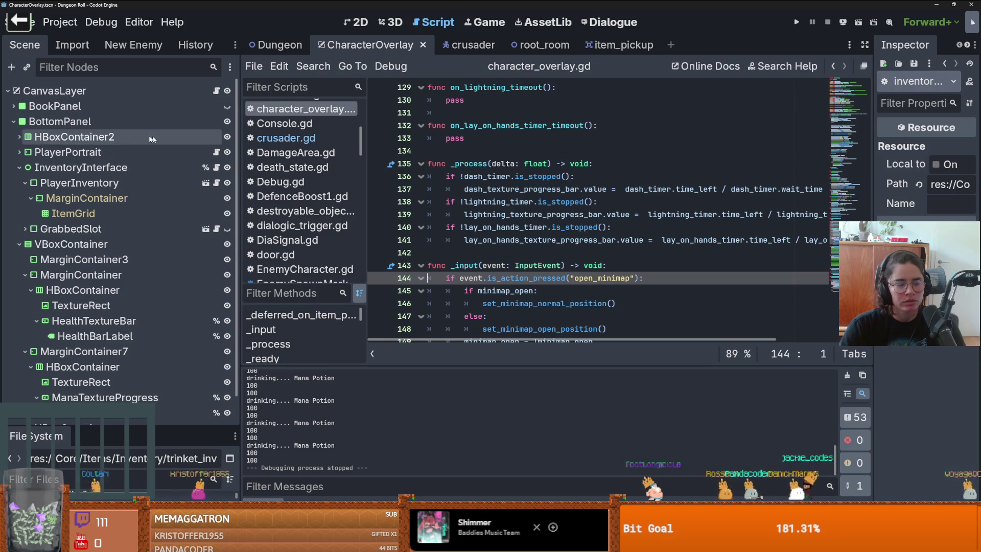
Open inventory_container.gd and jump to the decrement_slot definition
{"action": "left_click", "coordinate": [14, 121]}
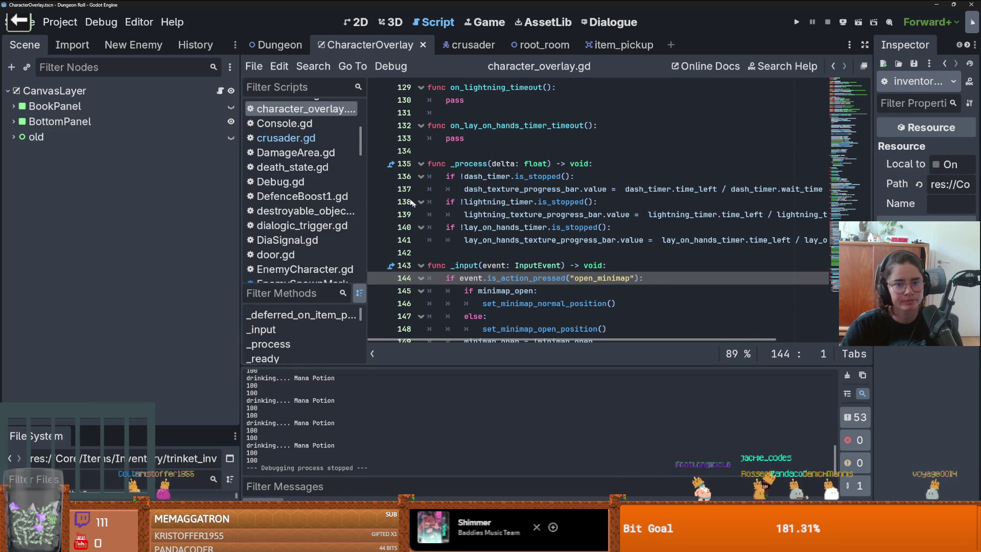
{"action": "left_click", "coordinate": [14, 121]}
{"action": "left_click", "coordinate": [217, 183]}
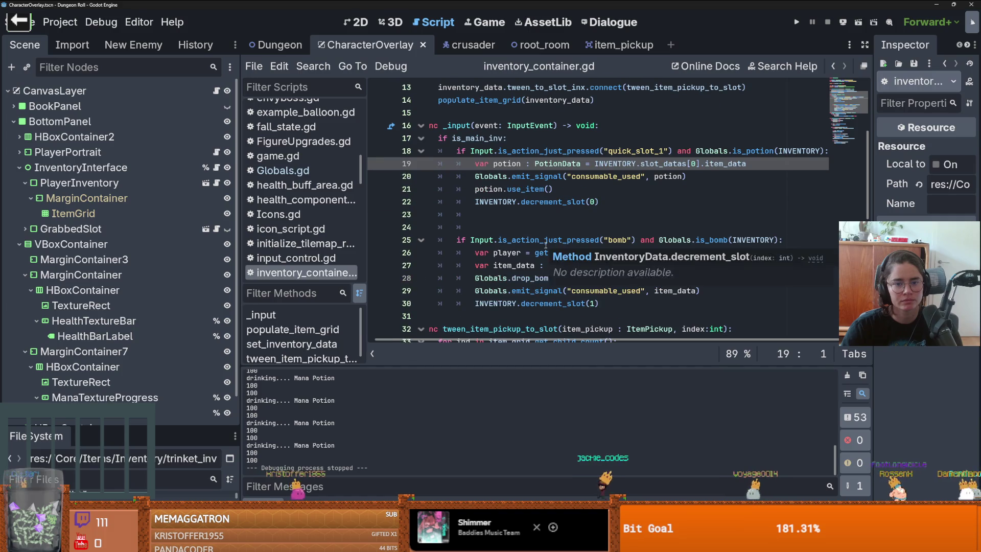
{"action": "left_click", "coordinate": [554, 203], "text": "ctrl"}
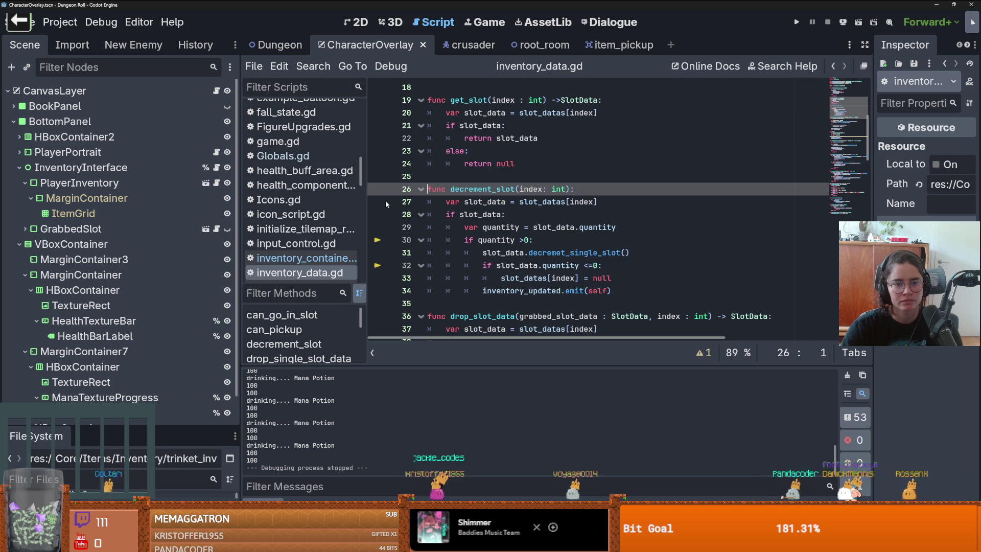
Run the game, spawn a potion from the console, and use the quick slot to hit the breakpoint
{"action": "left_click", "coordinate": [797, 22]}
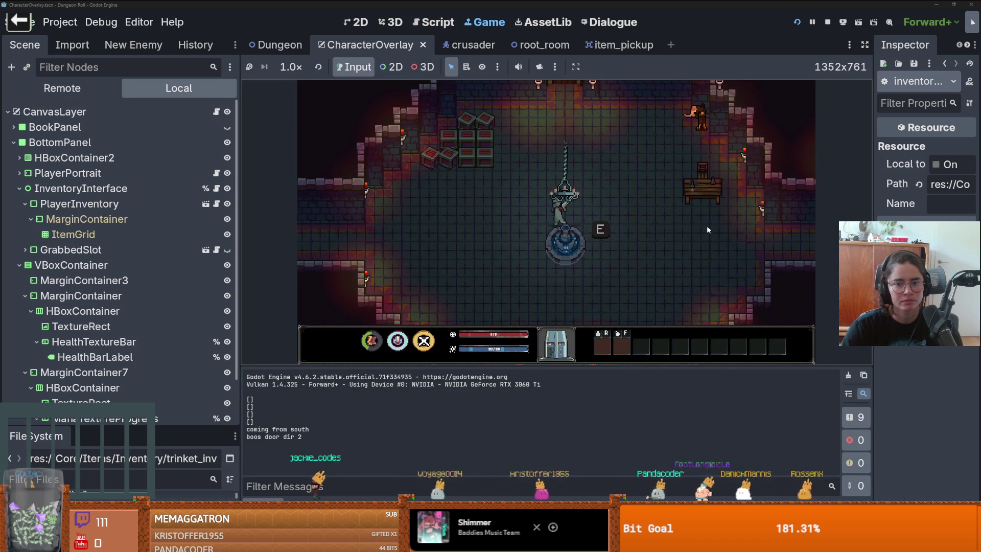
{"action": "key", "text": "grave"}
{"action": "type", "text": "spawn_it"}
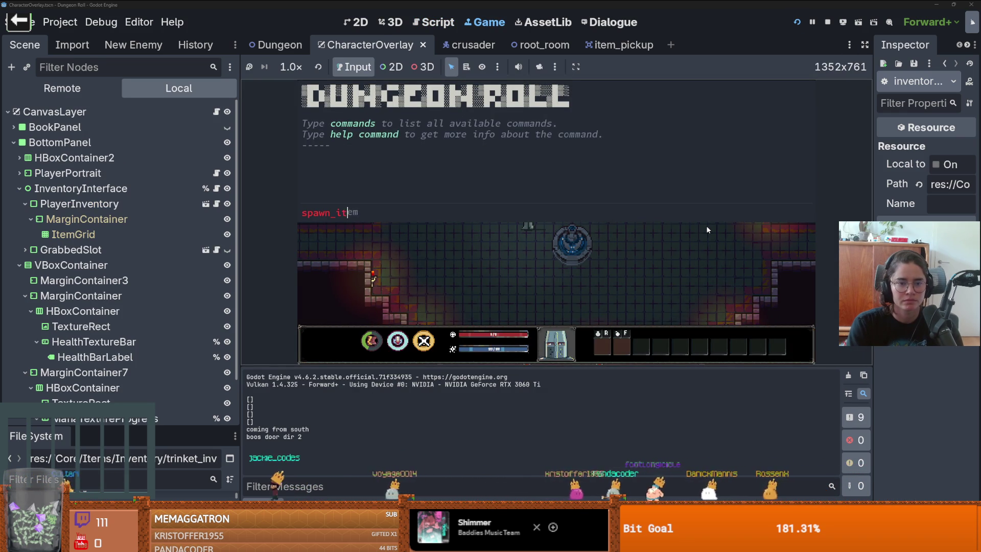
{"action": "key", "text": "Return"}
{"action": "key", "text": "grave"}
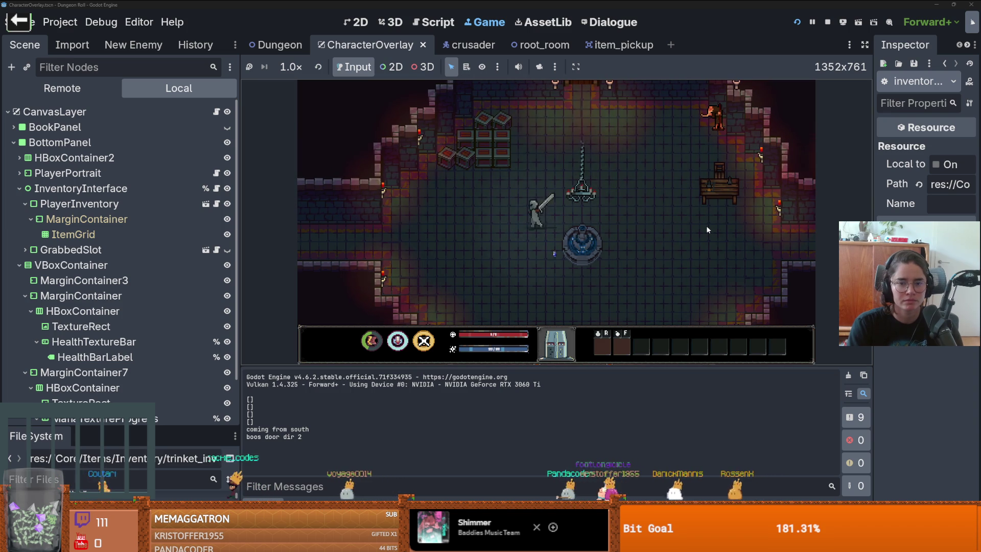
{"action": "key", "text": "r"}
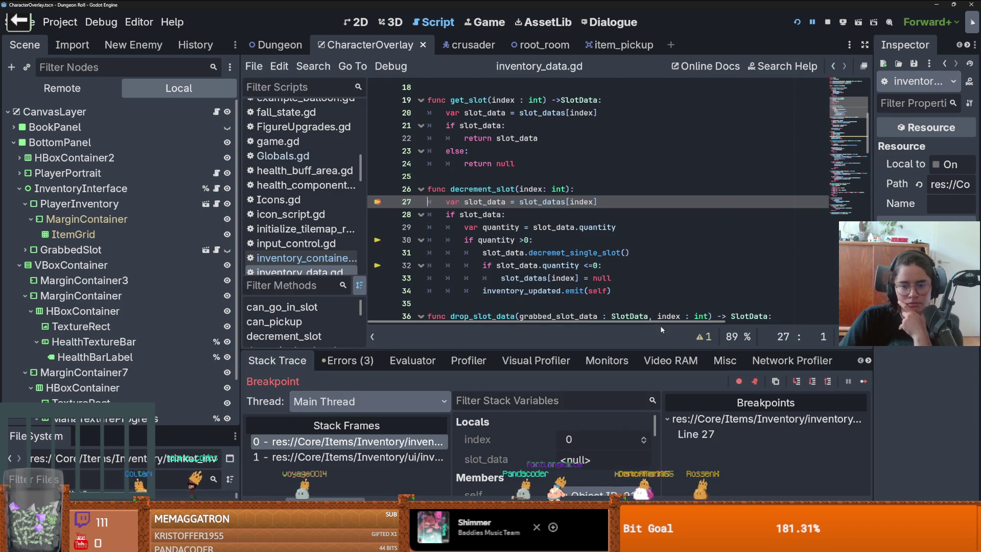
Step decrement_slot to line 30 and inspect the slot_data's Mana_Potion item details
{"action": "left_click", "coordinate": [798, 381]}
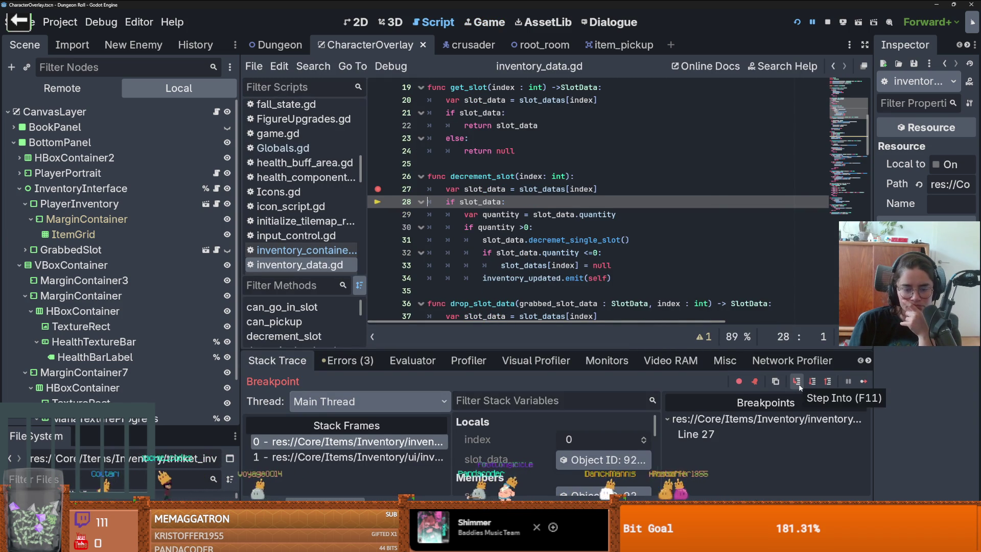
{"action": "left_click", "coordinate": [798, 383]}
{"action": "left_click", "coordinate": [799, 383]}
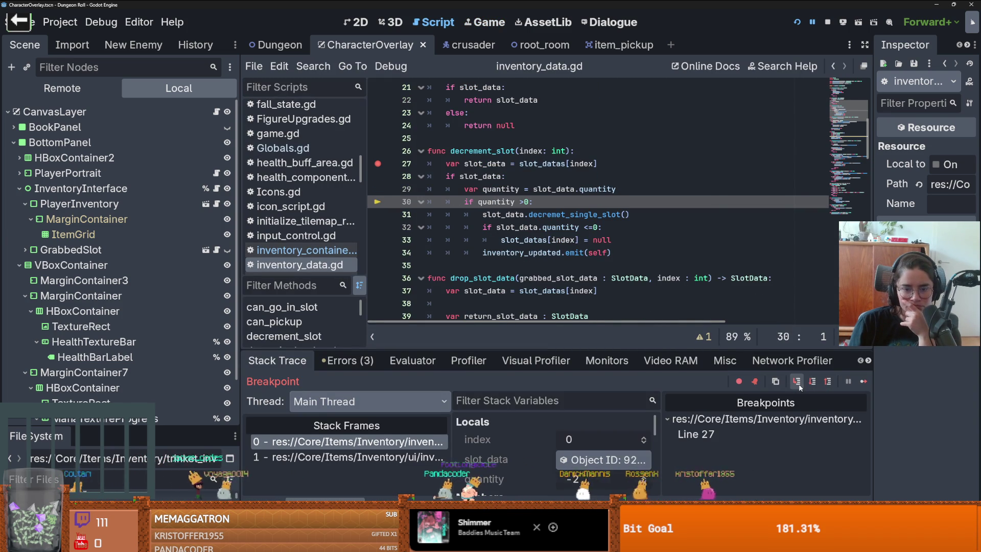
{"action": "left_click", "coordinate": [579, 458]}
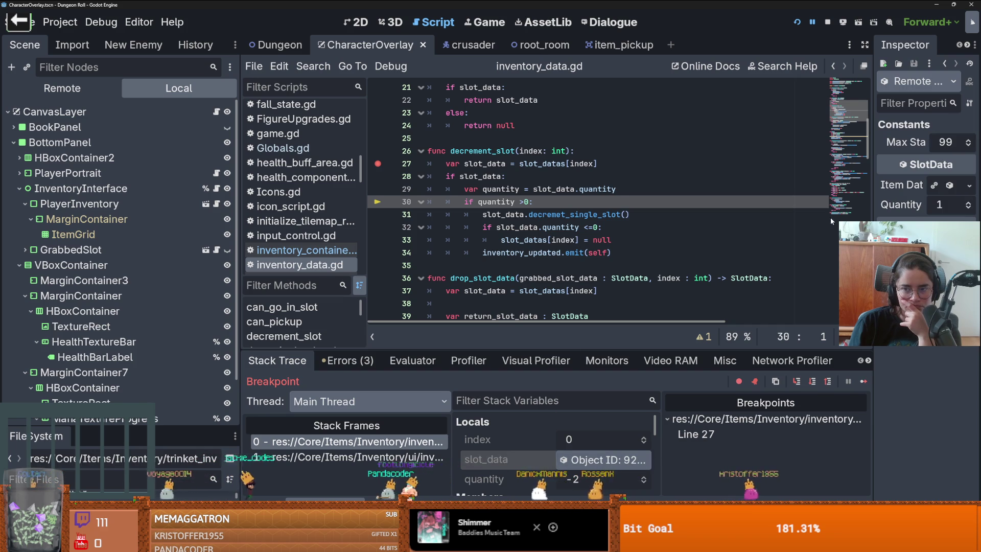
{"action": "left_click_drag", "start_coordinate": [875, 245], "coordinate": [762, 246]}
{"action": "left_click", "coordinate": [924, 188]}
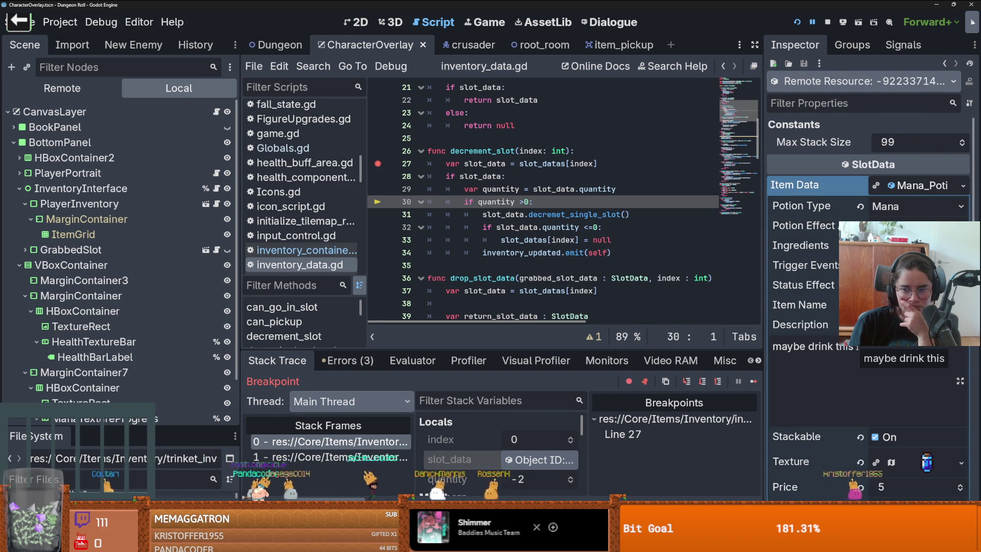
Resize the editor and debugger, then follow slot_datas to decremet_single_slot in slot_data.gd
{"action": "scroll", "coordinate": [858, 348], "scroll_direction": "down", "scroll_amount": 2}
{"action": "scroll", "coordinate": [856, 346], "scroll_direction": "down", "scroll_amount": 2}
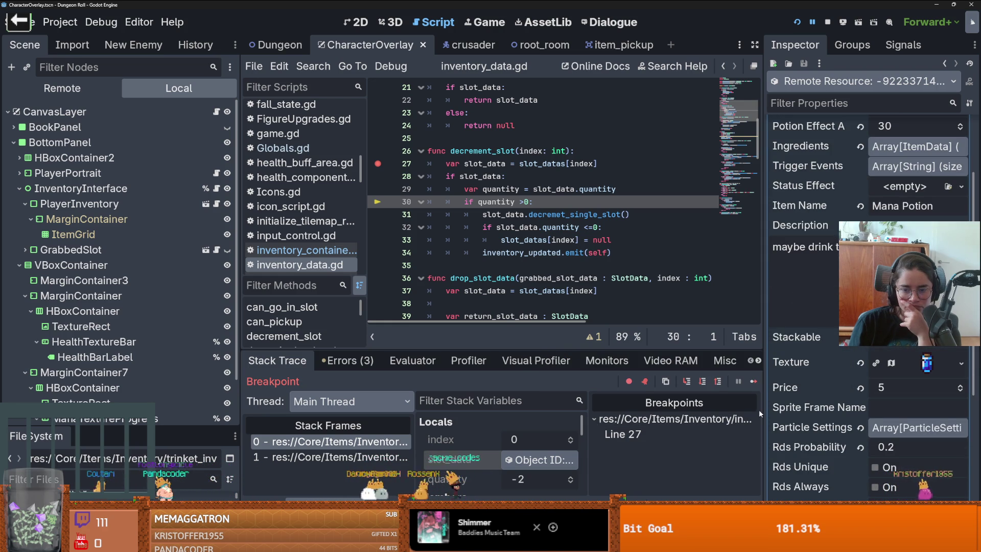
{"action": "left_click_drag", "start_coordinate": [765, 409], "coordinate": [887, 399]}
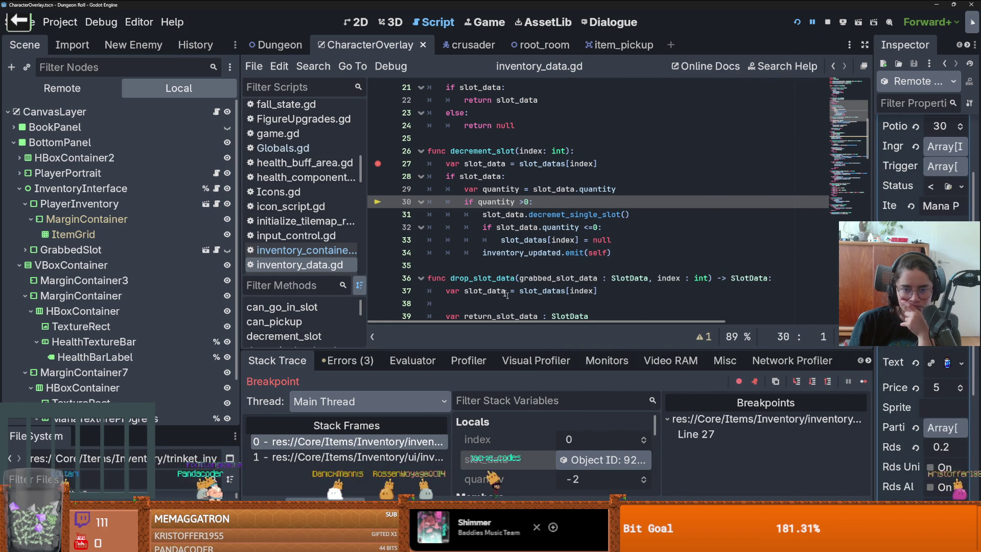
{"action": "left_click_drag", "start_coordinate": [621, 353], "coordinate": [586, 286]}
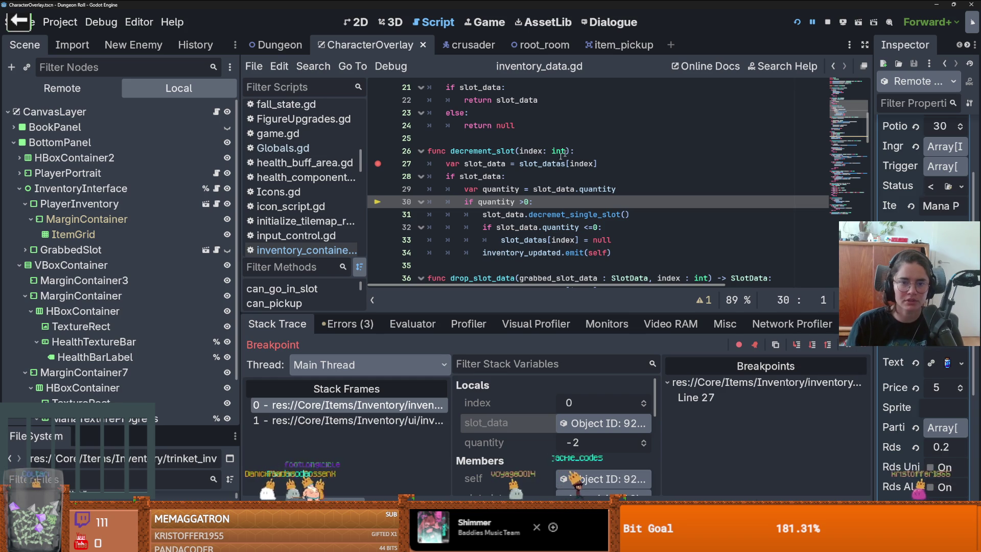
{"action": "left_click", "coordinate": [546, 164], "text": "ctrl"}
{"action": "left_click", "coordinate": [585, 177], "text": "ctrl"}
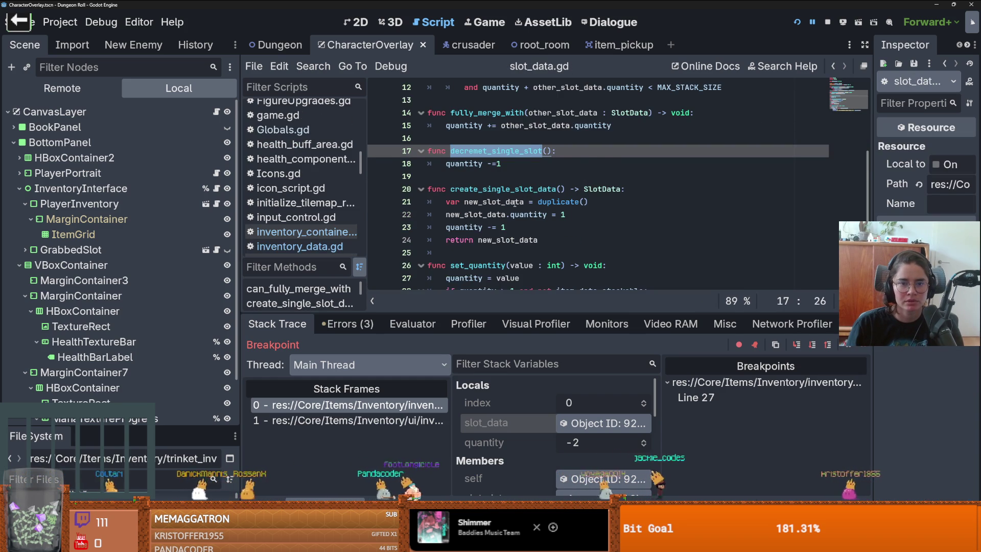
Add func get_quantity() returning quantity above decremet_single_slot in slot_data.gd
{"action": "scroll", "coordinate": [515, 202], "scroll_direction": "down", "scroll_amount": 2}
{"action": "scroll", "coordinate": [516, 204], "scroll_direction": "up", "scroll_amount": 2}
{"action": "scroll", "coordinate": [524, 209], "scroll_direction": "up", "scroll_amount": 4}
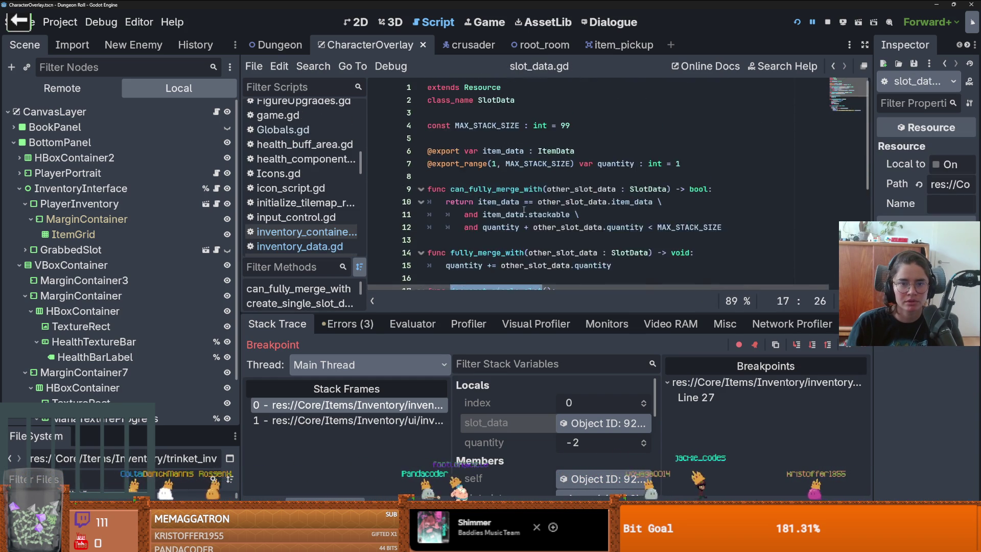
{"action": "scroll", "coordinate": [524, 209], "scroll_direction": "down", "scroll_amount": 3}
{"action": "key", "text": "ctrl+shift+Return"}
{"action": "key", "text": "ctrl+shift+Return"}
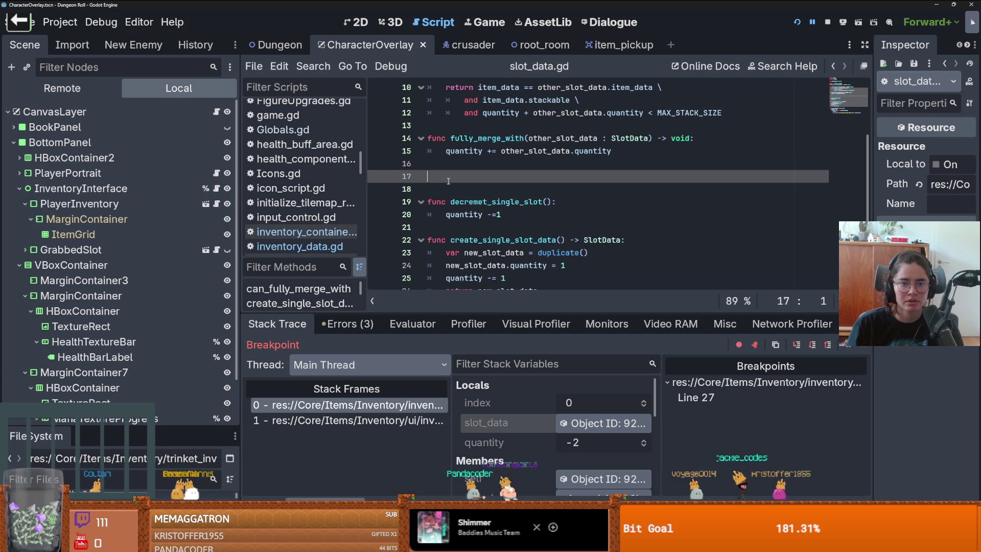
{"action": "type", "text": "func get_q"}
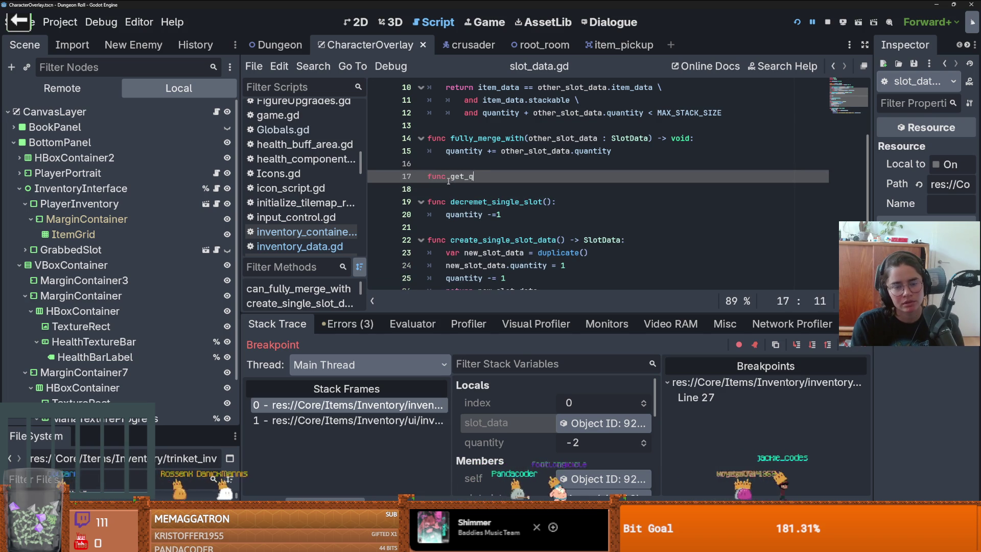
{"action": "type", "text": "uantity()"}
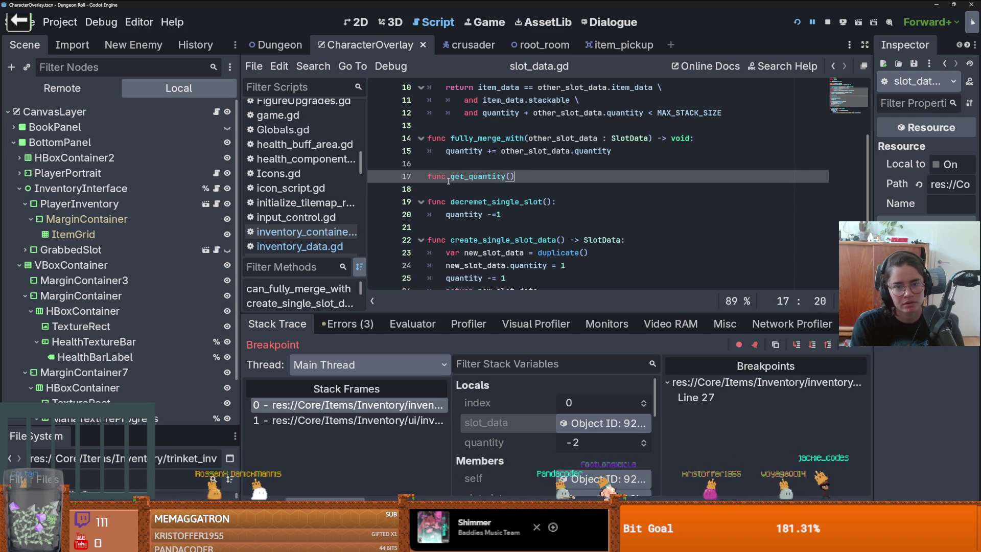
{"action": "type", "text": ":"}
{"action": "key", "text": "Return"}
{"action": "type", "text": "return "}
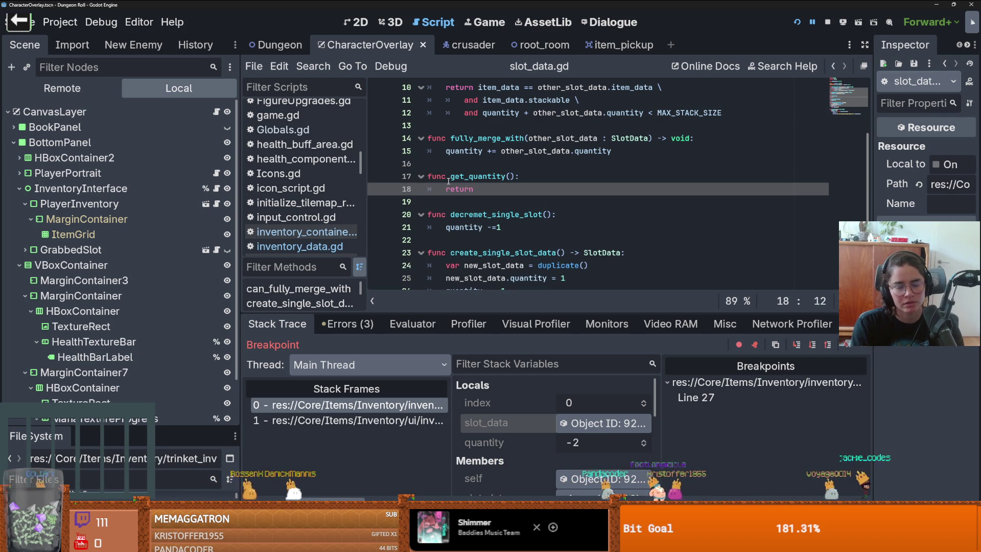
{"action": "type", "text": "qu"}
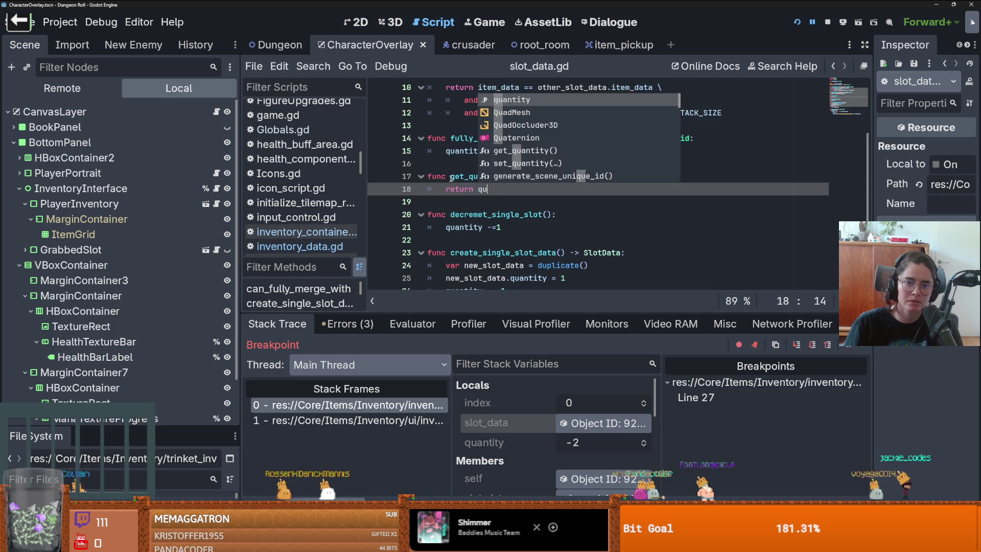
{"action": "key", "text": "Return"}
Save SlotData and replace .quantity with .get_quantity() on inventory_data.gd line 29
{"action": "left_click_drag", "start_coordinate": [515, 176], "coordinate": [450, 177]}
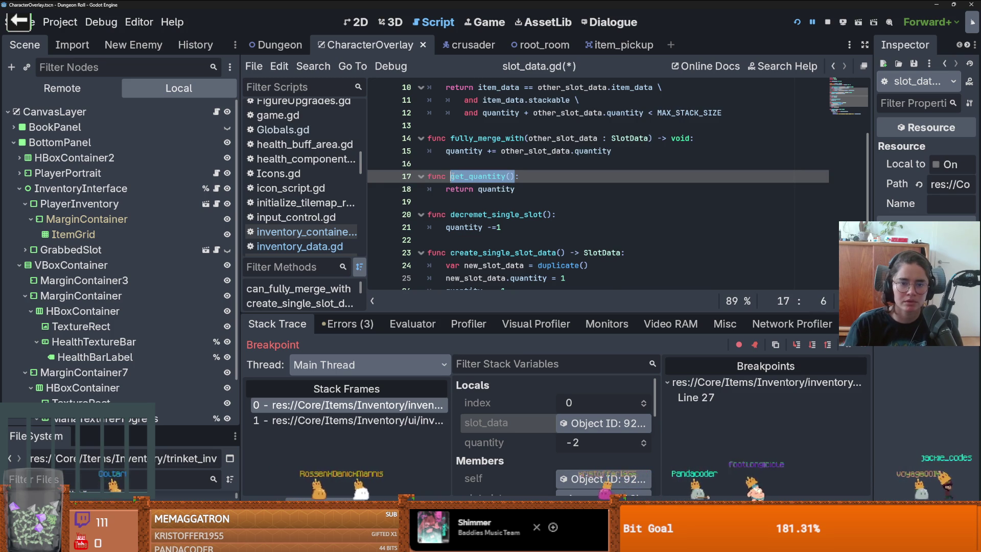
{"action": "key", "text": "ctrl+s"}
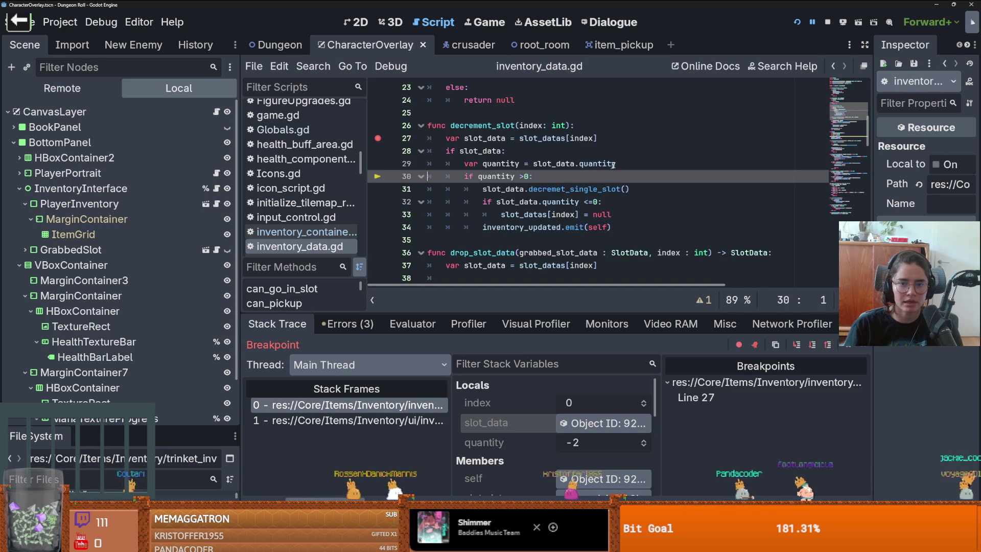
{"action": "double_click", "coordinate": [598, 164]}
{"action": "key", "text": "ctrl+v"}
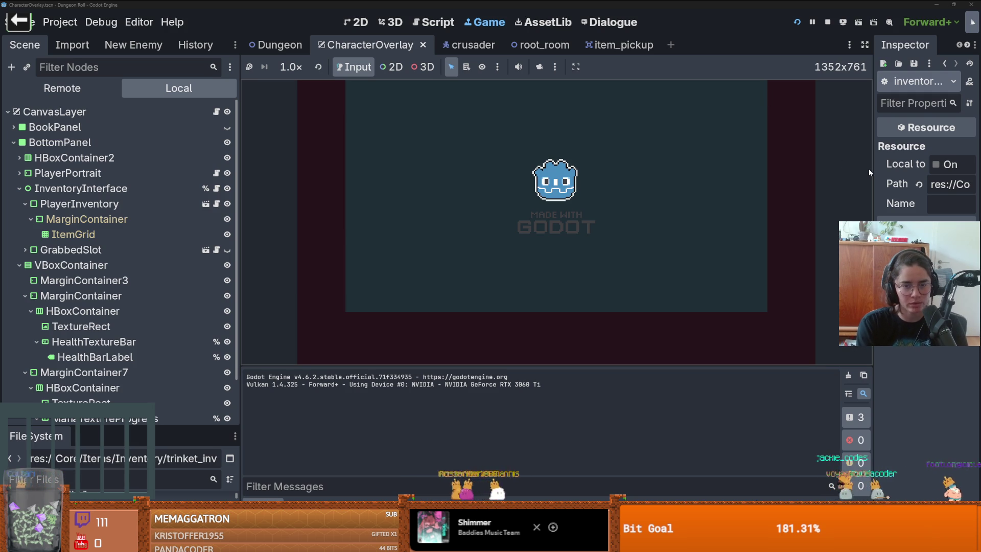
Open the in-game debug console and run the spawn command to add a Mana Potion
{"action": "key", "text": "grave"}
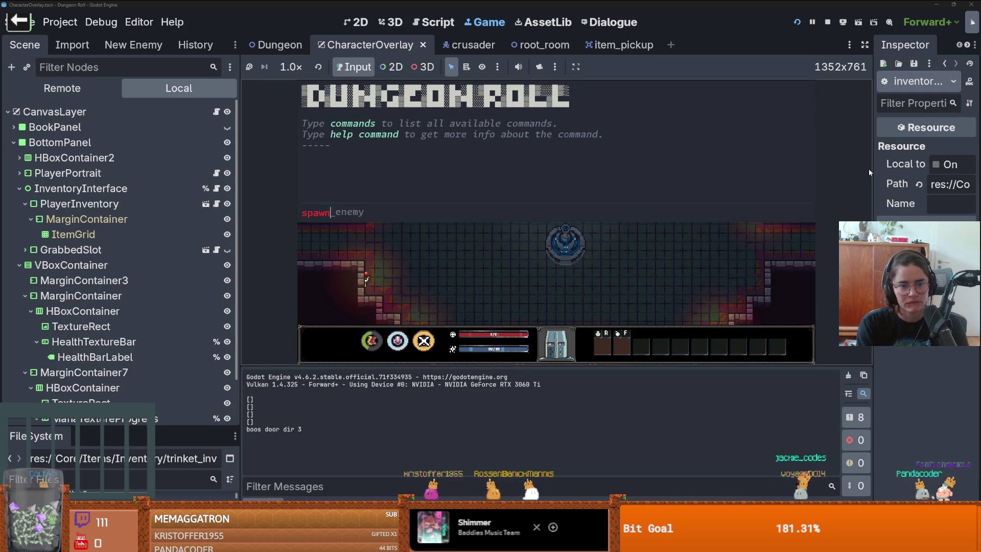
{"action": "type", "text": "spawn_enemy"}
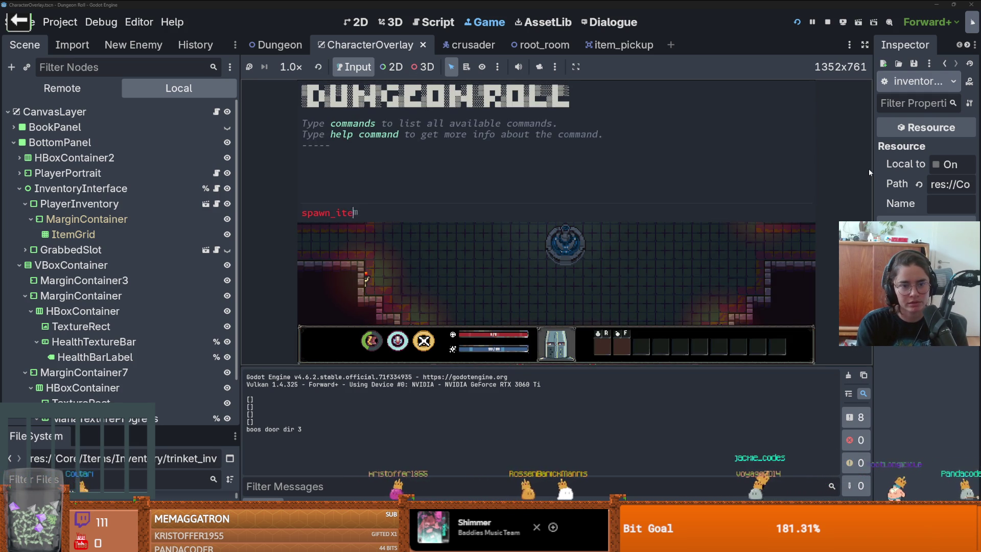
{"action": "key", "text": "Return"}
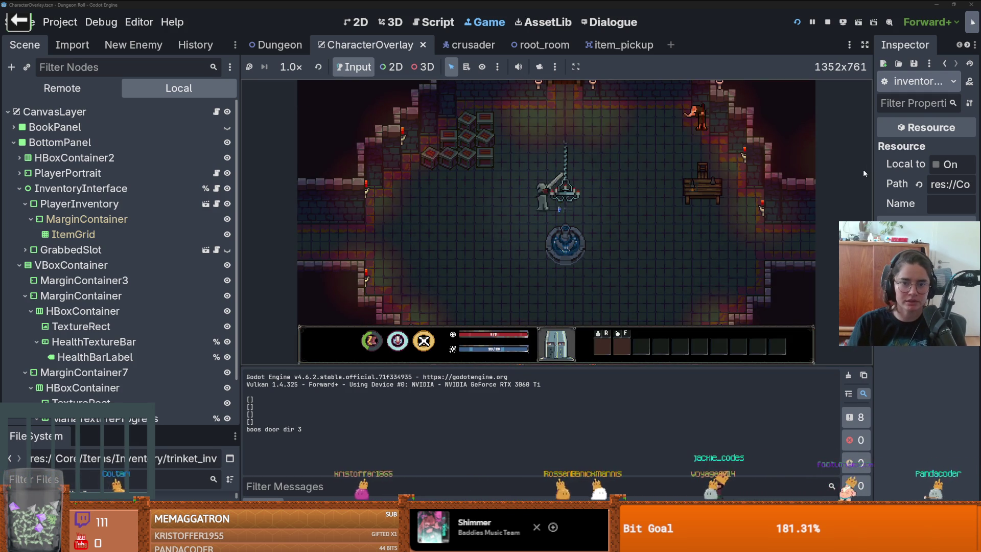
Drink the mana potion to hit the breakpoint, step into get_quantity(), and inspect the SlotData instance
{"action": "key", "text": "r"}
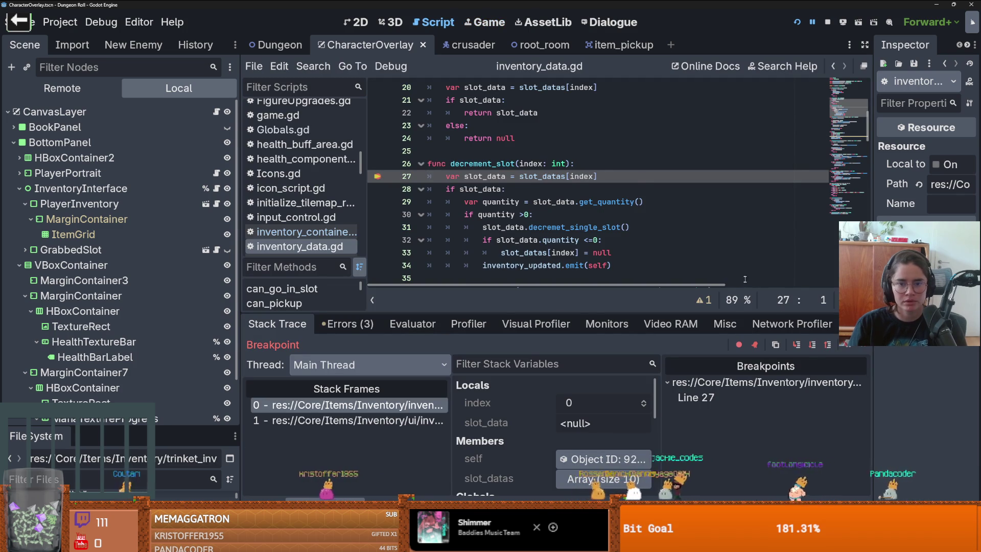
{"action": "left_click", "coordinate": [796, 345]}
{"action": "key", "text": "F11"}
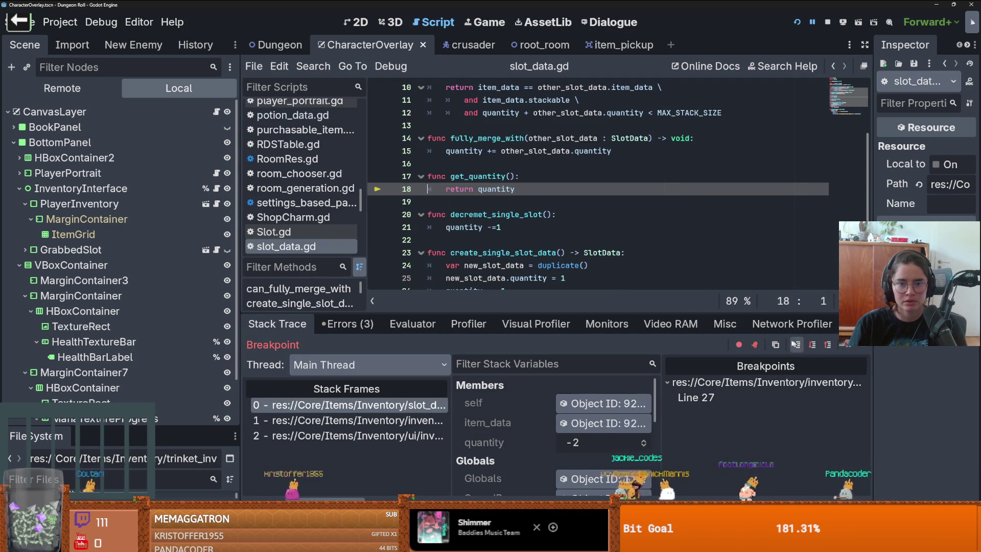
{"action": "left_click", "coordinate": [589, 403]}
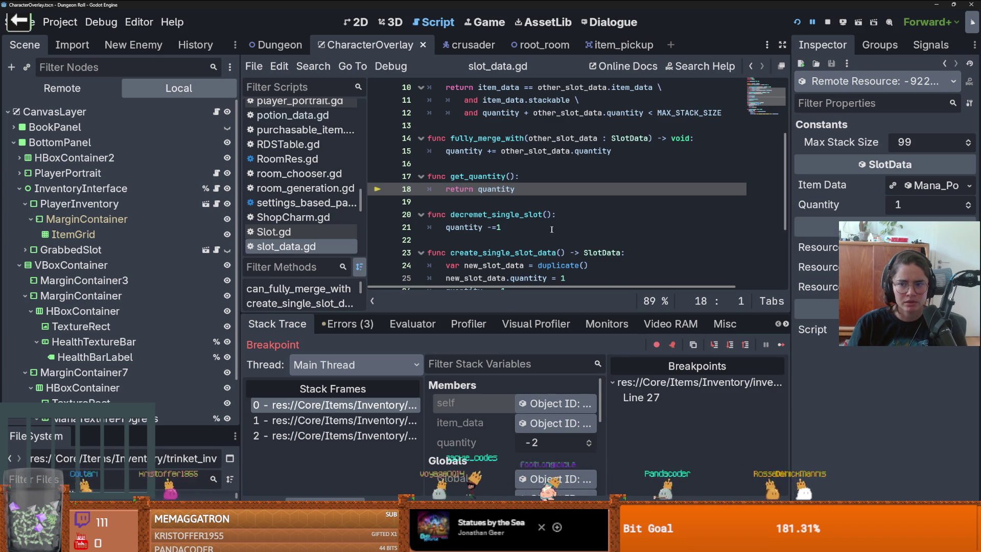
{"action": "scroll", "coordinate": [553, 237], "scroll_direction": "up", "scroll_amount": 3}
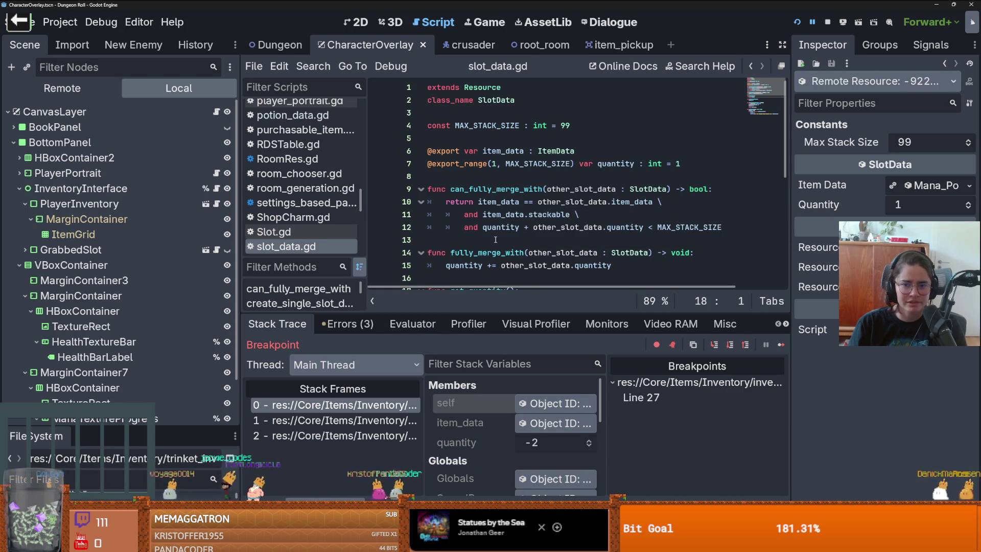
{"action": "scroll", "coordinate": [495, 239], "scroll_direction": "down", "scroll_amount": 1}
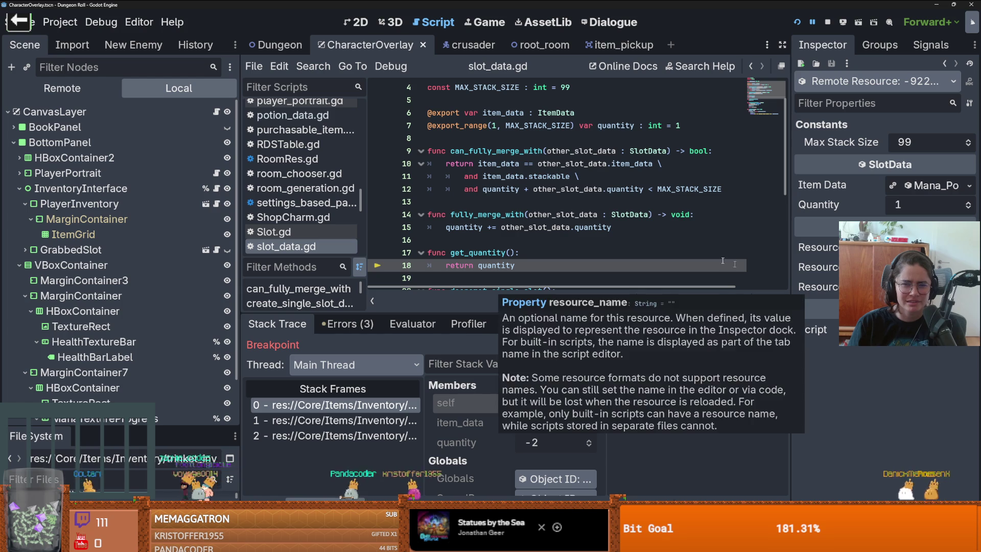
{"action": "scroll", "coordinate": [578, 231], "scroll_direction": "up", "scroll_amount": 1}
{"action": "scroll", "coordinate": [578, 231], "scroll_direction": "down", "scroll_amount": 2}
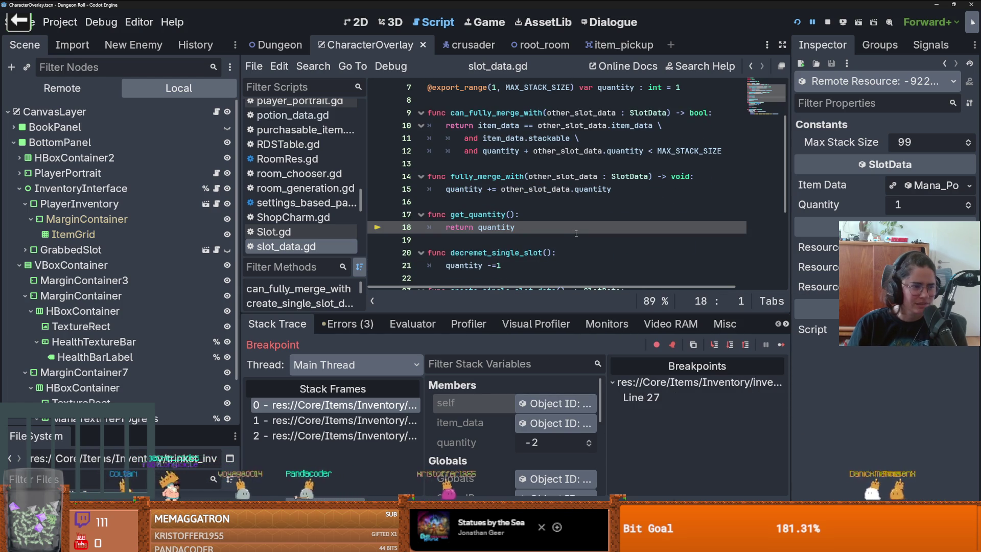
Stop the running game and reload the current project
{"action": "left_click", "coordinate": [60, 21]}
{"action": "left_click", "coordinate": [185, 178]}
{"action": "left_click", "coordinate": [434, 284]}
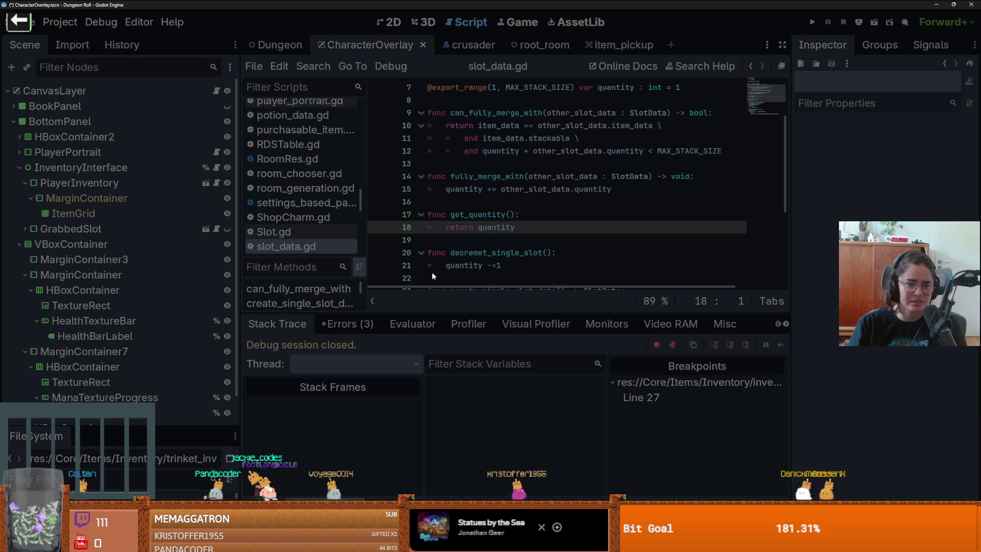
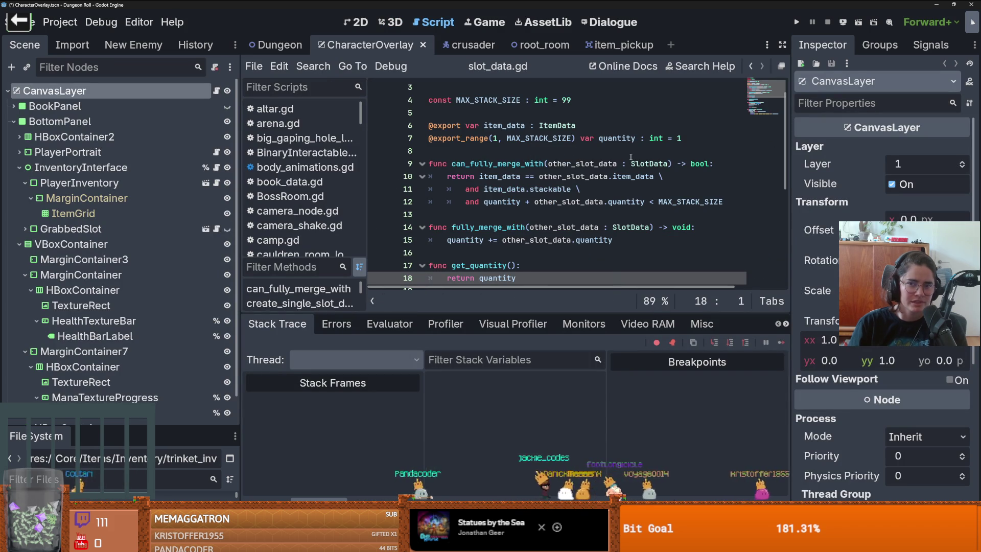
Save and run Dungeon Roll, then spawn a Mana Potion with the spawn_item console command
{"action": "left_click", "coordinate": [791, 26]}
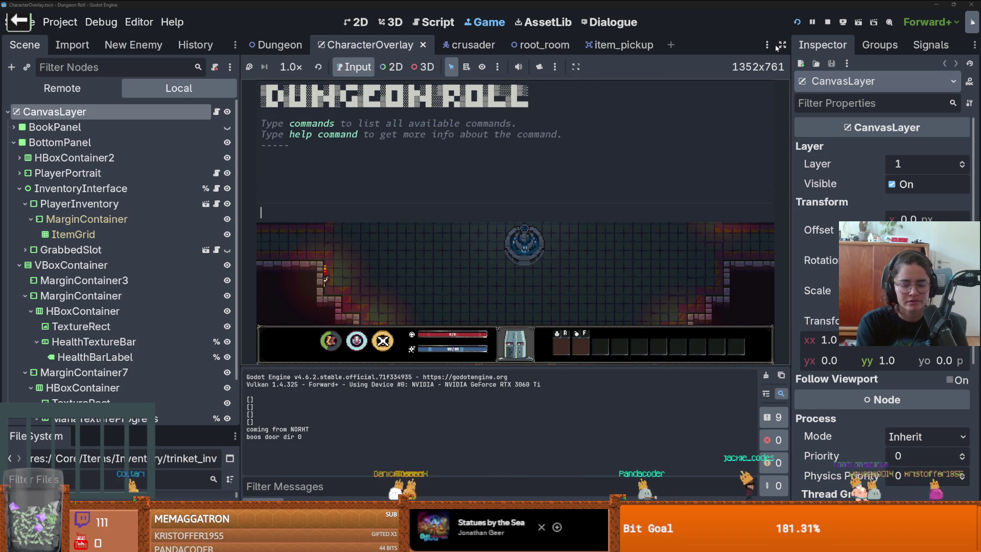
{"action": "type", "text": "spawn_item"}
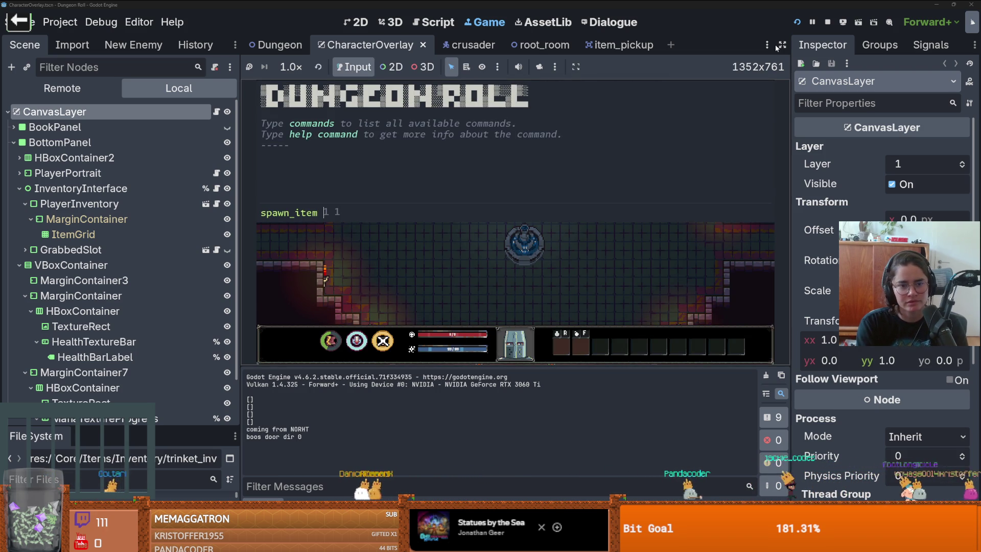
{"action": "key", "text": "grave"}
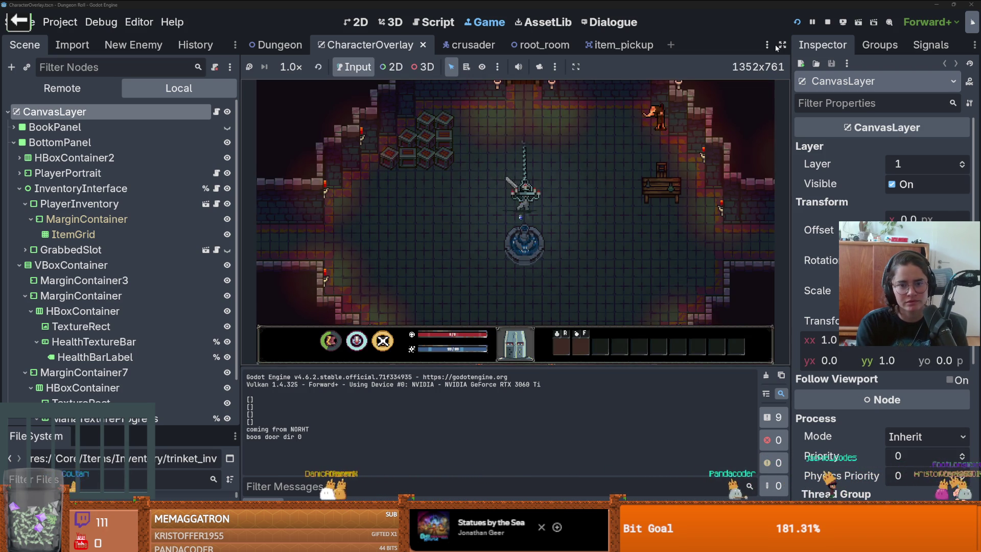
Walk over the potion, drink one, drop it into an inventory slot, and restart the game
{"action": "key", "text": "a"}
{"action": "key", "text": "r"}
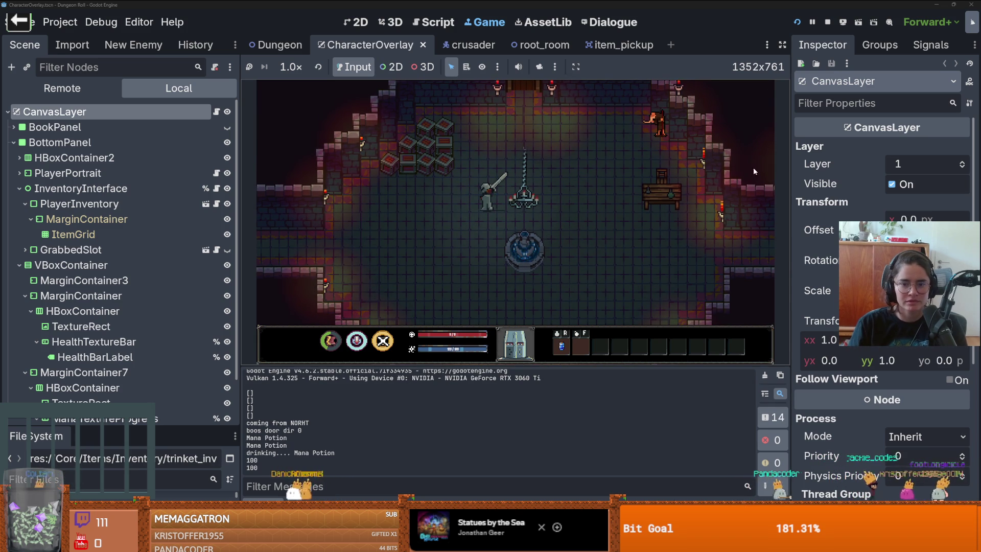
{"action": "key", "text": "a"}
{"action": "key", "text": "r"}
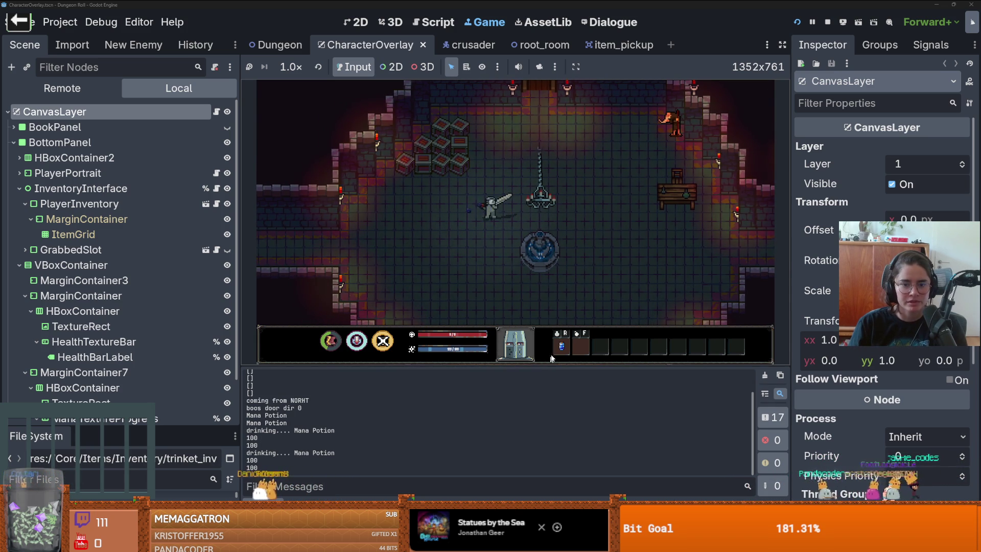
{"action": "left_click", "coordinate": [554, 350]}
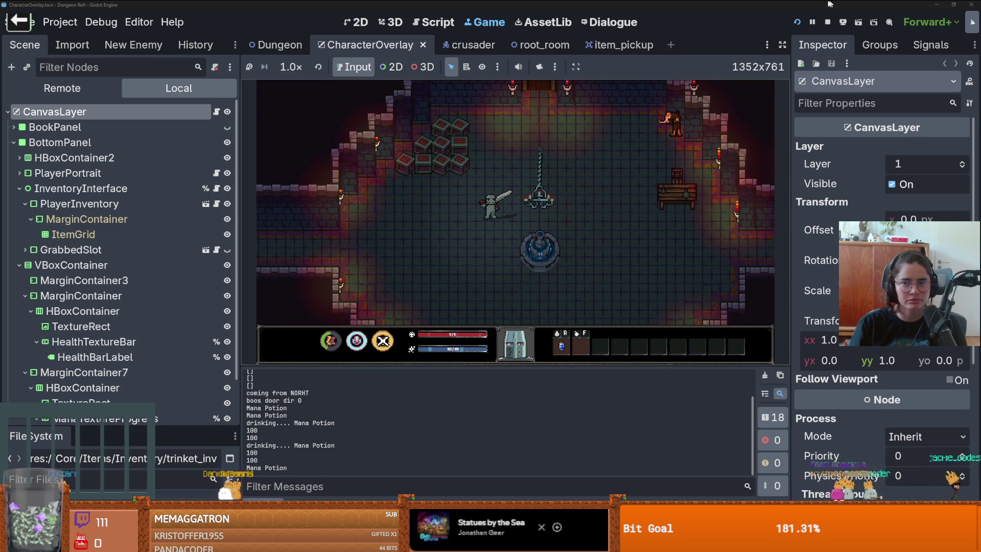
{"action": "left_click", "coordinate": [797, 22]}
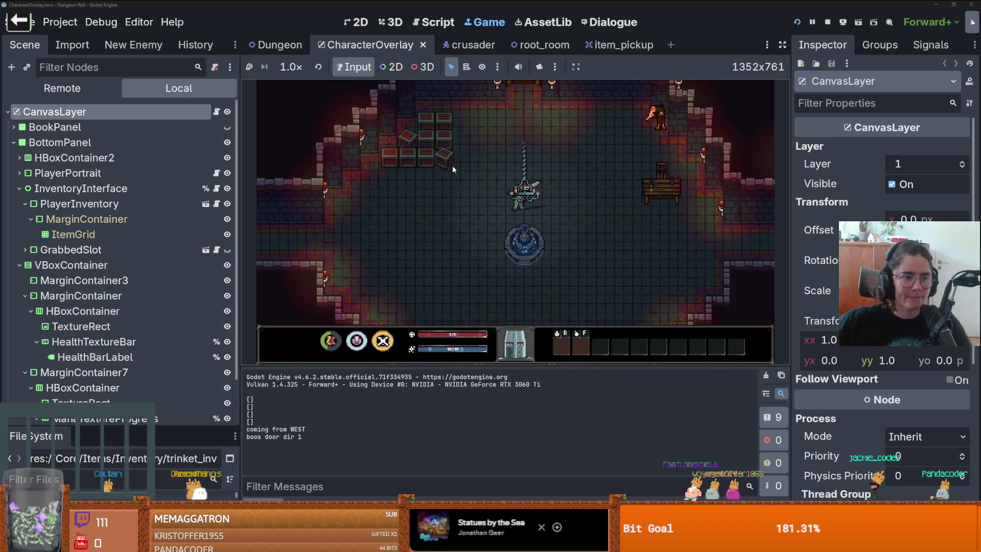
Open inventory_ui.gd and trace how player_inventory is declared on line 3 and used on line 18
{"action": "left_click", "coordinate": [217, 188]}
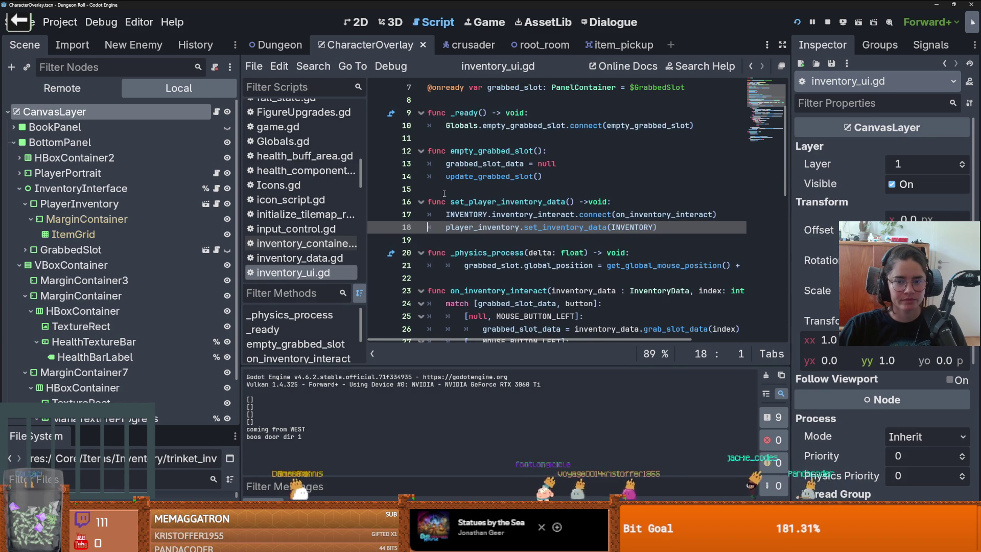
{"action": "double_click", "coordinate": [482, 226]}
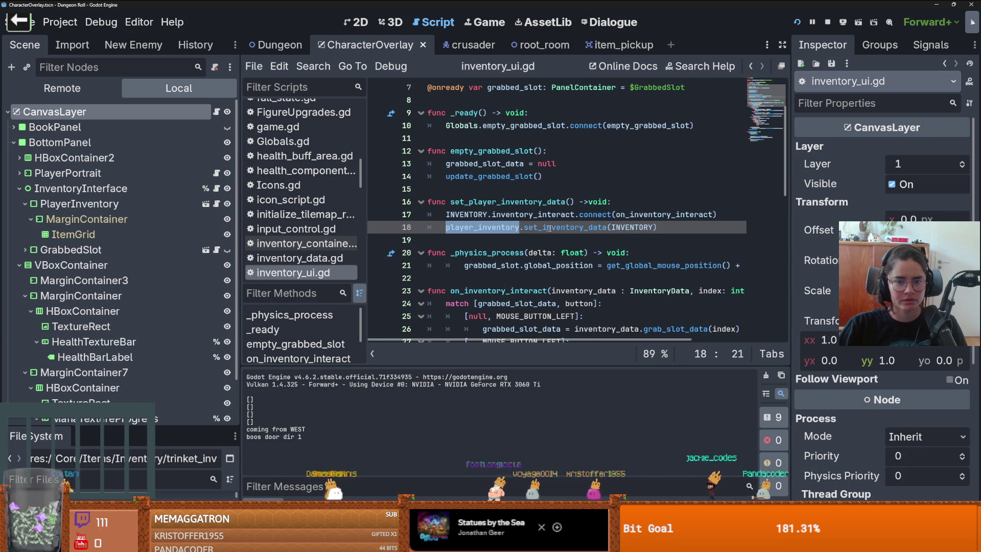
{"action": "left_click", "coordinate": [496, 227]}
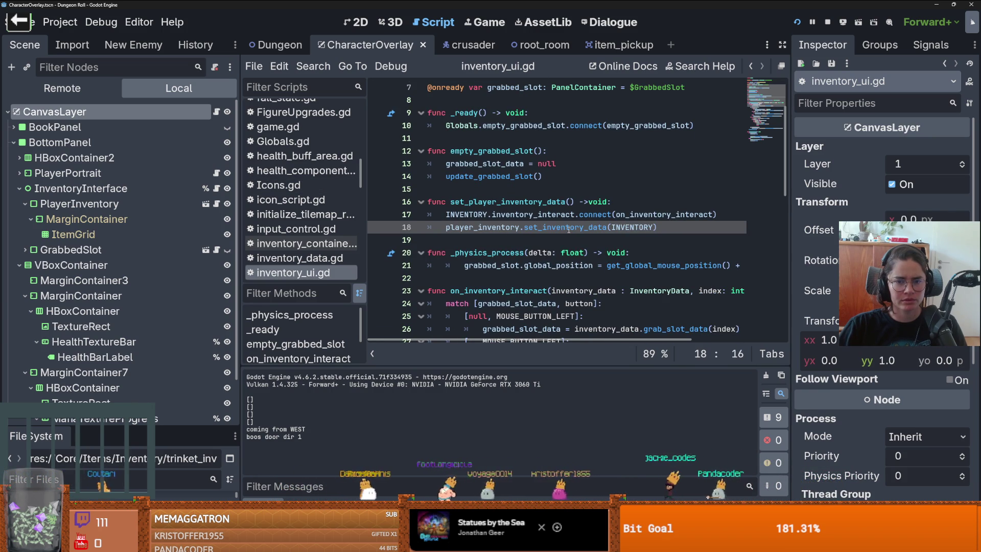
{"action": "scroll", "coordinate": [496, 217], "scroll_direction": "down", "scroll_amount": 3}
{"action": "scroll", "coordinate": [494, 221], "scroll_direction": "up", "scroll_amount": 5}
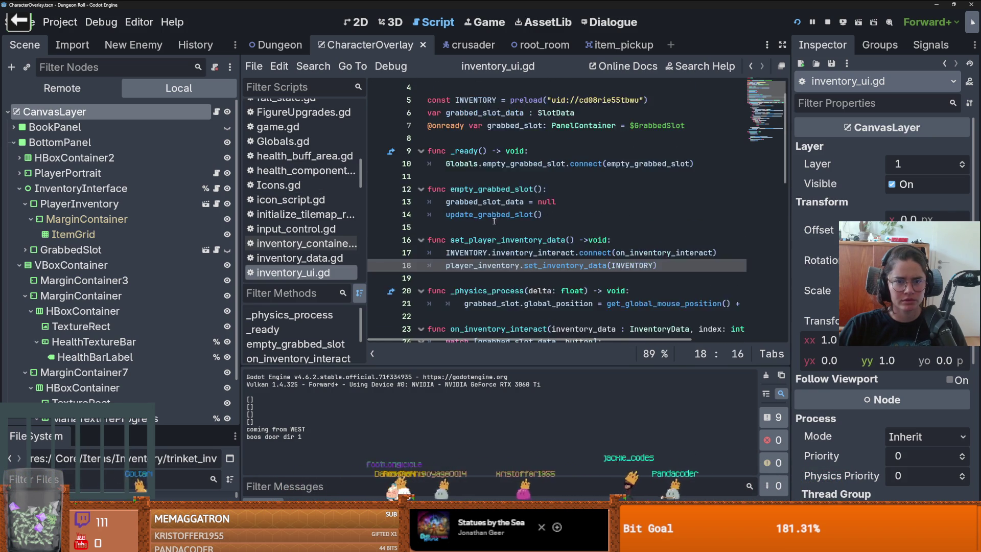
{"action": "double_click", "coordinate": [505, 113]}
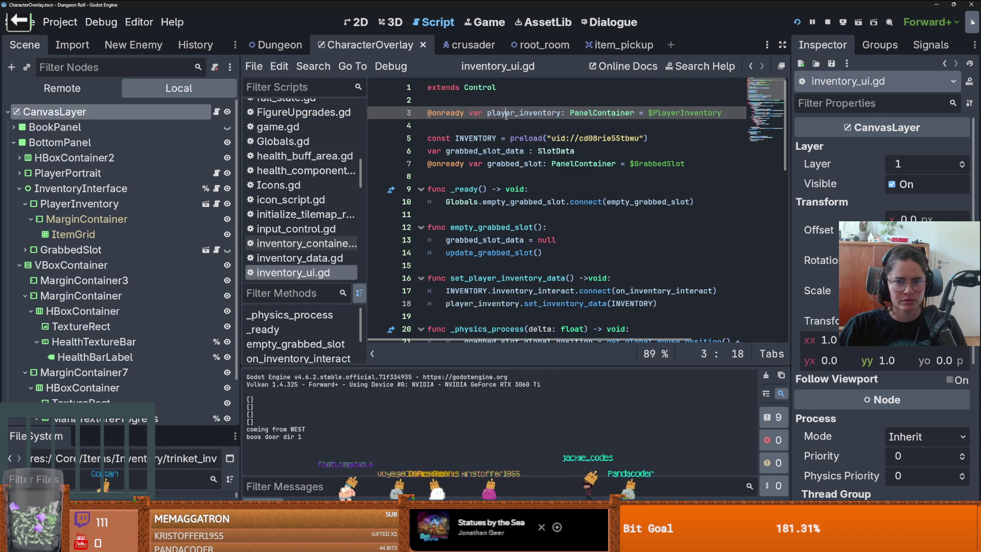
Review inventory_container.gd around its line 22 breakpoint and launch the game again
{"action": "left_click", "coordinate": [218, 193]}
{"action": "scroll", "coordinate": [486, 252], "scroll_direction": "down", "scroll_amount": 2}
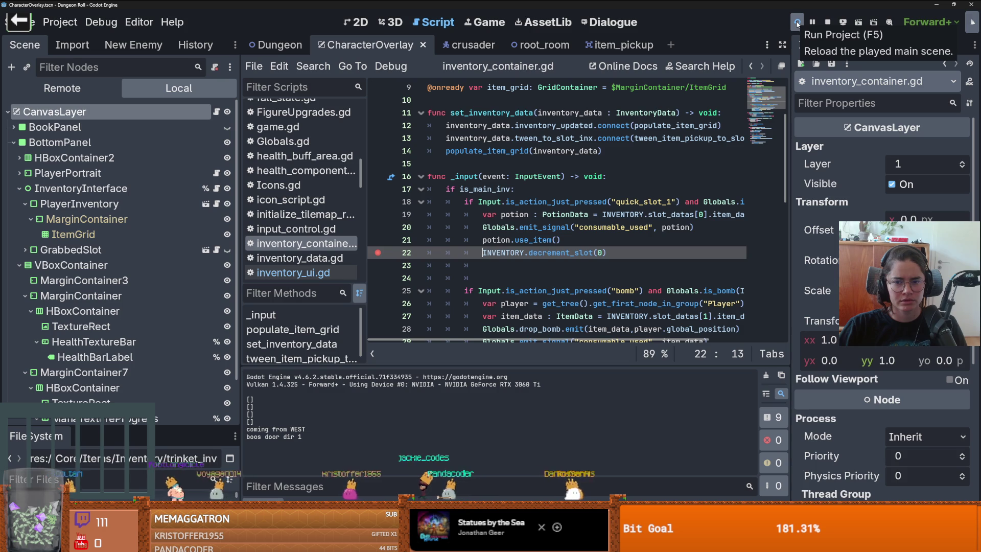
{"action": "scroll", "coordinate": [679, 201], "scroll_direction": "right", "scroll_amount": 2}
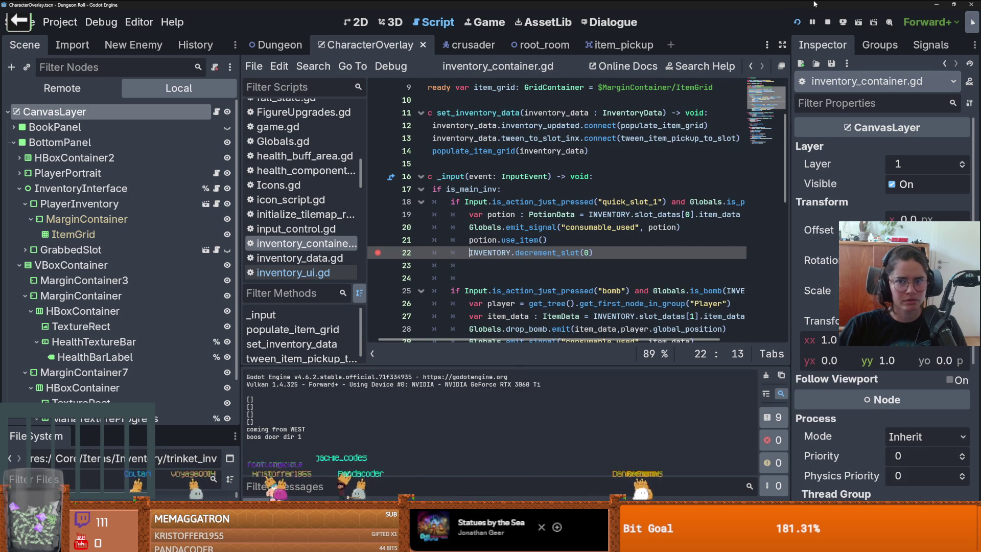
{"action": "left_click", "coordinate": [797, 22]}
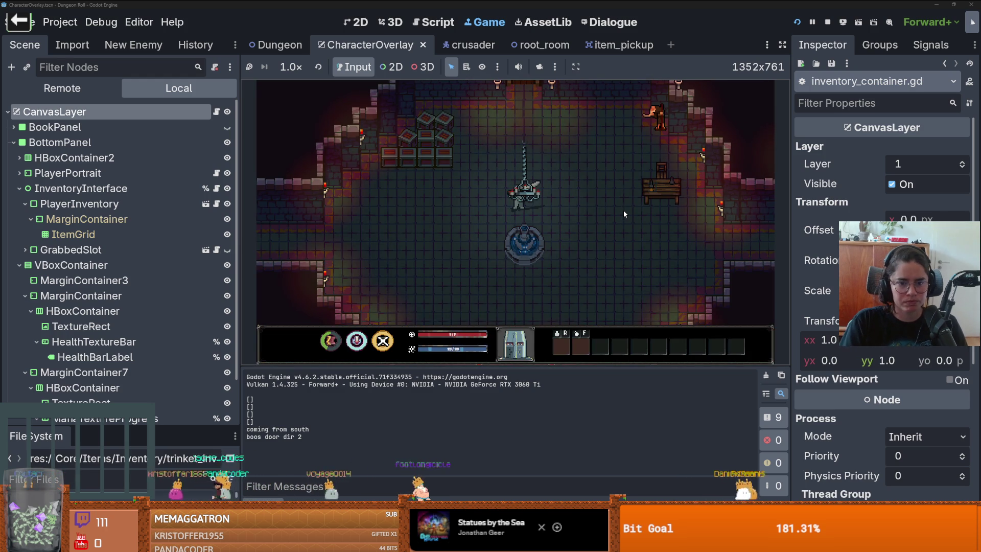
Spawn a Mana Potion with spawn_item 1 1 and use it from the quick slot to hit the breakpoint
{"action": "key", "text": "slash"}
{"action": "type", "text": "spawn_item 1 1"}
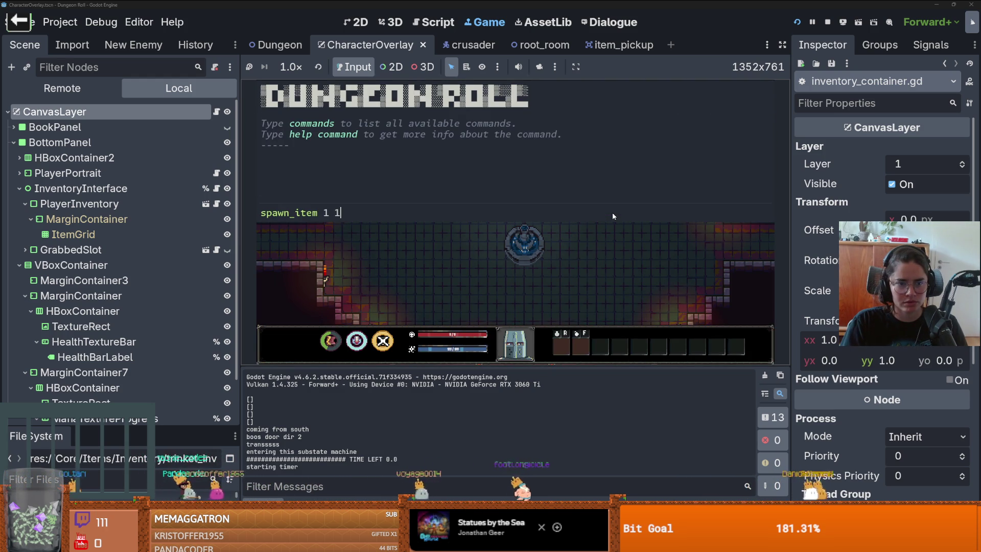
{"action": "key", "text": "Return"}
{"action": "key", "text": "grave"}
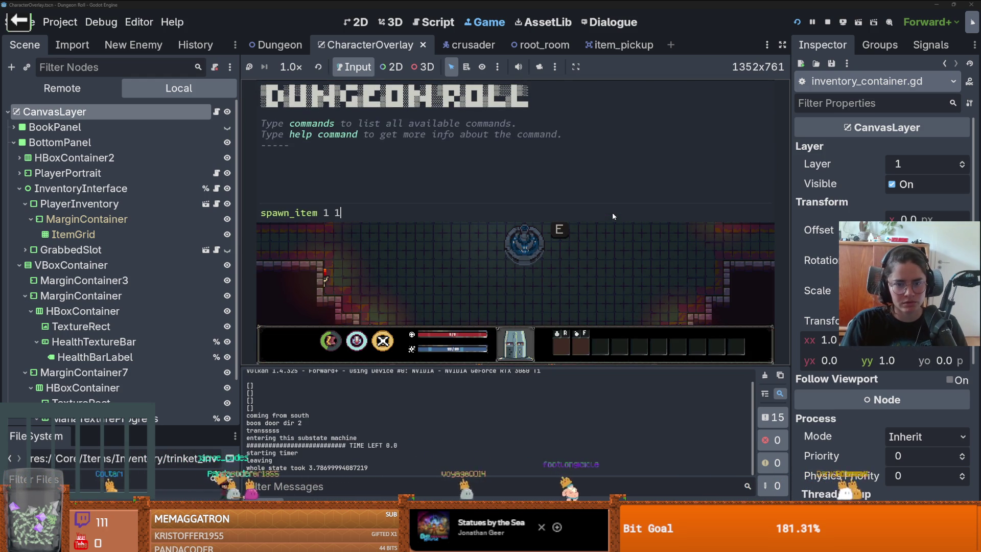
{"action": "key", "text": "Return"}
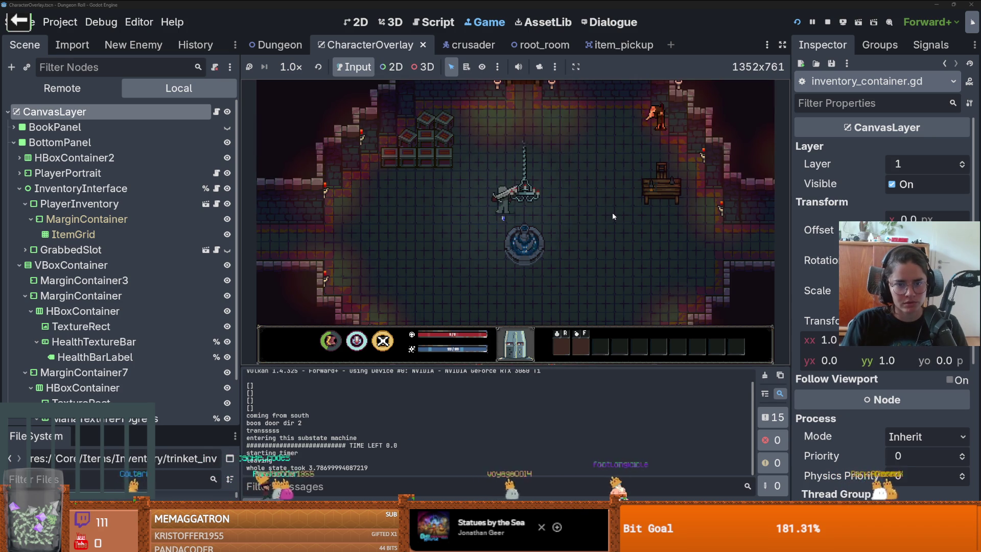
{"action": "key", "text": "r"}
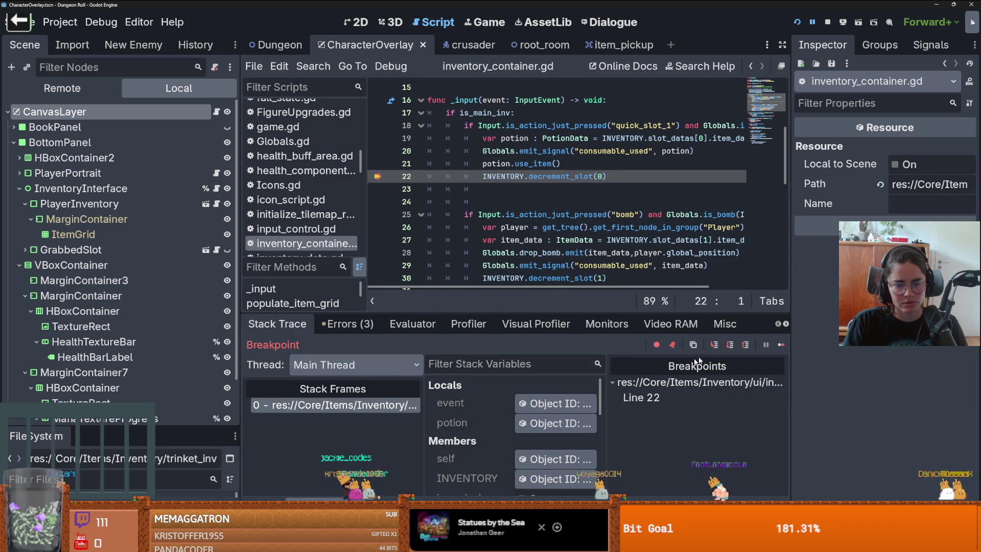
Enlarge the debugger panel and inspect the INVENTORY resource's first slot data
{"action": "left_click_drag", "start_coordinate": [537, 312], "coordinate": [536, 193]}
{"action": "left_click", "coordinate": [550, 360]}
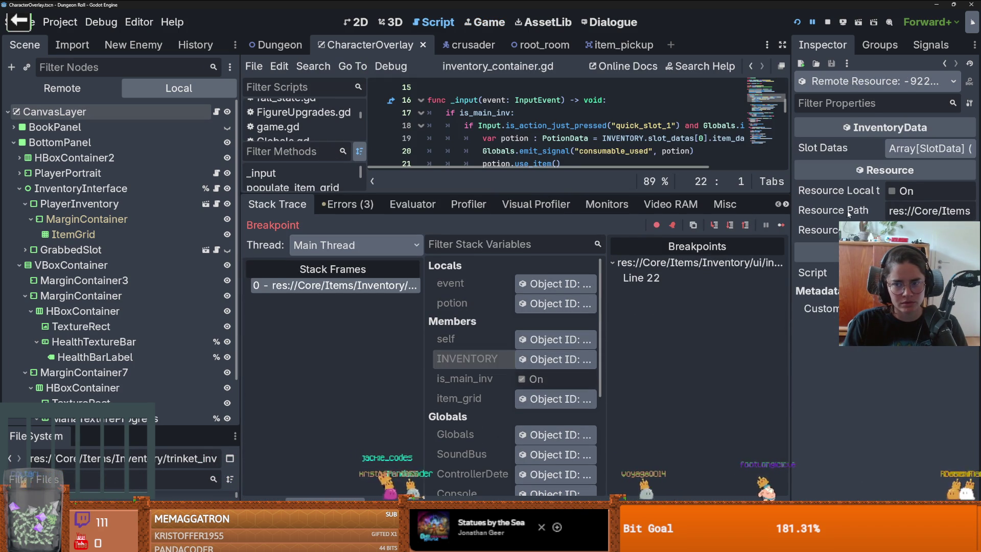
{"action": "left_click", "coordinate": [913, 152]}
{"action": "left_click", "coordinate": [918, 194]}
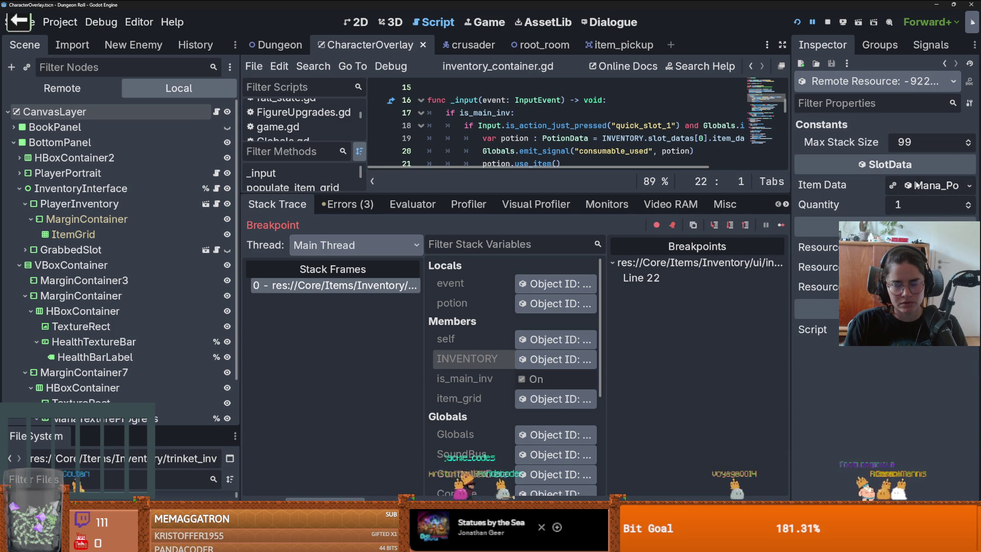
Step through decrement_slot into get_quantity in slot_data.gd
{"action": "left_click", "coordinate": [716, 226]}
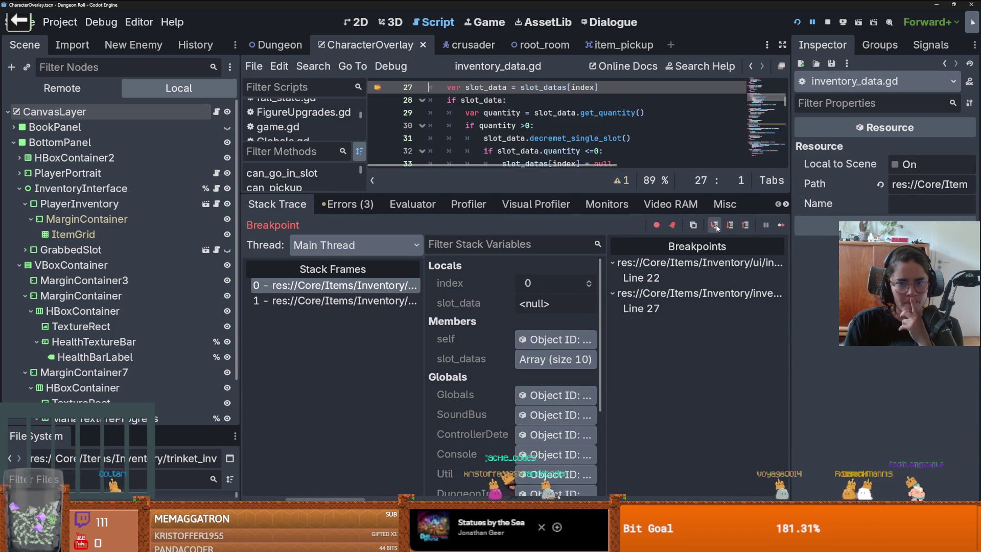
{"action": "left_click", "coordinate": [716, 227]}
{"action": "left_click", "coordinate": [715, 226]}
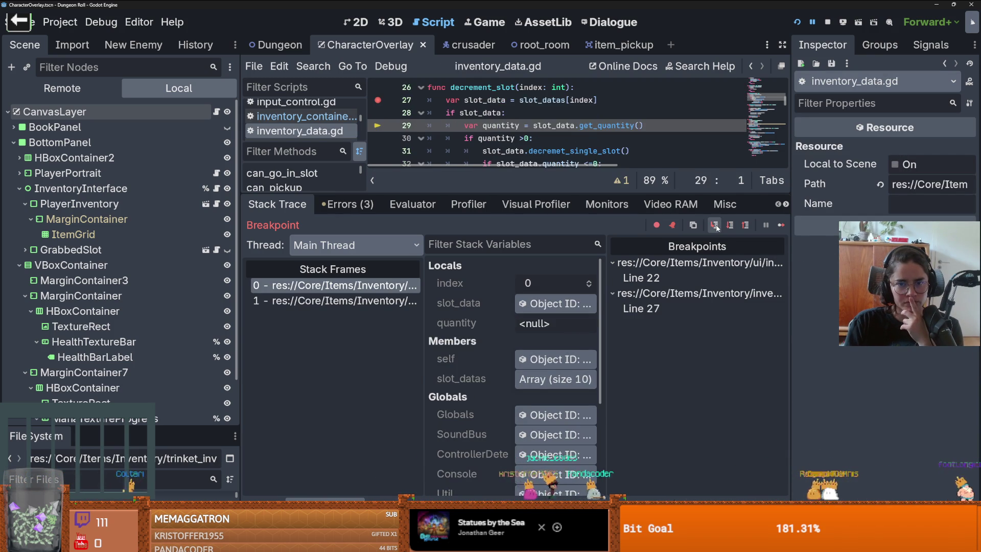
{"action": "left_click", "coordinate": [716, 227]}
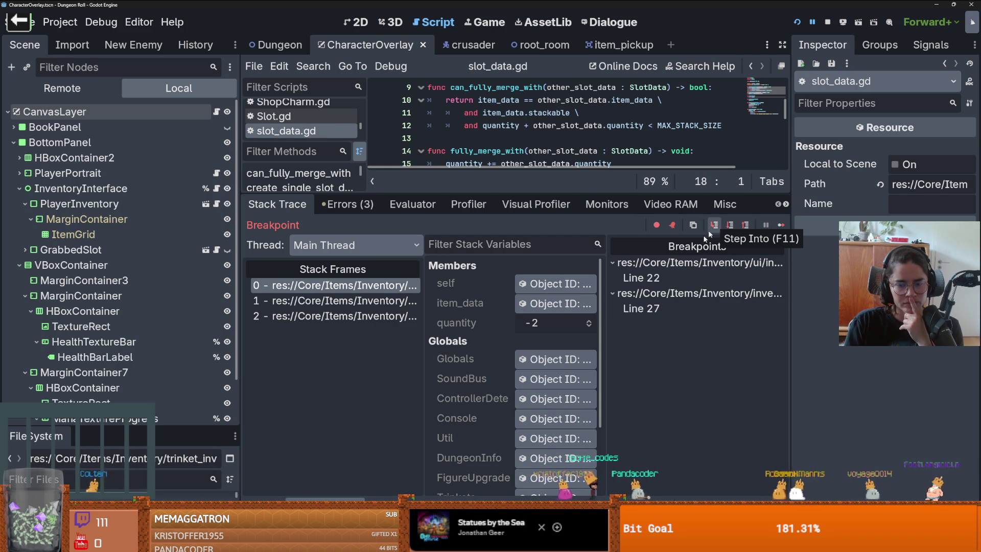
Widen the stack variables and inspector columns and read the Globals object's values, including quantity -2
{"action": "left_click_drag", "start_coordinate": [607, 309], "coordinate": [739, 306]}
{"action": "scroll", "coordinate": [658, 298], "scroll_direction": "down", "scroll_amount": 1}
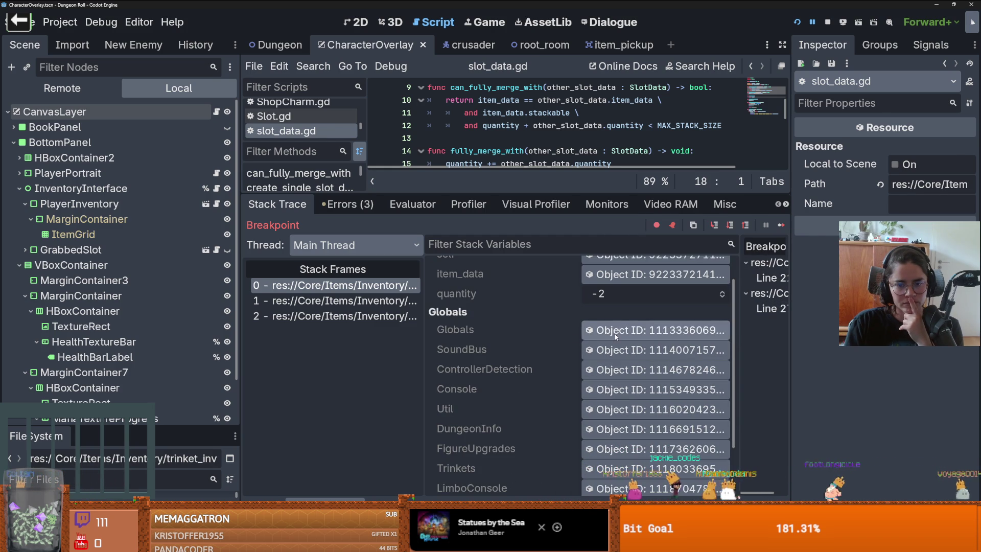
{"action": "left_click", "coordinate": [657, 329]}
{"action": "left_click_drag", "start_coordinate": [790, 270], "coordinate": [650, 271]}
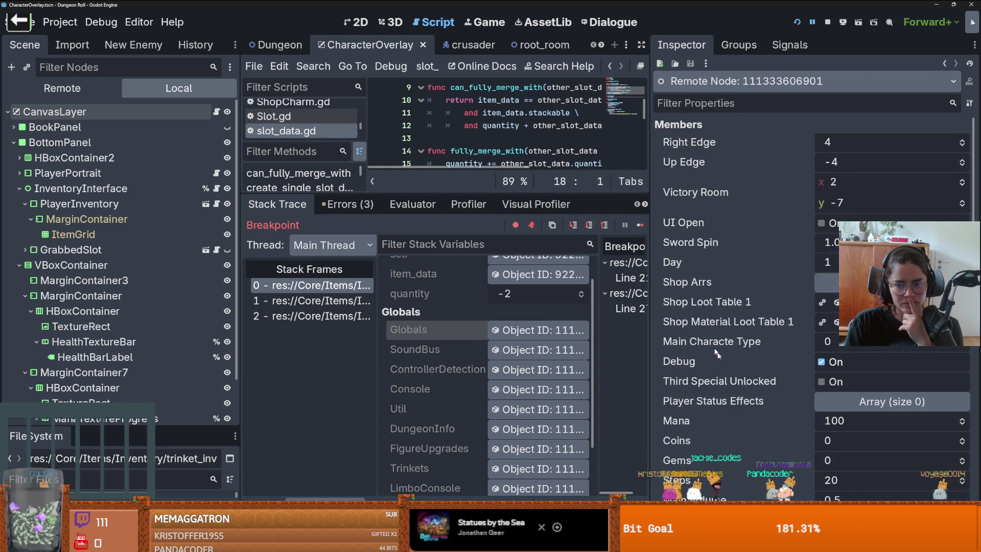
{"action": "scroll", "coordinate": [767, 373], "scroll_direction": "down", "scroll_amount": 10}
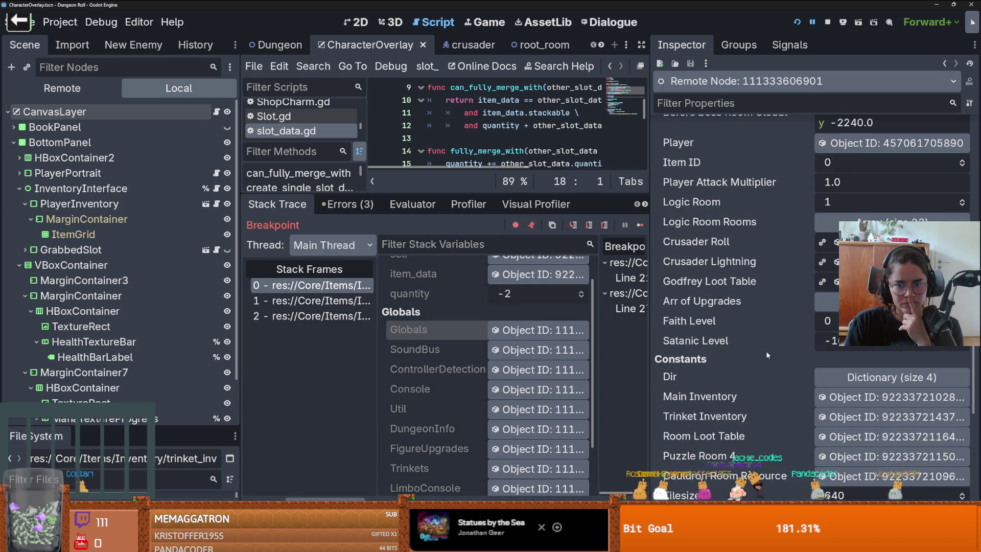
{"action": "scroll", "coordinate": [766, 362], "scroll_direction": "down", "scroll_amount": 3}
Inspect the main inventory's slot data array and the Mana Potion slot data resource
{"action": "left_click", "coordinate": [869, 297]}
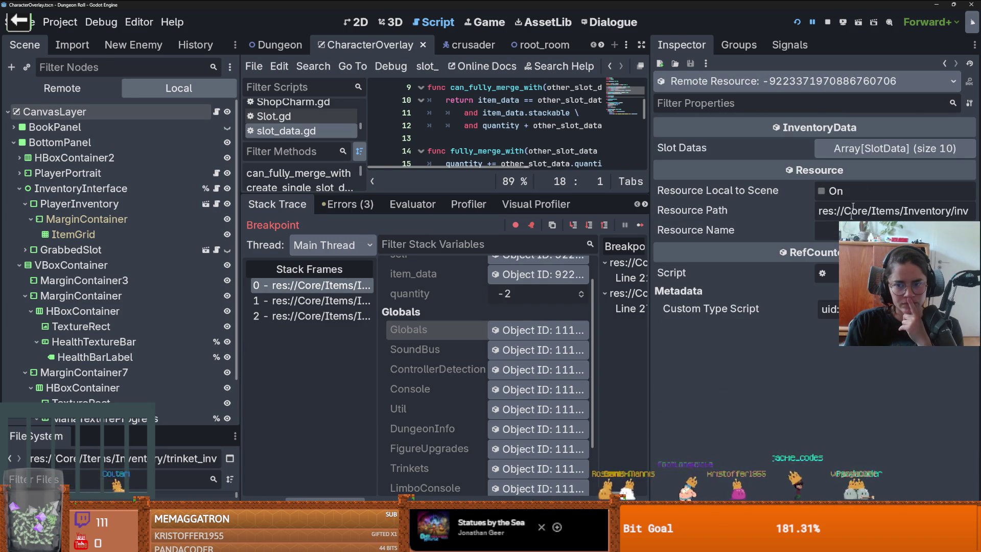
{"action": "left_click", "coordinate": [900, 147]}
{"action": "left_click", "coordinate": [882, 189]}
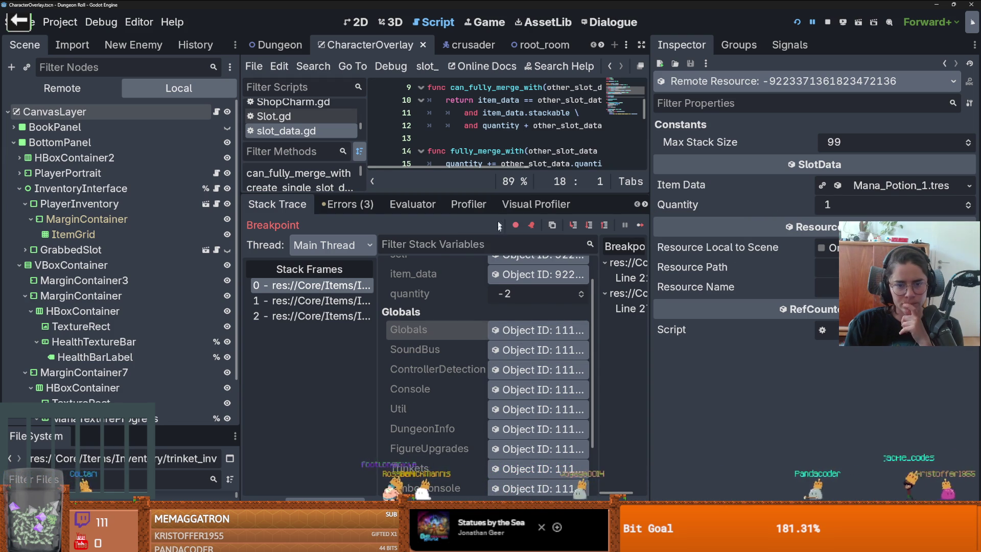
Set breakpoints on lines 21, 24 and 30 of slot_data.gd and widen the script editor
{"action": "mouse_move", "coordinate": [501, 197]}
{"action": "left_mouse_down"}
{"action": "mouse_move", "coordinate": [501, 339]}
{"action": "mouse_move", "coordinate": [512, 335]}
{"action": "left_mouse_up"}
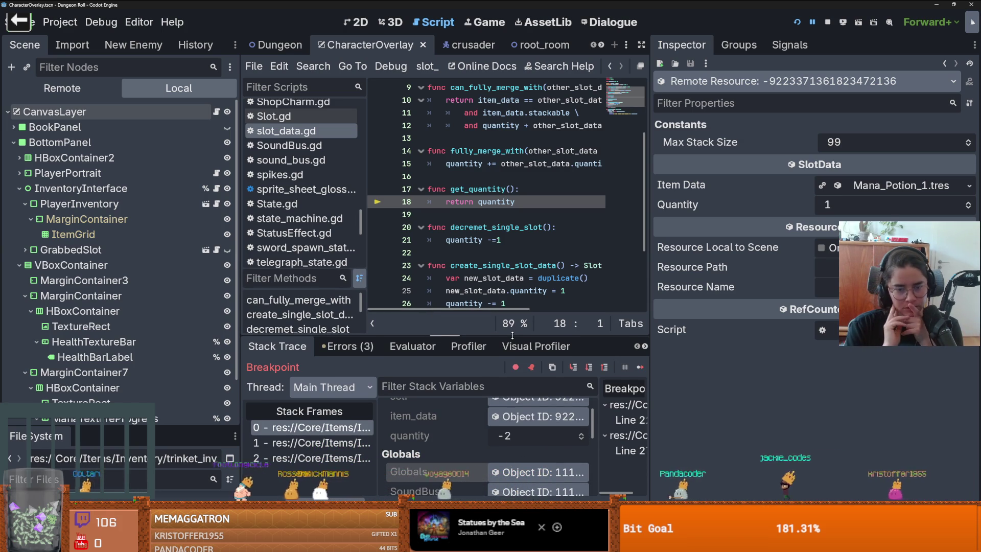
{"action": "scroll", "coordinate": [388, 204], "scroll_direction": "down", "scroll_amount": 1}
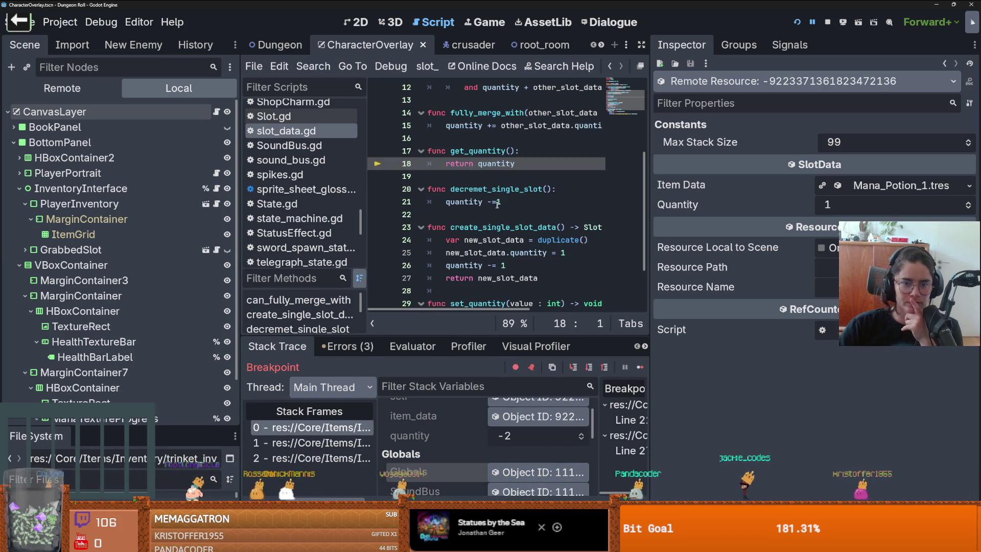
{"action": "left_click", "coordinate": [388, 203]}
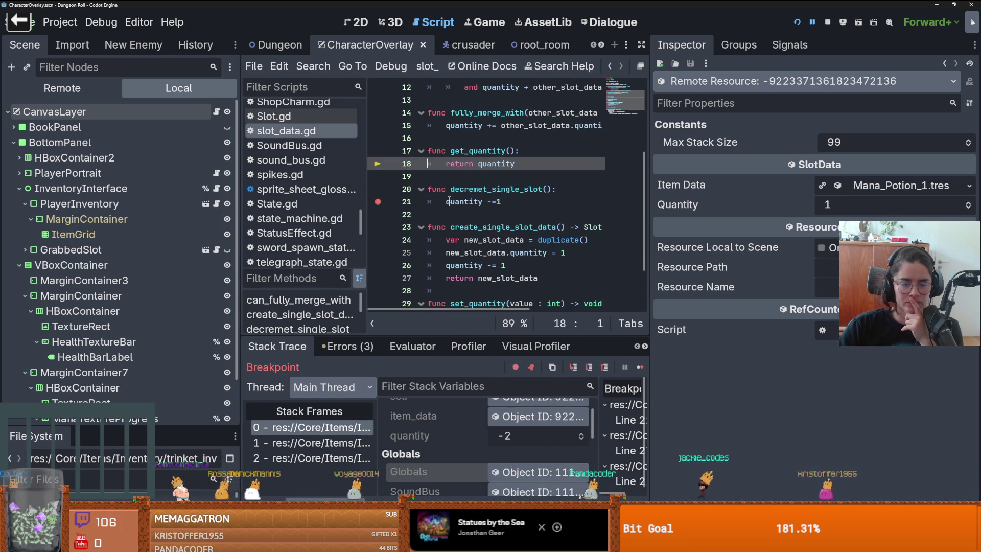
{"action": "scroll", "coordinate": [391, 197], "scroll_direction": "down", "scroll_amount": 1}
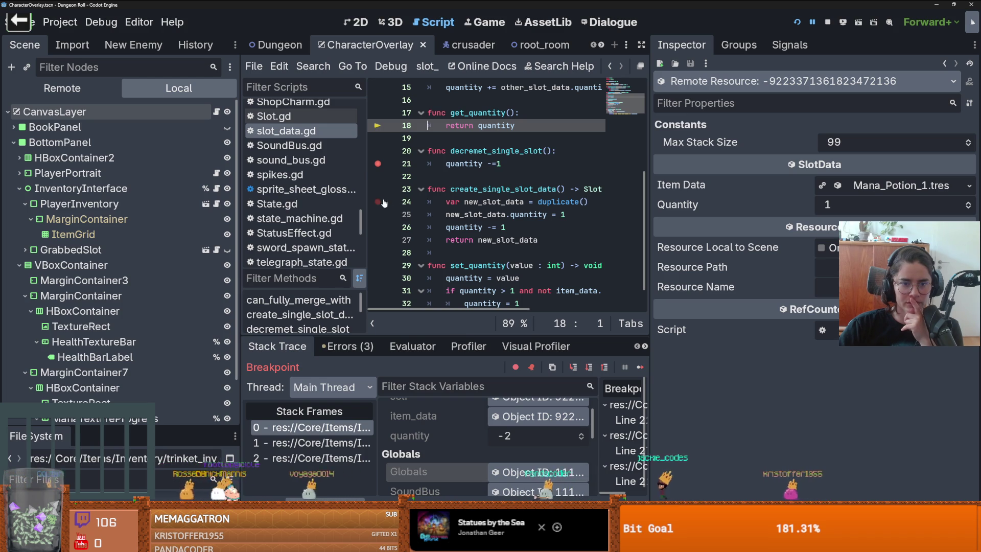
{"action": "left_click", "coordinate": [384, 203]}
{"action": "scroll", "coordinate": [409, 207], "scroll_direction": "up", "scroll_amount": 1}
{"action": "scroll", "coordinate": [452, 211], "scroll_direction": "down", "scroll_amount": 2}
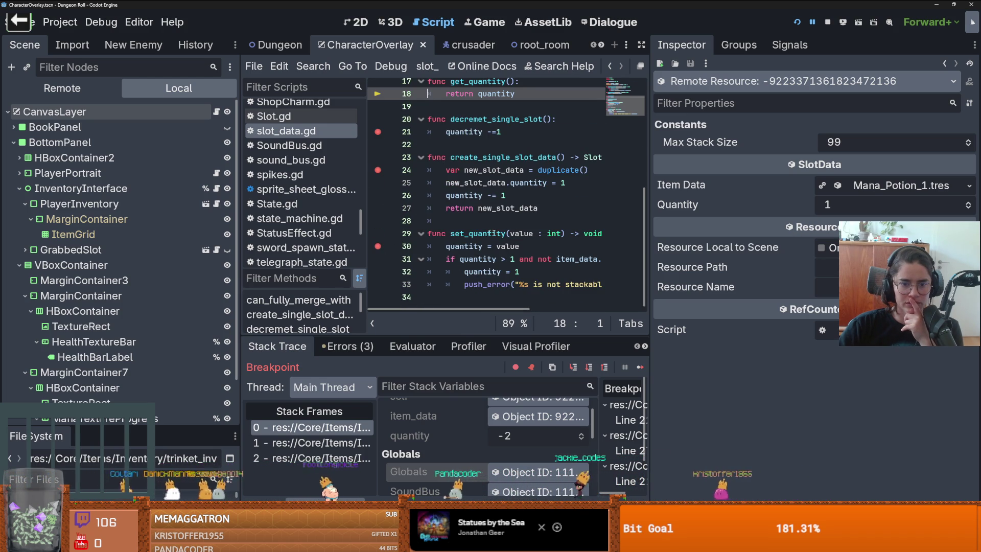
{"action": "left_click_drag", "start_coordinate": [648, 248], "coordinate": [866, 247]}
{"action": "scroll", "coordinate": [555, 220], "scroll_direction": "up", "scroll_amount": 4}
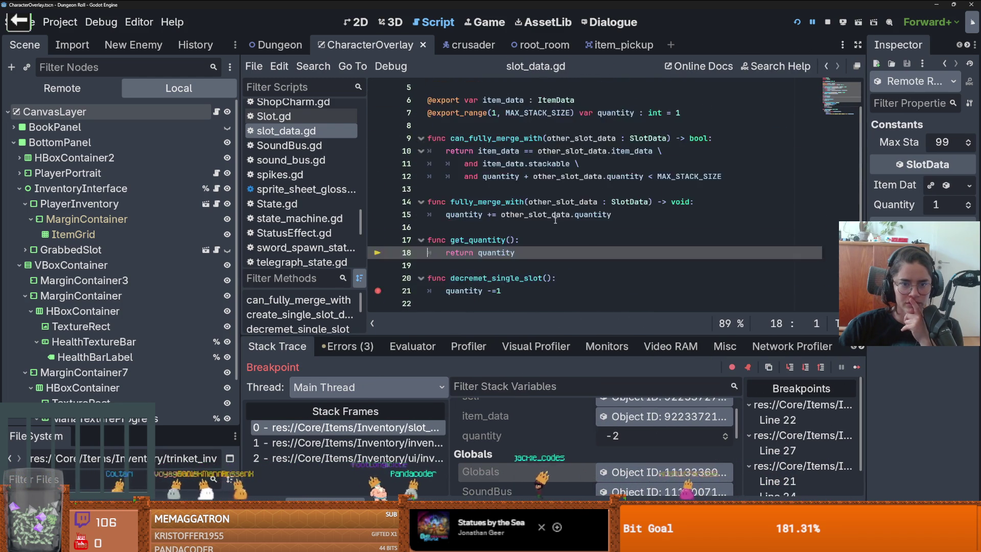
Restart the game, spawn an item, and step into create_single_slot_data in slot_data.gd
{"action": "left_click", "coordinate": [797, 23]}
{"action": "type", "text": "spawn_item 1 1"}
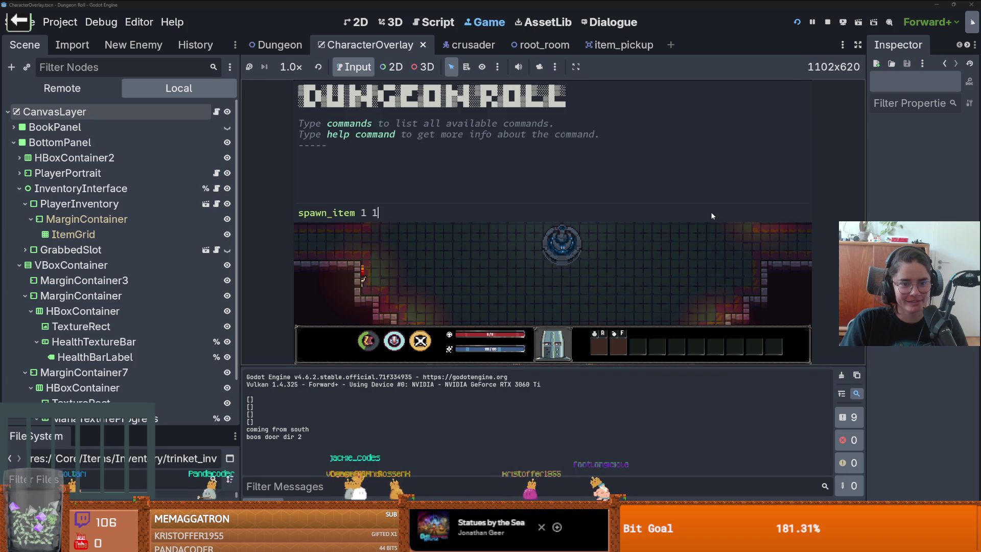
{"action": "key", "text": "Return"}
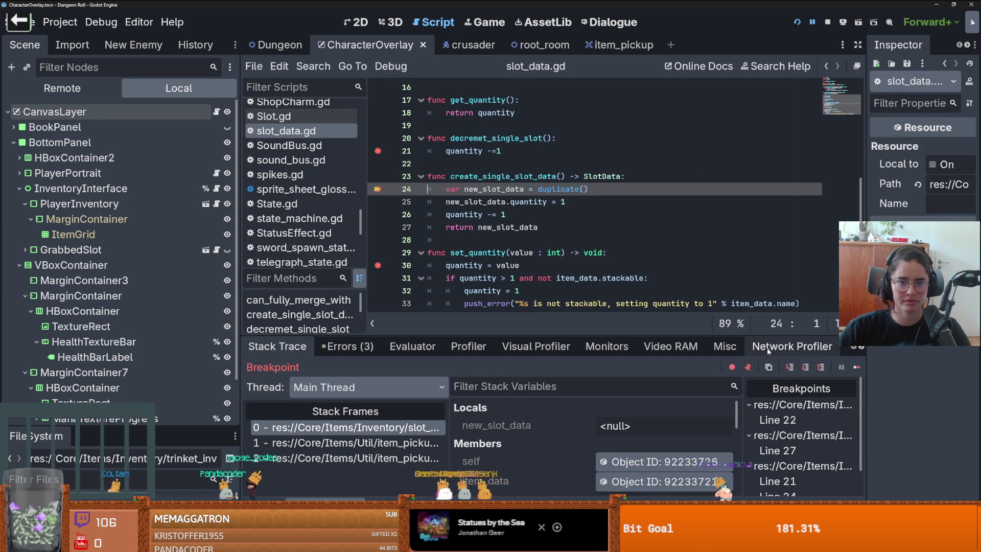
{"action": "left_click", "coordinate": [790, 366]}
{"action": "left_click", "coordinate": [790, 366]}
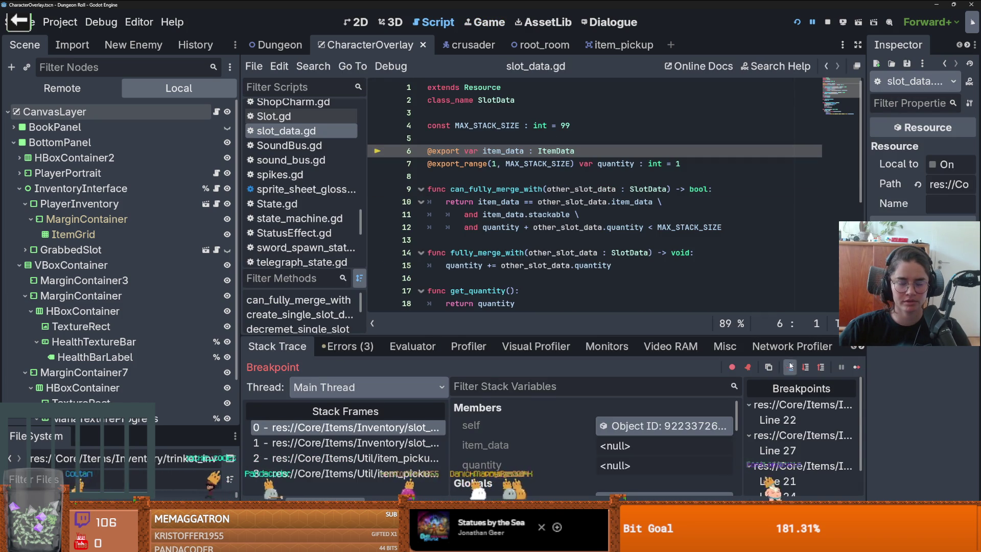
{"action": "left_click", "coordinate": [790, 366]}
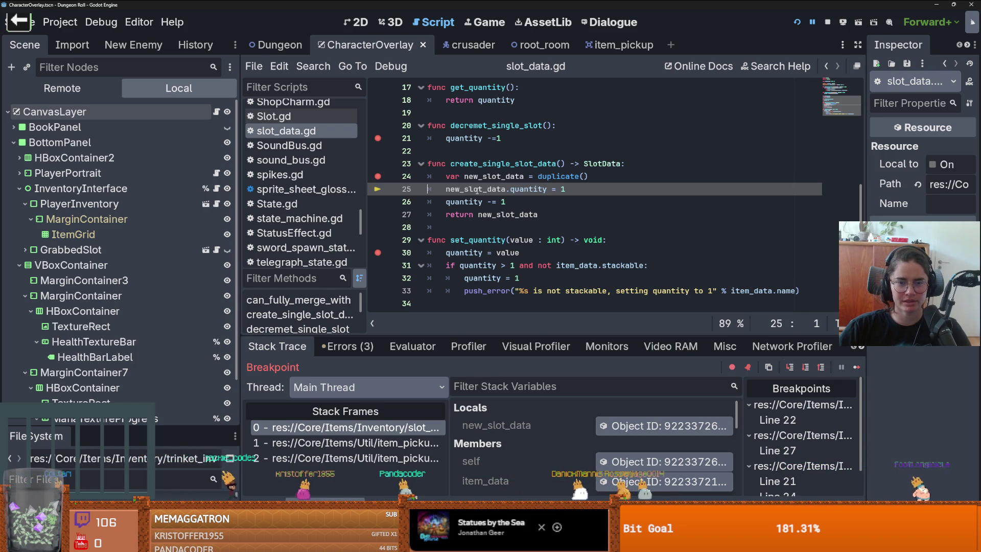
Try commenting out the quantity -= 1 line, undo it, and select the create_single_slot_data() signature
{"action": "left_click", "coordinate": [514, 201]}
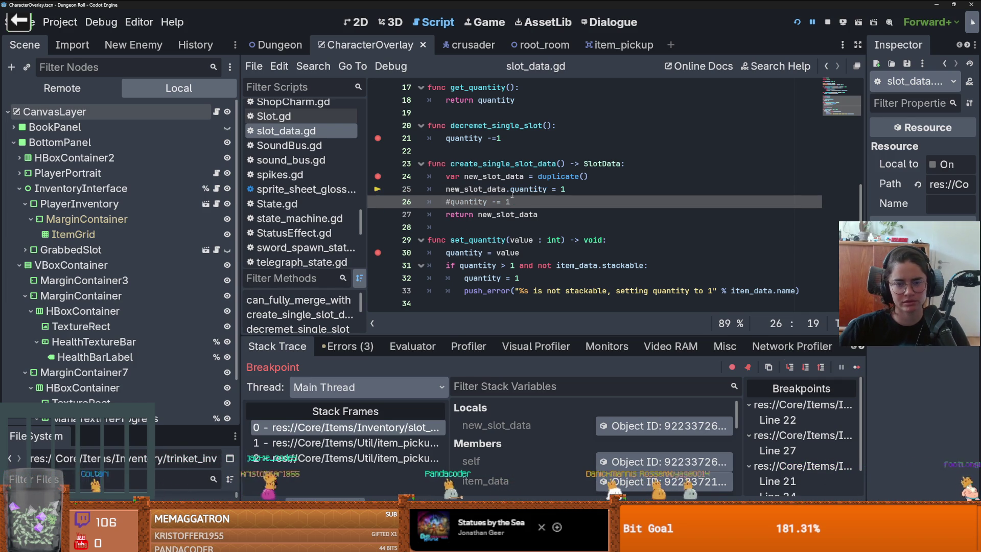
{"action": "key", "text": "ctrl+k"}
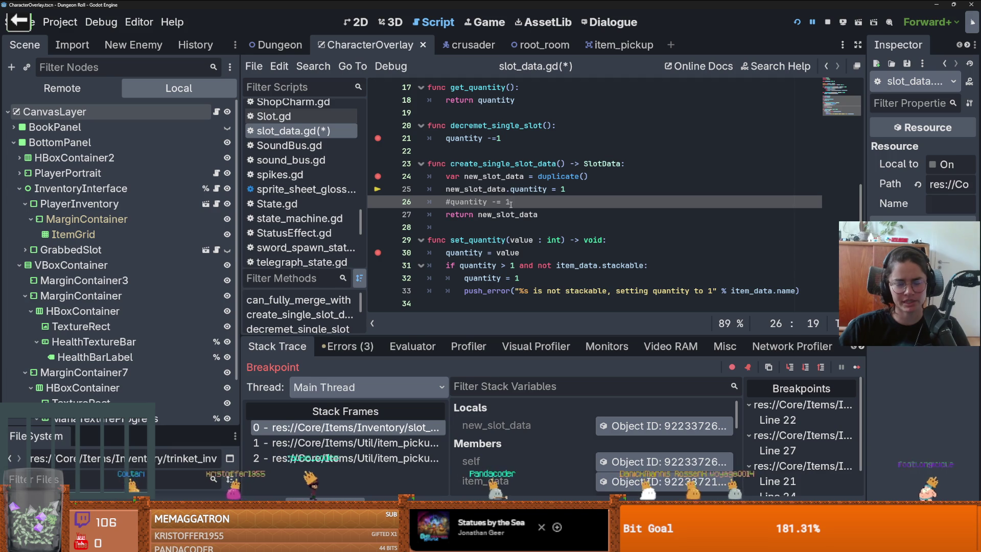
{"action": "mouse_move", "coordinate": [515, 252]}
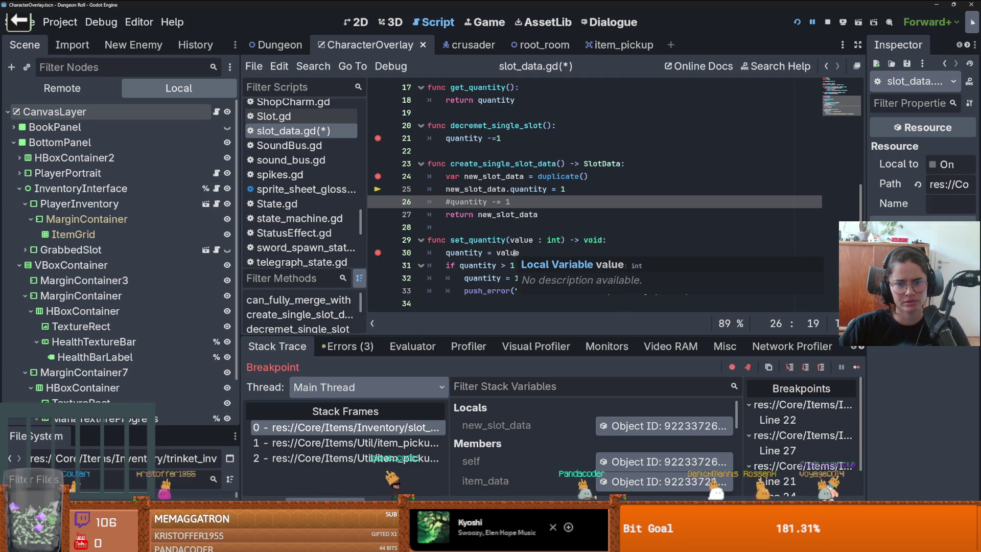
{"action": "key", "text": "ctrl+z"}
{"action": "double_click", "coordinate": [475, 176]}
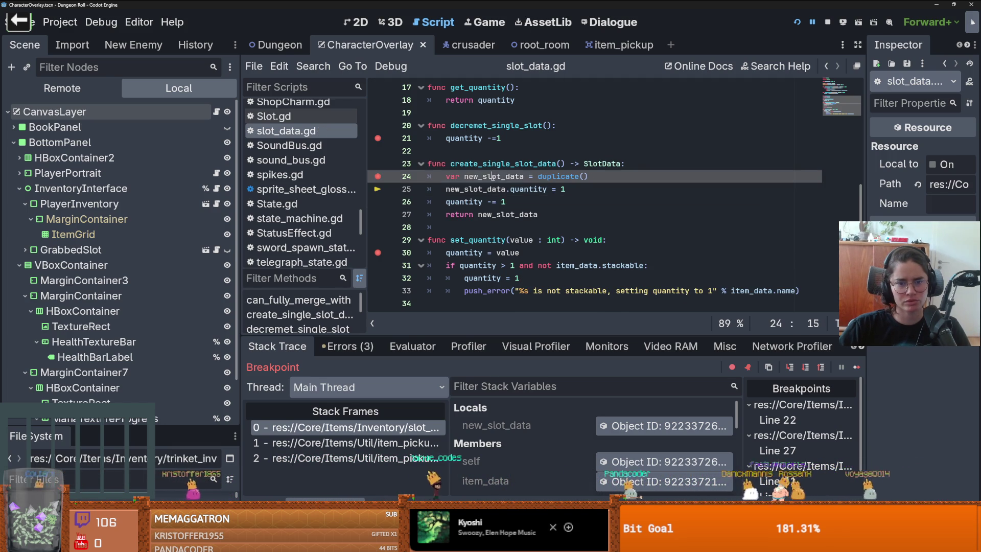
{"action": "left_click_drag", "start_coordinate": [450, 164], "coordinate": [561, 164]}
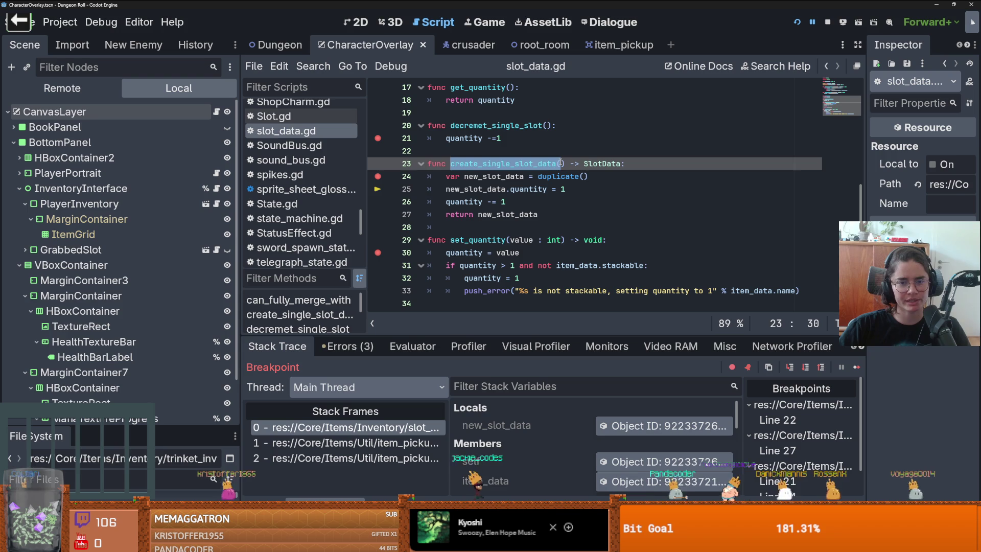
{"action": "left_click_drag", "start_coordinate": [447, 163], "coordinate": [567, 164]}
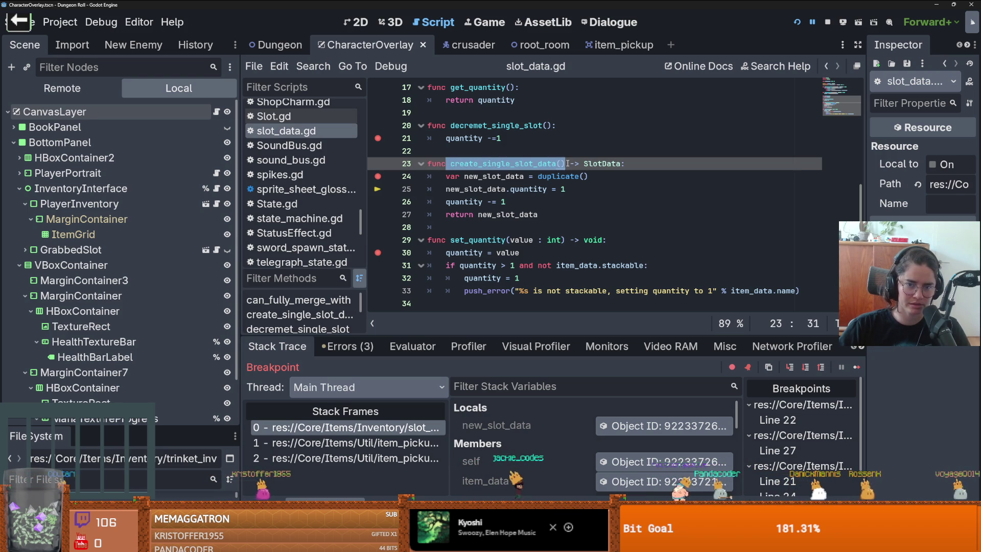
Check the item_pickup.gd caller frame, then step through create_single_slot_data back into item_pickup.gd
{"action": "left_click", "coordinate": [357, 458]}
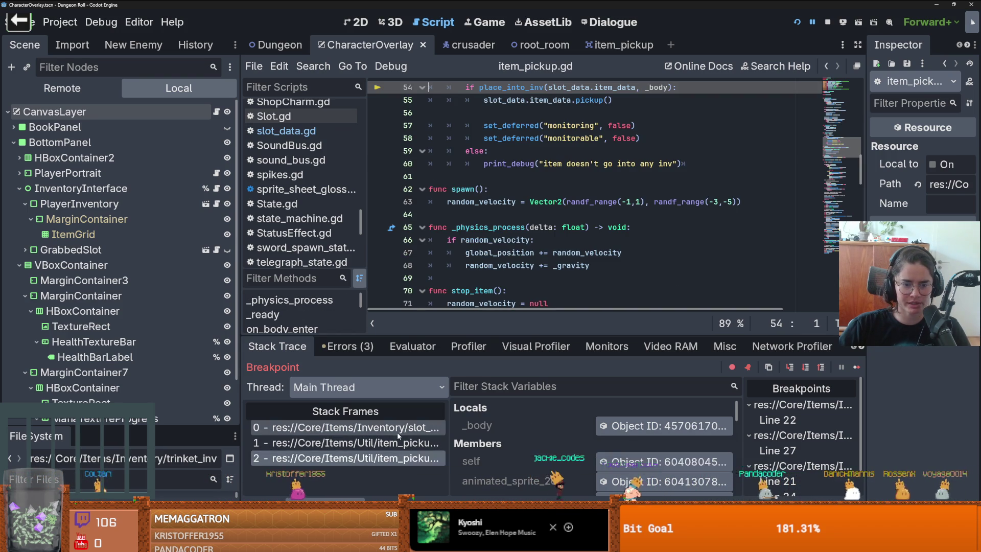
{"action": "left_click", "coordinate": [397, 429]}
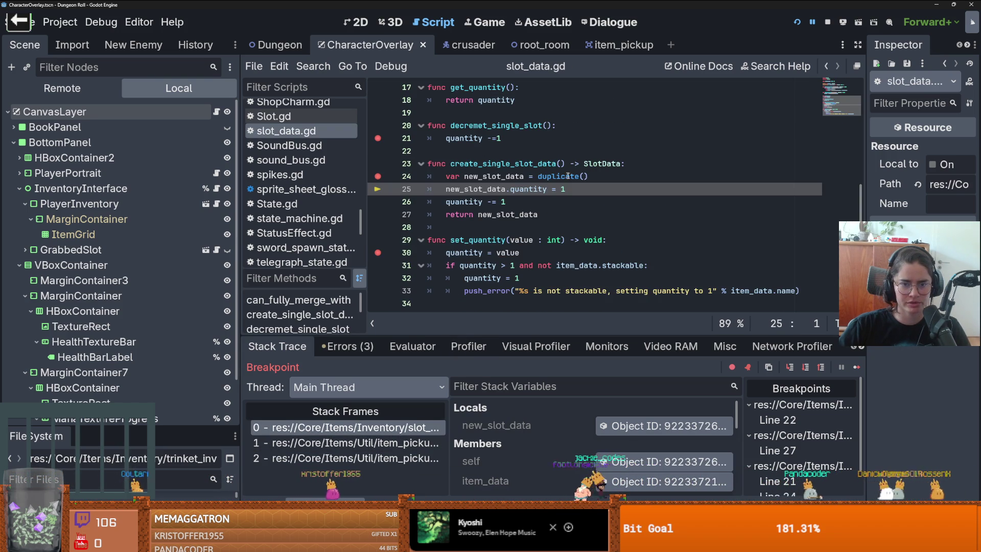
{"action": "triple_click", "coordinate": [514, 200]}
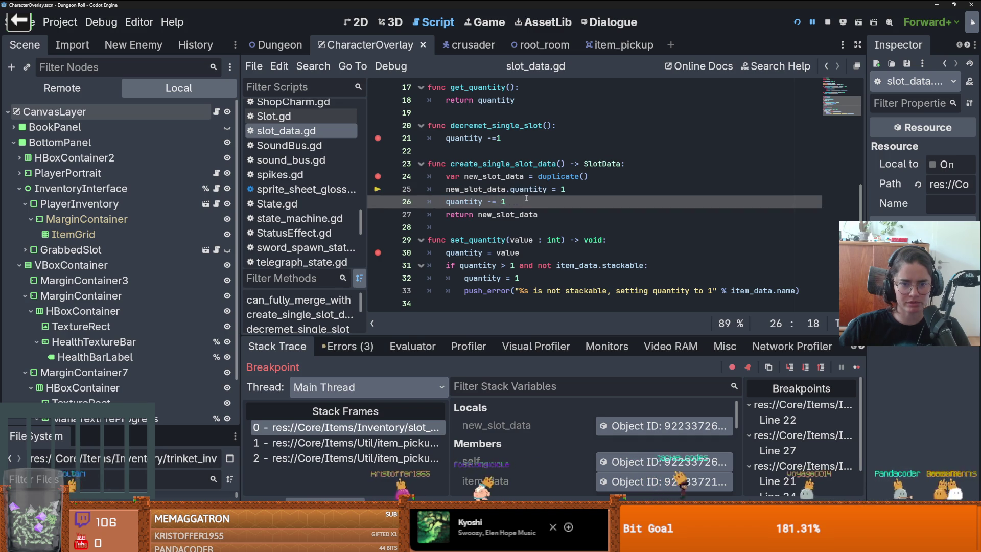
{"action": "left_click", "coordinate": [799, 368]}
{"action": "left_click", "coordinate": [800, 368]}
{"action": "left_click", "coordinate": [800, 369]}
{"action": "left_click", "coordinate": [800, 369]}
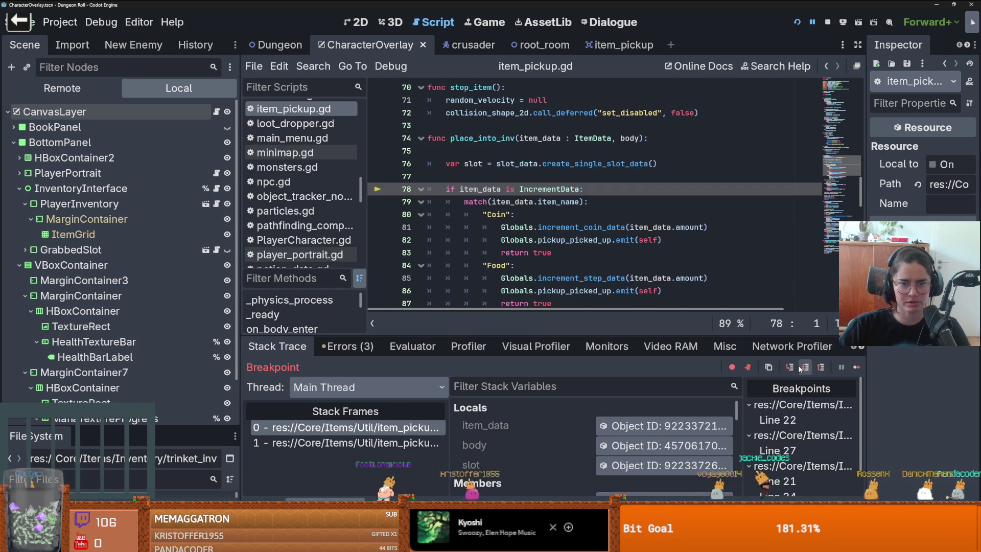
Continue to the line-24 breakpoint, review the place_into_inv caller frame, and resume the game
{"action": "left_click", "coordinate": [858, 367]}
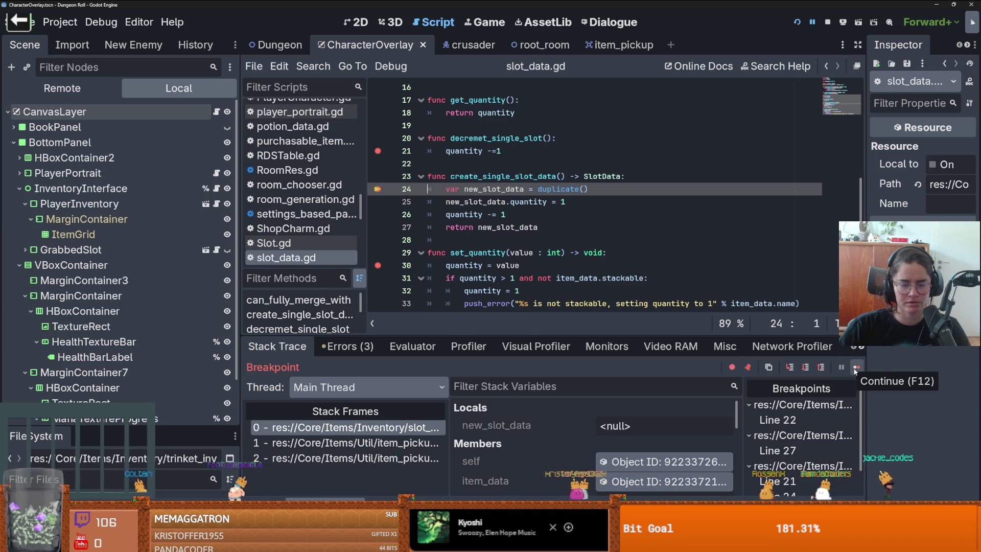
{"action": "left_click", "coordinate": [402, 443]}
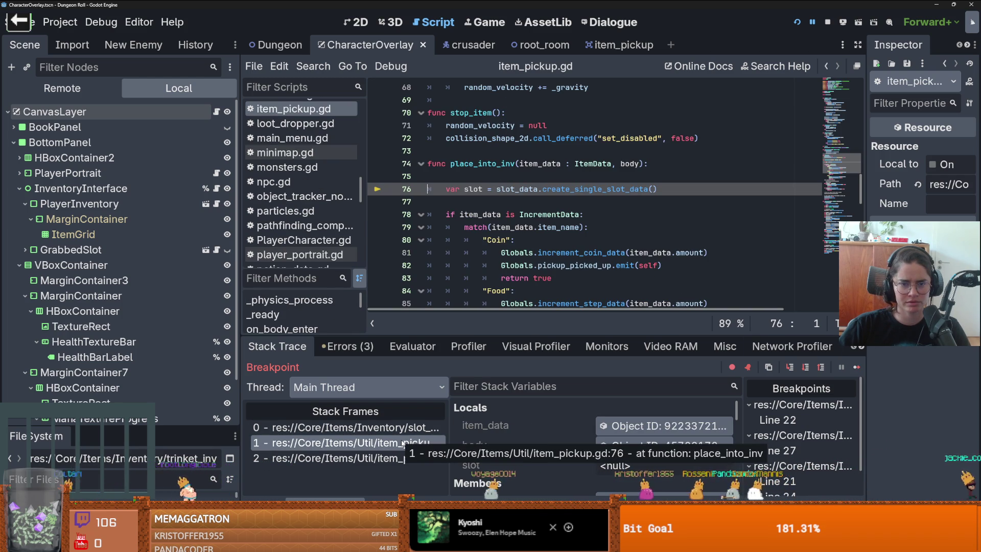
{"action": "left_click", "coordinate": [392, 429]}
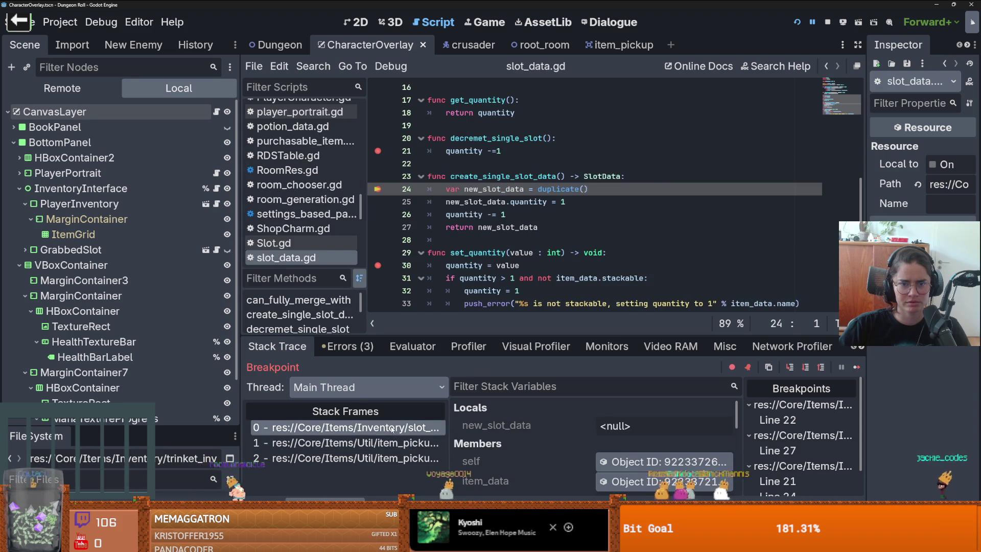
{"action": "left_click", "coordinate": [387, 442]}
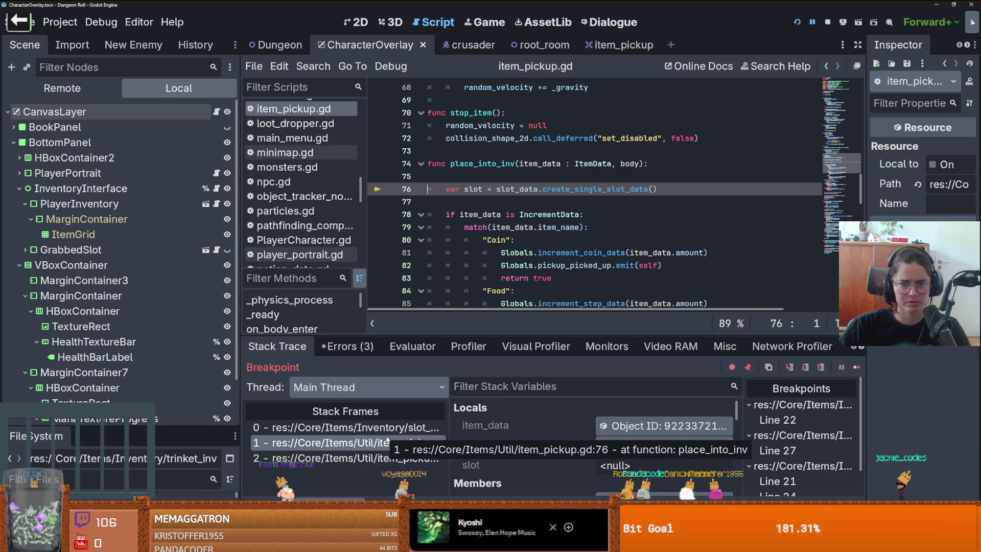
{"action": "left_click", "coordinate": [859, 367]}
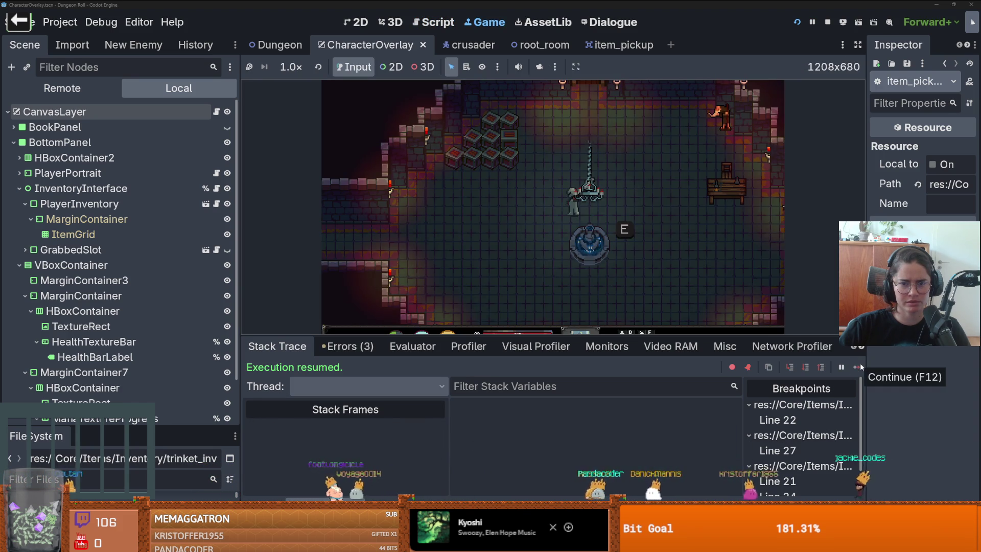
Enlarge the game view, use the quick-slot potion, step through decrement_slot, and resume
{"action": "left_click_drag", "start_coordinate": [645, 339], "coordinate": [645, 452]}
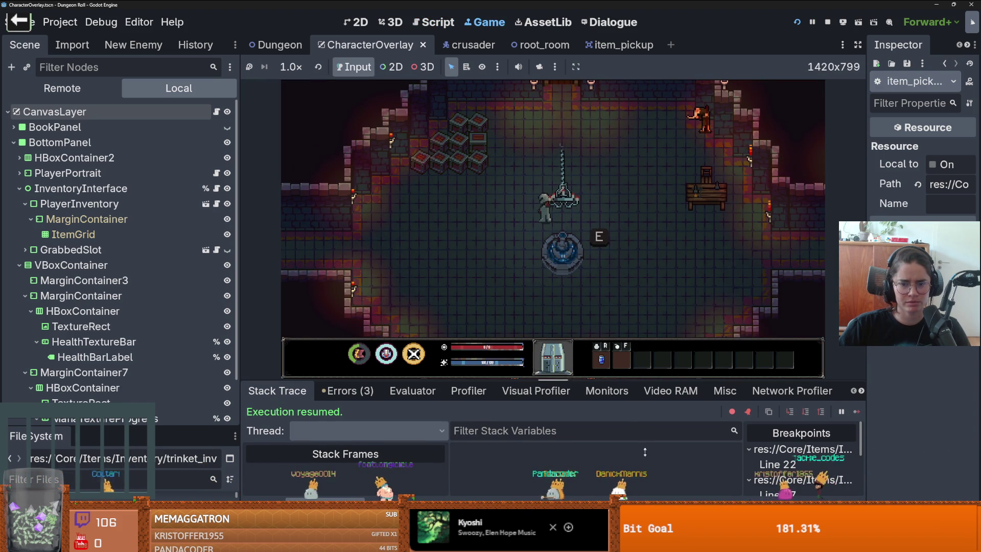
{"action": "left_click", "coordinate": [578, 353]}
{"action": "key", "text": "r"}
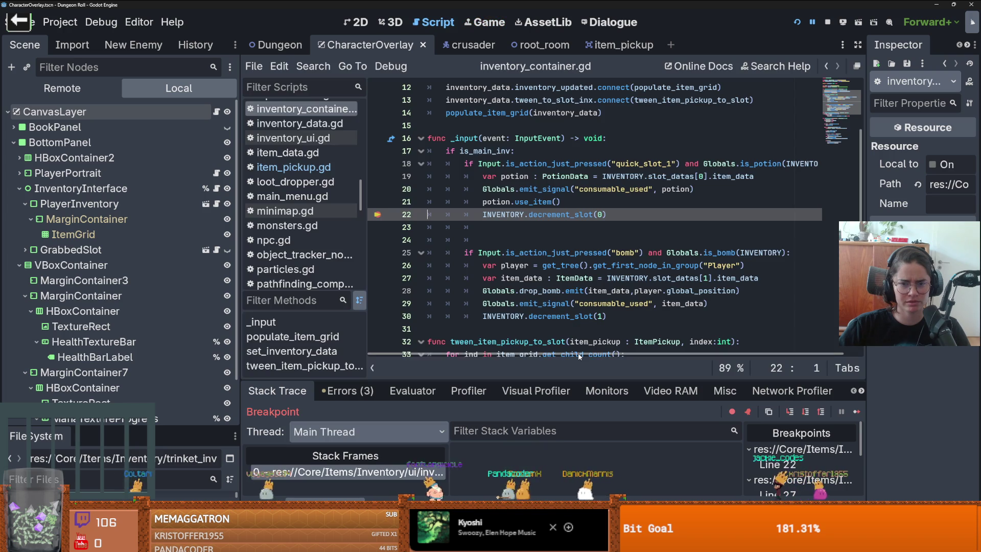
{"action": "left_click", "coordinate": [805, 413]}
{"action": "left_click", "coordinate": [803, 412]}
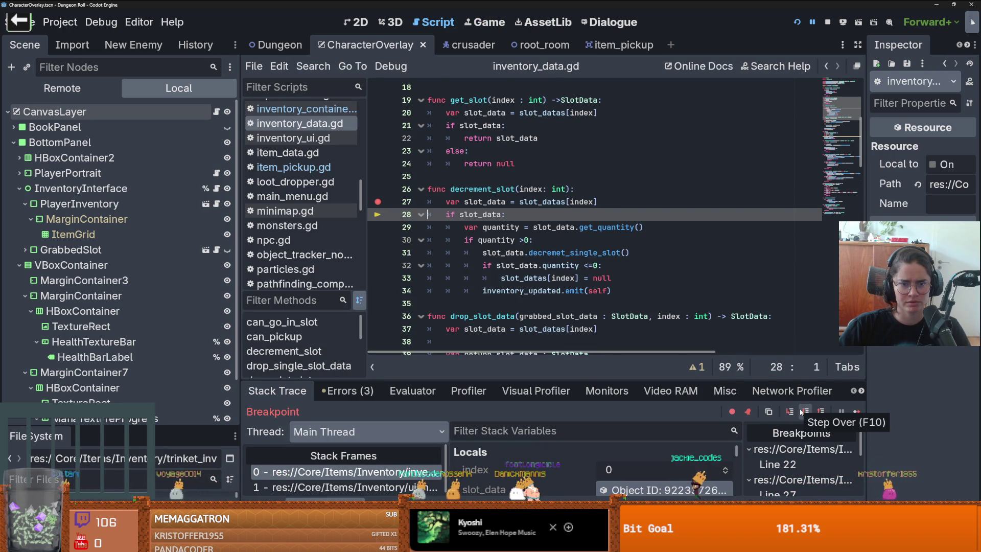
{"action": "left_click", "coordinate": [802, 411]}
{"action": "left_click", "coordinate": [802, 412]}
{"action": "left_click", "coordinate": [801, 412]}
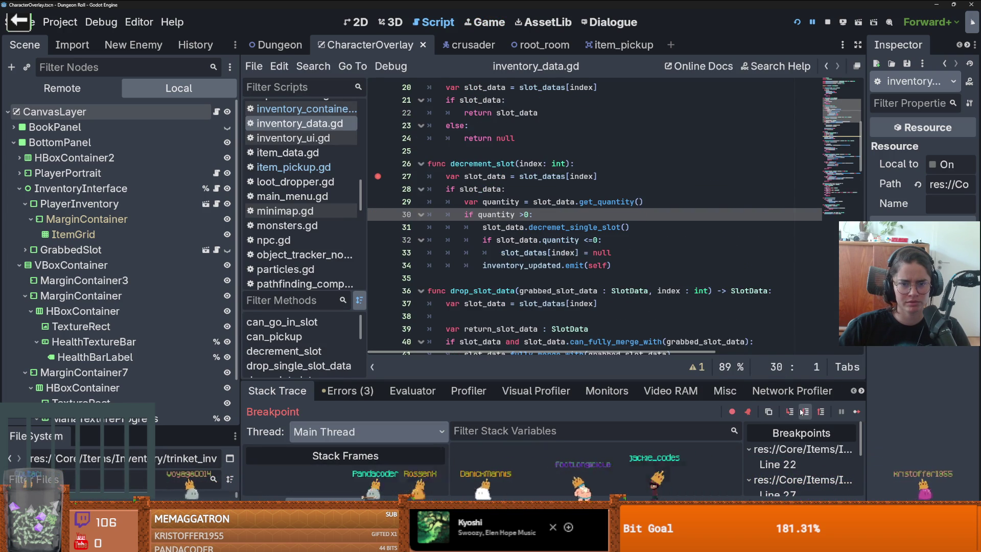
{"action": "left_click", "coordinate": [802, 412]}
{"action": "left_click", "coordinate": [857, 411]}
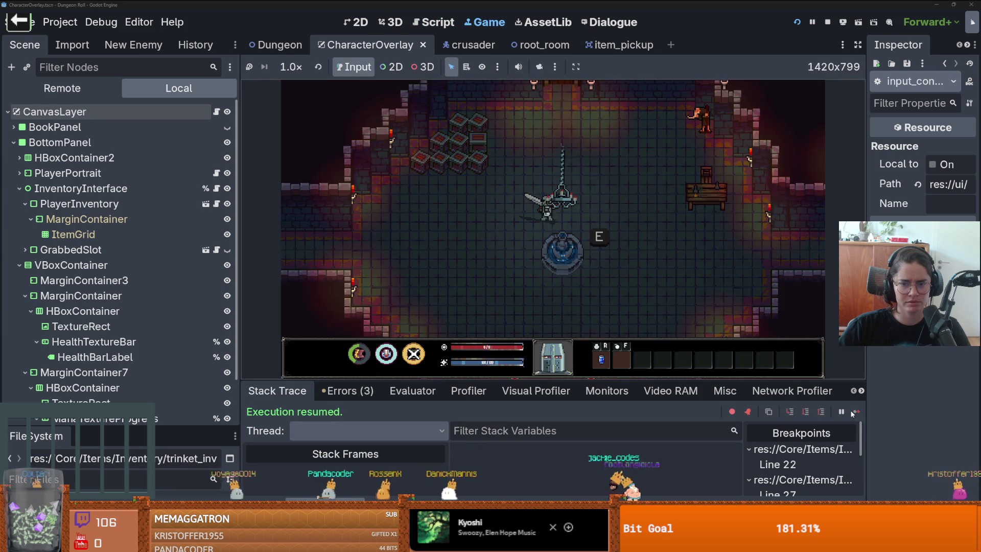
Restart the game and run spawn_item 1 1 to pause in create_single_slot_data
{"action": "left_click", "coordinate": [797, 22]}
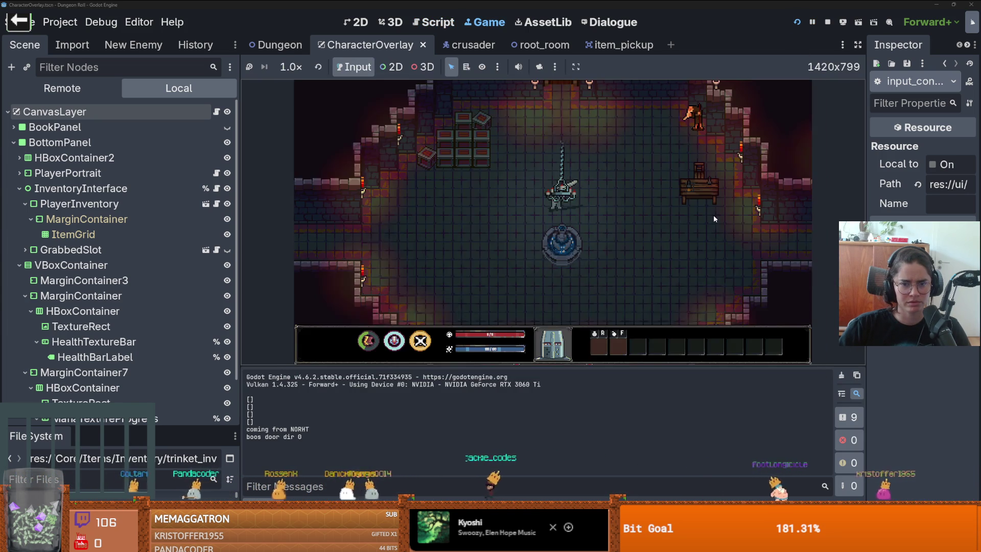
{"action": "key", "text": "quoteleft"}
{"action": "type", "text": "spawn_item 1 1"}
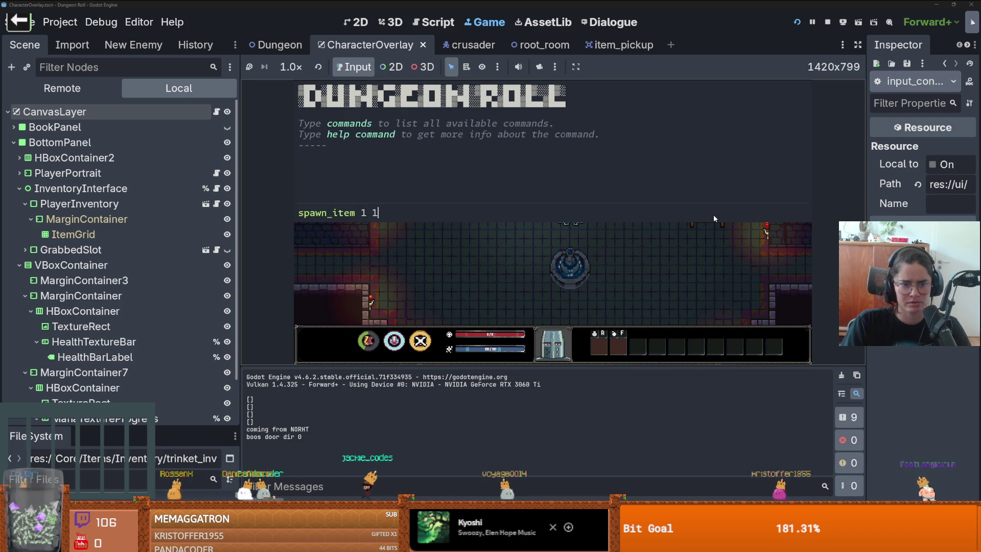
{"action": "key", "text": "Return"}
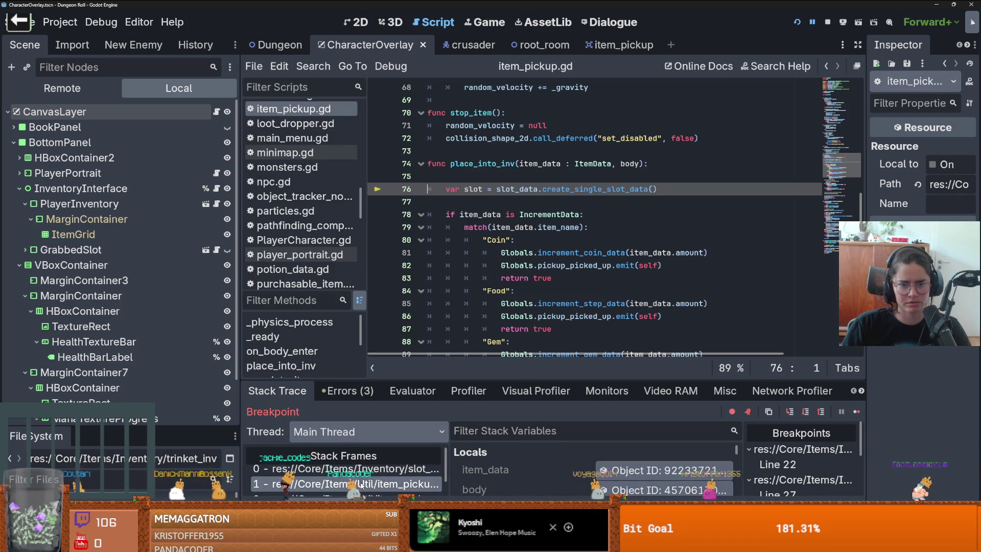
Jump to the item_pickup.gd caller frame and look at where place_into_inv is used
{"action": "left_click", "coordinate": [318, 485]}
{"action": "scroll", "coordinate": [501, 274], "scroll_direction": "up", "scroll_amount": 2}
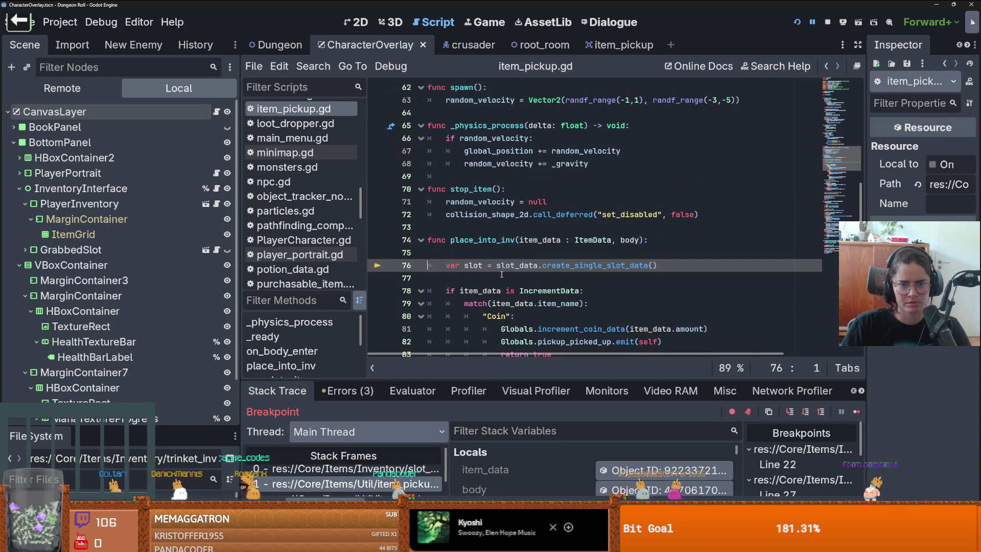
{"action": "double_click", "coordinate": [498, 240]}
{"action": "scroll", "coordinate": [504, 273], "scroll_direction": "up", "scroll_amount": 8}
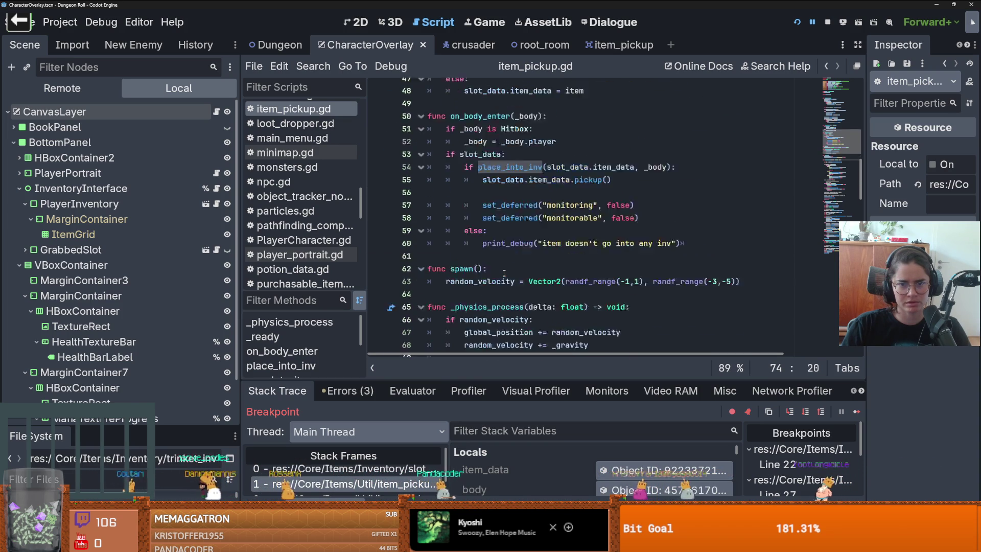
{"action": "scroll", "coordinate": [504, 274], "scroll_direction": "down", "scroll_amount": 4}
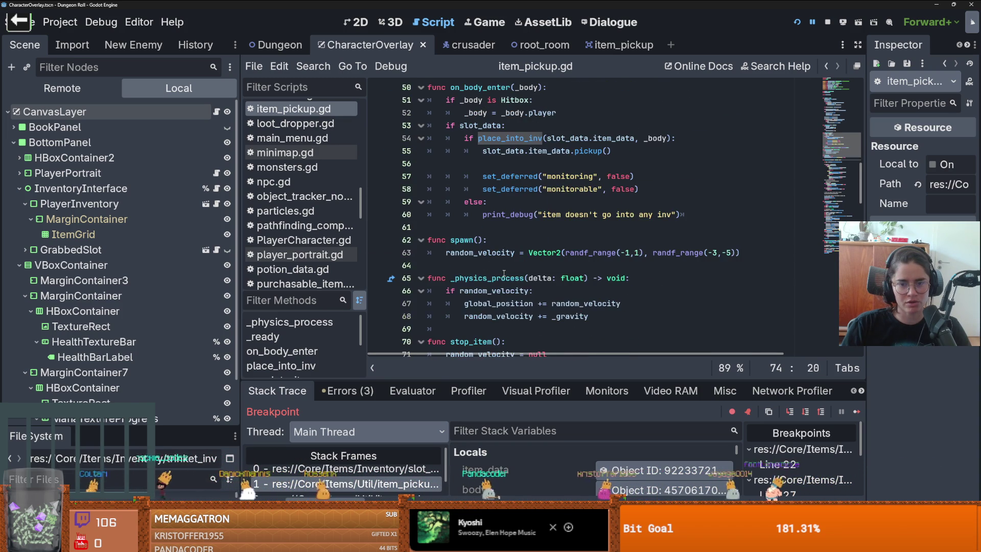
{"action": "scroll", "coordinate": [504, 274], "scroll_direction": "down", "scroll_amount": 3}
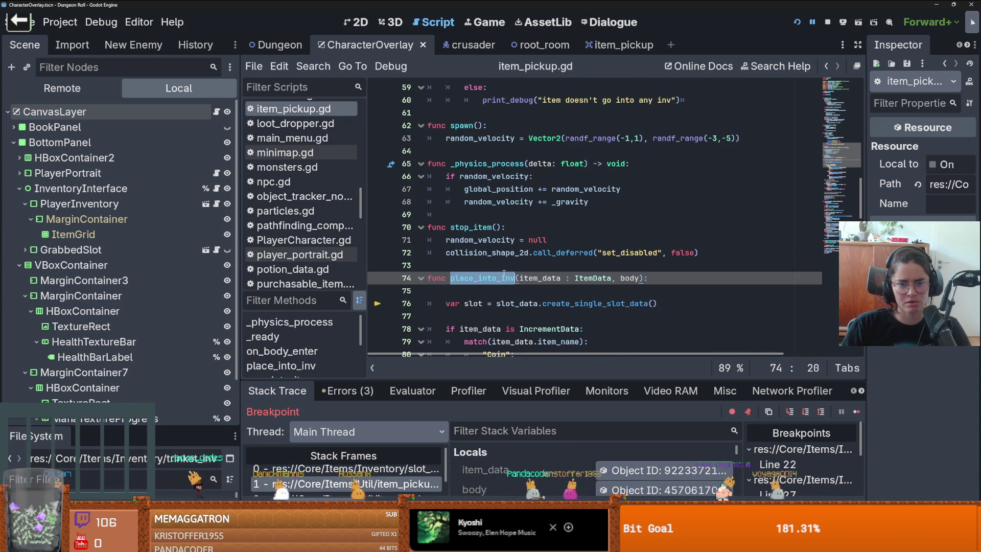
{"action": "scroll", "coordinate": [504, 274], "scroll_direction": "down", "scroll_amount": 1}
{"action": "scroll", "coordinate": [504, 274], "scroll_direction": "up", "scroll_amount": 9}
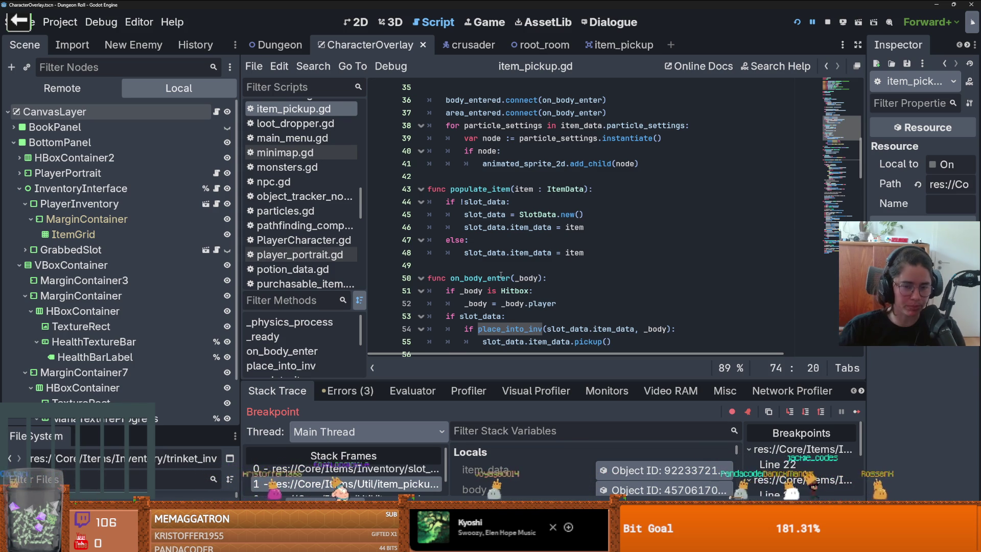
Comment out line 36, body_entered.connect(on_body_enter), in item_pickup.gd's _ready function
{"action": "scroll", "coordinate": [549, 201], "scroll_direction": "up", "scroll_amount": 7}
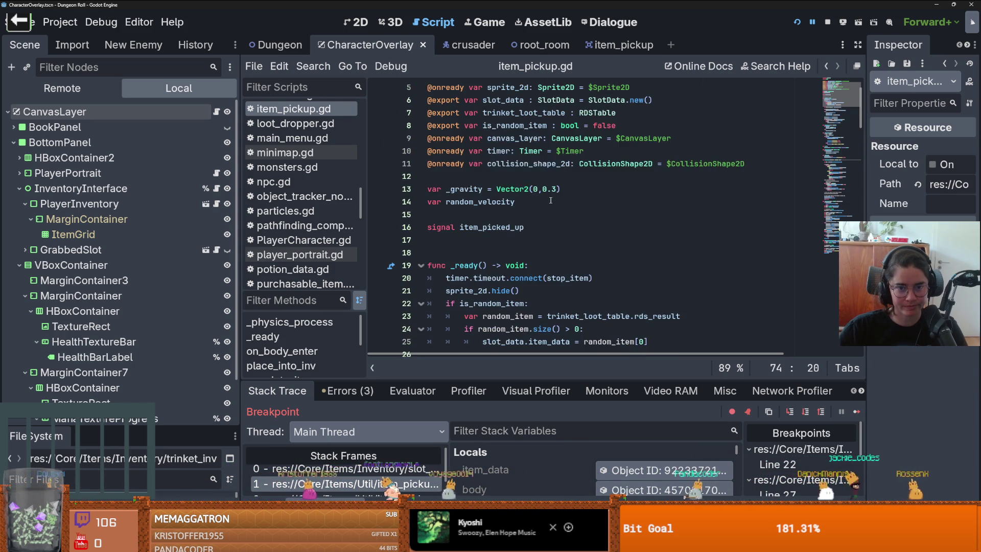
{"action": "scroll", "coordinate": [549, 201], "scroll_direction": "down", "scroll_amount": 2}
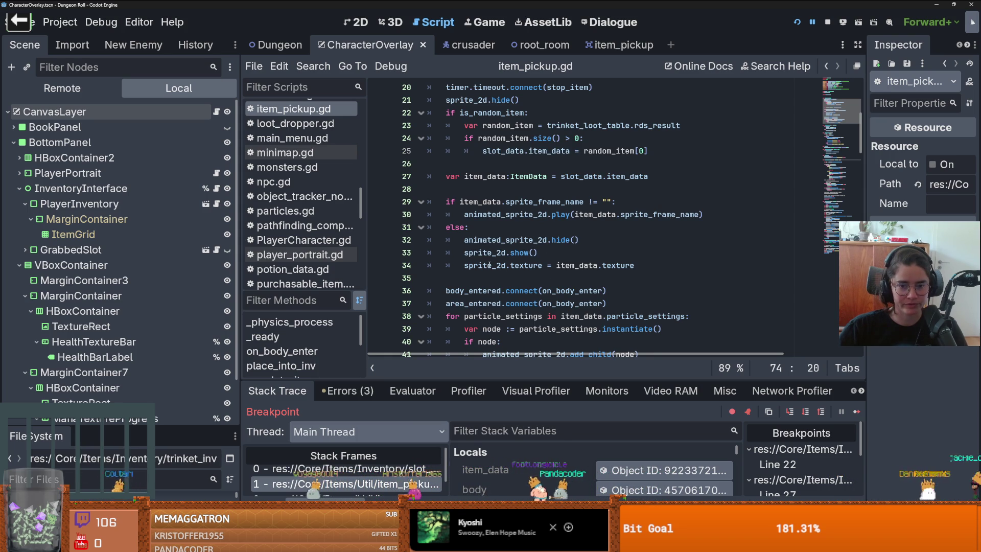
{"action": "scroll", "coordinate": [490, 265], "scroll_direction": "down", "scroll_amount": 1}
{"action": "scroll", "coordinate": [489, 265], "scroll_direction": "up", "scroll_amount": 1}
{"action": "scroll", "coordinate": [490, 264], "scroll_direction": "down", "scroll_amount": 1}
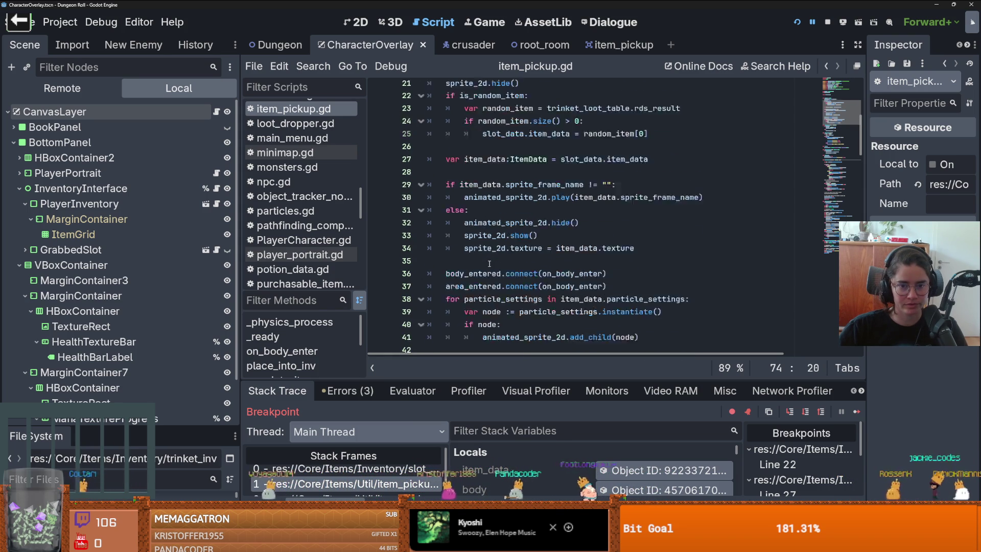
{"action": "scroll", "coordinate": [489, 264], "scroll_direction": "down", "scroll_amount": 1}
{"action": "left_click", "coordinate": [481, 255]}
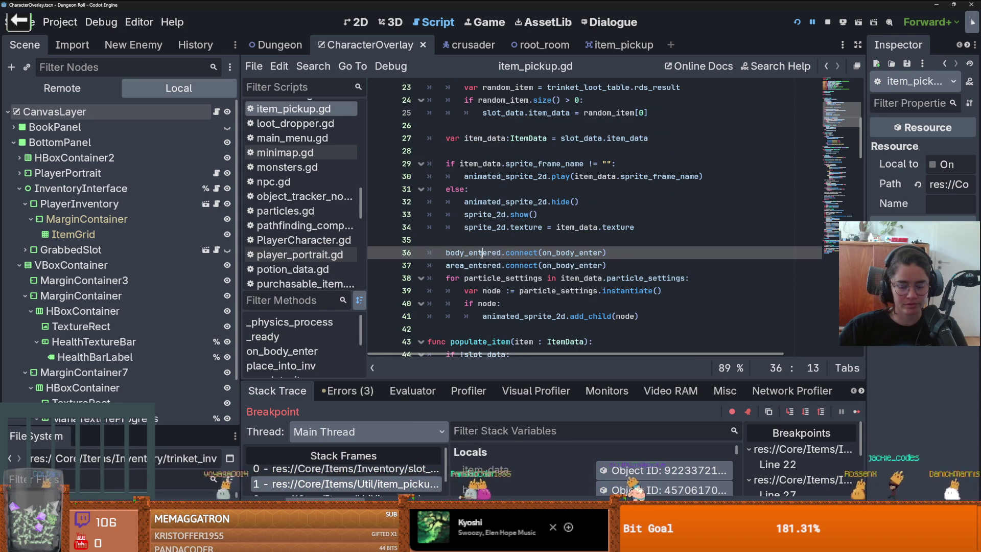
{"action": "key", "text": "ctrl+k"}
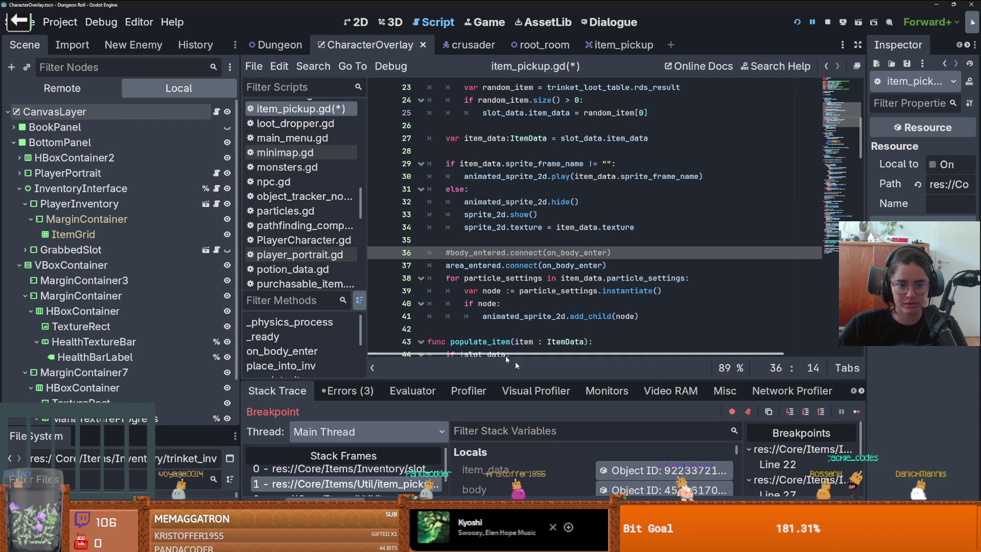
Remove the line 21 breakpoint, resume, and use the potion, stepping into decrement_slot
{"action": "key", "text": "F10"}
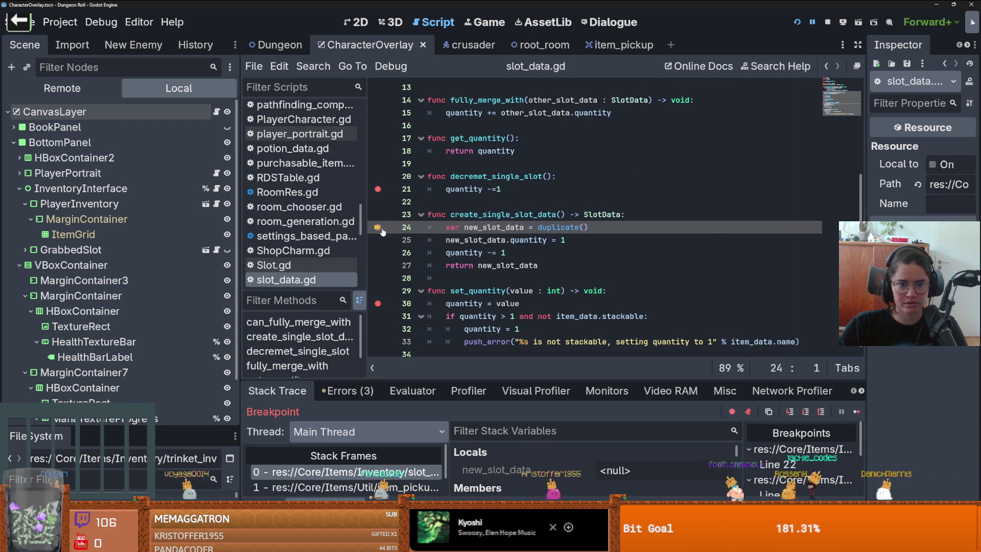
{"action": "left_click", "coordinate": [378, 189]}
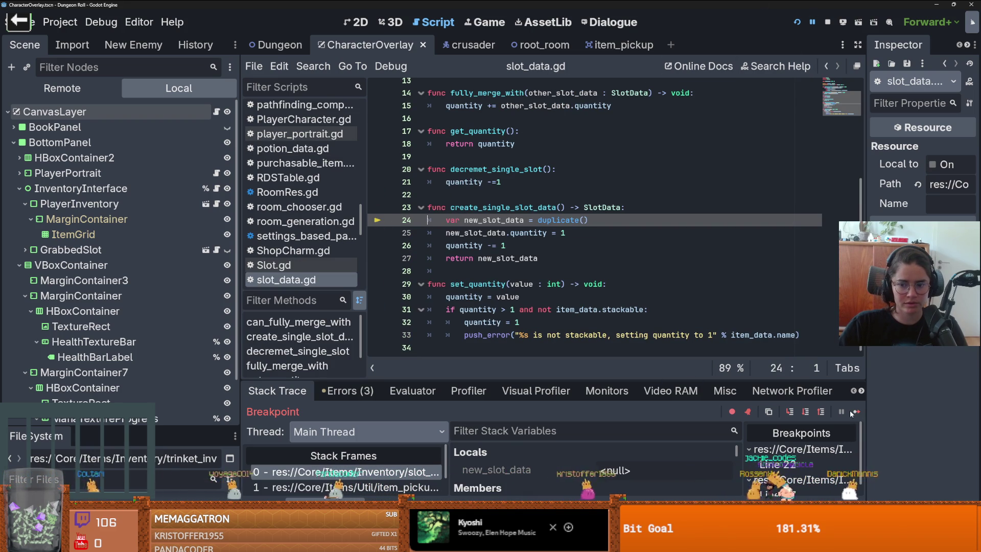
{"action": "left_click", "coordinate": [854, 412]}
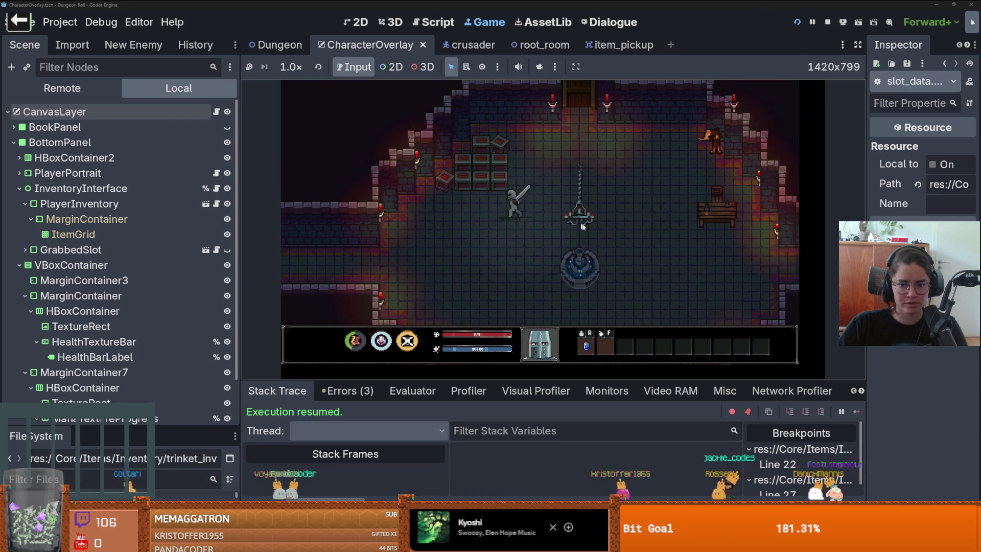
{"action": "key", "text": "r"}
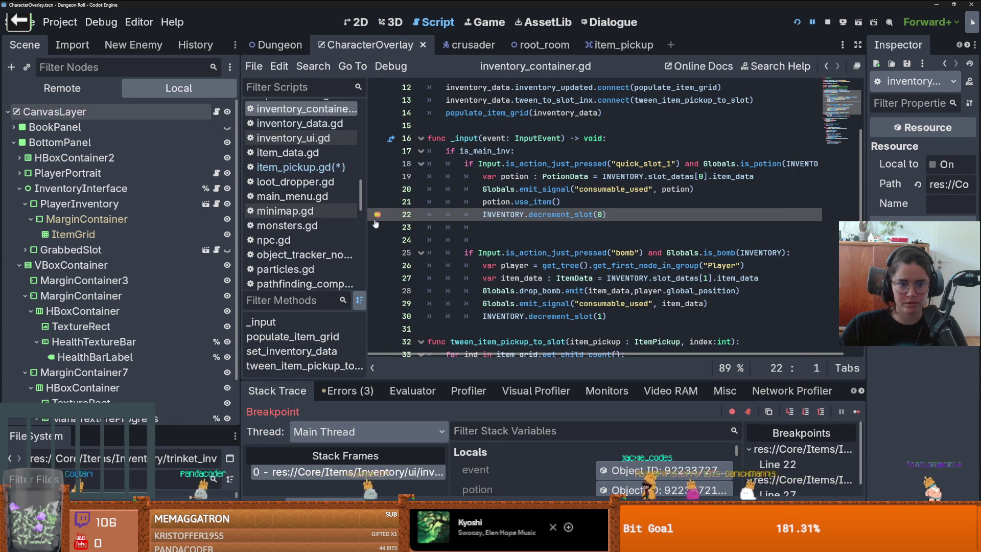
{"action": "key", "text": "F11"}
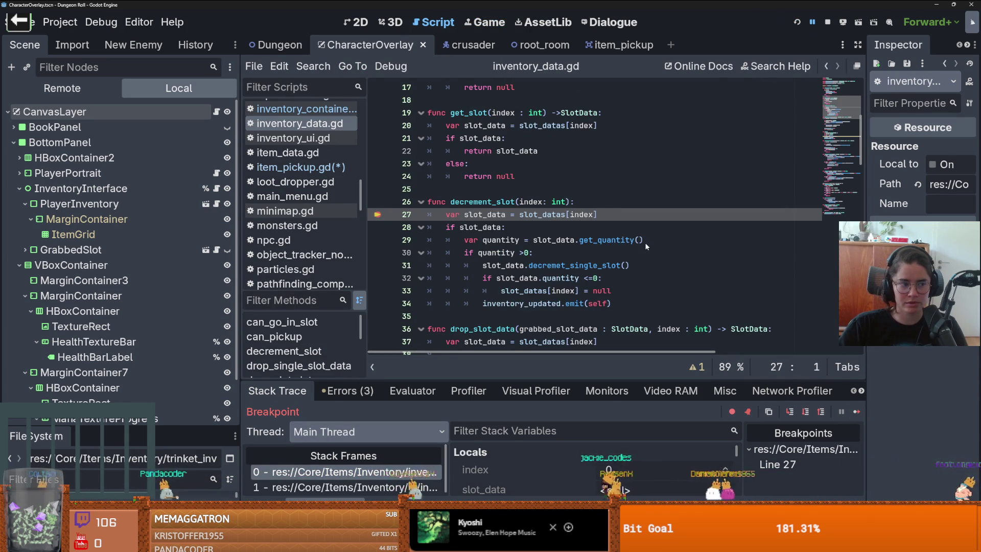
Restart the game, run spawn_item 1 in the console, and resume execution
{"action": "key", "text": "F5"}
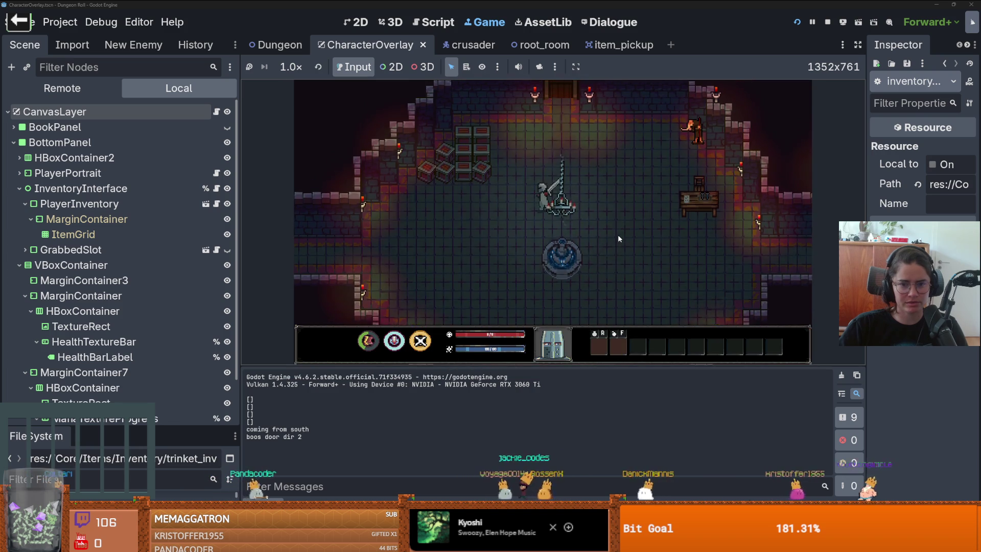
{"action": "key", "text": "grave"}
{"action": "type", "text": "spawn_i"}
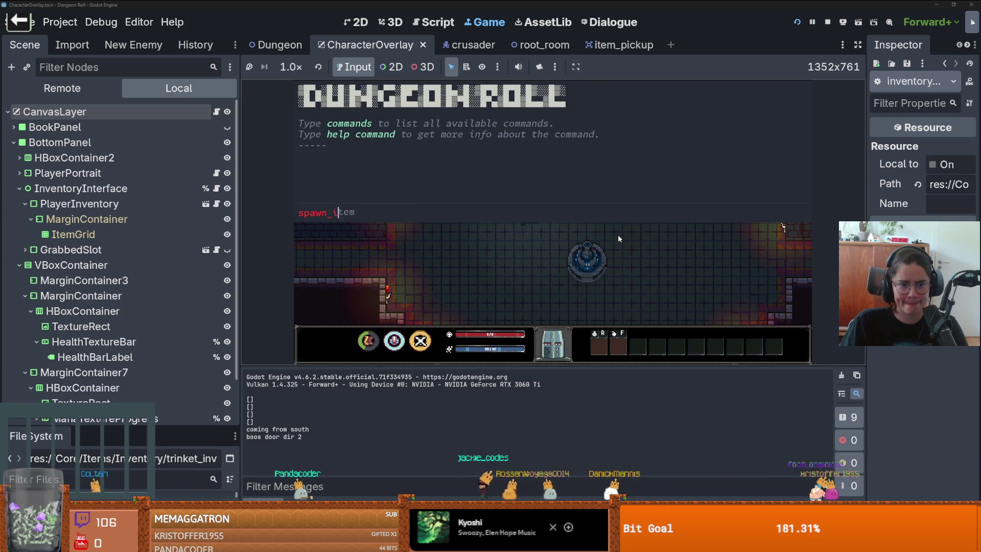
{"action": "type", "text": "tem 1"}
{"action": "key", "text": "Return"}
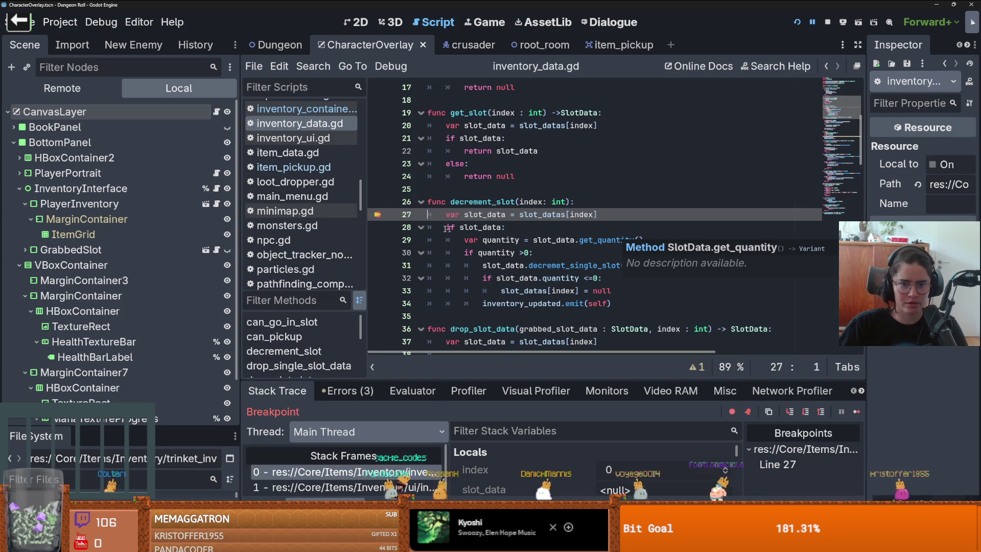
{"action": "key", "text": "F12"}
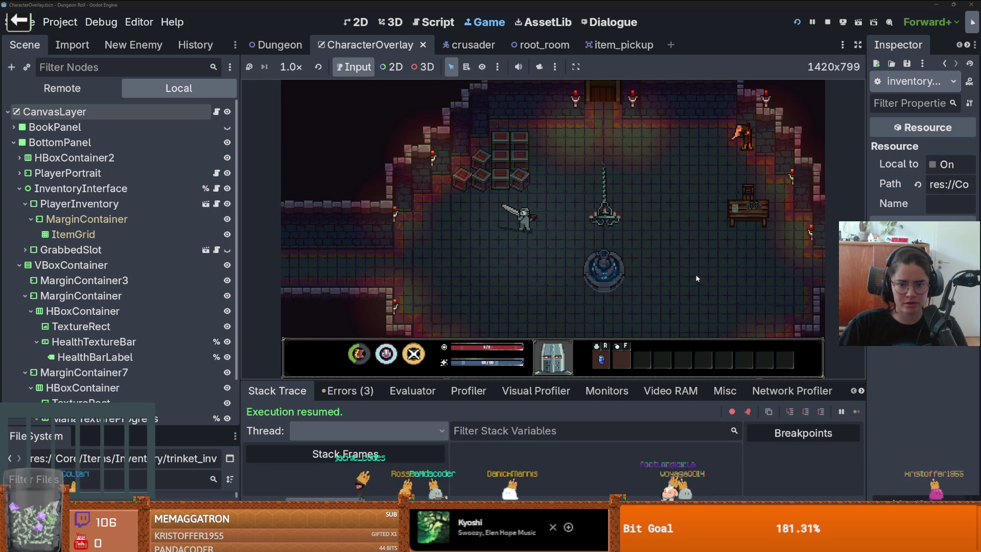
Restart again, spawn a Mana Potion with spawn_item 1 1, and relaunch the game
{"action": "key", "text": "F5"}
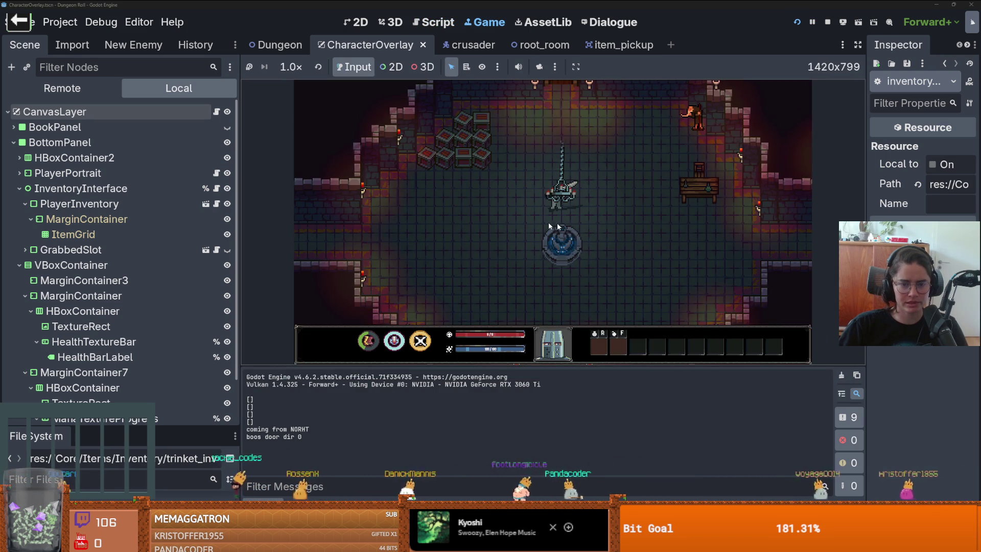
{"action": "key", "text": "grave"}
{"action": "type", "text": "spawn_tie"}
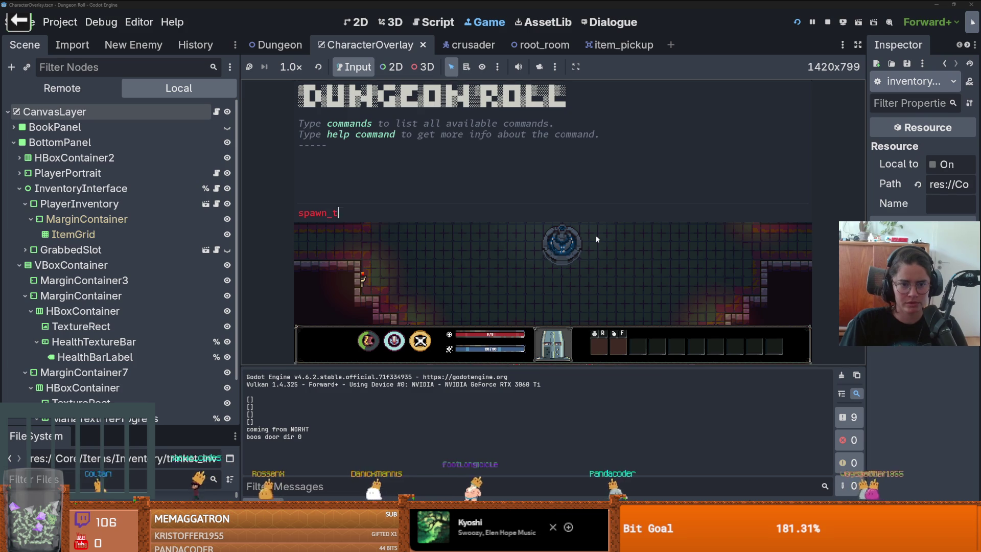
{"action": "key", "text": "BackSpace"}
{"action": "key", "text": "BackSpace"}
{"action": "key", "text": "BackSpace"}
{"action": "type", "text": "item 1 1"}
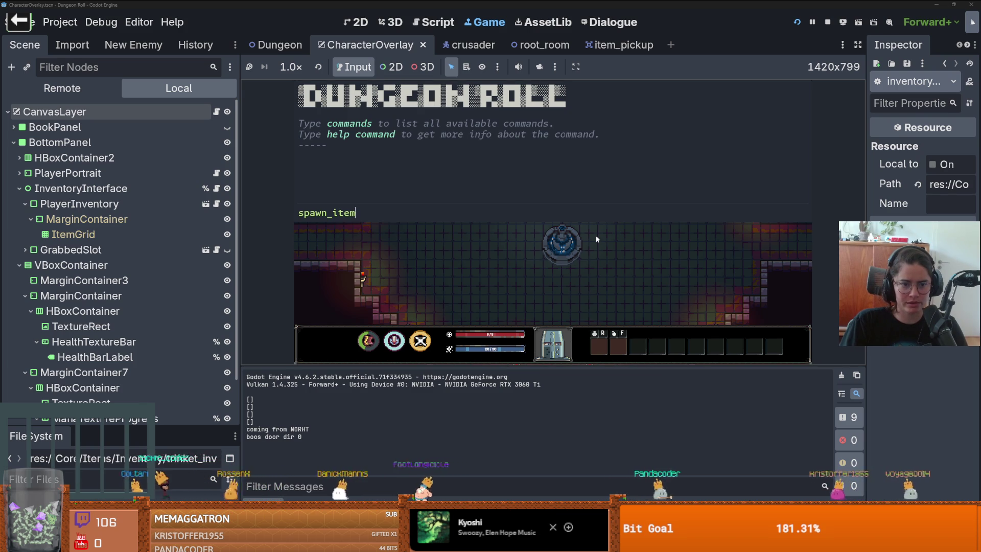
{"action": "key", "text": "Return"}
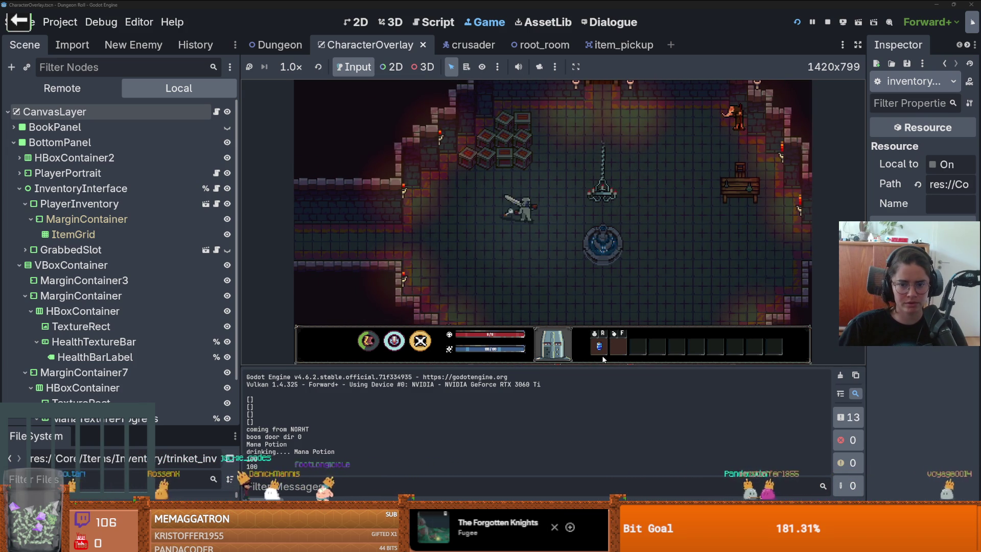
{"action": "left_click", "coordinate": [797, 22]}
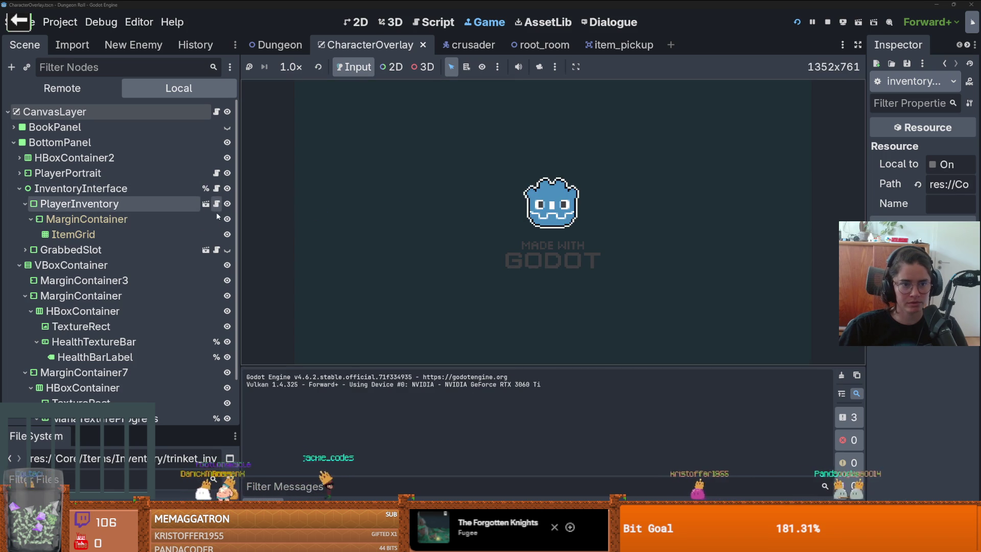
Open inventory_ui.gd and inventory_container.gd, then run the project with F5
{"action": "left_click", "coordinate": [216, 189]}
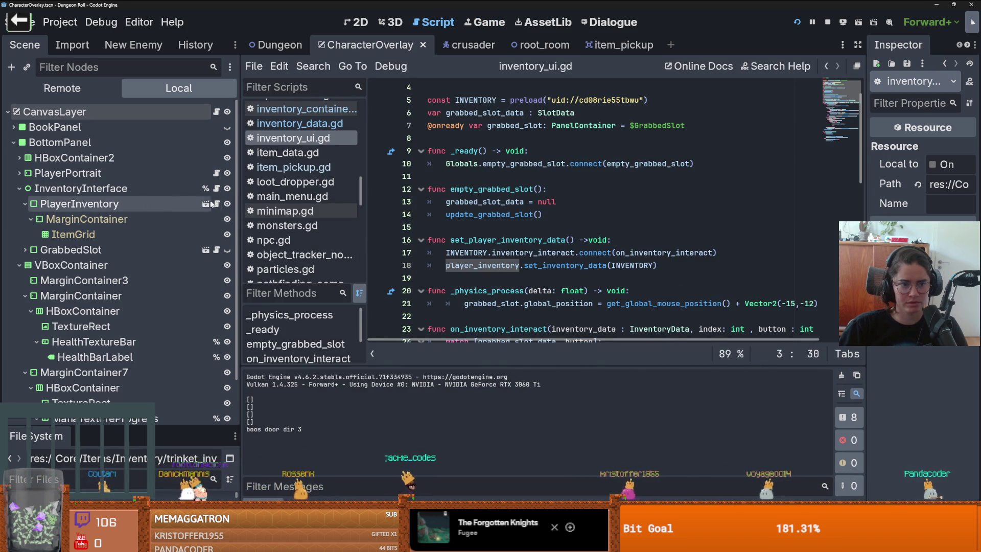
{"action": "left_click", "coordinate": [216, 204]}
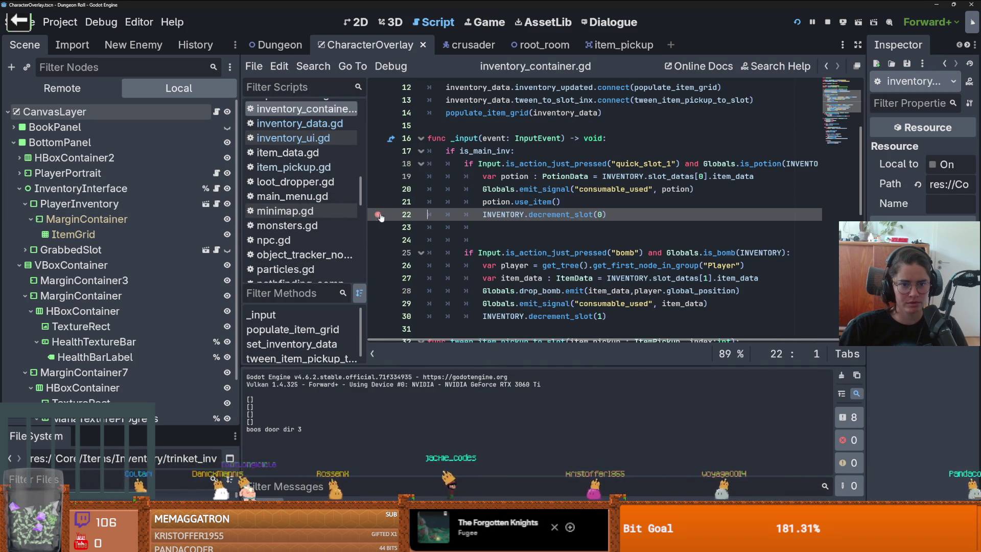
{"action": "key", "text": "F5"}
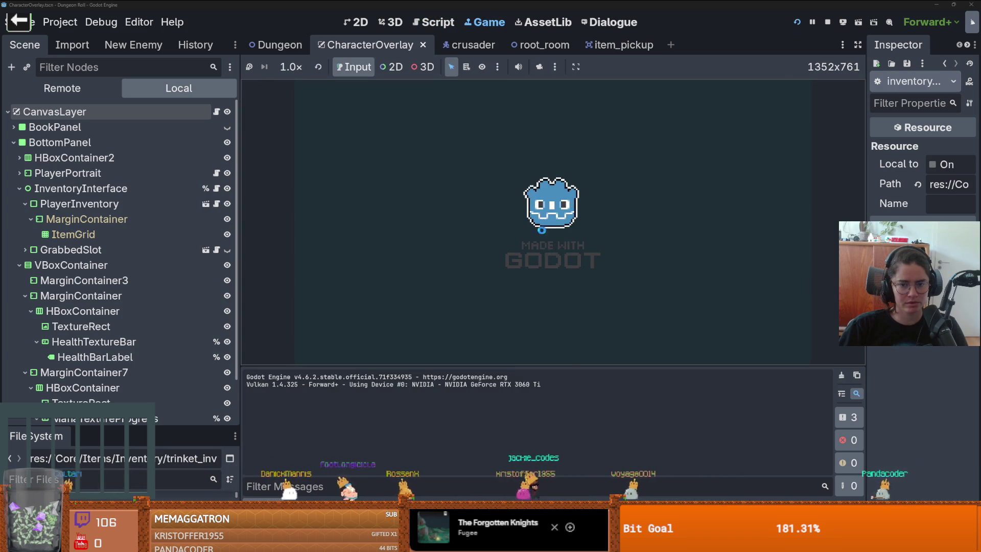
Spawn a potion with spawn_item 1 1, use it, and step from line 22 into slot_data.gd
{"action": "key", "text": "grave"}
{"action": "type", "text": "spawn_item 1 1"}
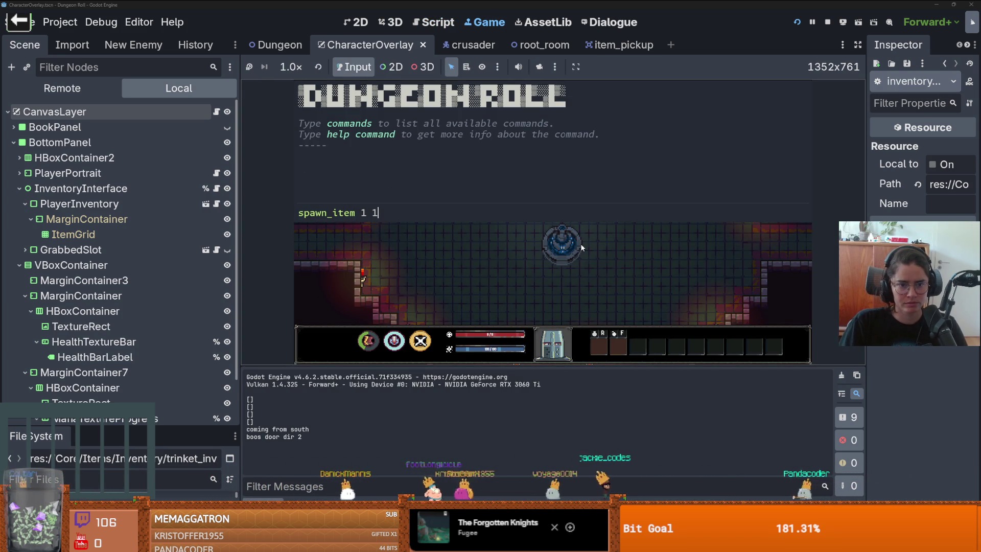
{"action": "key", "text": "Return"}
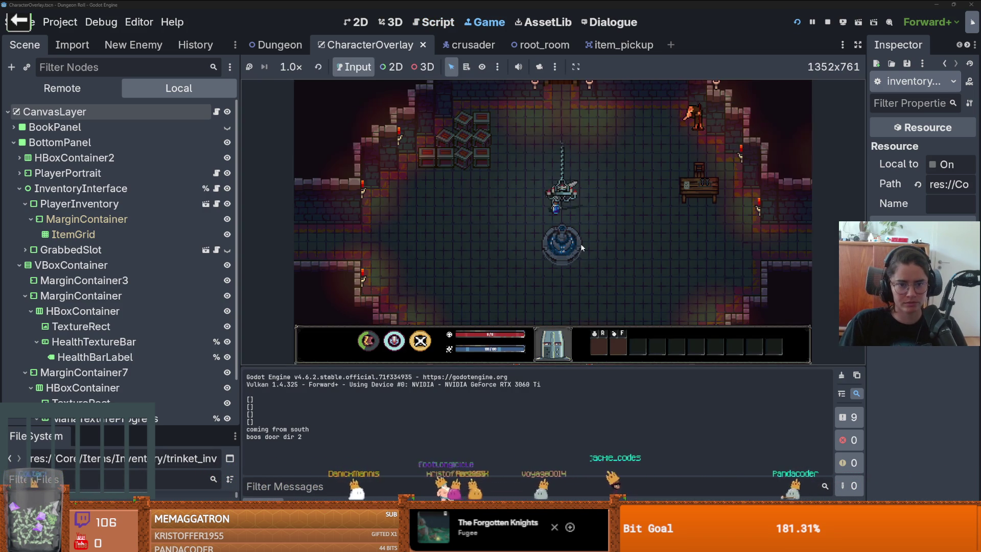
{"action": "key", "text": "r"}
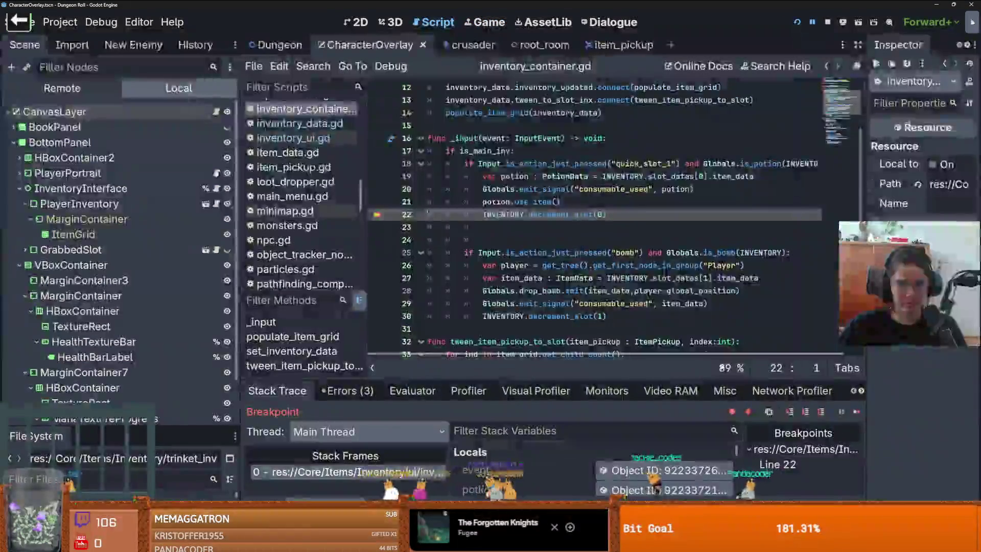
{"action": "left_click", "coordinate": [792, 417]}
{"action": "left_click", "coordinate": [792, 417]}
Set breakpoints on slot_data.gd lines 15, 21 and 24
{"action": "left_click", "coordinate": [792, 417]}
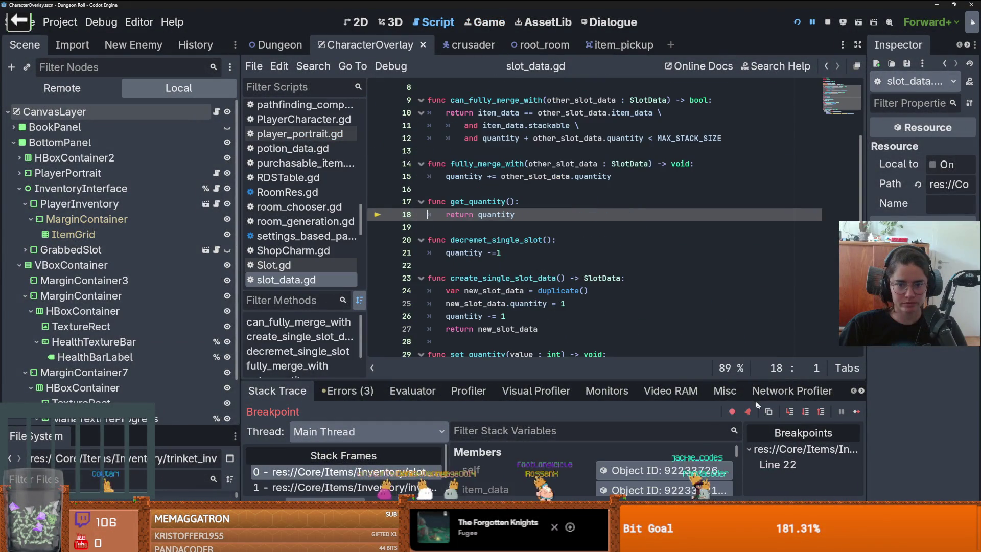
{"action": "mouse_move", "coordinate": [616, 378]}
{"action": "left_mouse_down"}
{"action": "mouse_move", "coordinate": [606, 178]}
{"action": "mouse_move", "coordinate": [568, 220]}
{"action": "mouse_move", "coordinate": [567, 292]}
{"action": "left_mouse_up"}
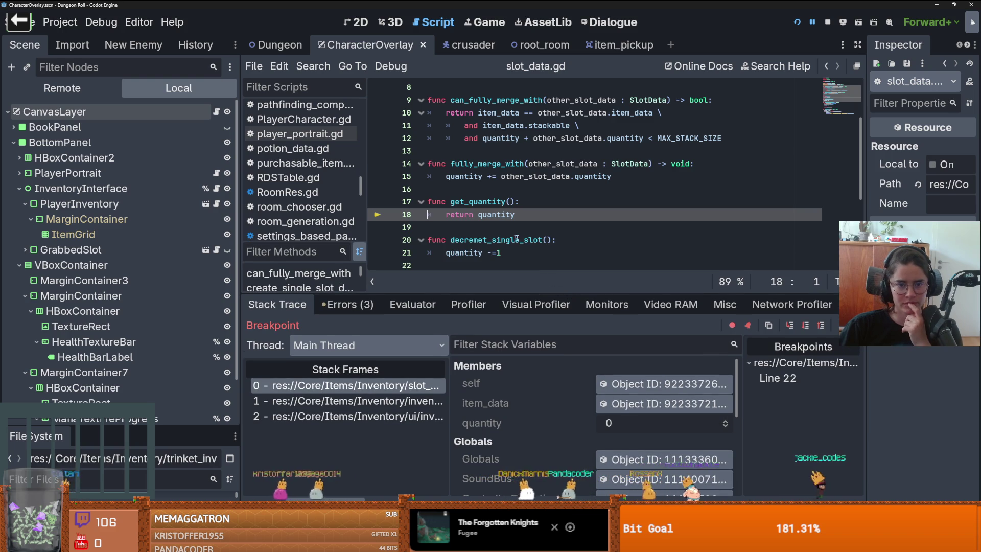
{"action": "scroll", "coordinate": [517, 239], "scroll_direction": "up", "scroll_amount": 3}
{"action": "scroll", "coordinate": [434, 169], "scroll_direction": "down", "scroll_amount": 4}
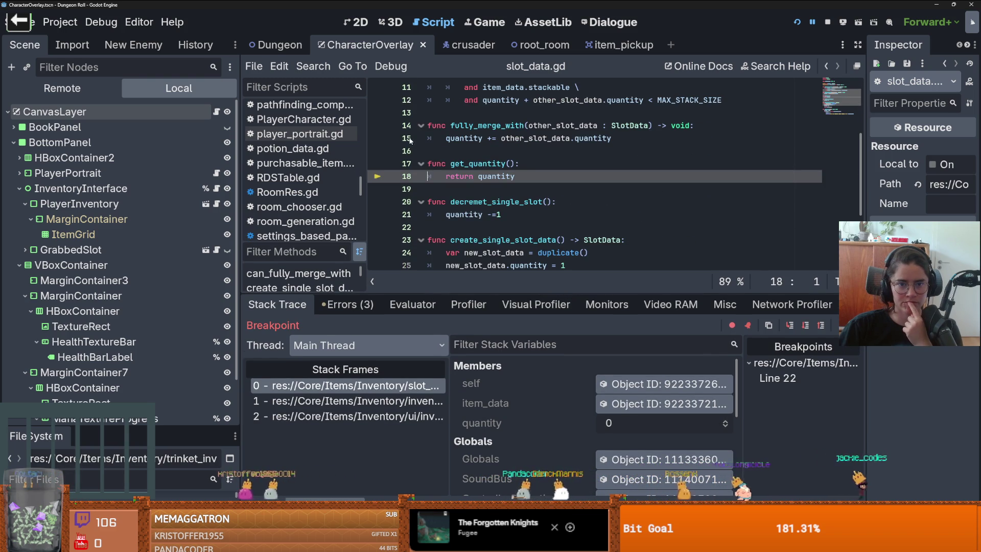
{"action": "left_click", "coordinate": [378, 138]}
{"action": "scroll", "coordinate": [389, 182], "scroll_direction": "down", "scroll_amount": 1}
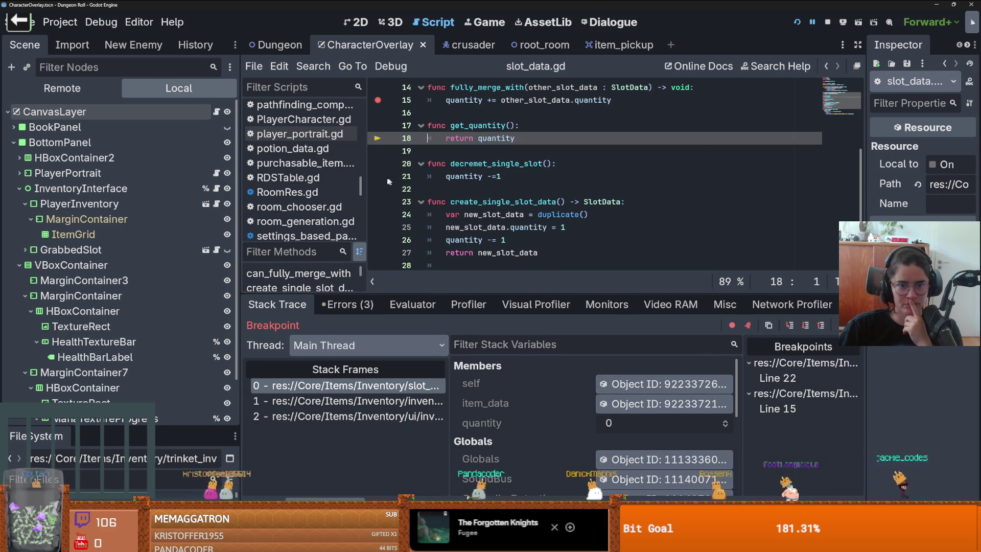
{"action": "left_click", "coordinate": [378, 176]}
{"action": "left_click", "coordinate": [379, 214]}
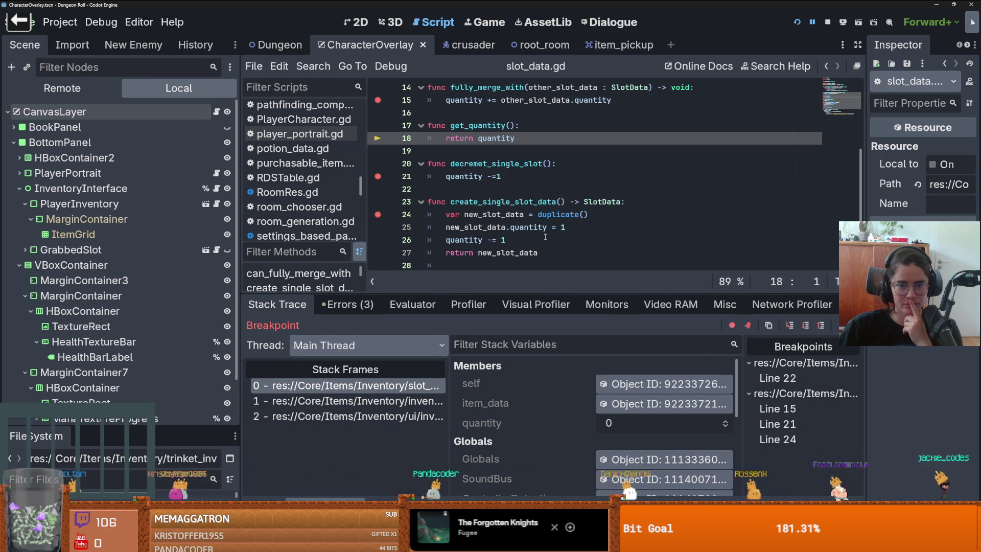
Comment out the quantity -= 1 decrement on line 26 with Ctrl+K and resume the game
{"action": "double_click", "coordinate": [507, 213]}
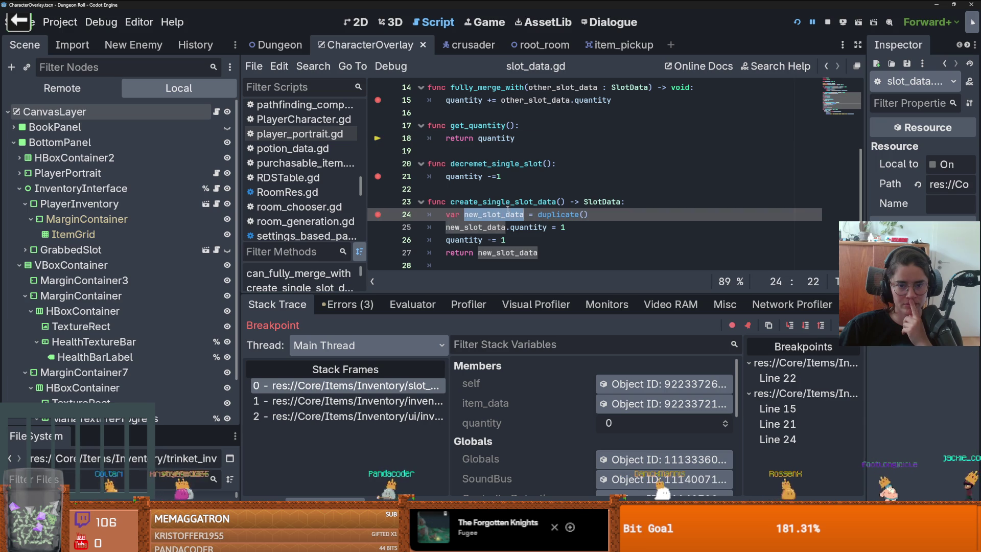
{"action": "left_click", "coordinate": [508, 214]}
{"action": "left_click", "coordinate": [534, 240]}
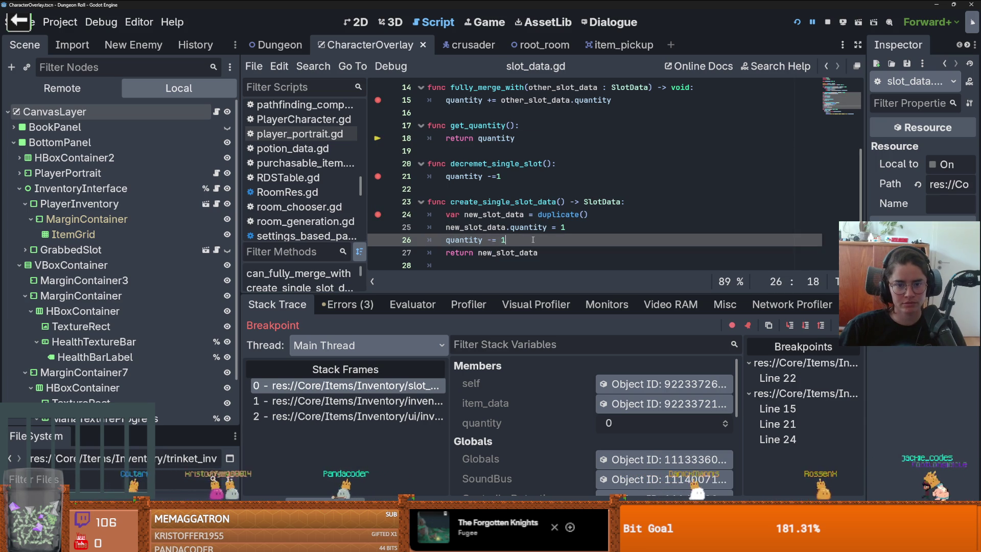
{"action": "left_click_drag", "start_coordinate": [533, 240], "coordinate": [445, 240]}
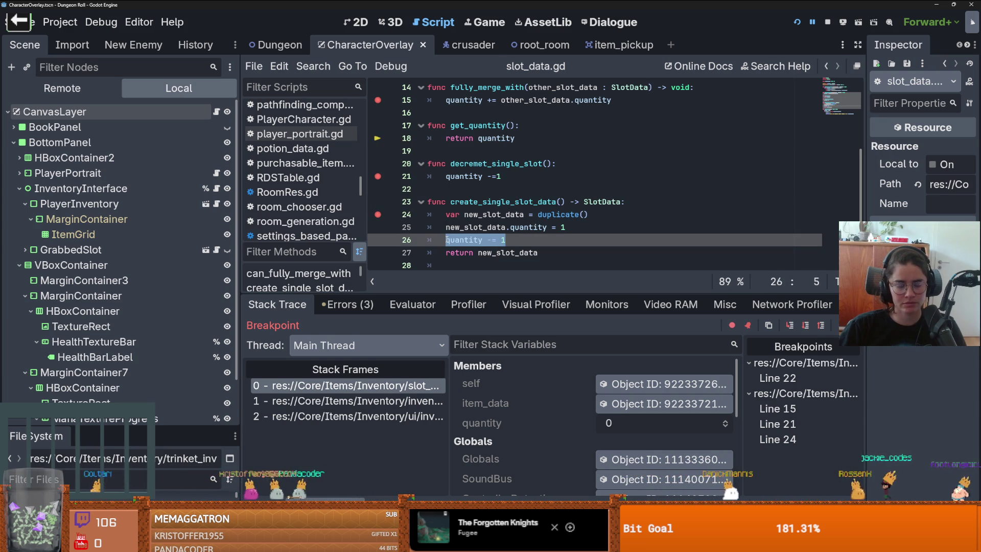
{"action": "key", "text": "ctrl+k"}
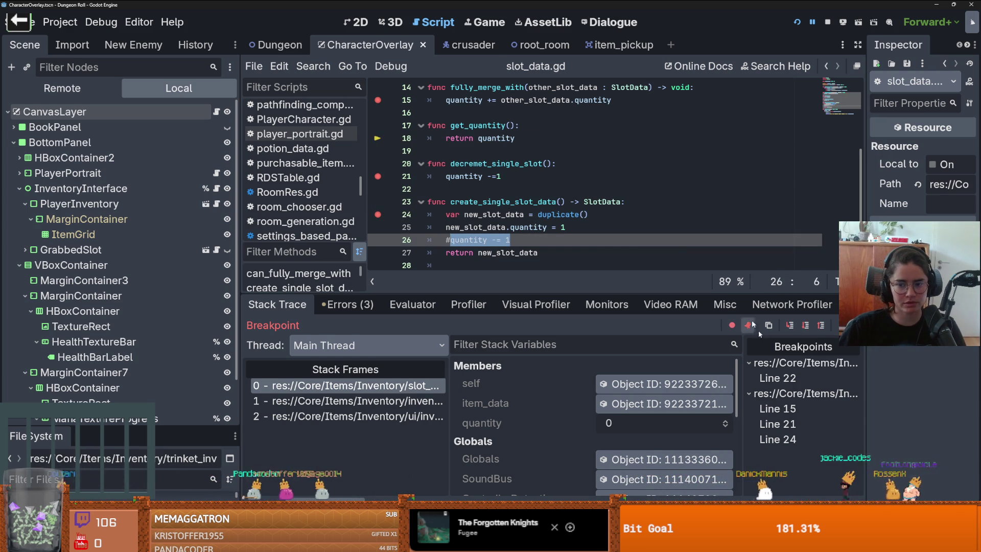
{"action": "key", "text": "F12"}
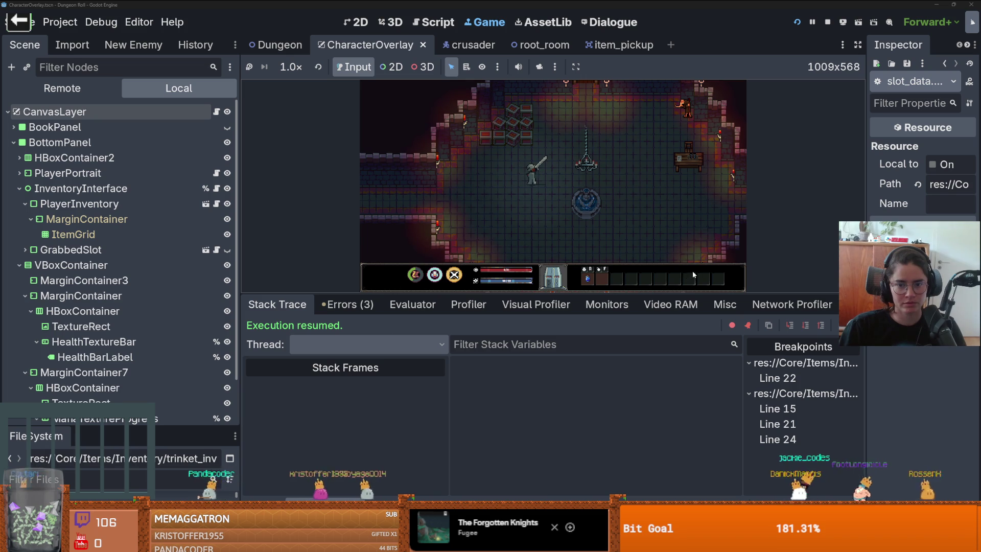
Restart the game and run spawn_item 1 from the in-game console, continuing past the breakpoint
{"action": "key", "text": "1"}
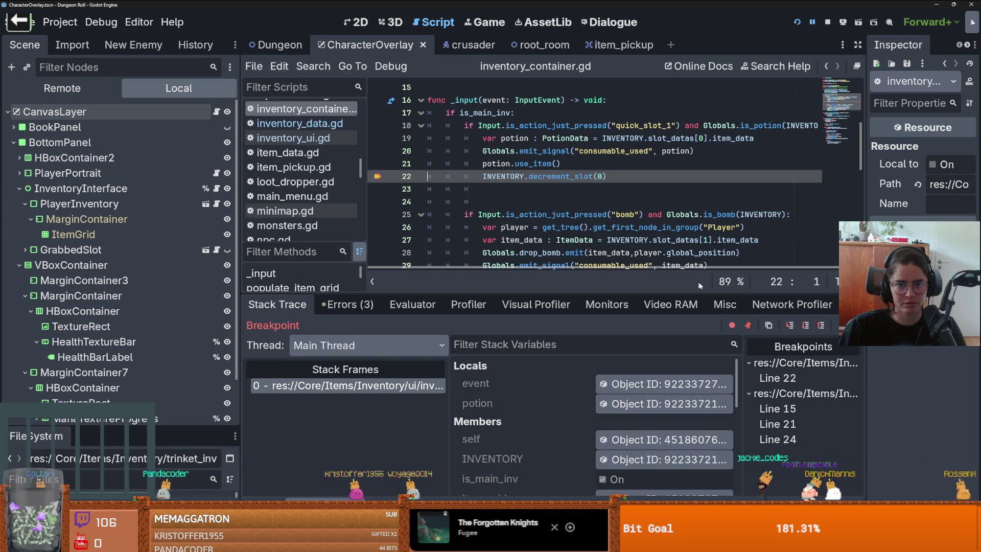
{"action": "key", "text": "F12"}
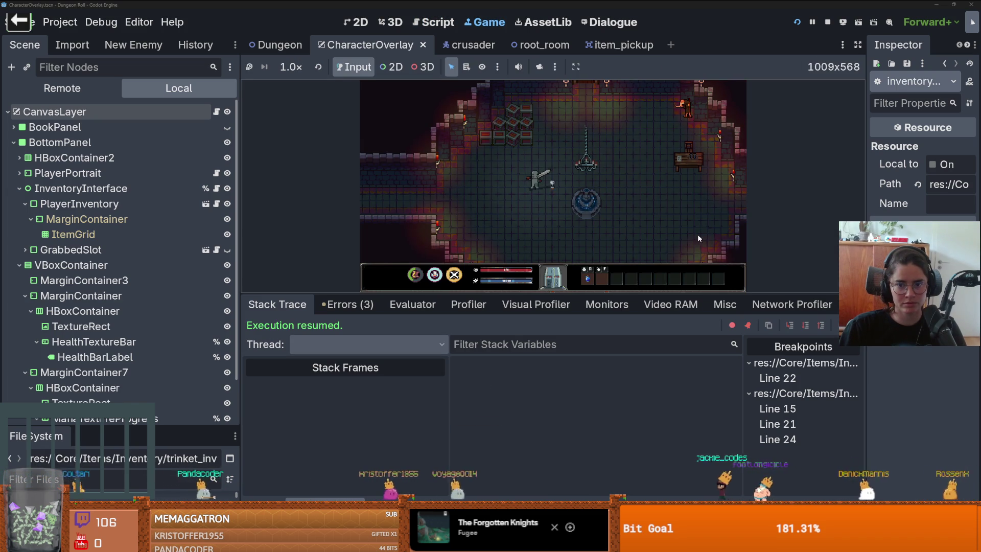
{"action": "left_click", "coordinate": [797, 22]}
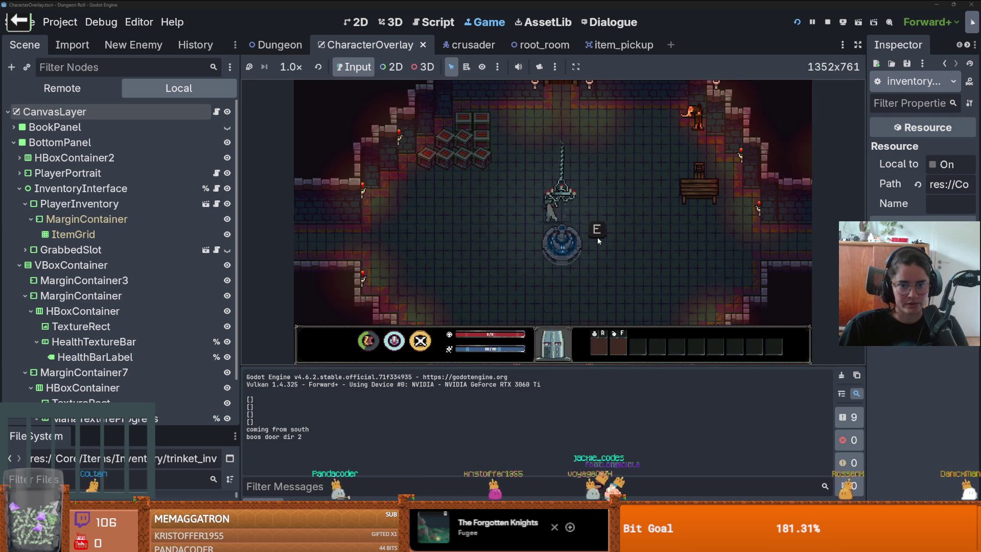
{"action": "key", "text": "grave"}
{"action": "type", "text": "spawn_item 1"}
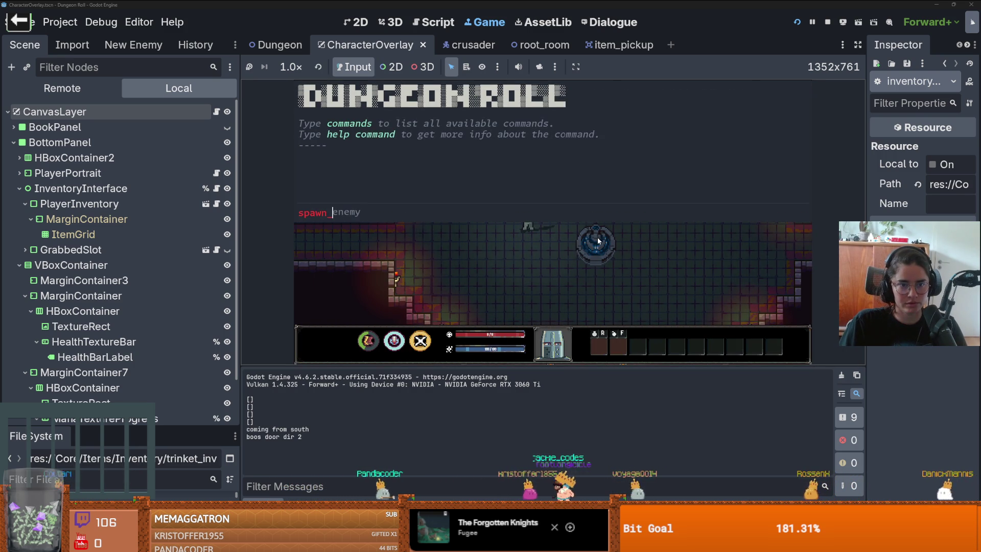
{"action": "key", "text": "Return"}
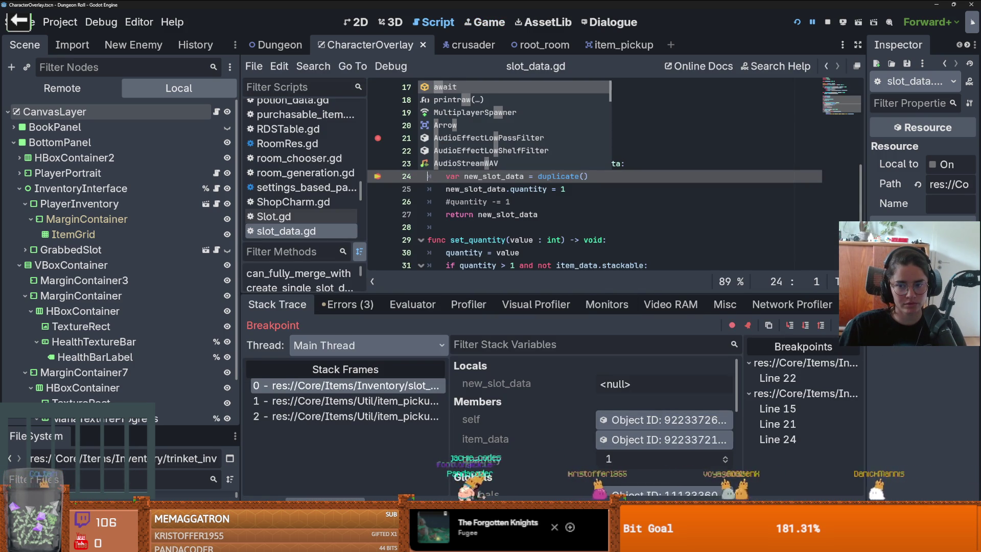
{"action": "key", "text": "F12"}
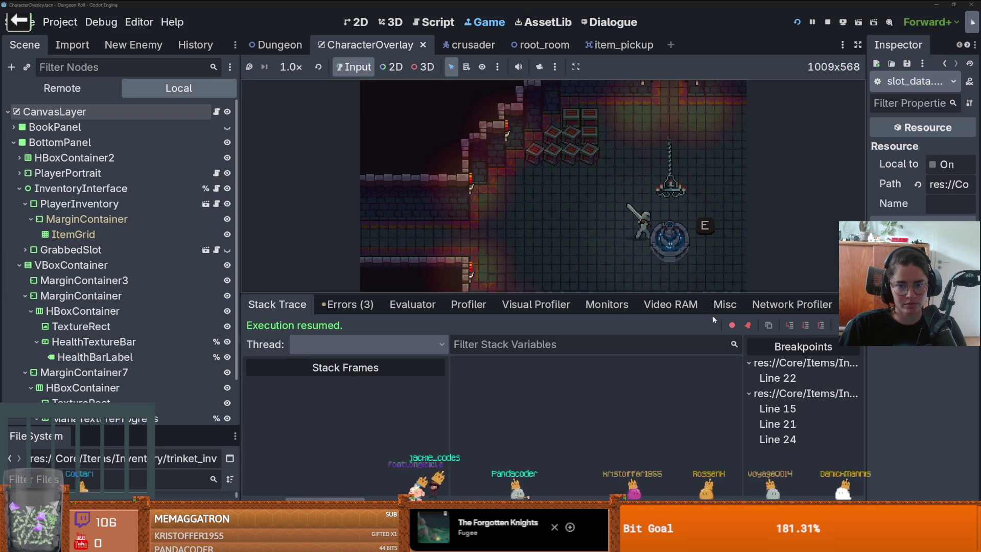
Use the potion again, inspect the decrement_slot stack frame, then resume and walk around
{"action": "left_click_drag", "start_coordinate": [659, 291], "coordinate": [639, 376]}
{"action": "key", "text": "r"}
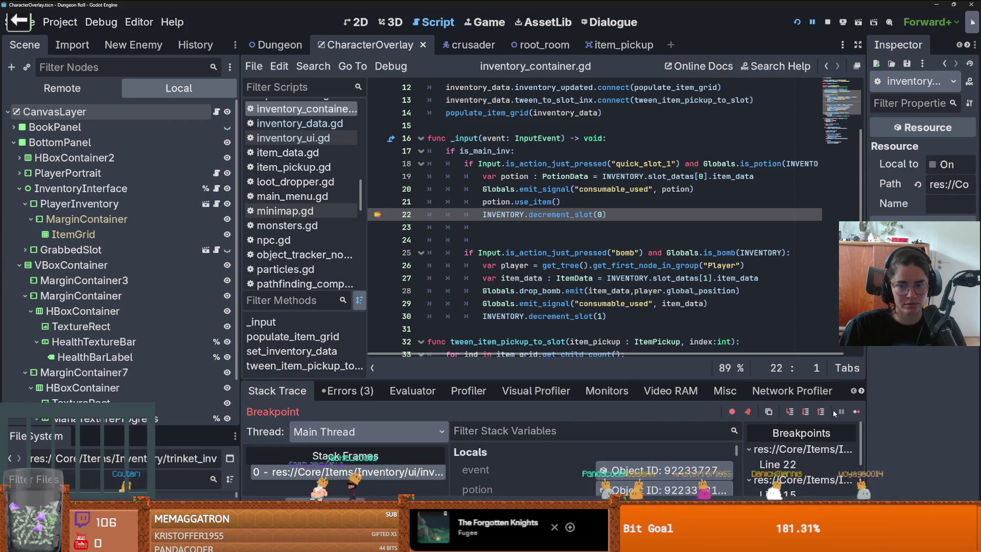
{"action": "left_click", "coordinate": [857, 413]}
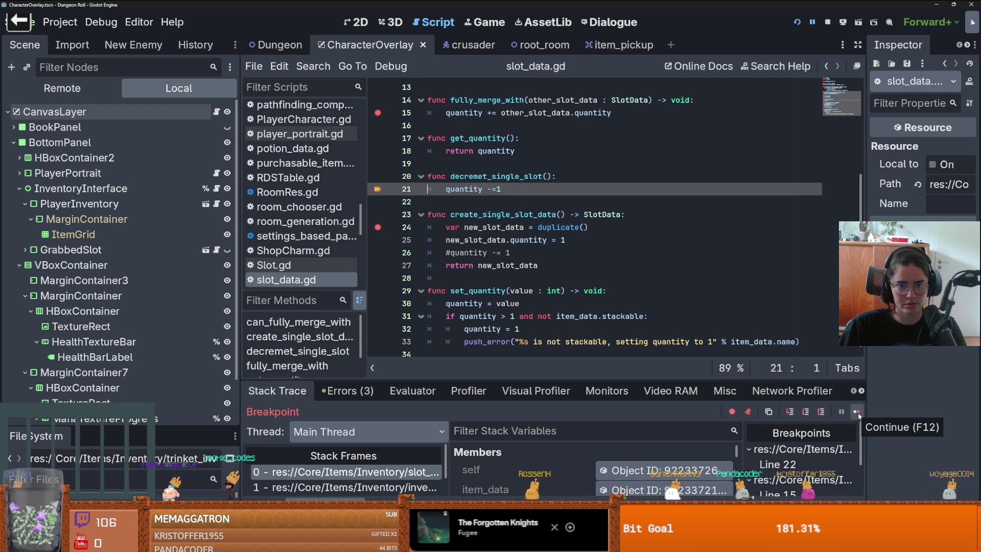
{"action": "left_click", "coordinate": [390, 487]}
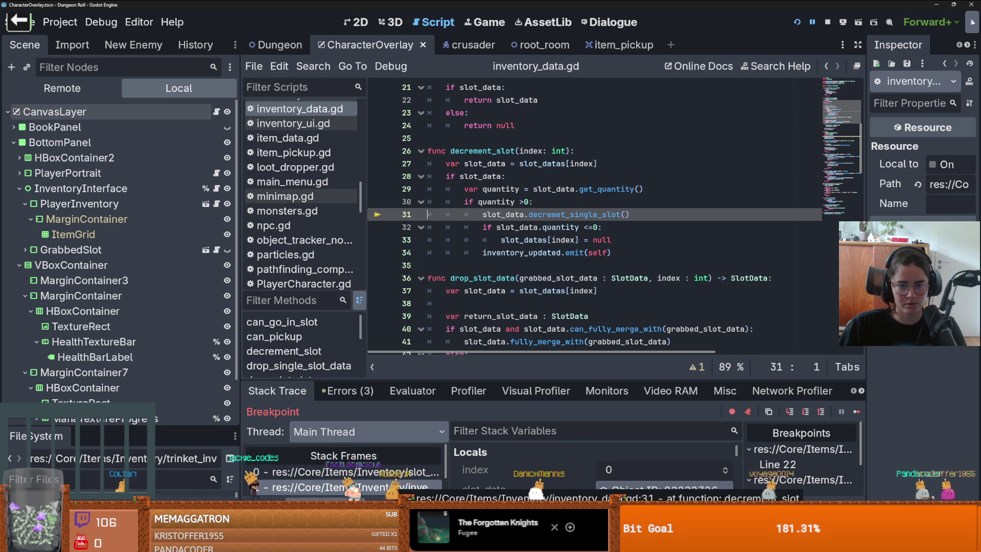
{"action": "left_click", "coordinate": [860, 412]}
{"action": "key", "text": "a"}
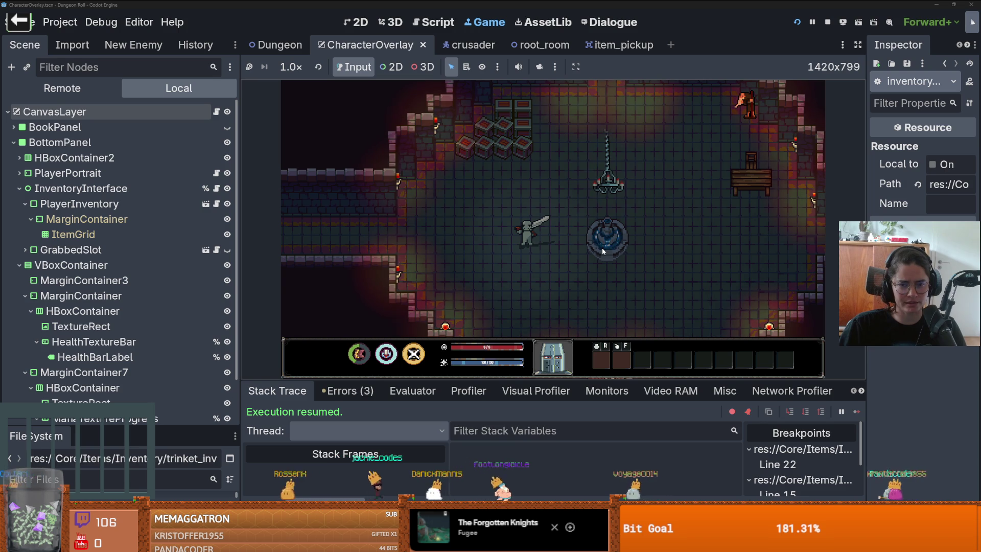
{"action": "key", "text": "w"}
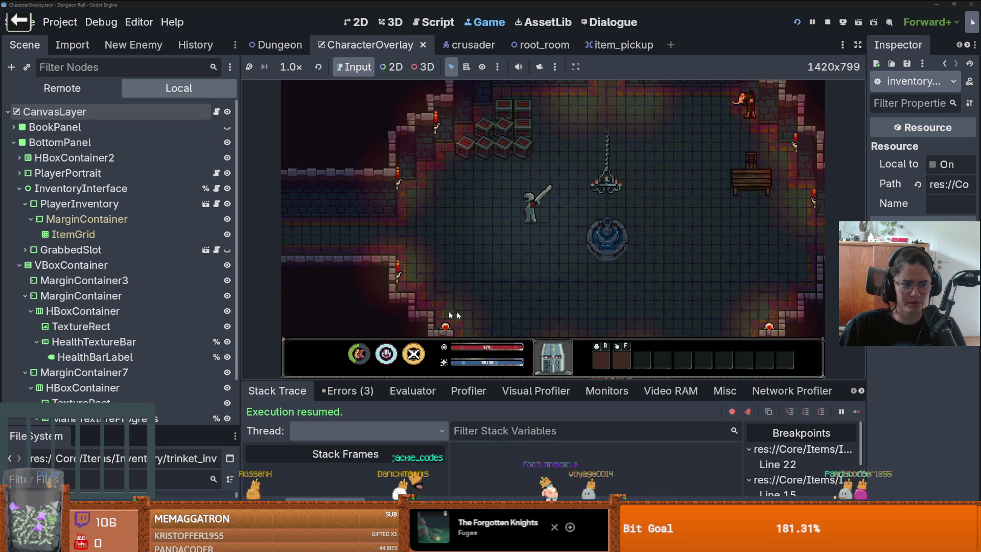
Review the pending inventory_data.gd and slot_data.gd diffs in GitHub Desktop
{"action": "key", "text": "alt+Tab"}
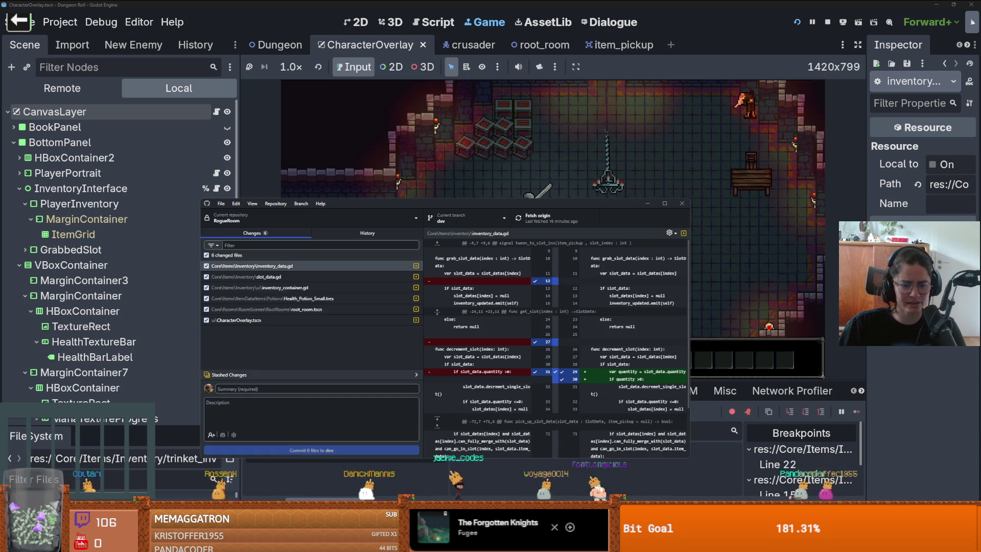
{"action": "left_click", "coordinate": [324, 298]}
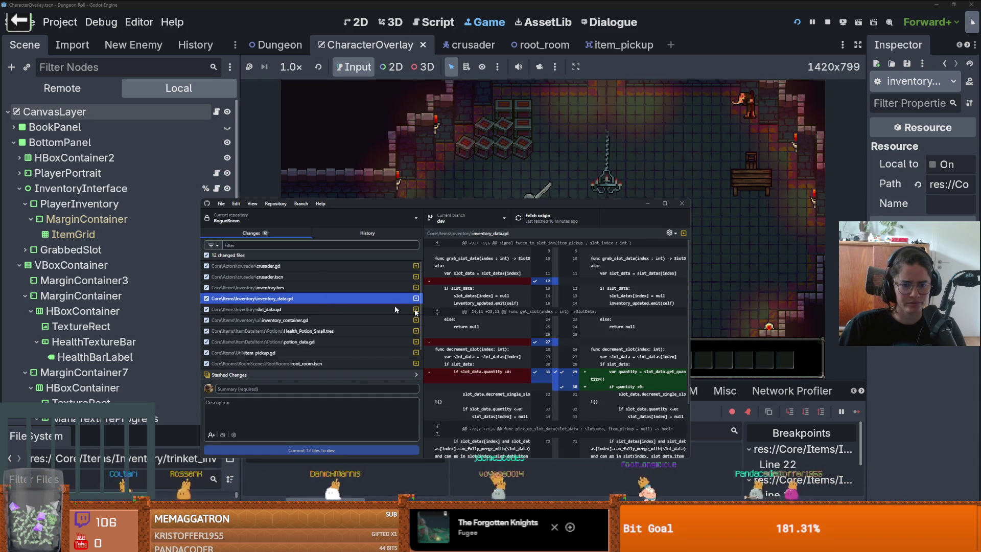
{"action": "left_click_drag", "start_coordinate": [690, 307], "coordinate": [872, 307]}
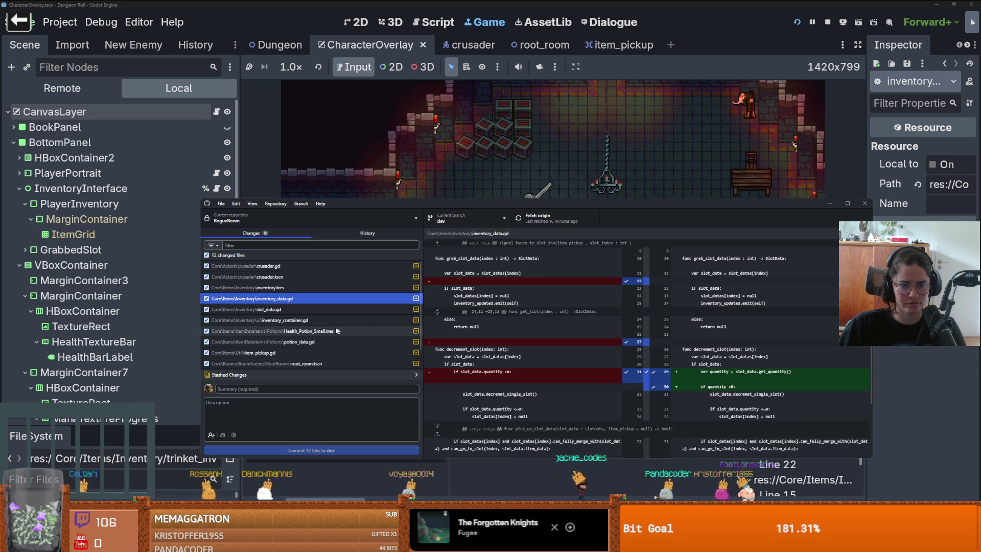
{"action": "left_click", "coordinate": [314, 309]}
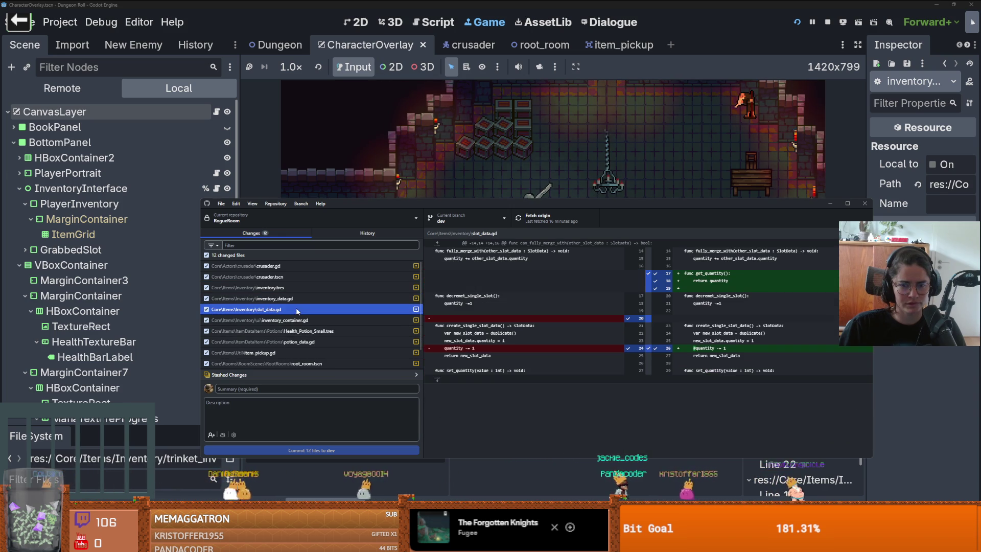
Browse the history back through the door expanded art and camera works splendidly commits
{"action": "left_click", "coordinate": [317, 235]}
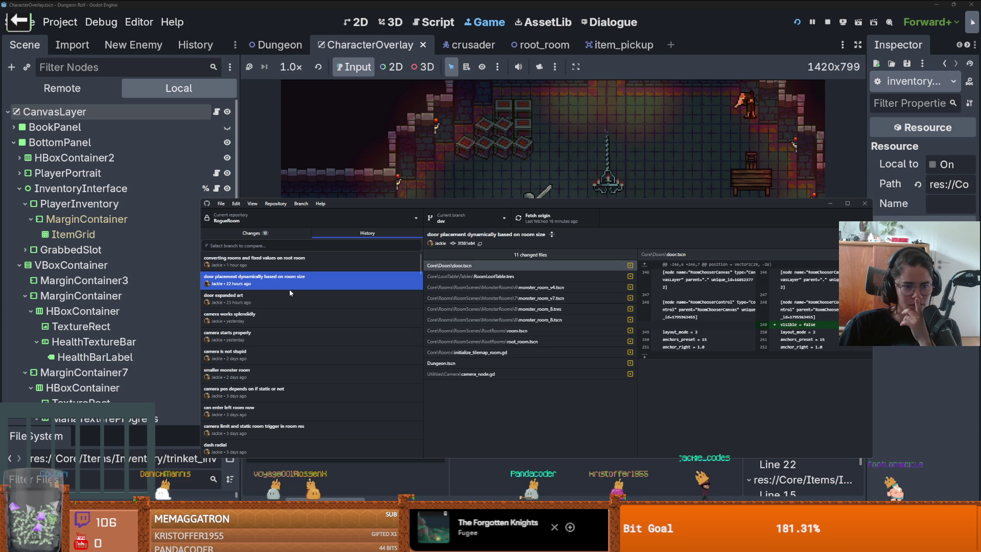
{"action": "left_click", "coordinate": [281, 299]}
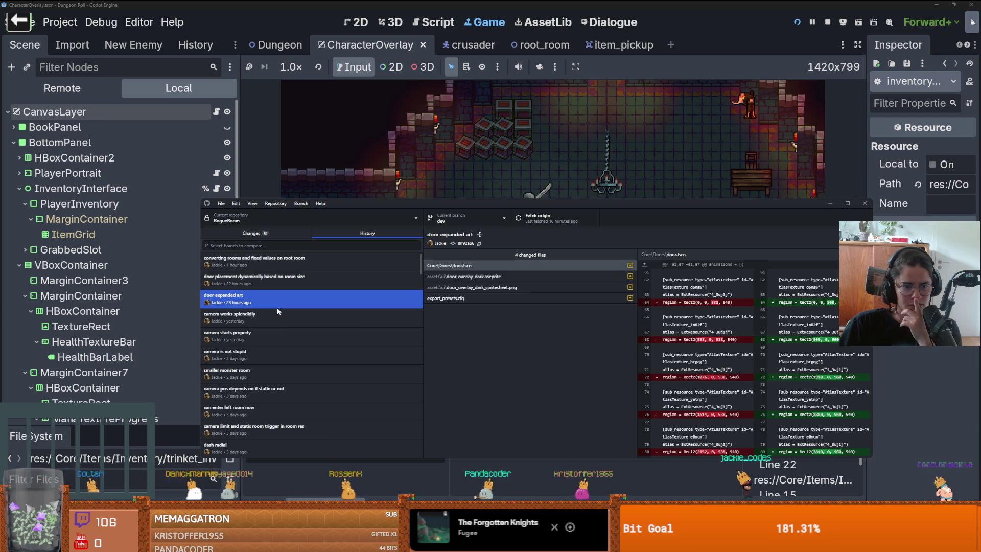
{"action": "left_click", "coordinate": [277, 313]}
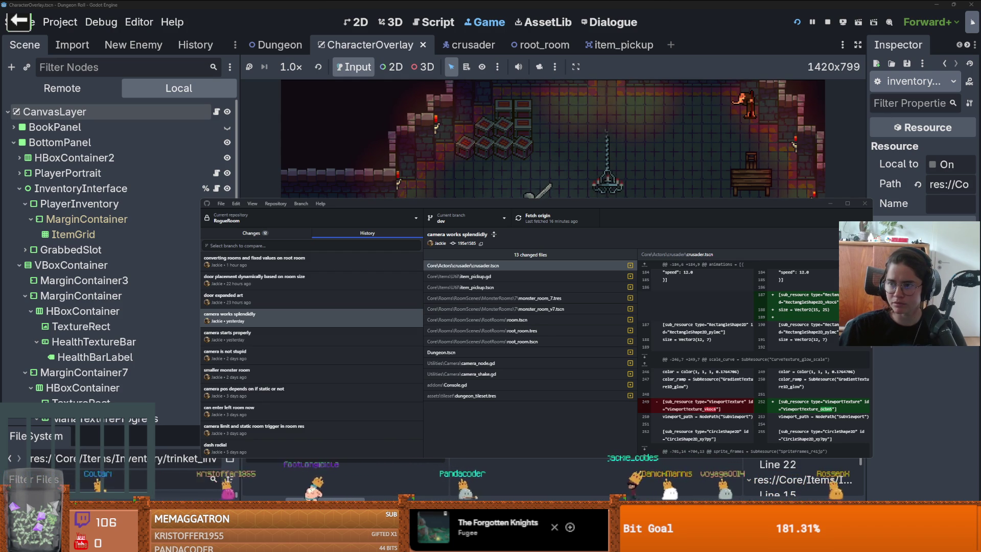
{"action": "key", "text": "alt+Tab"}
Jump to the commit's slot_data.gd changes and inspect the new_slot_data.quantity line 23
{"action": "scroll", "coordinate": [318, 274], "scroll_direction": "down", "scroll_amount": 5}
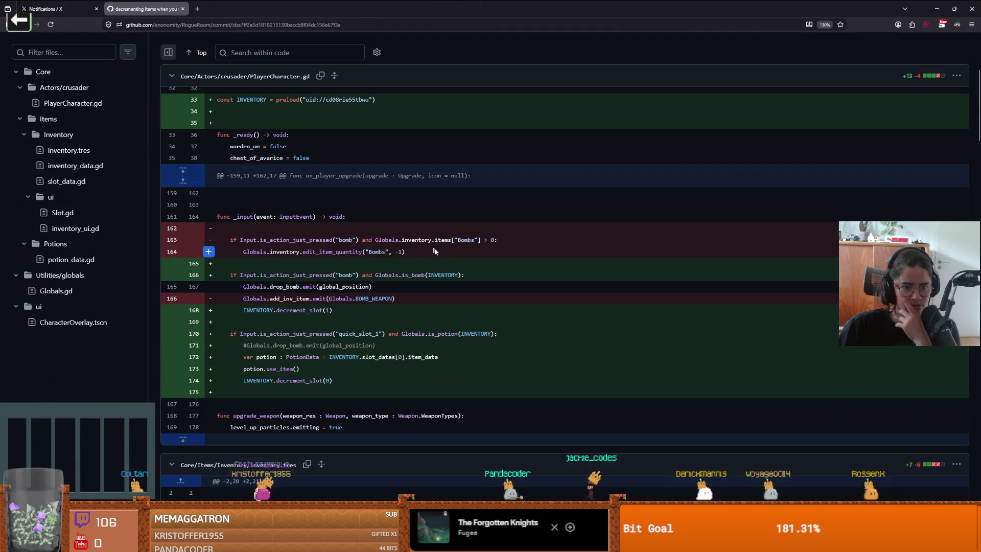
{"action": "scroll", "coordinate": [318, 273], "scroll_direction": "down", "scroll_amount": 1}
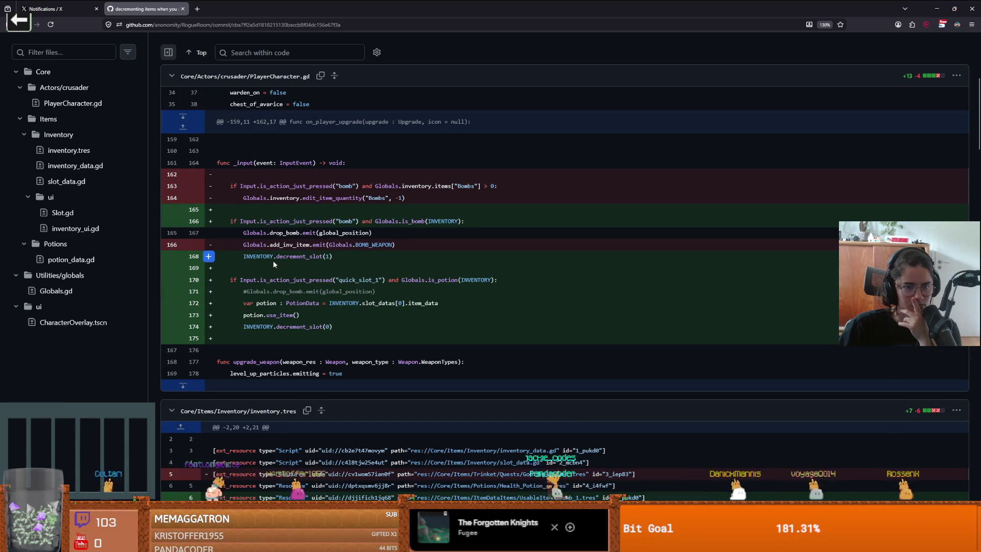
{"action": "scroll", "coordinate": [318, 255], "scroll_direction": "down", "scroll_amount": 3}
{"action": "scroll", "coordinate": [337, 289], "scroll_direction": "up", "scroll_amount": 3}
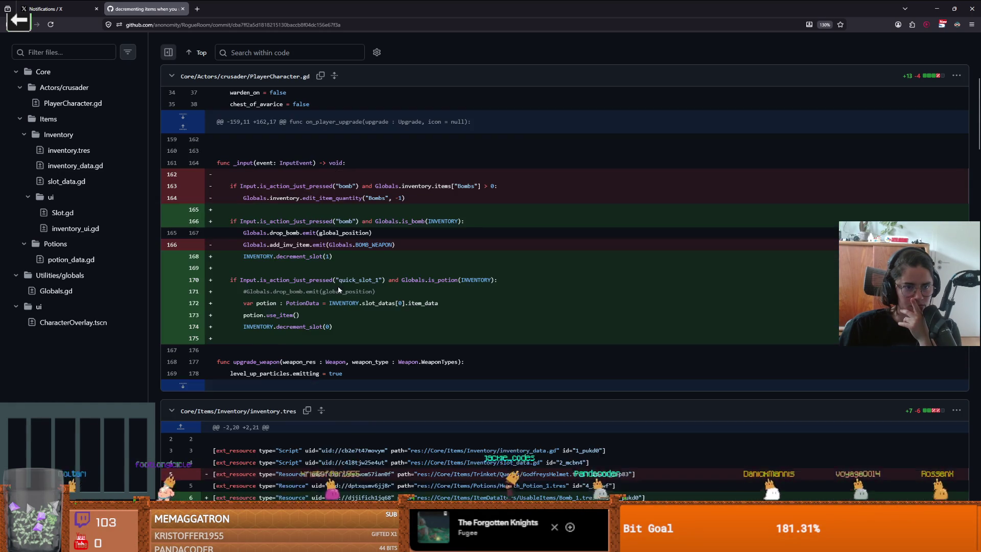
{"action": "scroll", "coordinate": [298, 221], "scroll_direction": "up", "scroll_amount": 4}
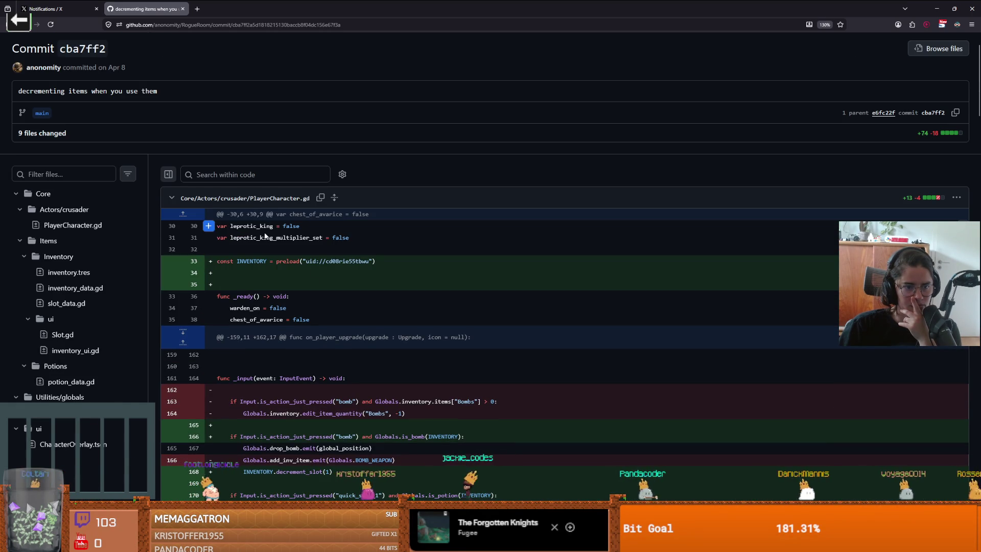
{"action": "left_click", "coordinate": [78, 304]}
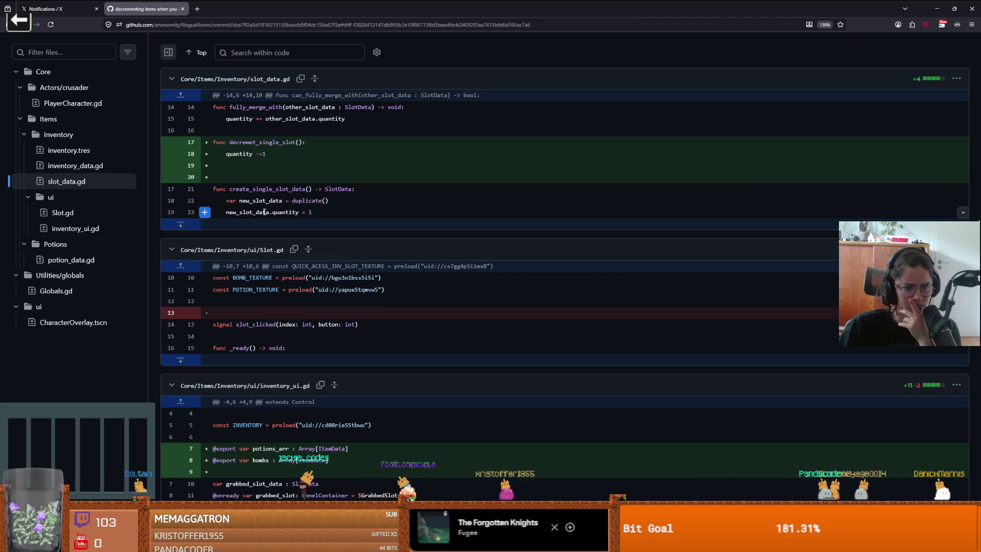
{"action": "left_click_drag", "start_coordinate": [315, 214], "coordinate": [257, 214]}
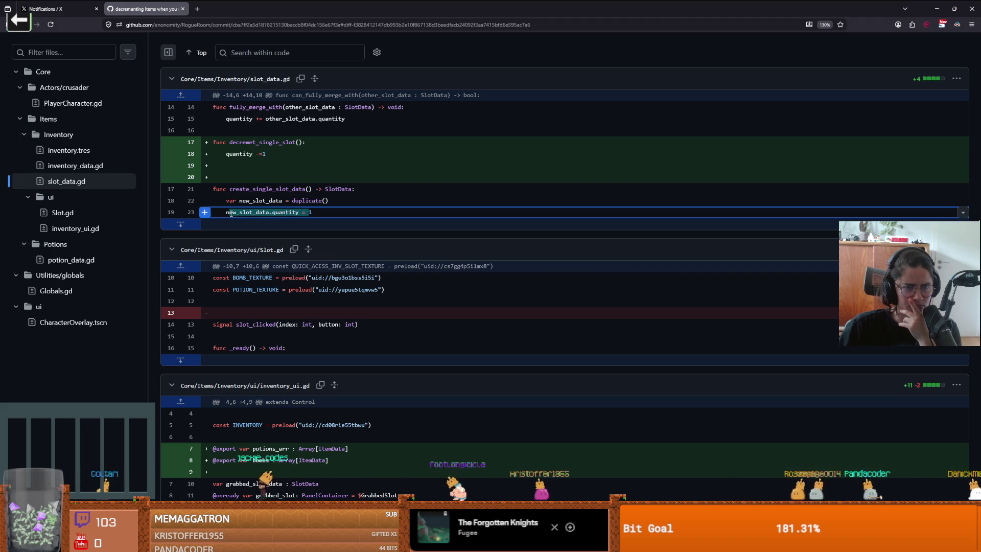
{"action": "left_click", "coordinate": [299, 217]}
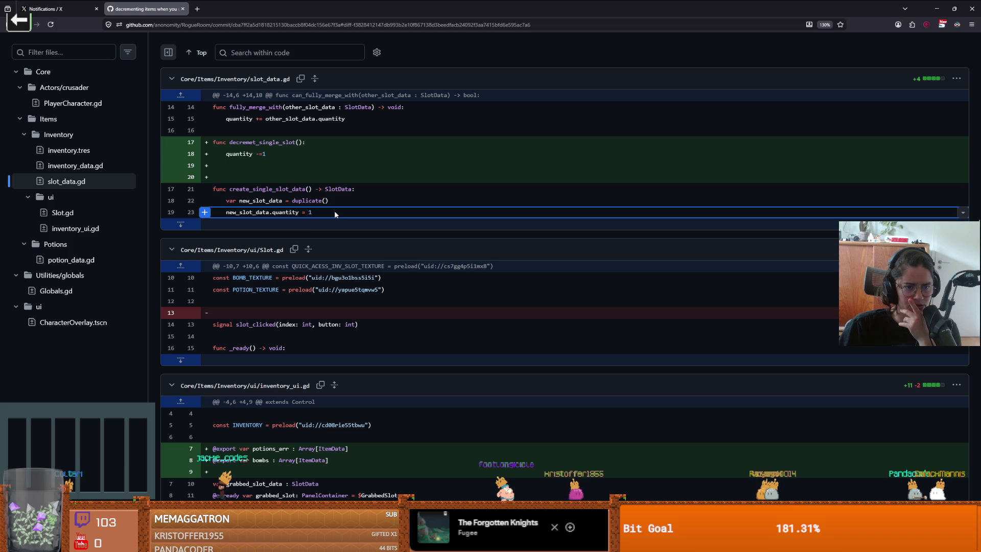
{"action": "left_click", "coordinate": [313, 224]}
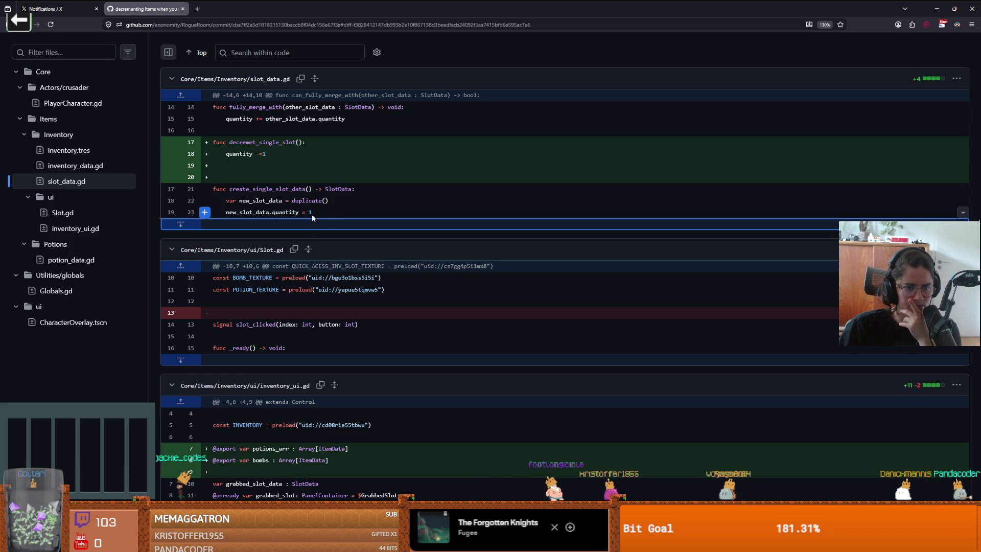
Inspect the diff's line 17 actions and create_single_slot_data lines, then reopen the file options
{"action": "left_click", "coordinate": [954, 80]}
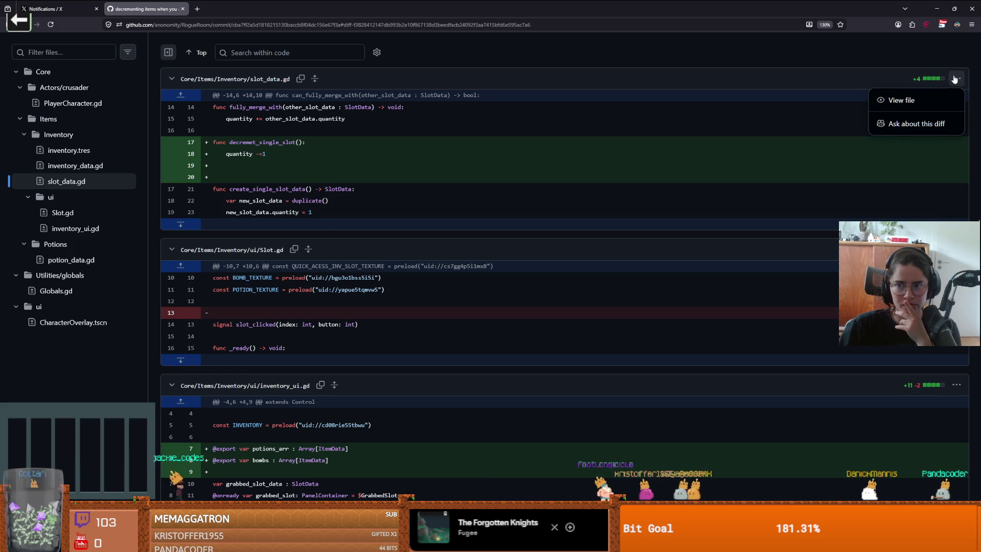
{"action": "left_click", "coordinate": [860, 79]}
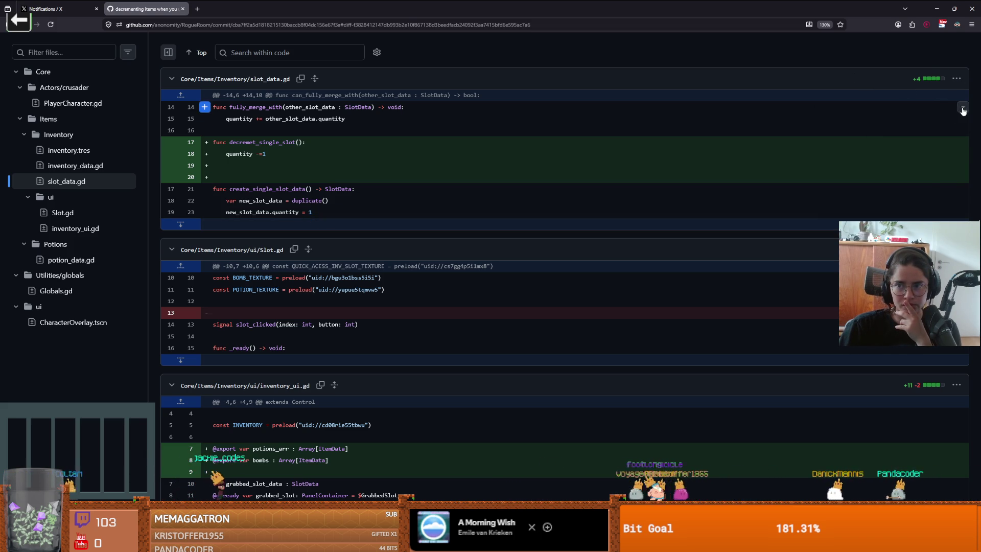
{"action": "left_click", "coordinate": [961, 144]}
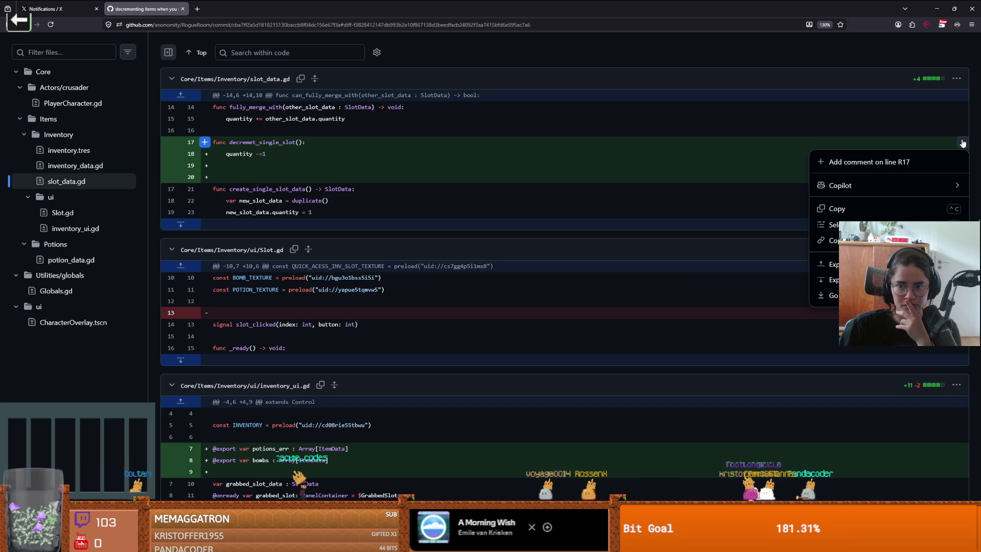
{"action": "left_click", "coordinate": [767, 137]}
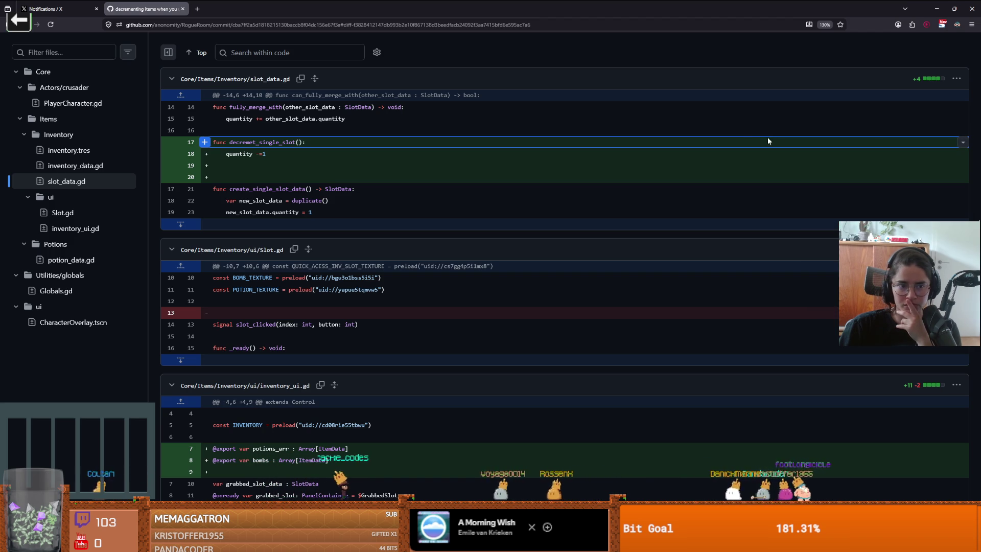
{"action": "scroll", "coordinate": [558, 176], "scroll_direction": "up", "scroll_amount": 1}
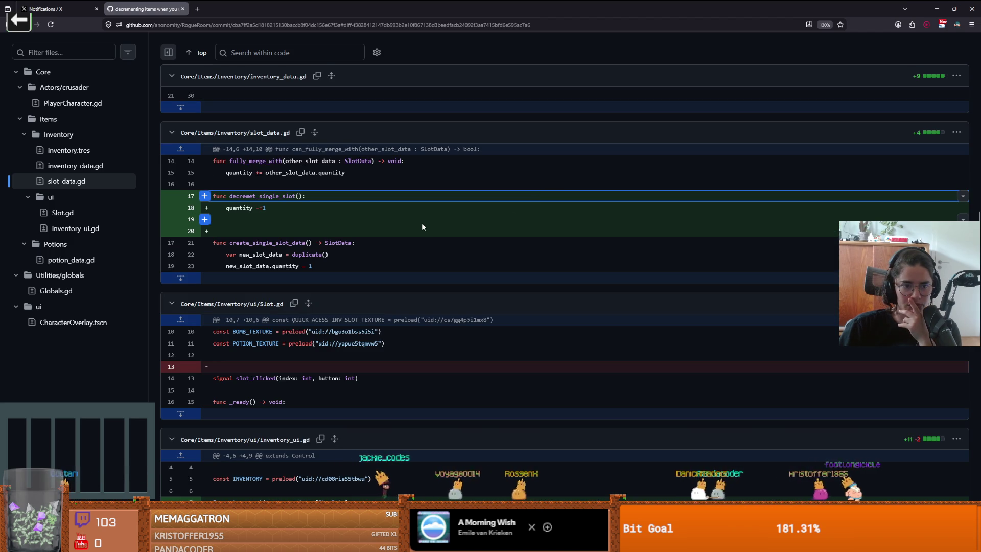
{"action": "left_click", "coordinate": [309, 267]}
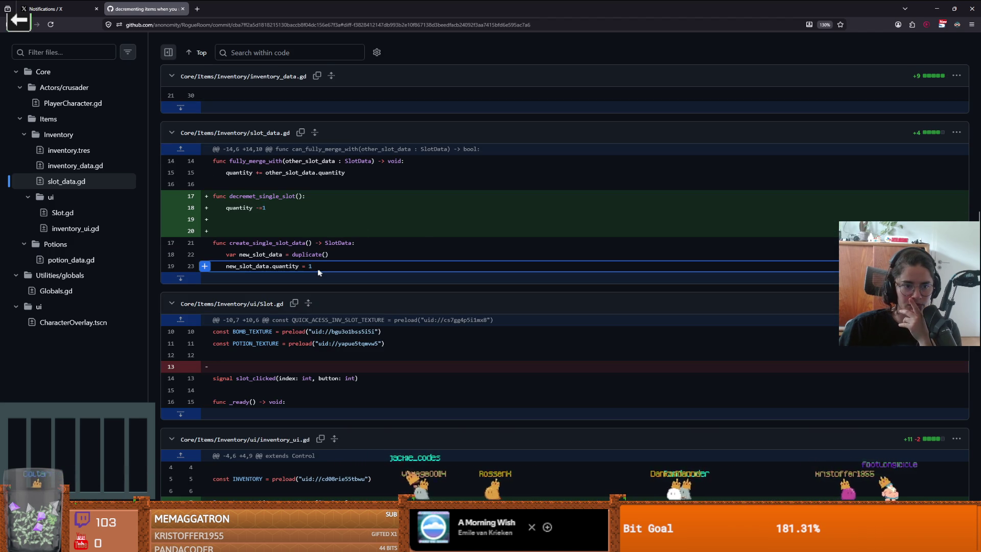
{"action": "left_click", "coordinate": [302, 243]}
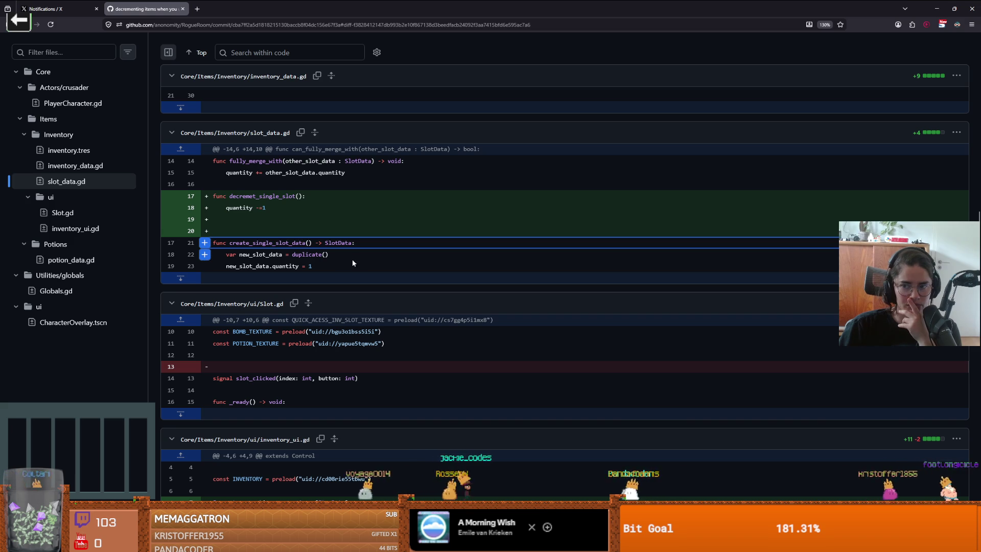
{"action": "left_click", "coordinate": [956, 132]}
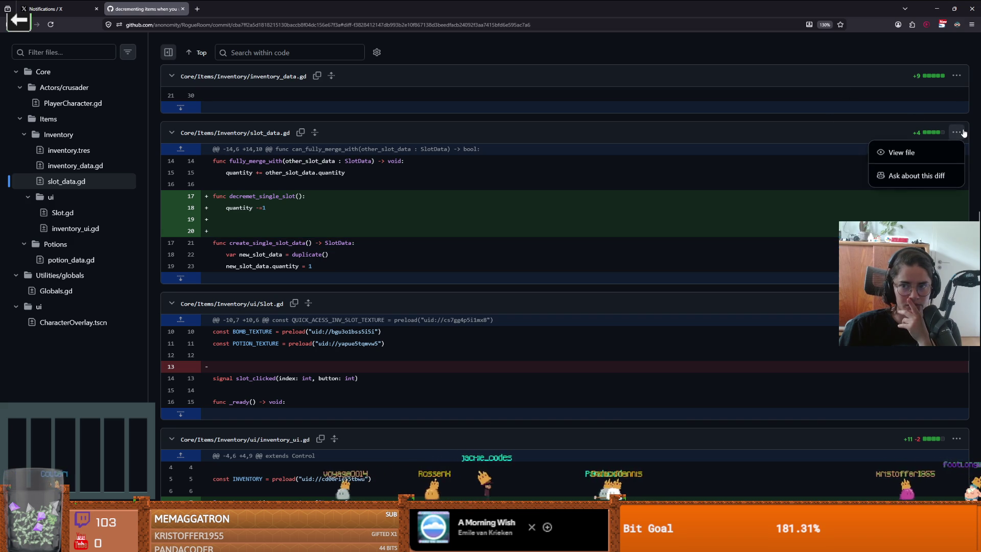
View the full slot_data.gd file and look up references to create_single_slot_data
{"action": "left_click", "coordinate": [912, 154]}
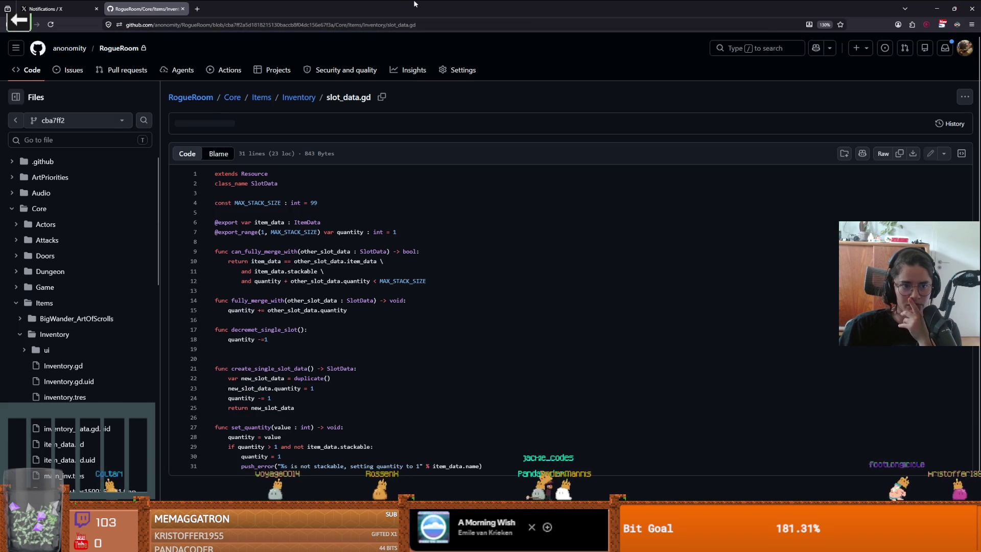
{"action": "scroll", "coordinate": [321, 278], "scroll_direction": "down", "scroll_amount": 1}
{"action": "left_click", "coordinate": [259, 321]}
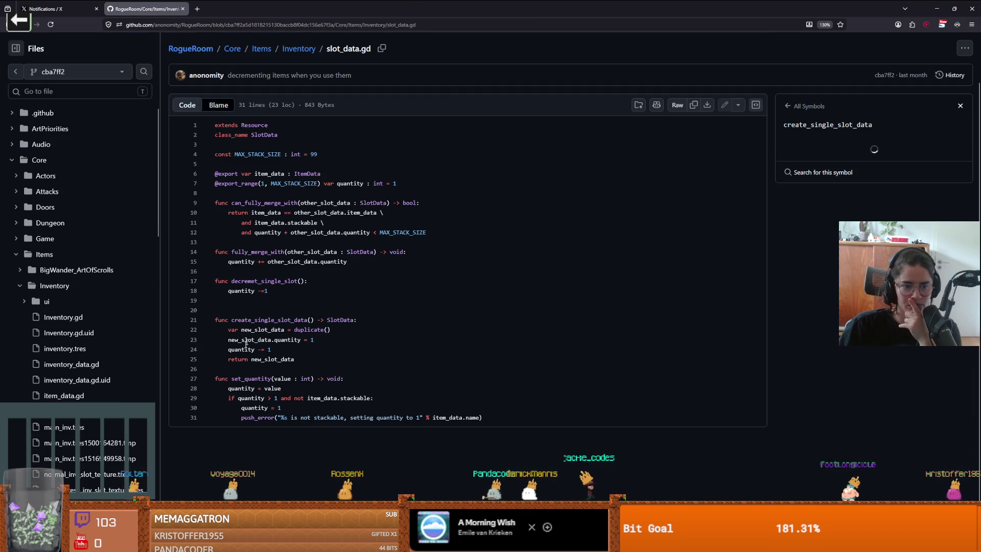
{"action": "left_click_drag", "start_coordinate": [231, 350], "coordinate": [286, 354]}
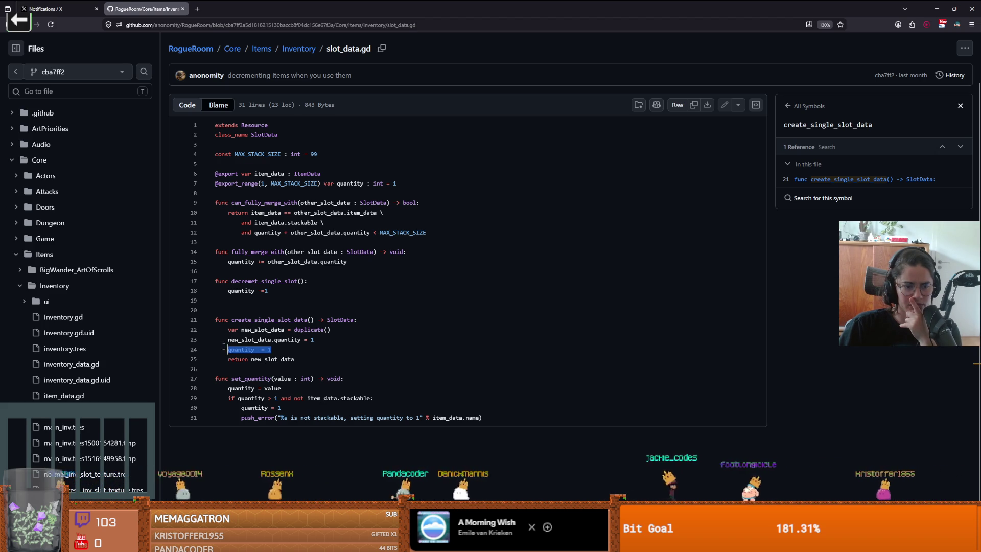
{"action": "left_click", "coordinate": [256, 328]}
{"action": "left_click", "coordinate": [275, 321]}
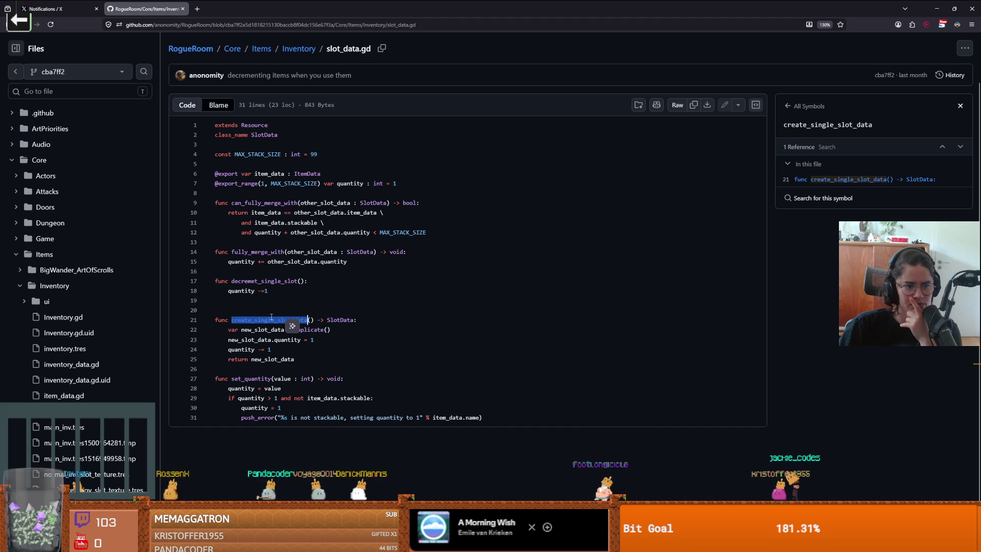
{"action": "scroll", "coordinate": [384, 251], "scroll_direction": "up", "scroll_amount": 2}
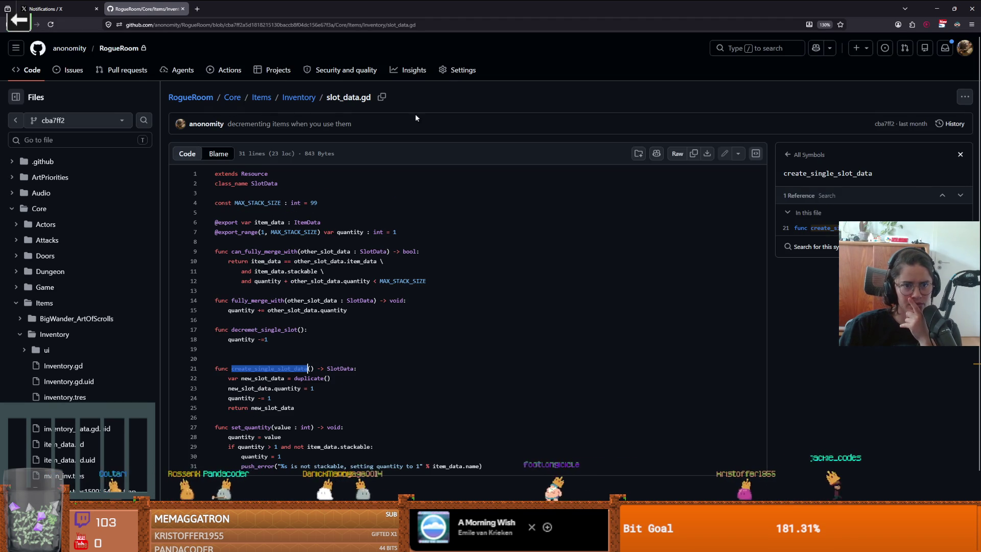
Open slot_data.gd's history and find quantity -= 1 in the 'new inventory' commit's diff
{"action": "left_click", "coordinate": [954, 124]}
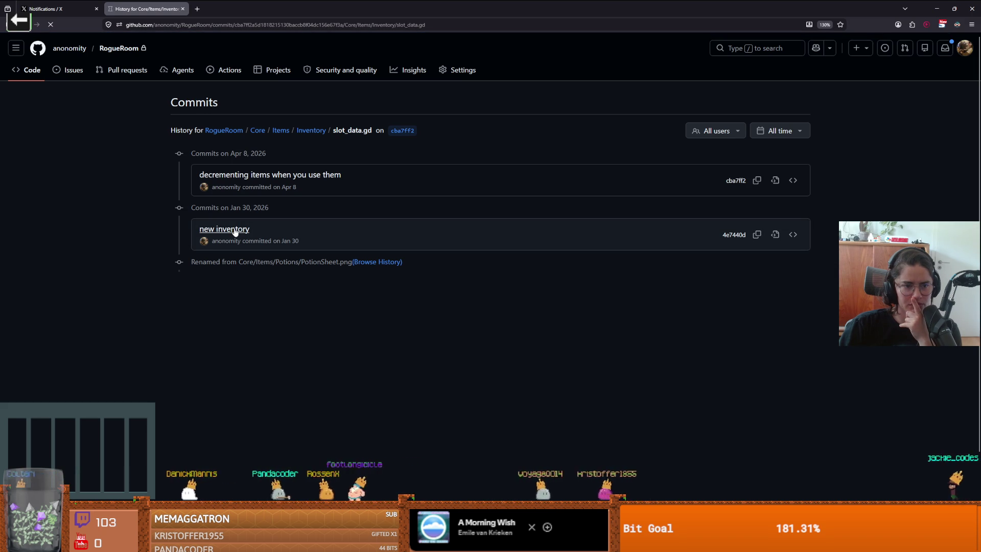
{"action": "scroll", "coordinate": [307, 241], "scroll_direction": "down", "scroll_amount": 5}
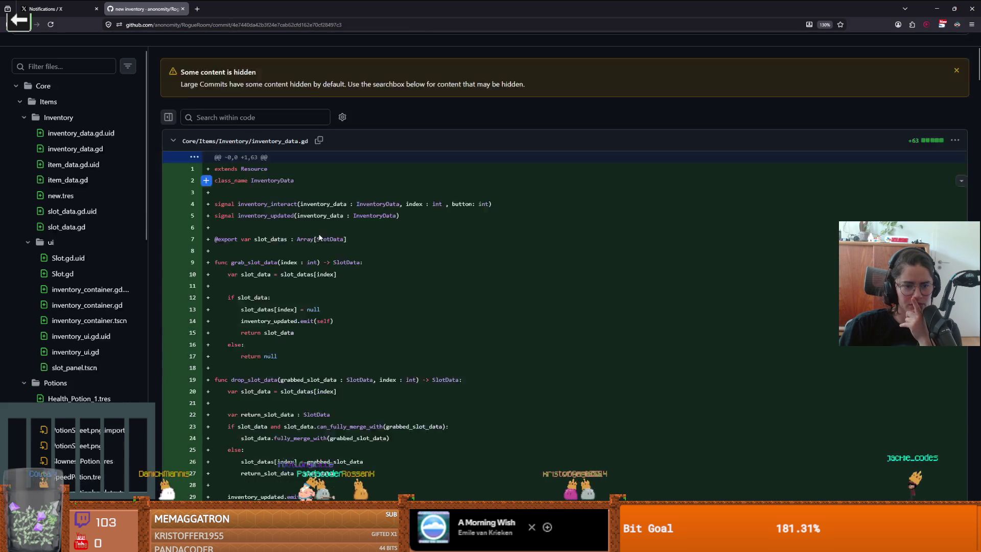
{"action": "scroll", "coordinate": [290, 261], "scroll_direction": "down", "scroll_amount": 5}
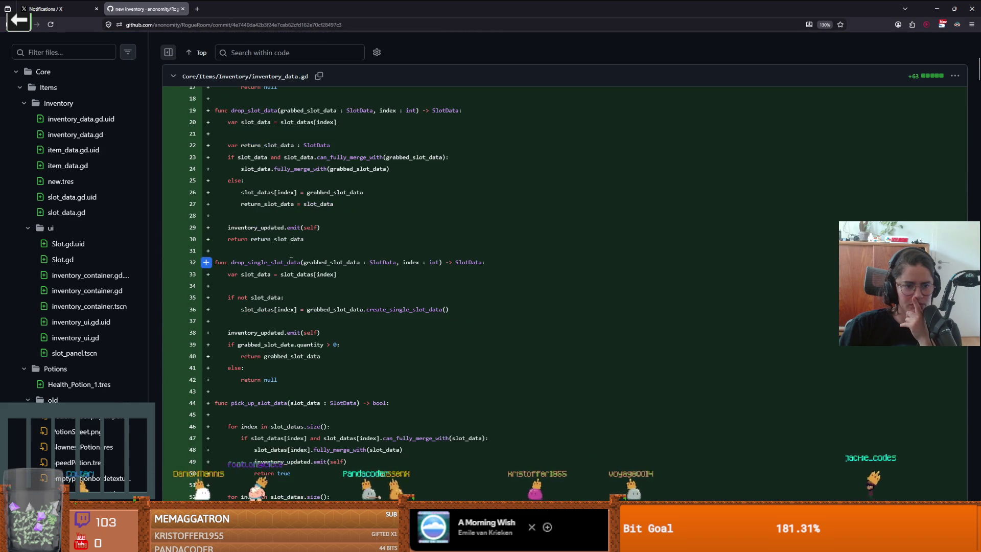
{"action": "scroll", "coordinate": [293, 258], "scroll_direction": "down", "scroll_amount": 10}
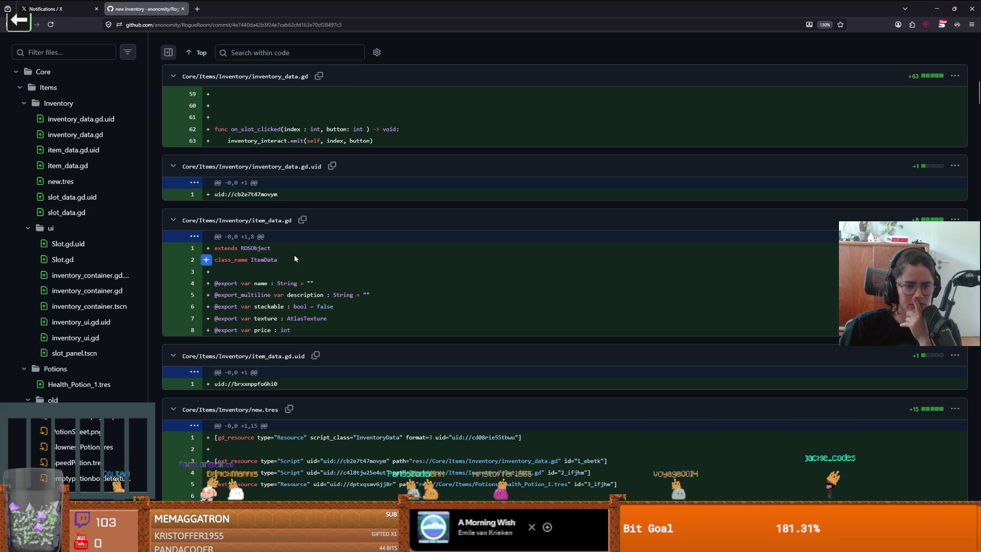
{"action": "scroll", "coordinate": [296, 254], "scroll_direction": "down", "scroll_amount": 3}
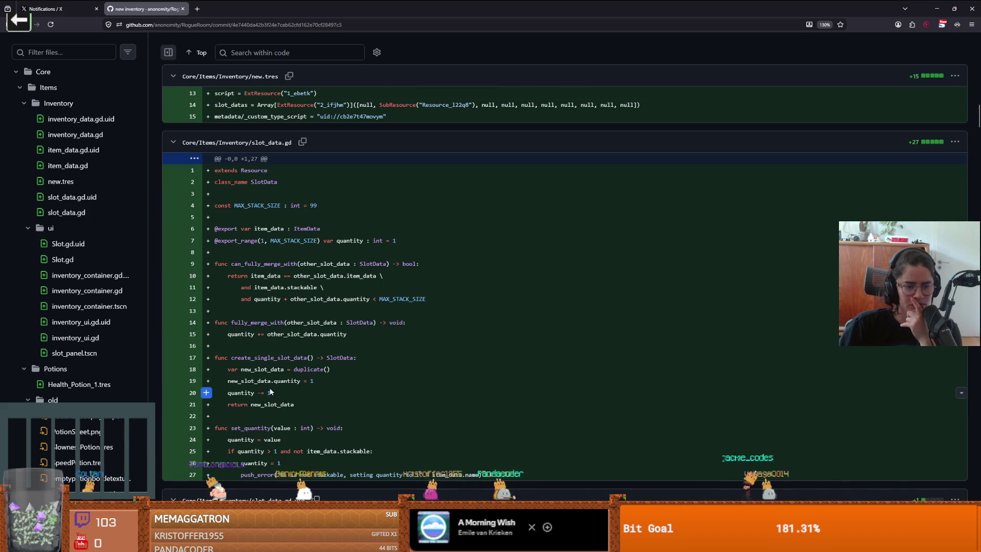
{"action": "scroll", "coordinate": [270, 392], "scroll_direction": "down", "scroll_amount": 3}
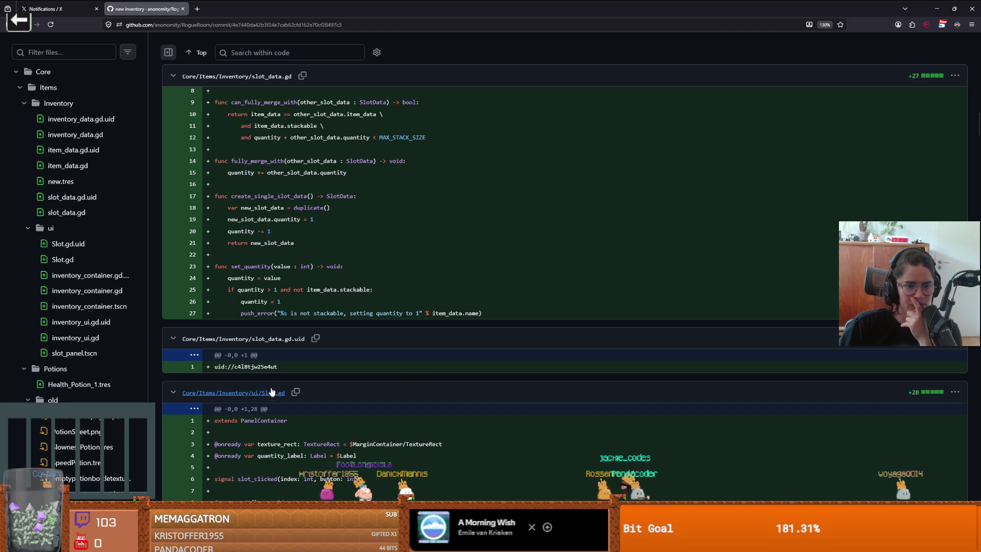
{"action": "scroll", "coordinate": [271, 392], "scroll_direction": "up", "scroll_amount": 1}
{"action": "left_click_drag", "start_coordinate": [270, 285], "coordinate": [243, 284]}
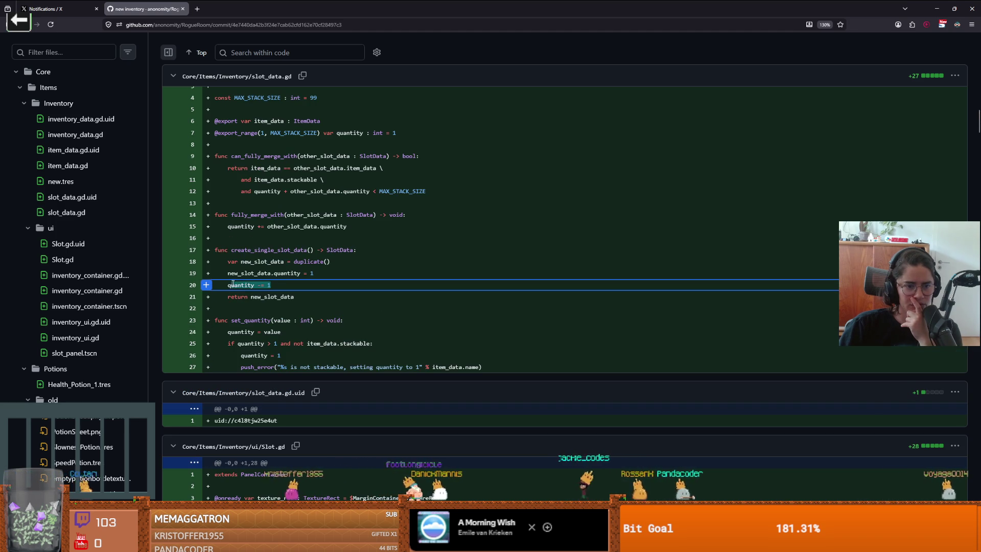
{"action": "left_click", "coordinate": [233, 284]}
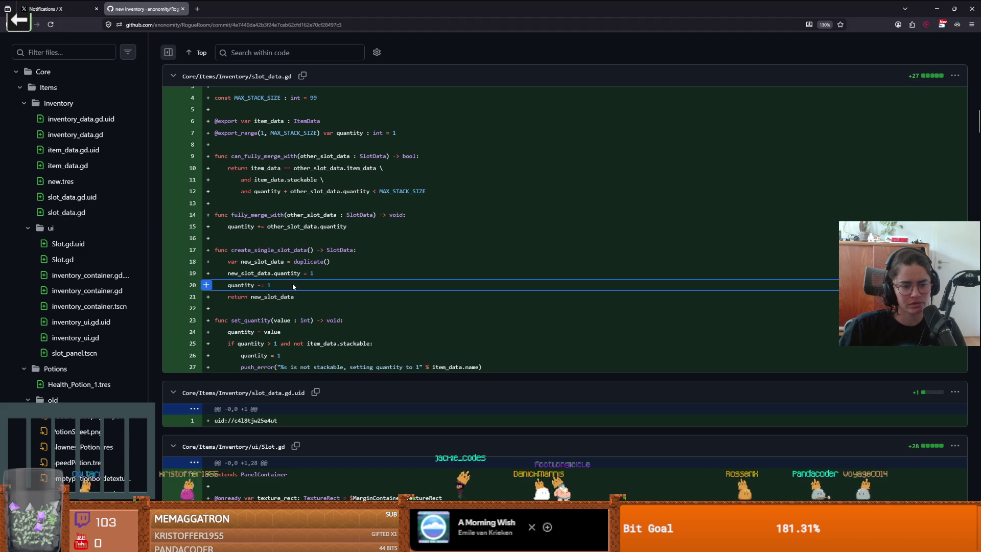
Return to Godot and bring up the script editor with inventory_data.gd
{"action": "key", "text": "alt+Tab"}
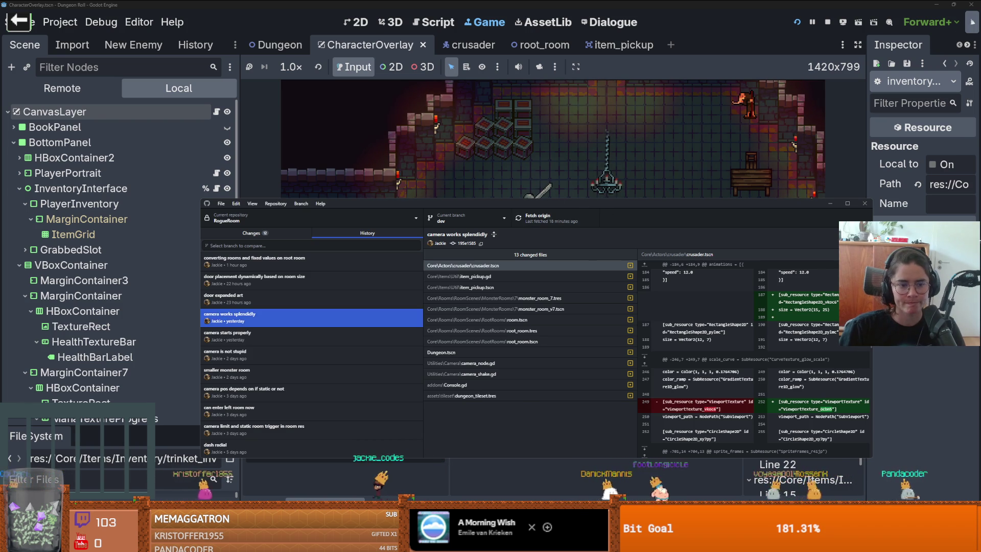
{"action": "left_click_drag", "start_coordinate": [584, 204], "coordinate": [979, 169]}
{"action": "left_click", "coordinate": [257, 274]}
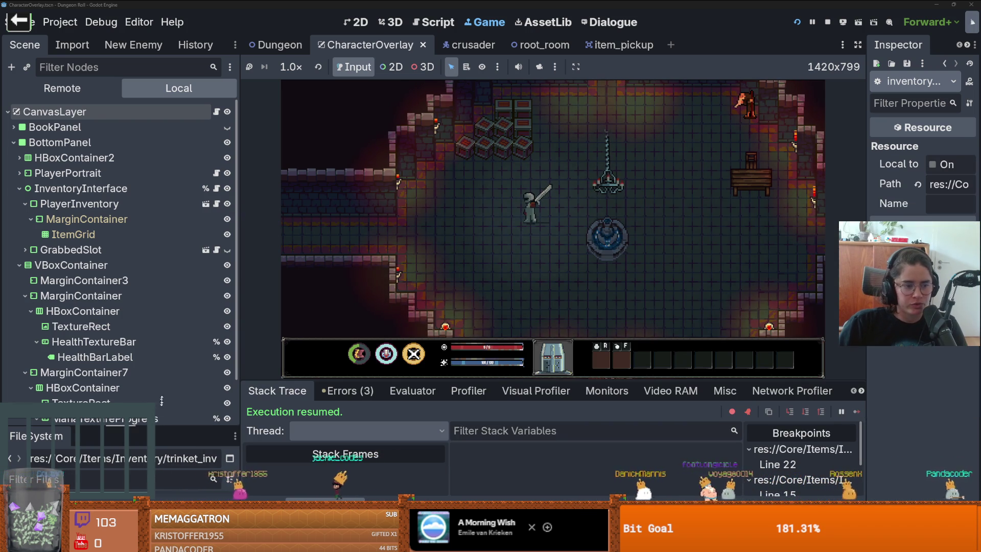
{"action": "left_click", "coordinate": [395, 22]}
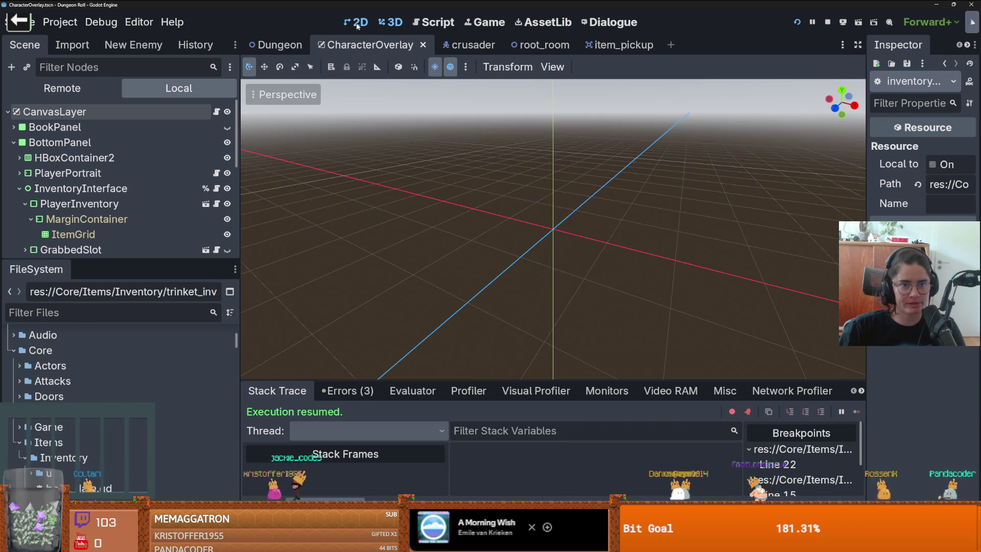
{"action": "left_click", "coordinate": [360, 22]}
{"action": "left_click", "coordinate": [433, 22]}
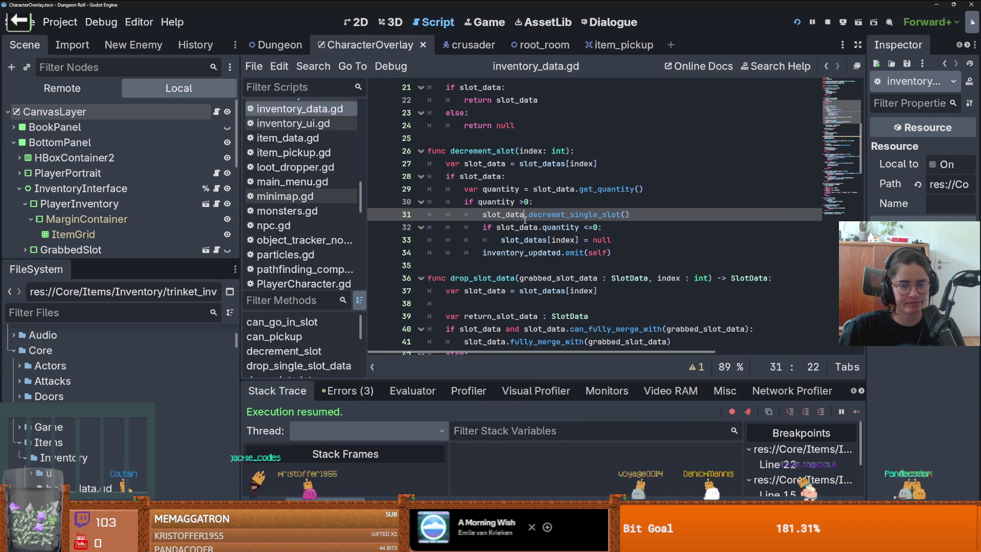
Find in Files for create_single_slot, dropping the trailing parentheses to get 4 matches
{"action": "left_click", "coordinate": [314, 66]}
{"action": "left_click", "coordinate": [345, 152]}
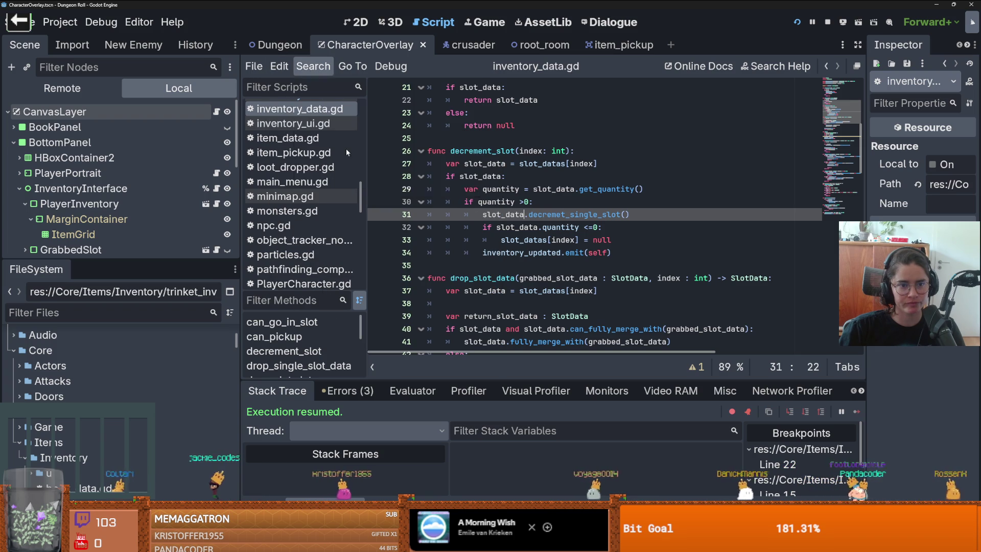
{"action": "type", "text": "create_single_slot("}
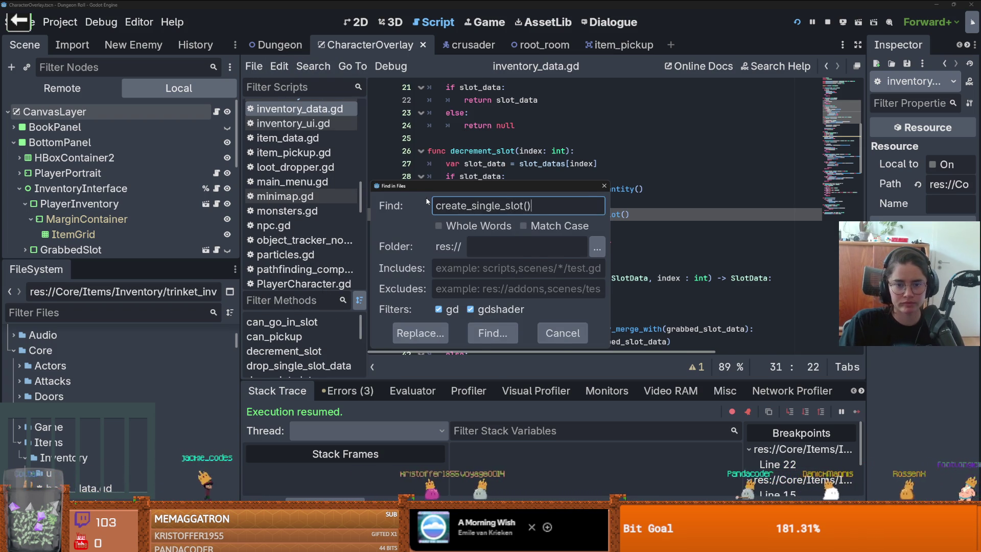
{"action": "key", "text": "Return"}
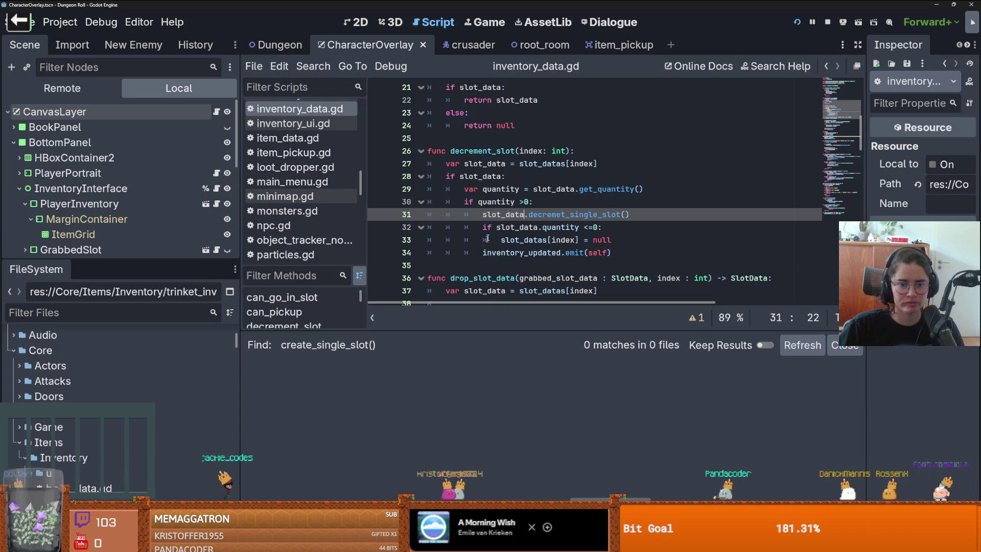
{"action": "left_click", "coordinate": [313, 66]}
{"action": "left_click", "coordinate": [345, 151]}
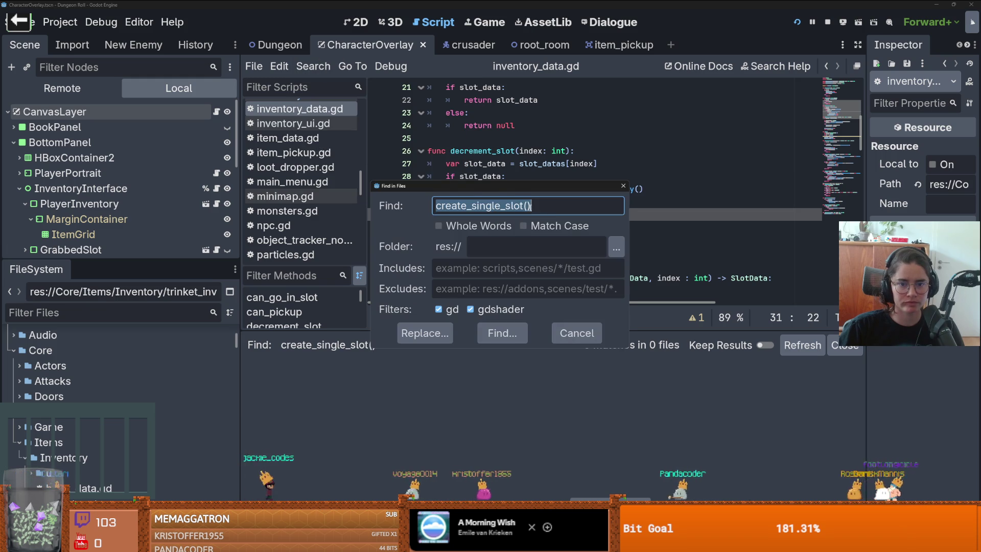
{"action": "key", "text": "BackSpace"}
{"action": "key", "text": "BackSpace"}
{"action": "key", "text": "Return"}
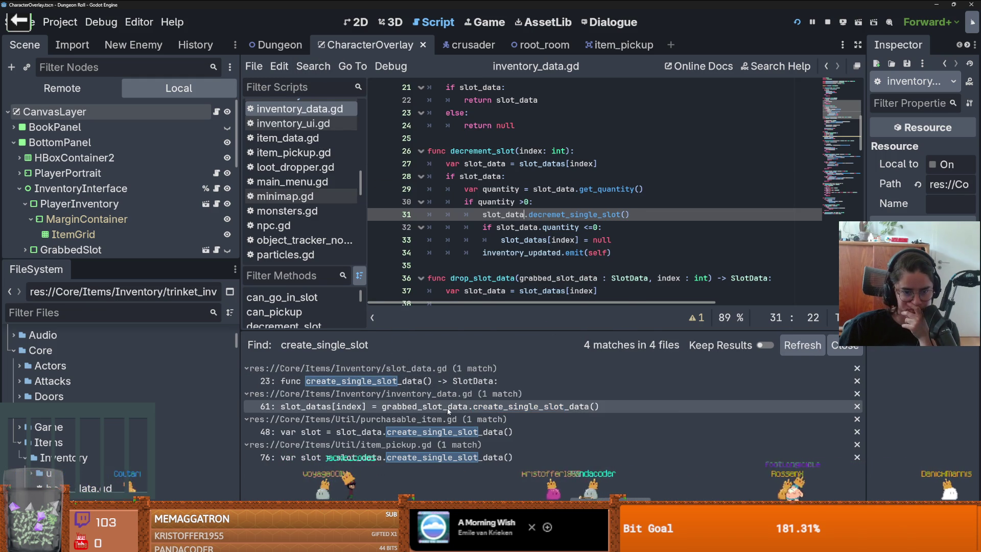
Inspect the calls at inventory_data.gd line 61 and purchasable_item.gd line 48
{"action": "left_click", "coordinate": [447, 408]}
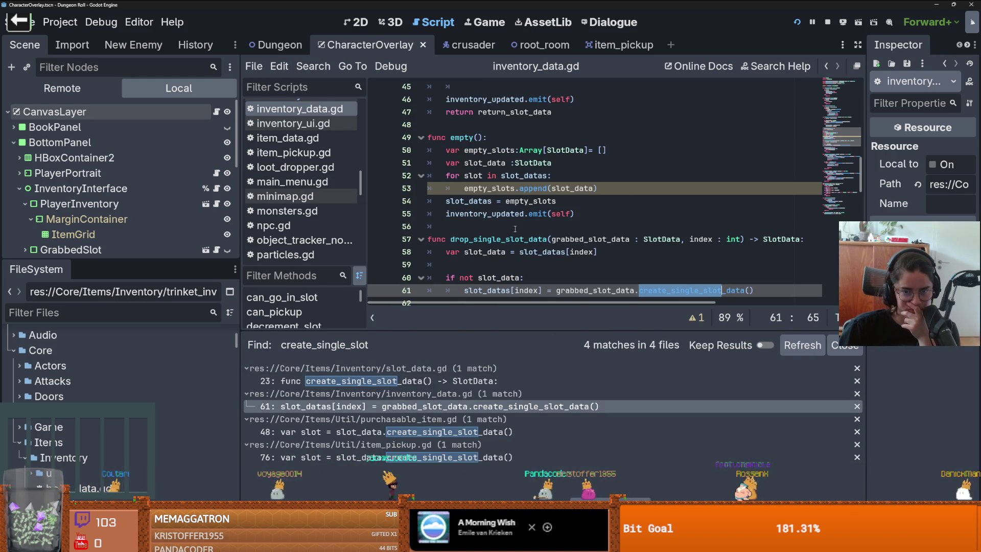
{"action": "scroll", "coordinate": [612, 252], "scroll_direction": "down", "scroll_amount": 1}
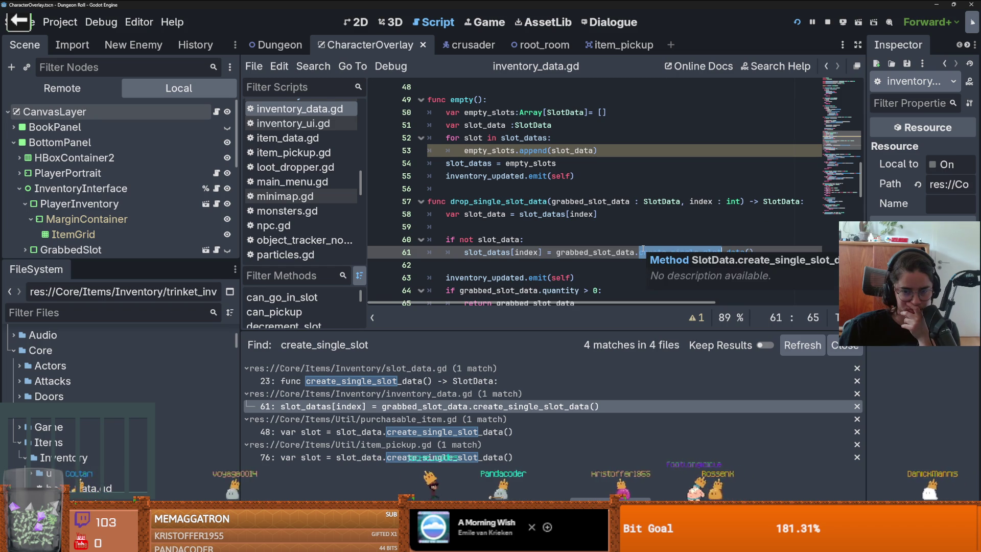
{"action": "left_click", "coordinate": [438, 432]}
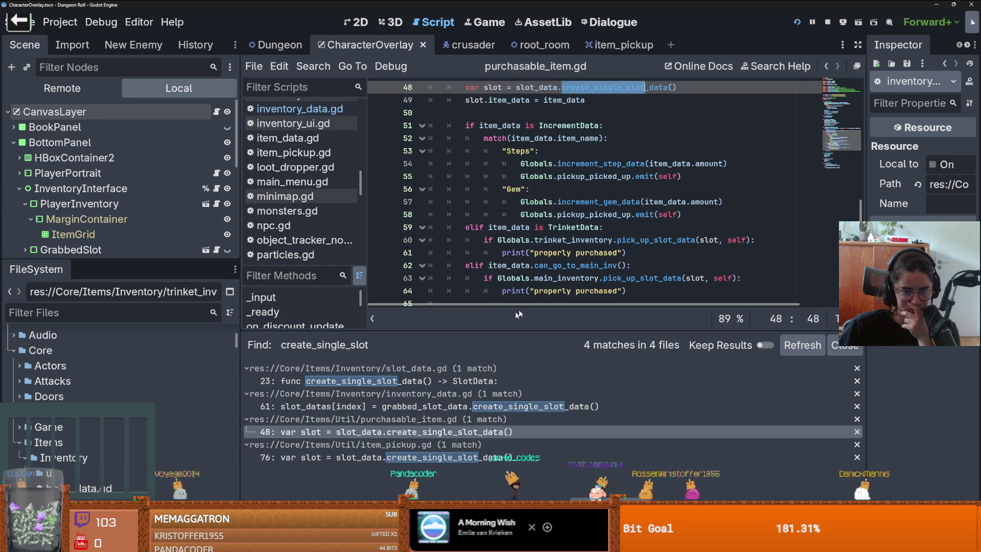
{"action": "scroll", "coordinate": [549, 241], "scroll_direction": "up", "scroll_amount": 2}
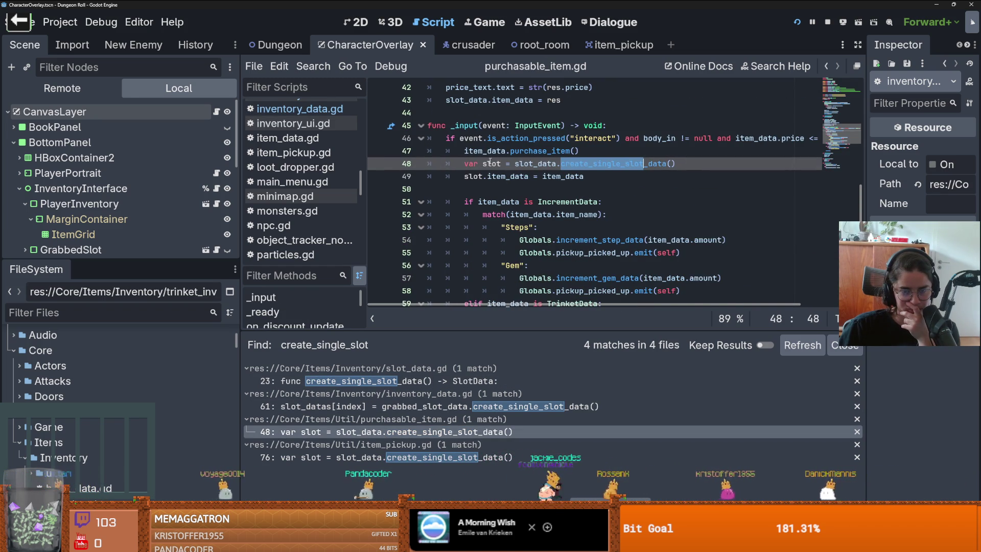
{"action": "left_click", "coordinate": [548, 162]}
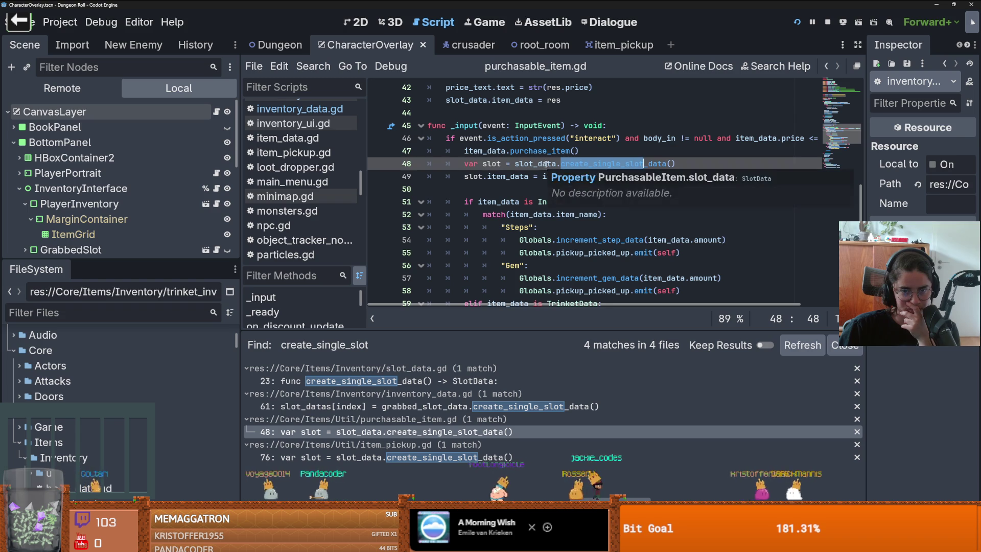
{"action": "left_click", "coordinate": [544, 163]}
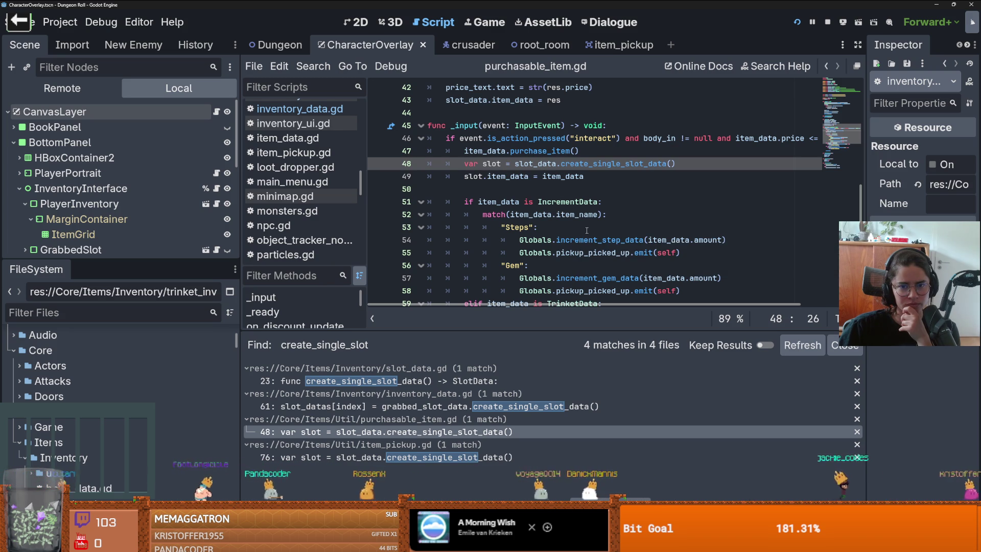
{"action": "key", "text": "ctrl+d"}
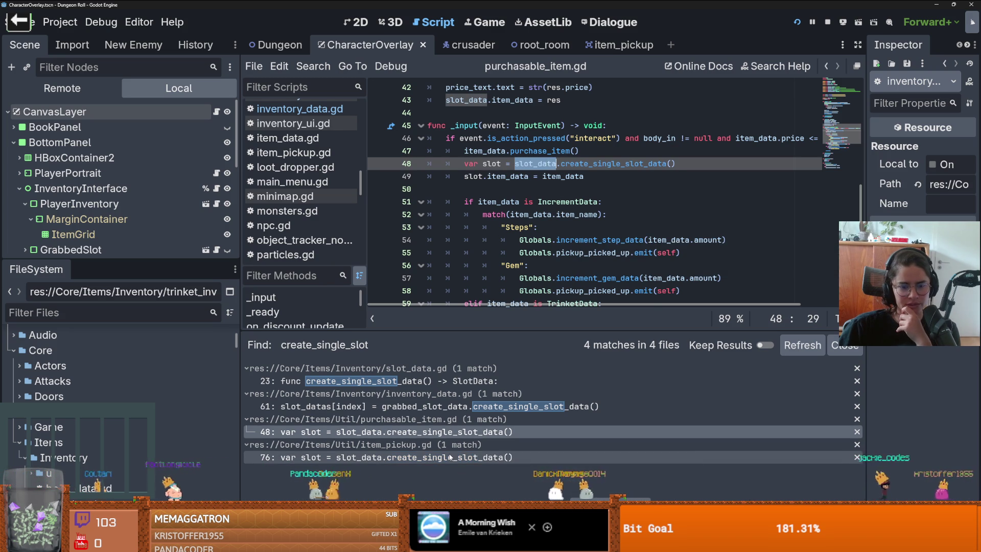
Check the item_pickup.gd line 76 call, then open and select the create_single_slot_data definition
{"action": "left_click", "coordinate": [451, 457]}
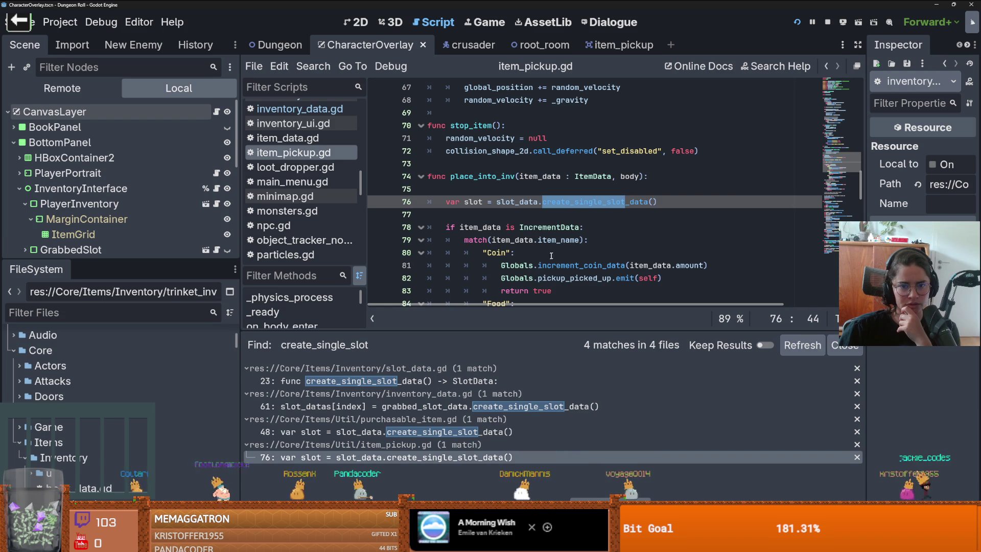
{"action": "double_click", "coordinate": [482, 176]}
{"action": "double_click", "coordinate": [525, 203]}
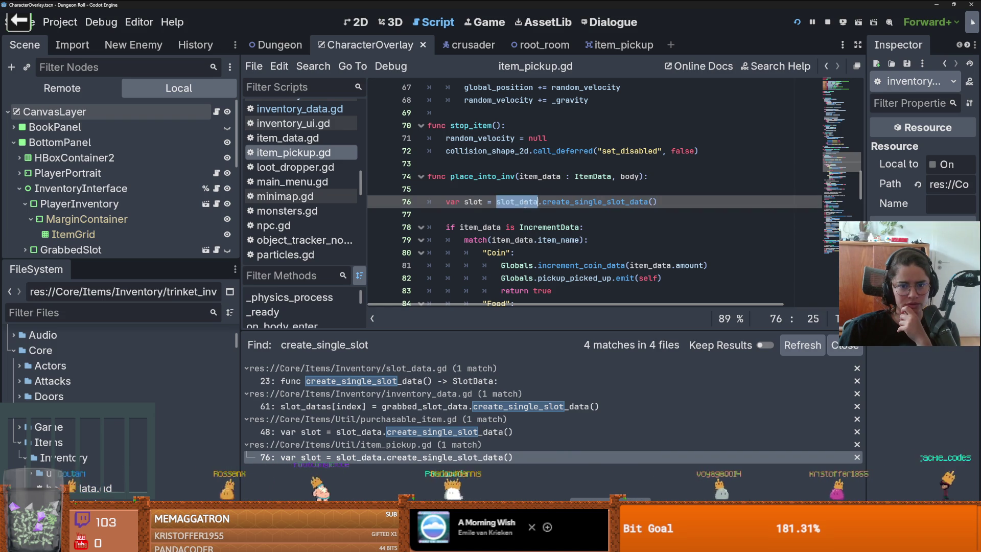
{"action": "scroll", "coordinate": [538, 214], "scroll_direction": "up", "scroll_amount": 7}
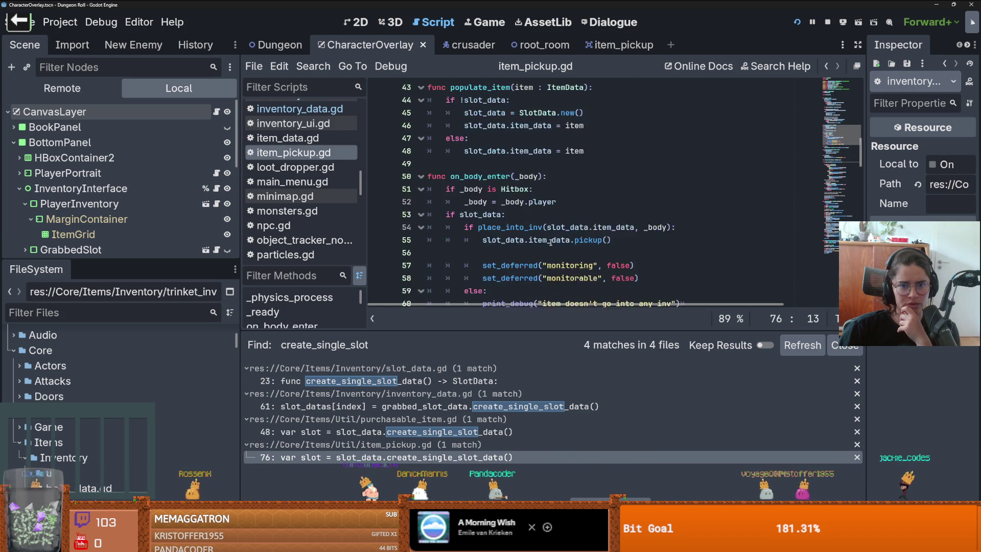
{"action": "scroll", "coordinate": [552, 243], "scroll_direction": "down", "scroll_amount": 8}
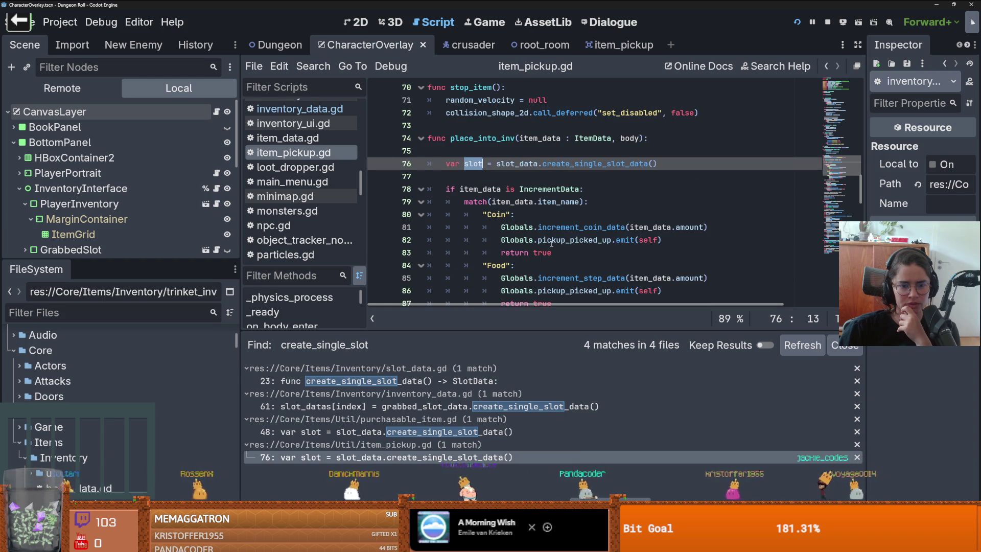
{"action": "left_click", "coordinate": [452, 408]}
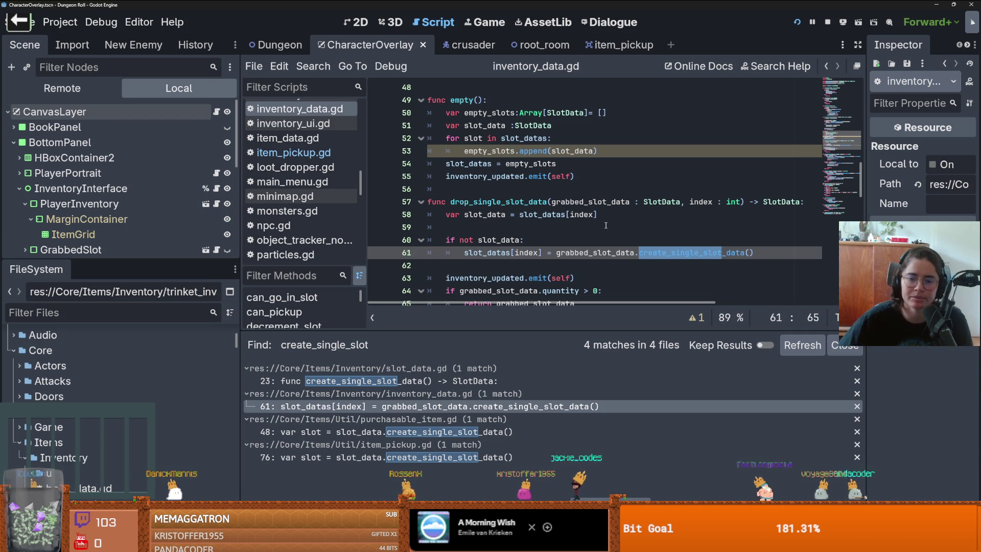
{"action": "left_click", "coordinate": [679, 252], "text": "ctrl"}
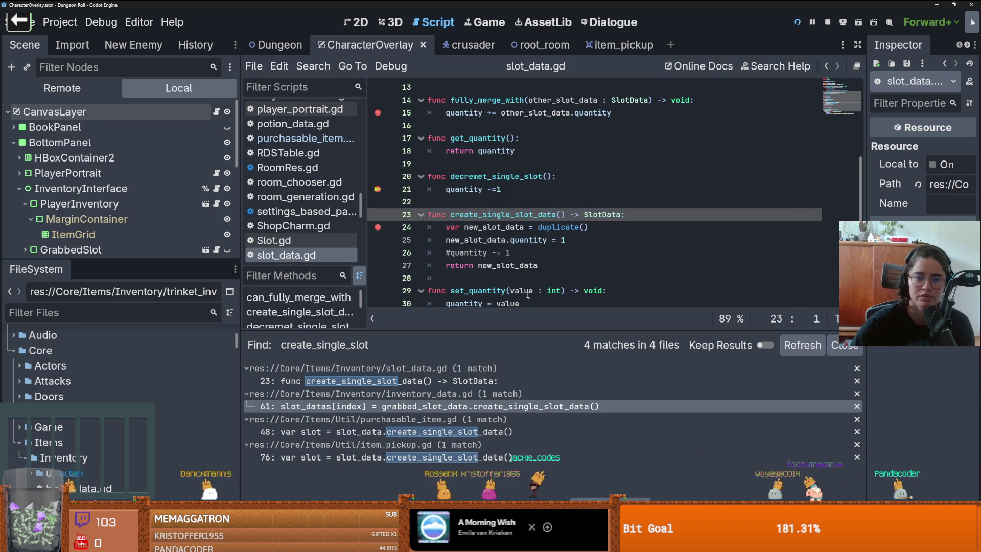
{"action": "mouse_move", "coordinate": [550, 265]}
{"action": "left_mouse_down"}
{"action": "mouse_move", "coordinate": [427, 215]}
{"action": "mouse_move", "coordinate": [365, 216]}
{"action": "left_mouse_up"}
{"action": "key", "text": "ctrl+c"}
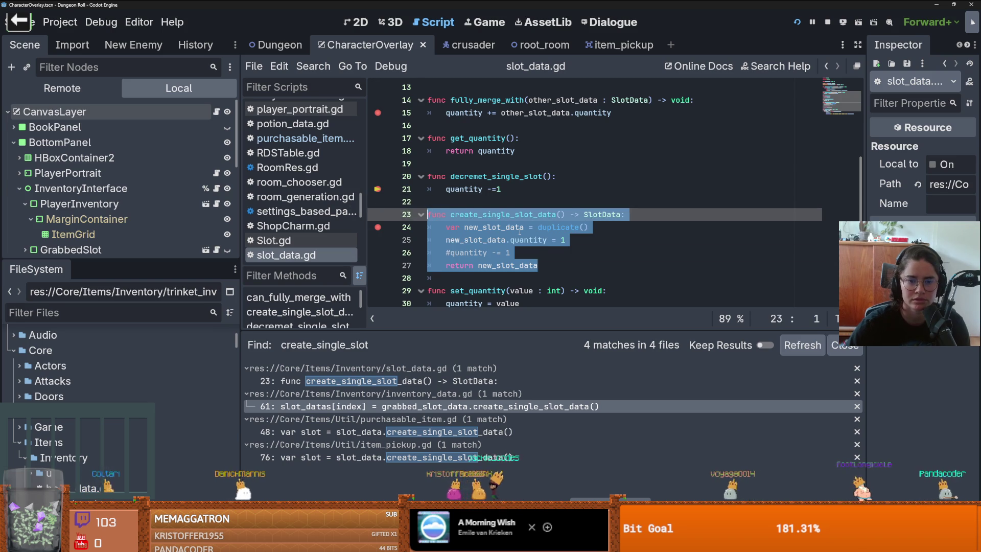
Paste a copy named create_single_slot_data_for_grabbed_slot with quantity -= 1 uncommented, and save
{"action": "scroll", "coordinate": [520, 231], "scroll_direction": "down", "scroll_amount": 2}
{"action": "left_click", "coordinate": [452, 226]}
{"action": "key", "text": "Return"}
{"action": "key", "text": "Return"}
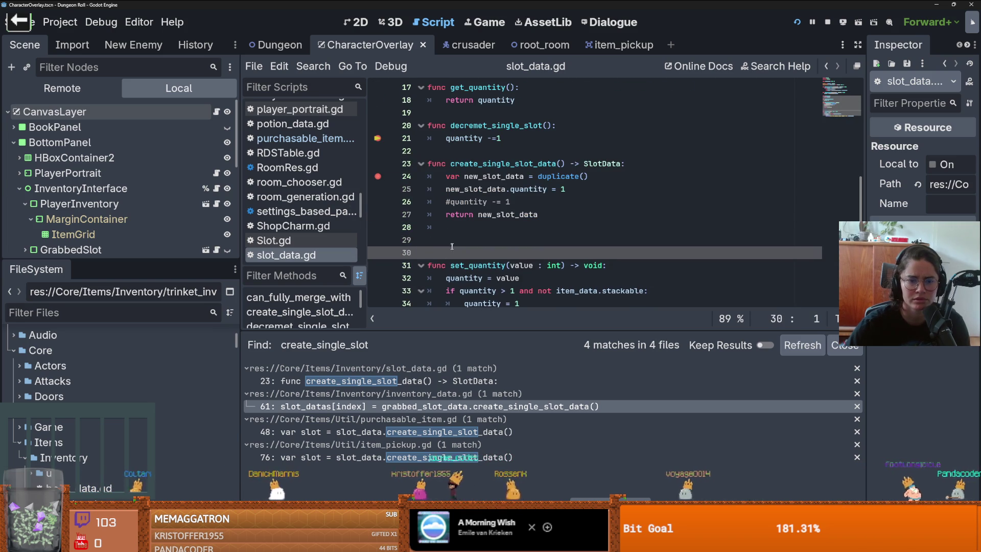
{"action": "key", "text": "ctrl+v"}
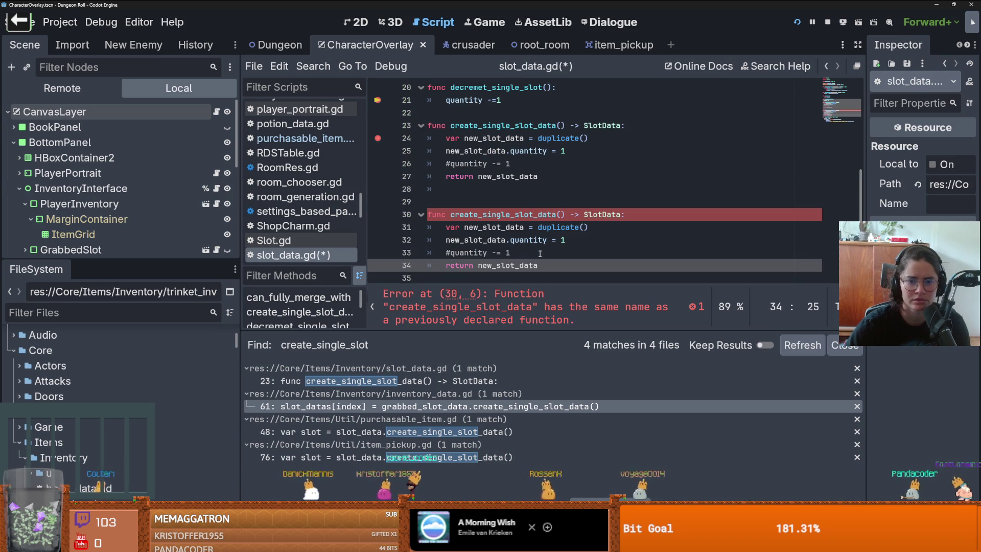
{"action": "key", "text": "Up"}
{"action": "key", "text": "Home"}
{"action": "key", "text": "Delete"}
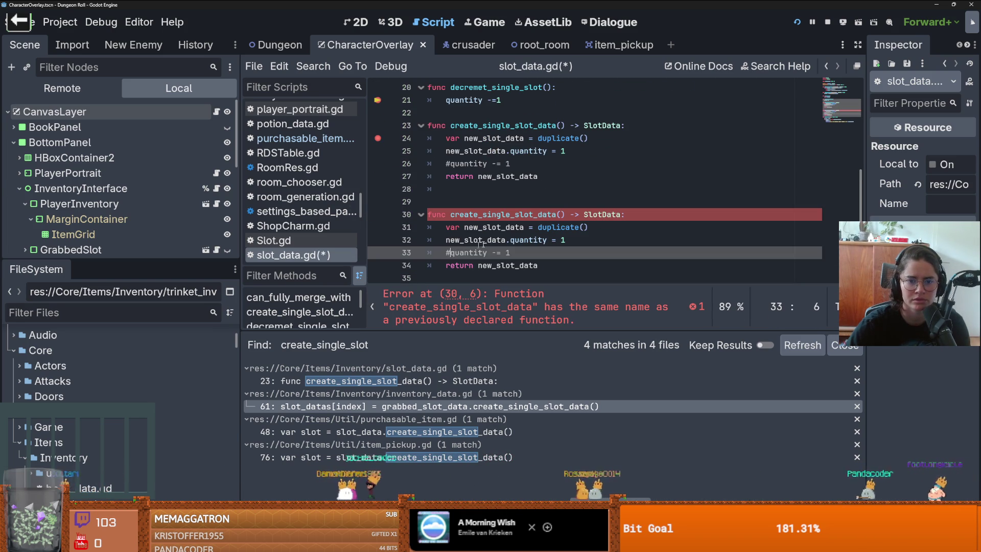
{"action": "left_click", "coordinate": [555, 215]}
{"action": "type", "text": "_f"}
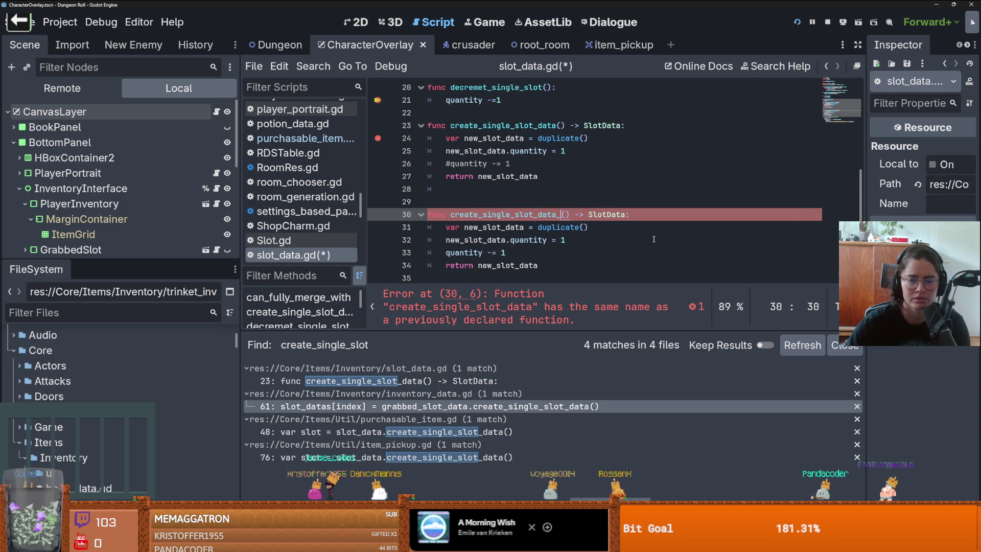
{"action": "type", "text": "or_gr"}
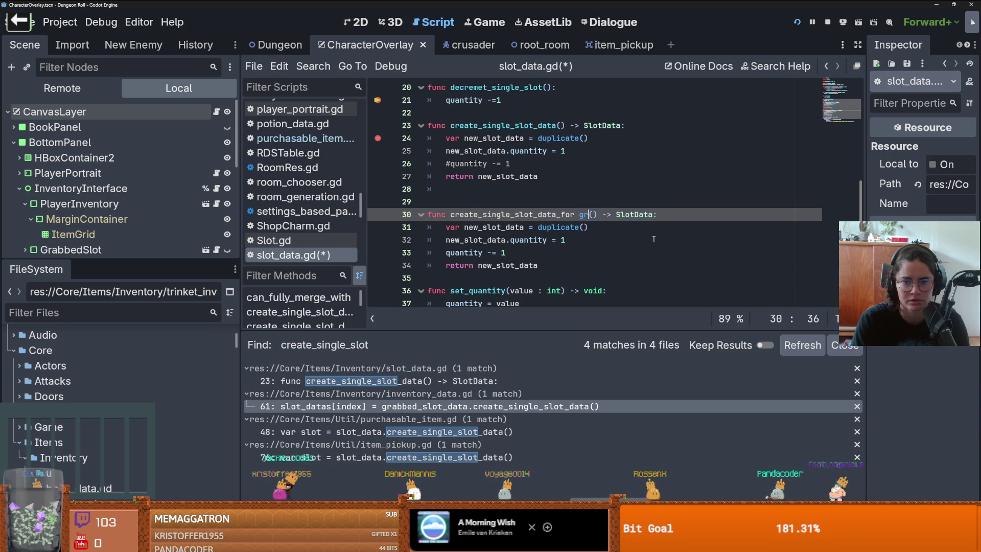
{"action": "type", "text": "abbed_"}
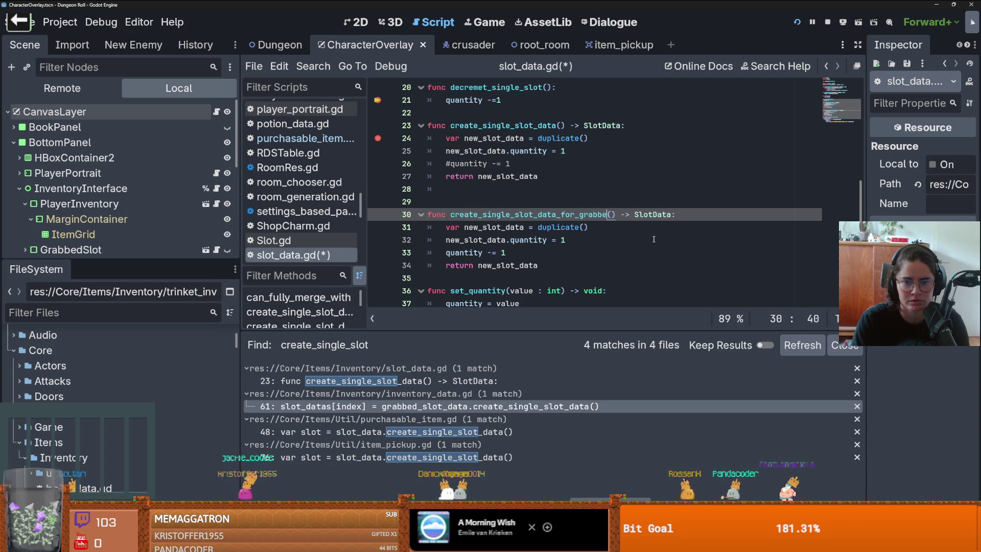
{"action": "type", "text": "slot"}
{"action": "key", "text": "ctrl+s"}
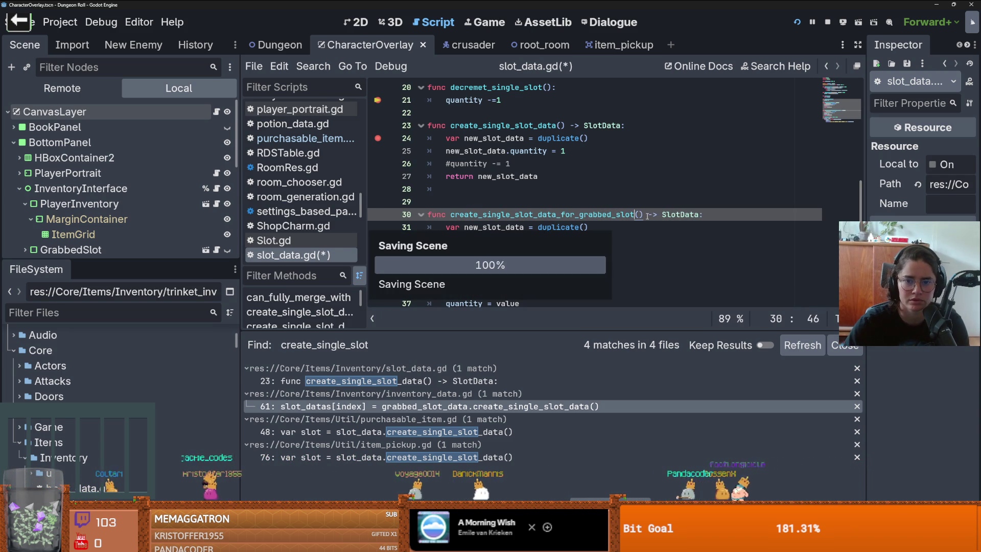
Delete the commented quantity line from the original function and save slot_data.gd
{"action": "left_click_drag", "start_coordinate": [643, 215], "coordinate": [589, 215]}
{"action": "left_click", "coordinate": [522, 164]}
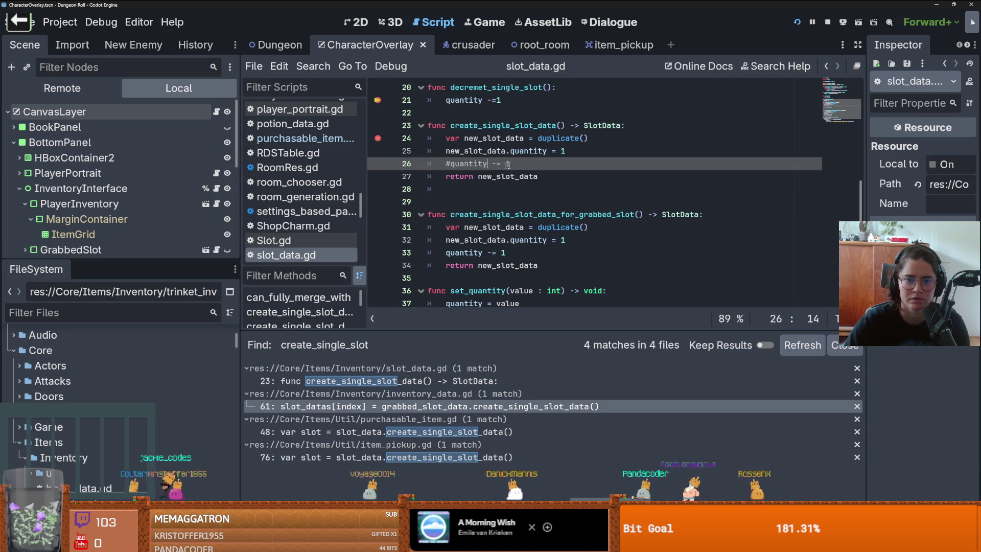
{"action": "key", "text": "shift+Home"}
{"action": "key", "text": "BackSpace"}
{"action": "key", "text": "BackSpace"}
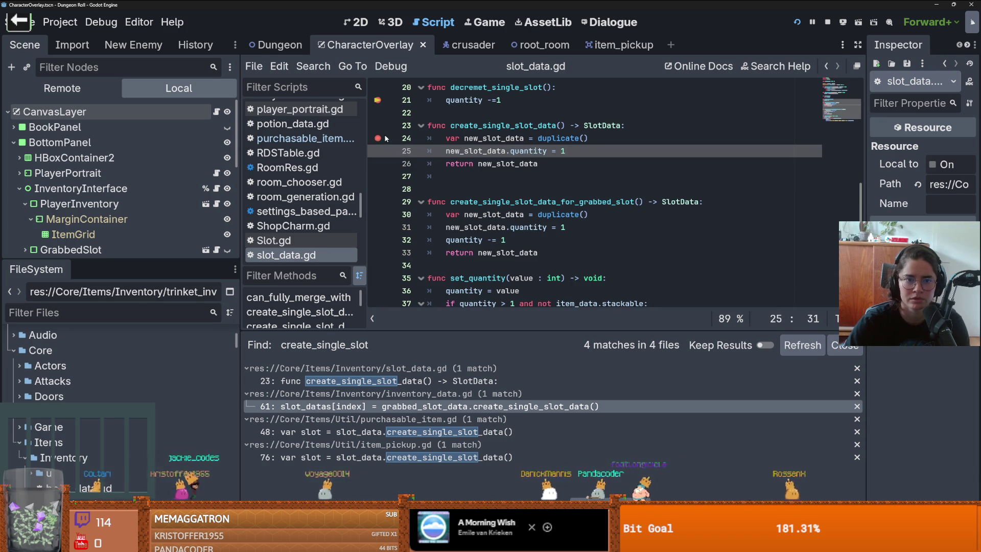
{"action": "key", "text": "ctrl+s"}
Replace the function called on inventory_data.gd line 61 and save the script
{"action": "left_click", "coordinate": [434, 406]}
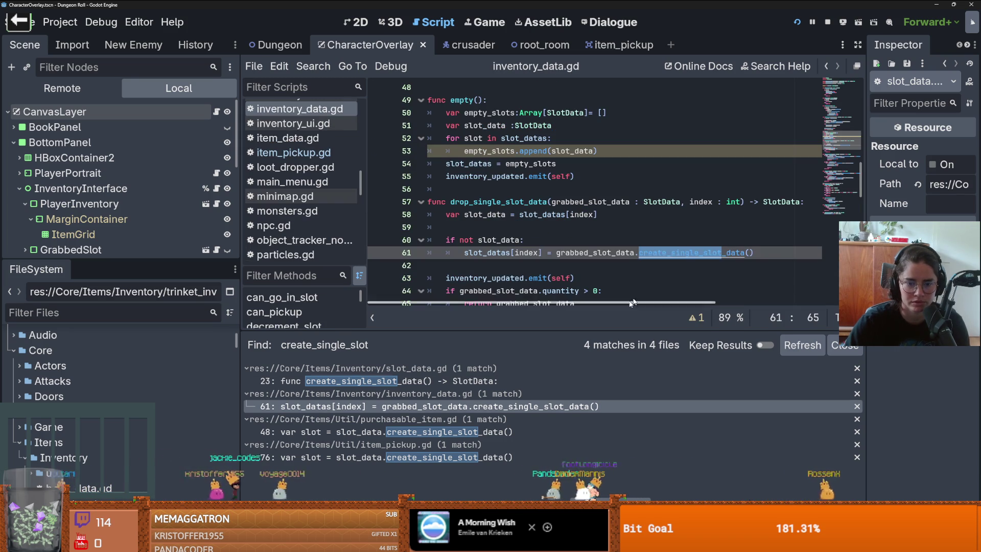
{"action": "double_click", "coordinate": [673, 253]}
{"action": "type", "text": "create_single_slot_data_for_grabbed_slot()"}
{"action": "key", "text": "ctrl+s"}
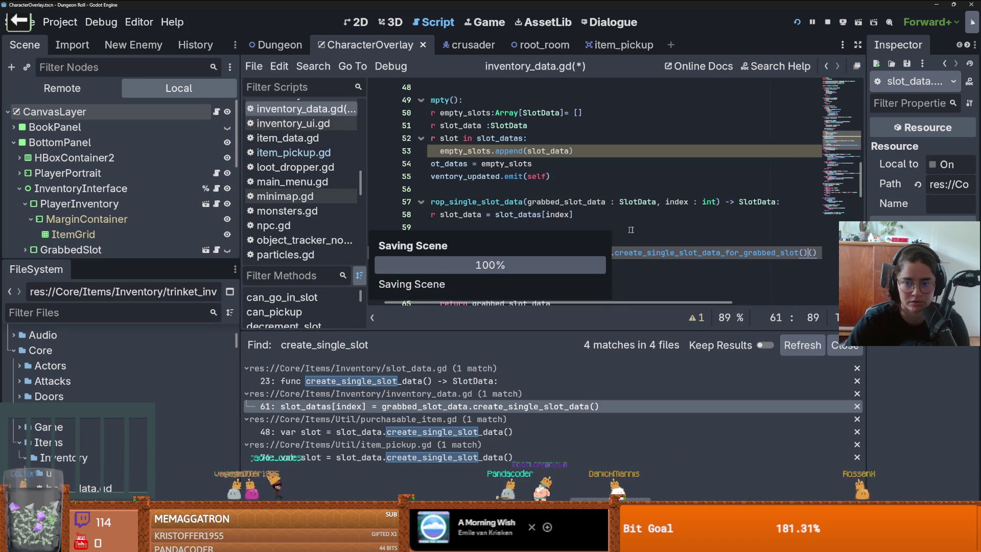
{"action": "key", "text": "ctrl+s"}
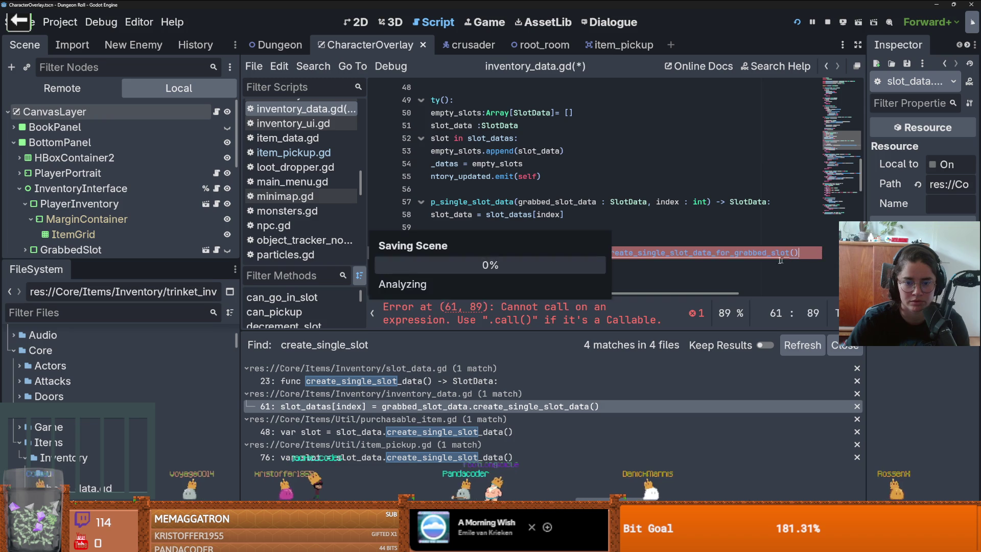
{"action": "left_click", "coordinate": [517, 230]}
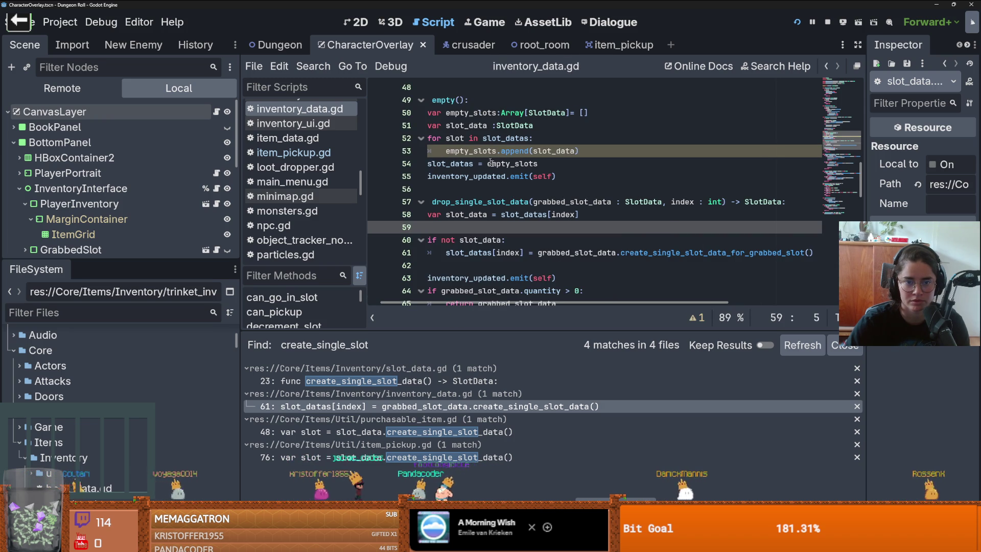
Revisit the purchasable_item.gd and item_pickup.gd call sites, then run and stop the game
{"action": "left_click", "coordinate": [435, 432]}
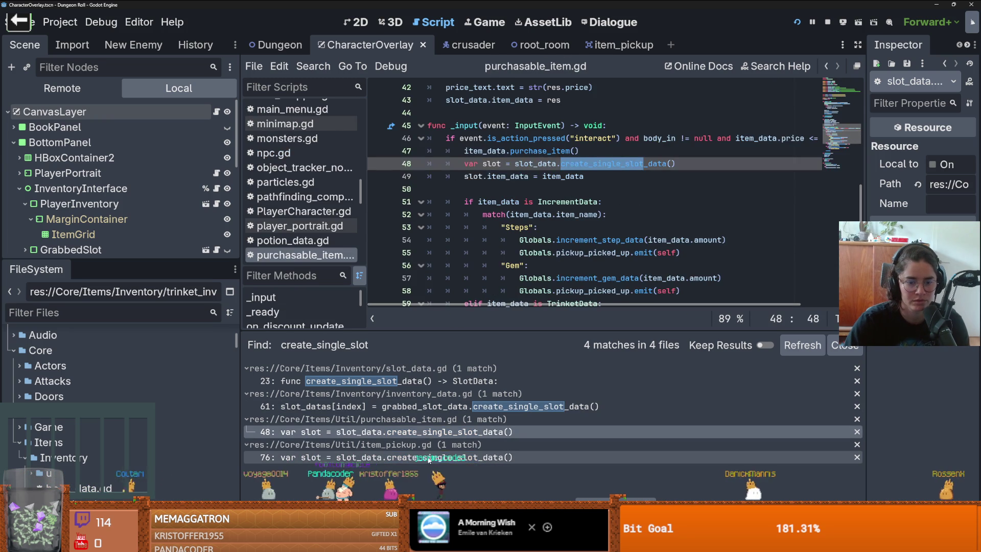
{"action": "left_click", "coordinate": [434, 457]}
{"action": "left_click", "coordinate": [797, 22]}
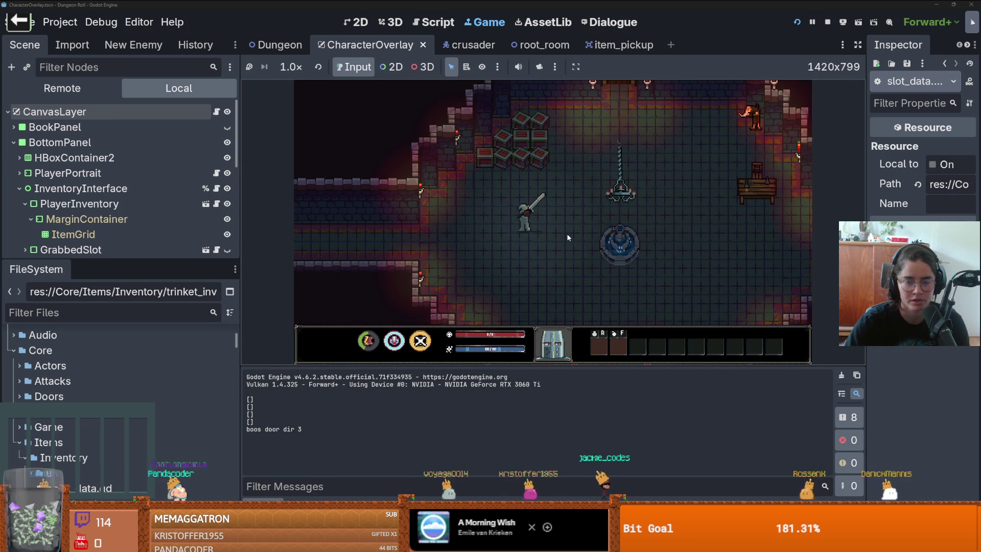
{"action": "left_click", "coordinate": [828, 22]}
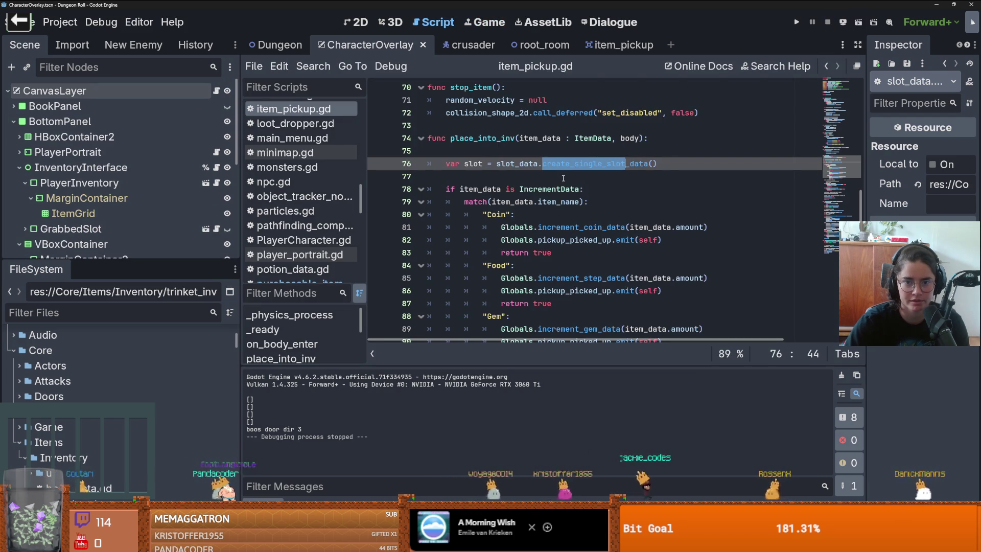
Search the project for create_single_slot, open the line 61 match, and run the game
{"action": "left_click", "coordinate": [314, 66]}
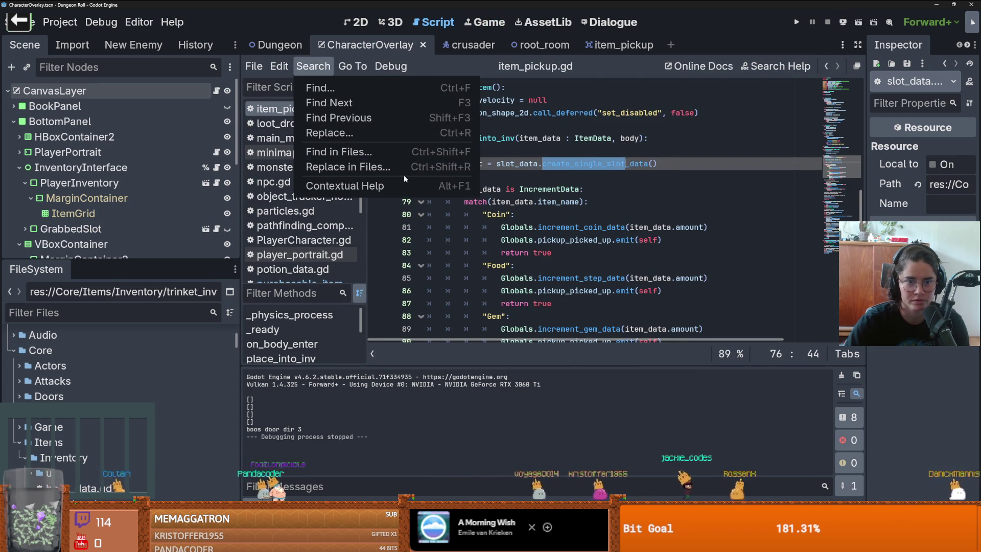
{"action": "left_click", "coordinate": [332, 151]}
{"action": "left_click", "coordinate": [514, 328]}
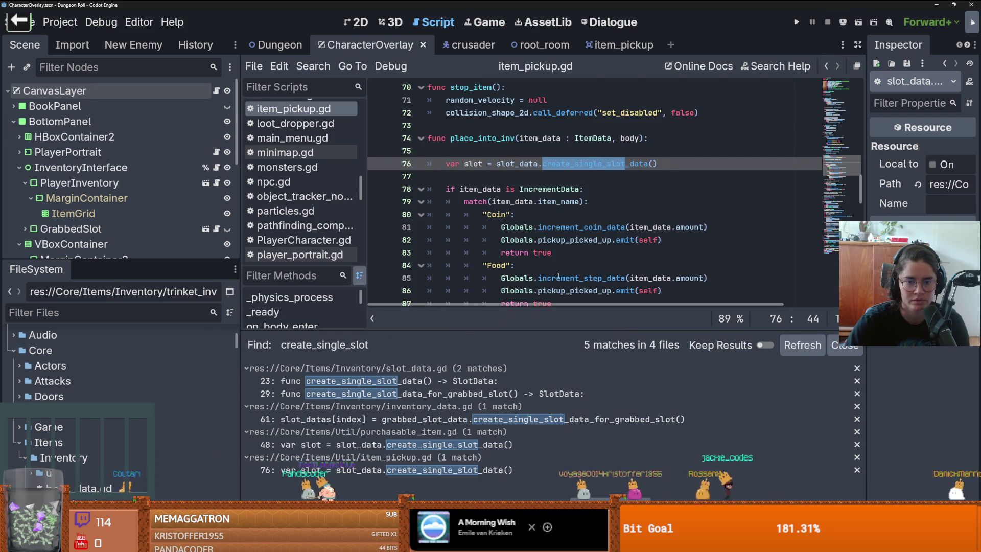
{"action": "left_click", "coordinate": [528, 427]}
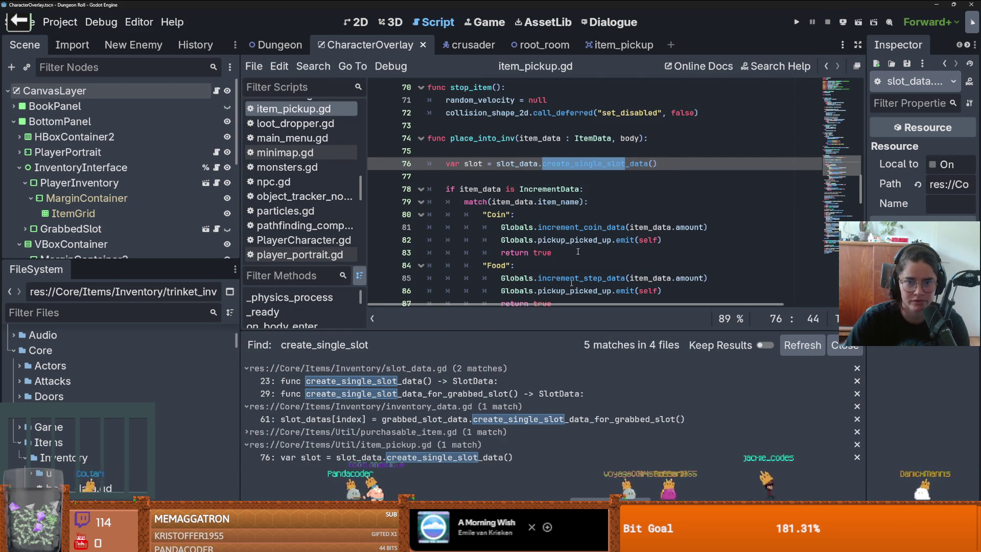
{"action": "left_click", "coordinate": [540, 416]}
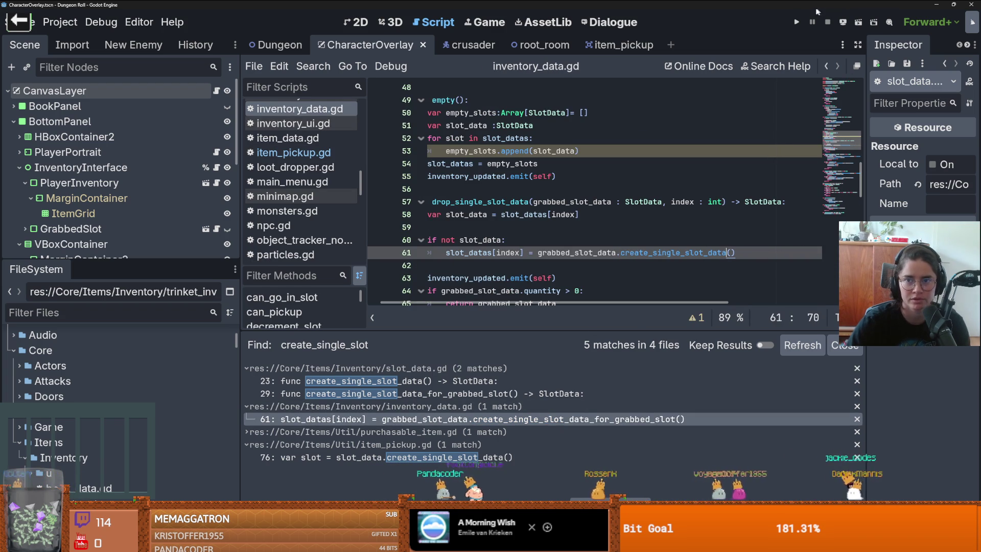
{"action": "left_click", "coordinate": [797, 24]}
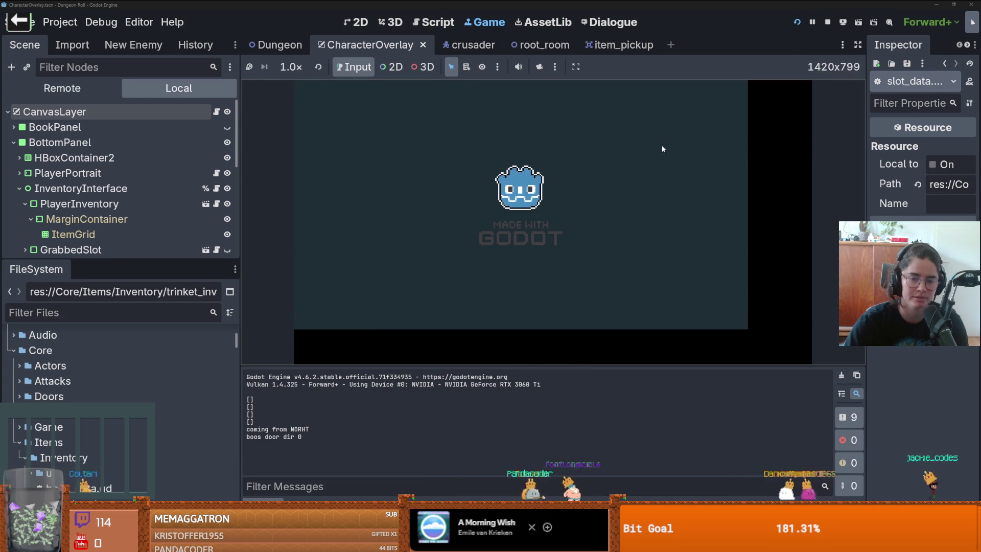
Spawn a Mana Potion via the console, place potions in slots two to four, and use one
{"action": "key", "text": "quoteleft"}
{"action": "type", "text": "spawn_item 1"}
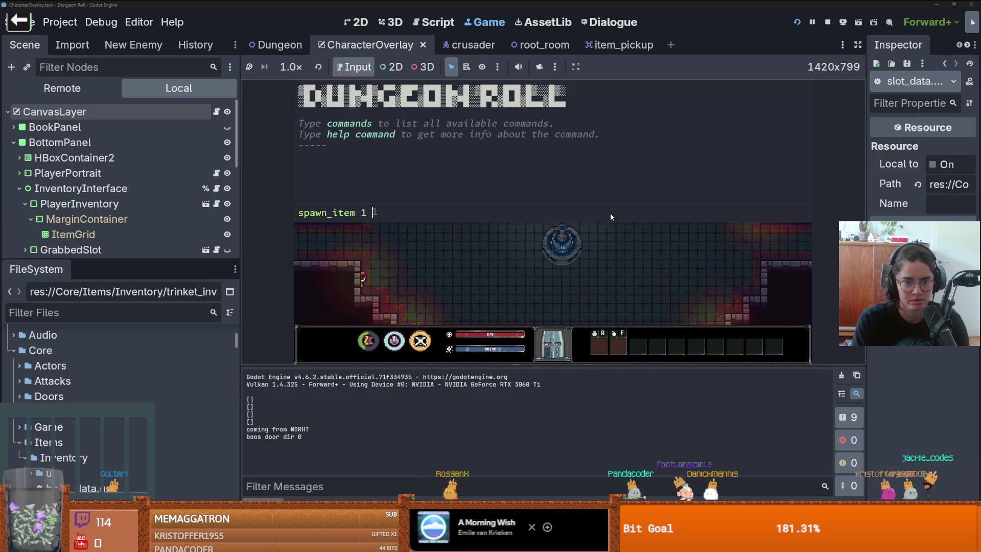
{"action": "key", "text": "Return"}
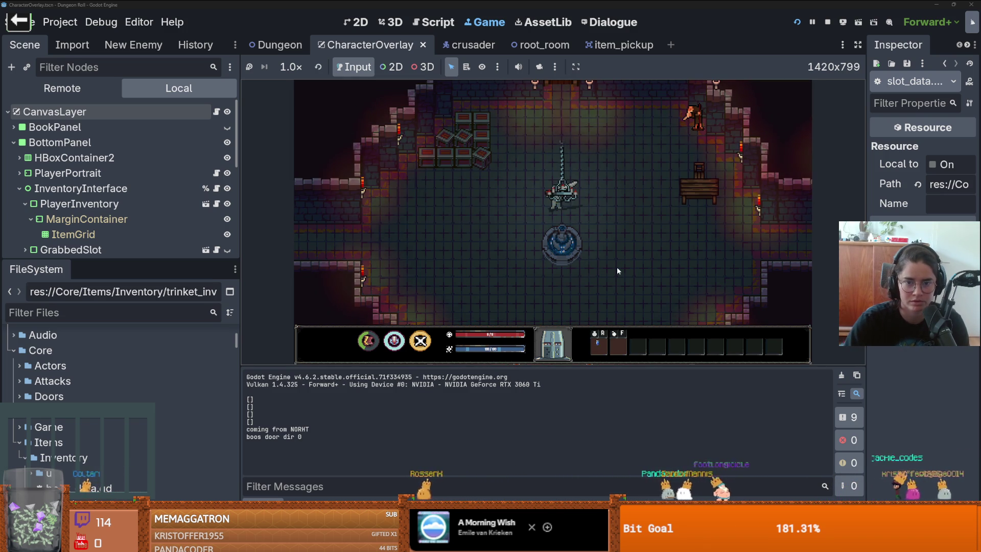
{"action": "left_click", "coordinate": [616, 349]}
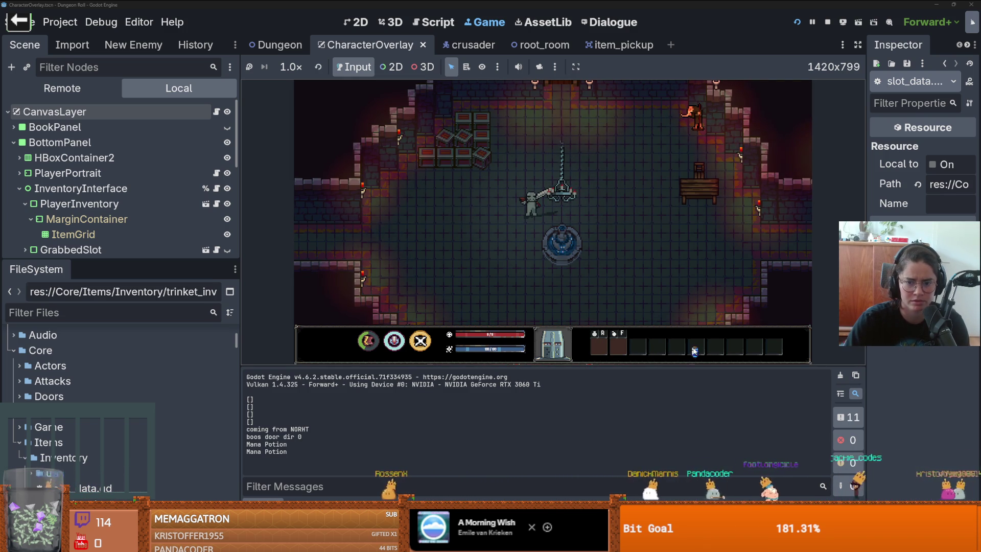
{"action": "left_click", "coordinate": [634, 349]}
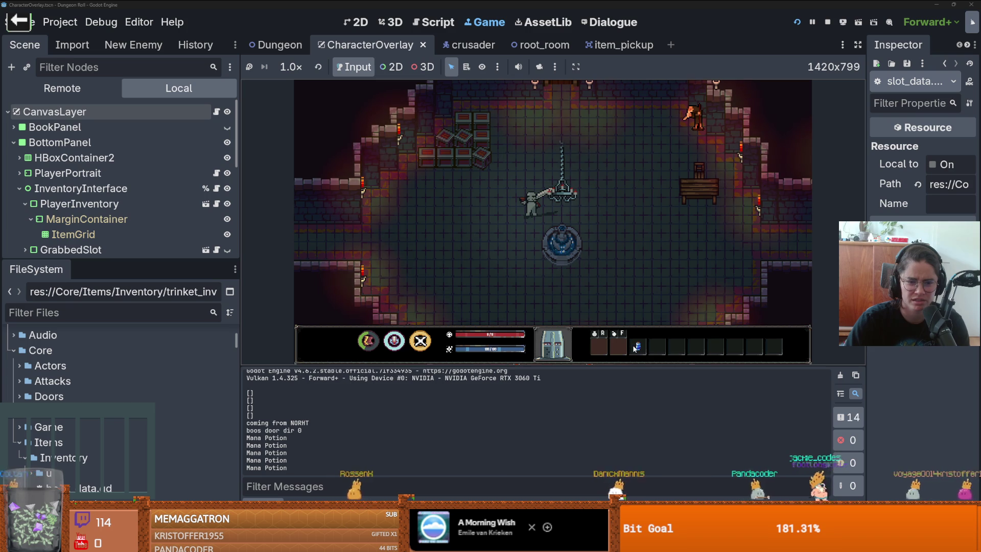
{"action": "left_click", "coordinate": [658, 350]}
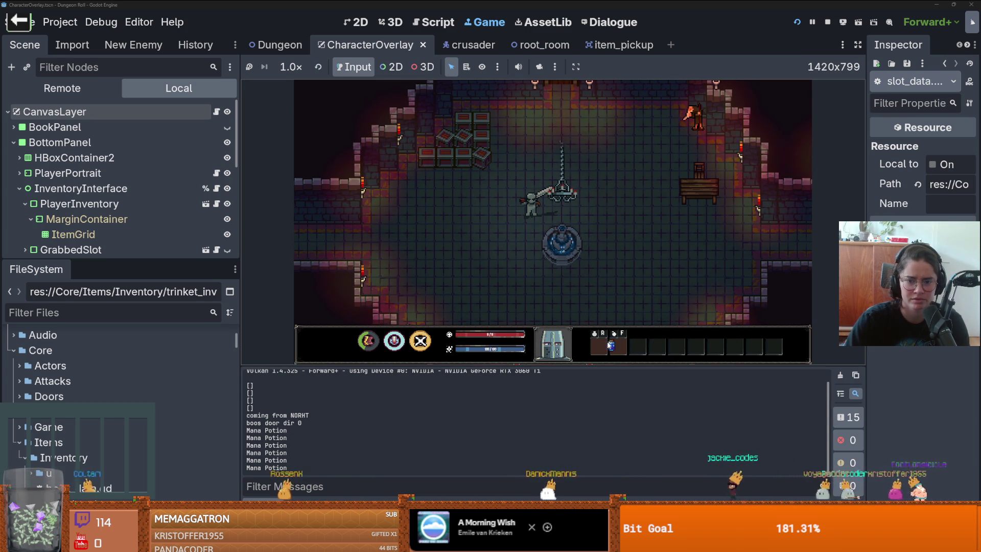
{"action": "key", "text": "r"}
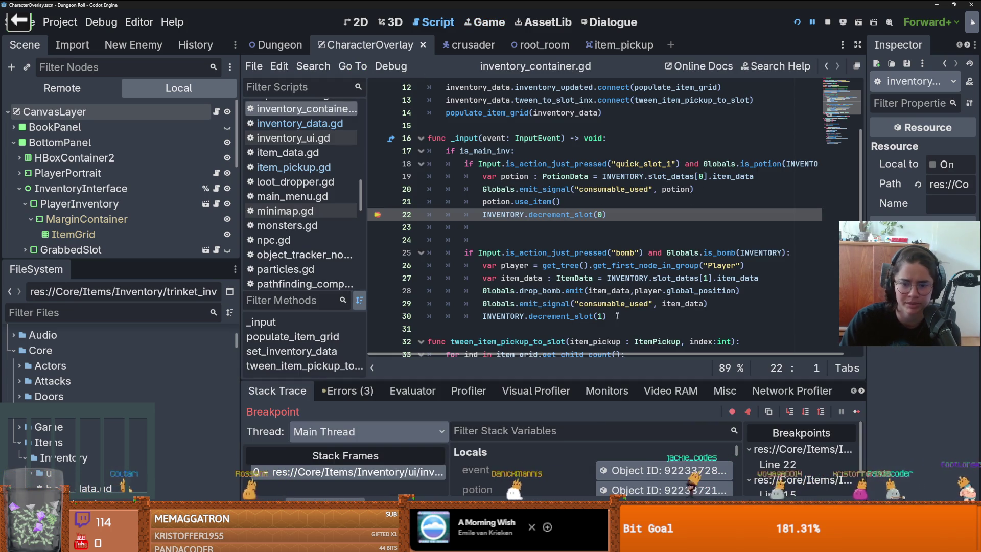
Inspect the paused game's INVENTORY object and expand its Slot Datas array in the Inspector
{"action": "left_click_drag", "start_coordinate": [608, 379], "coordinate": [609, 152]}
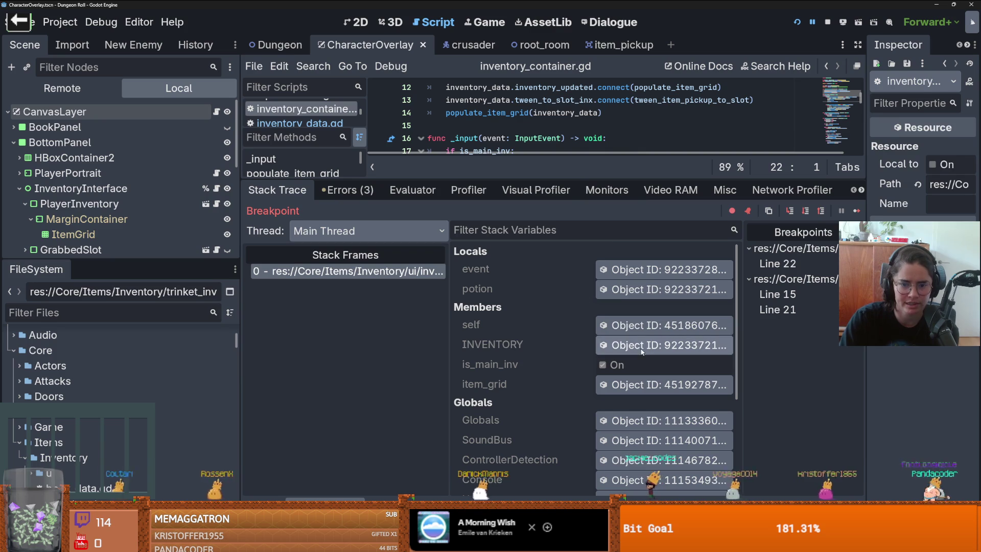
{"action": "left_click", "coordinate": [664, 345]}
{"action": "left_click_drag", "start_coordinate": [868, 155], "coordinate": [673, 159]}
{"action": "left_click", "coordinate": [902, 148]}
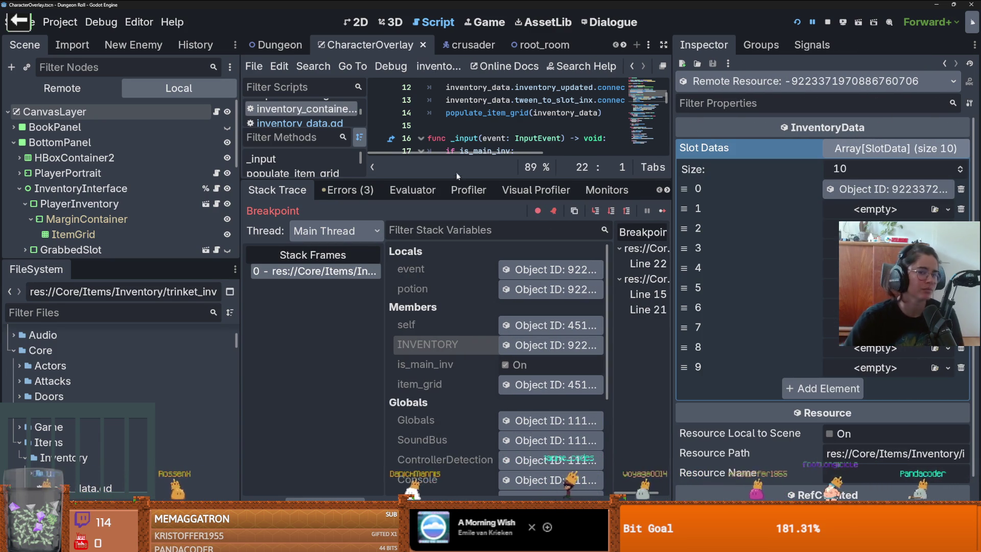
Resize the debugger and script panels to give the code editor more room
{"action": "left_click", "coordinate": [503, 190]}
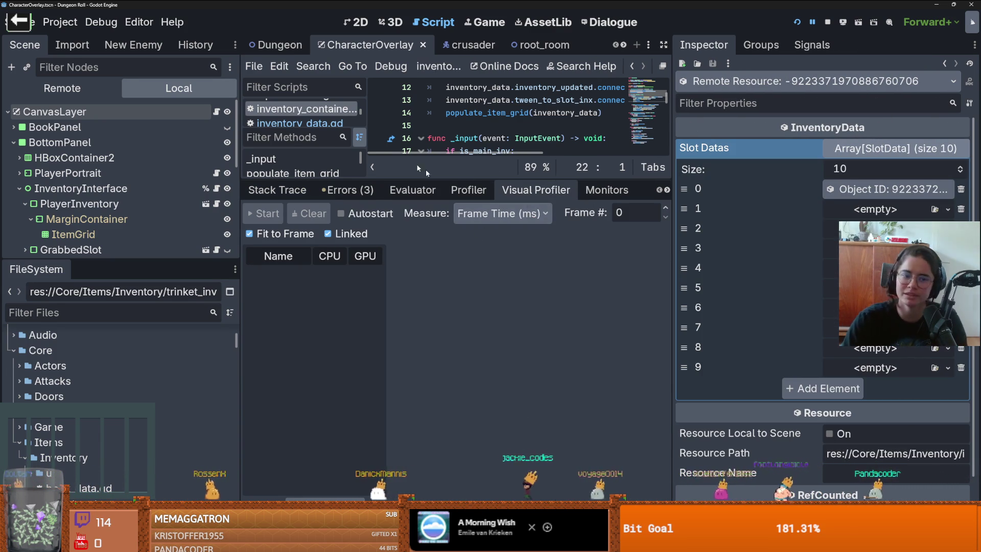
{"action": "left_click_drag", "start_coordinate": [410, 180], "coordinate": [410, 368]}
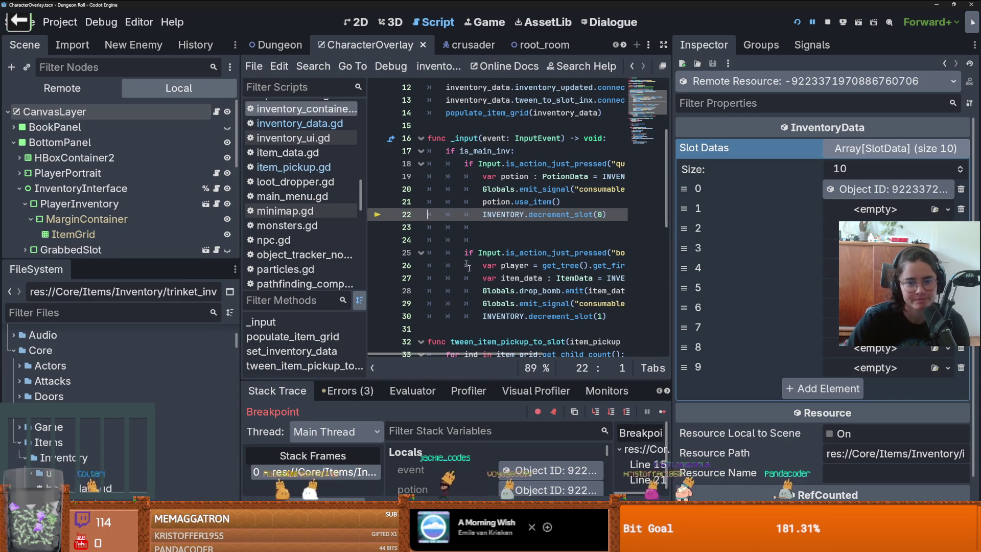
{"action": "left_click_drag", "start_coordinate": [429, 379], "coordinate": [452, 235]}
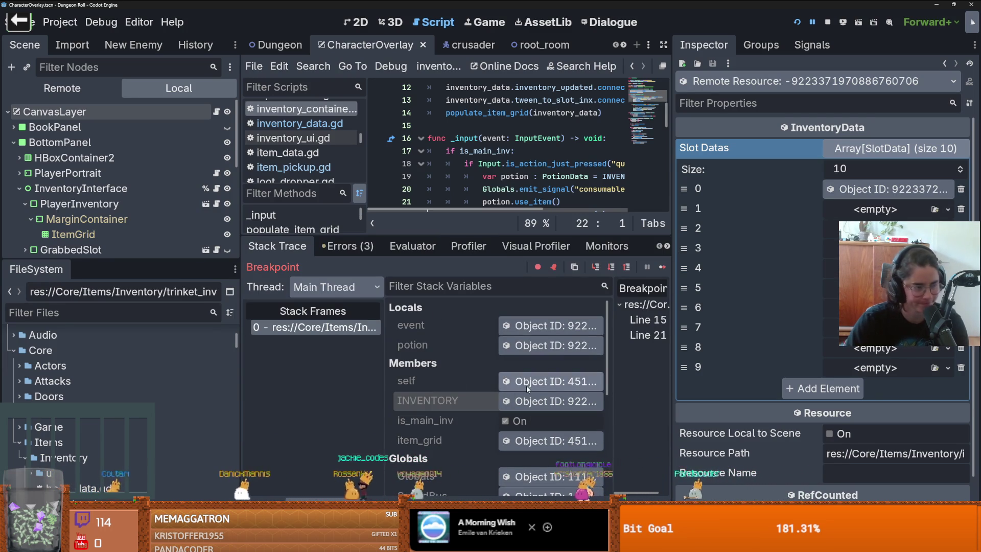
{"action": "left_click_drag", "start_coordinate": [410, 237], "coordinate": [537, 381]}
{"action": "scroll", "coordinate": [613, 255], "scroll_direction": "down", "scroll_amount": 1}
{"action": "left_click_drag", "start_coordinate": [666, 274], "coordinate": [867, 276]}
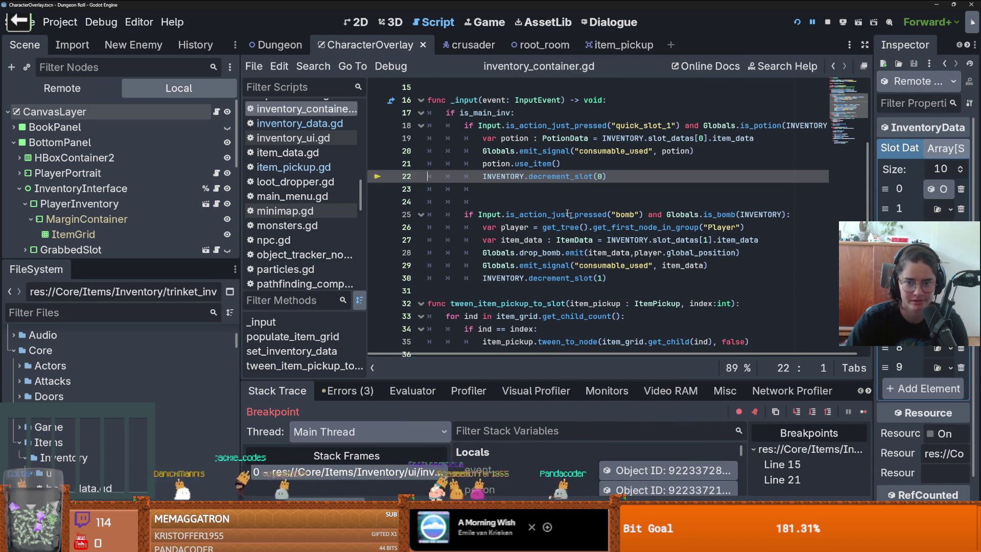
Delete the blank line 24 in inventory_container.gd
{"action": "left_click", "coordinate": [523, 200]}
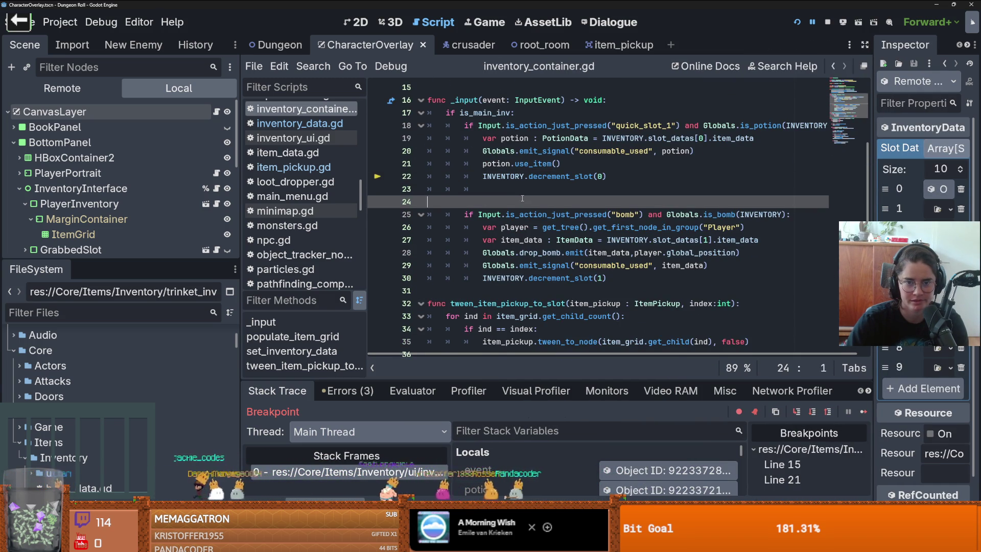
{"action": "key", "text": "BackSpace"}
{"action": "key", "text": "BackSpace"}
{"action": "scroll", "coordinate": [542, 224], "scroll_direction": "down", "scroll_amount": 5}
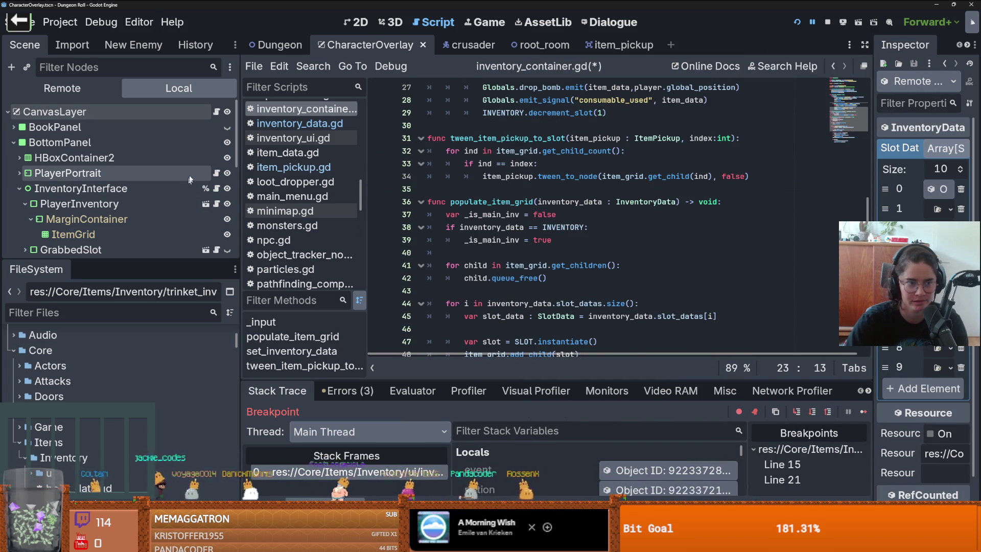
Look through inventory_ui.gd, then start the Cannon game from the launcher
{"action": "left_click", "coordinate": [217, 188]}
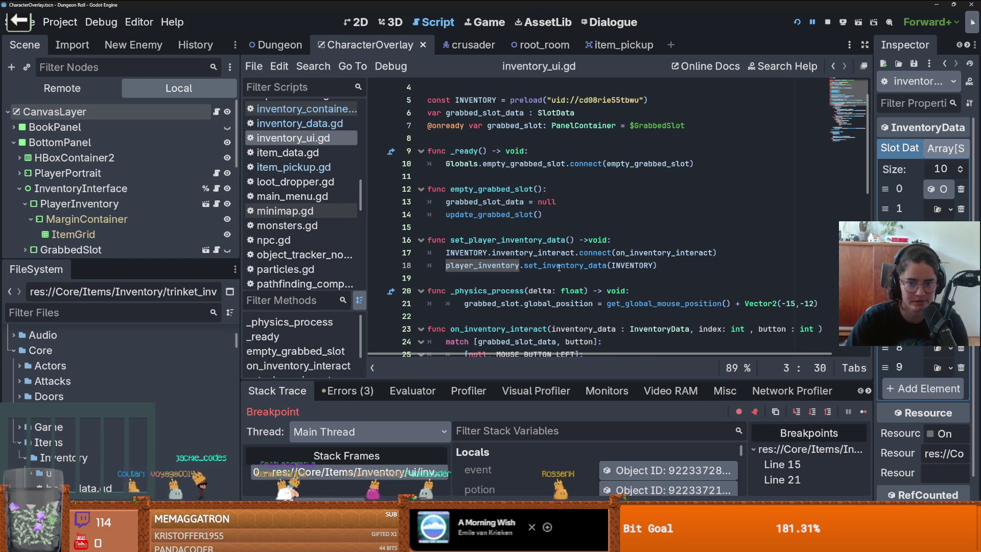
{"action": "scroll", "coordinate": [557, 235], "scroll_direction": "down", "scroll_amount": 10}
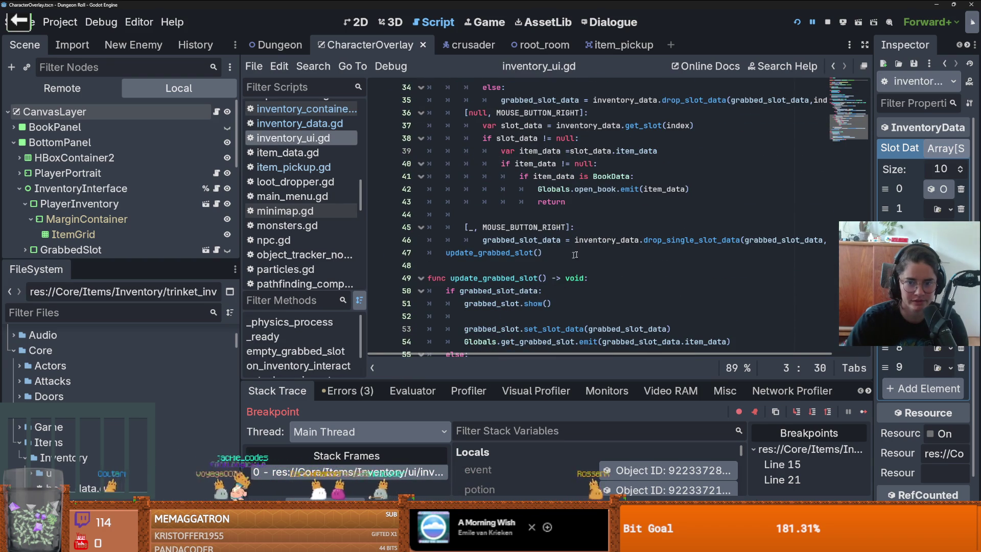
{"action": "scroll", "coordinate": [647, 278], "scroll_direction": "down", "scroll_amount": 2}
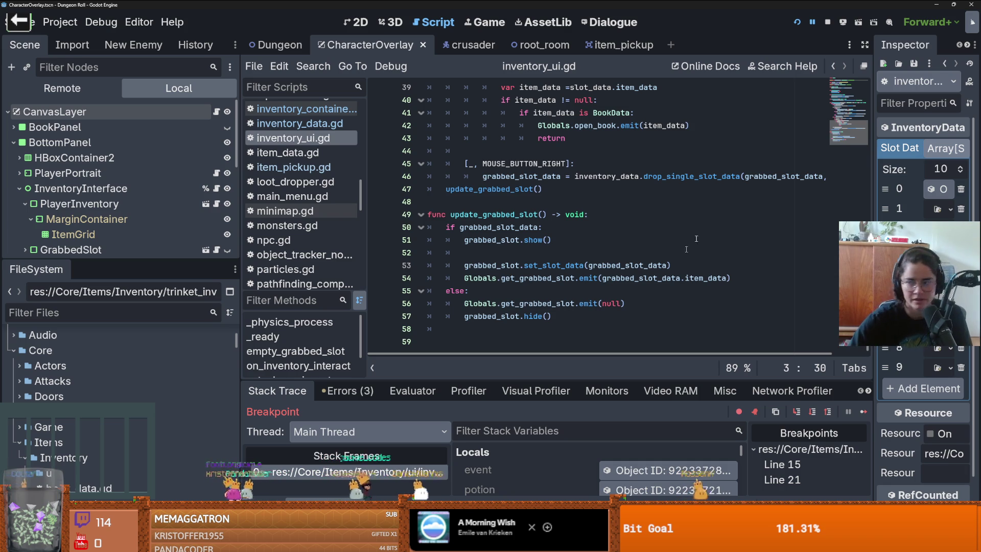
{"action": "left_click", "coordinate": [18, 23]}
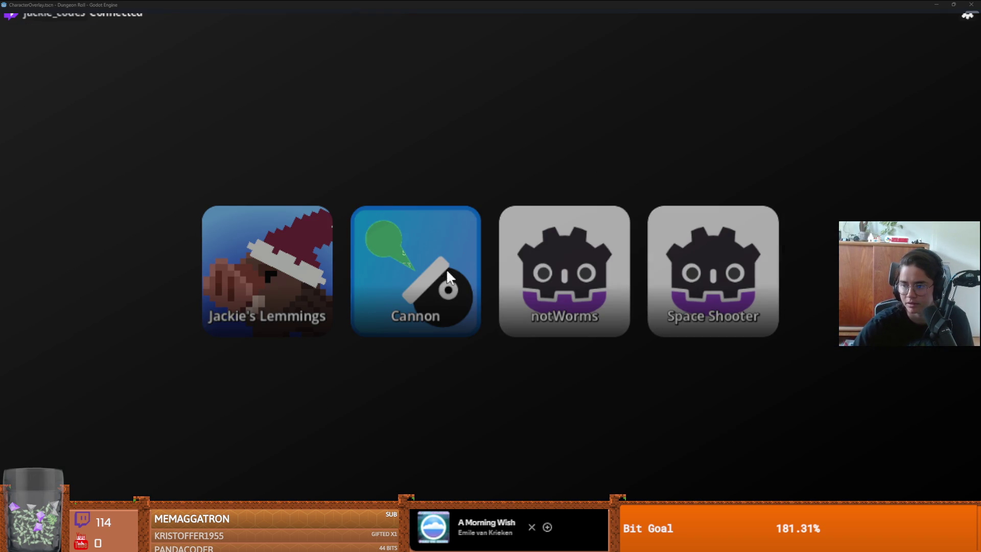
{"action": "left_click", "coordinate": [447, 273]}
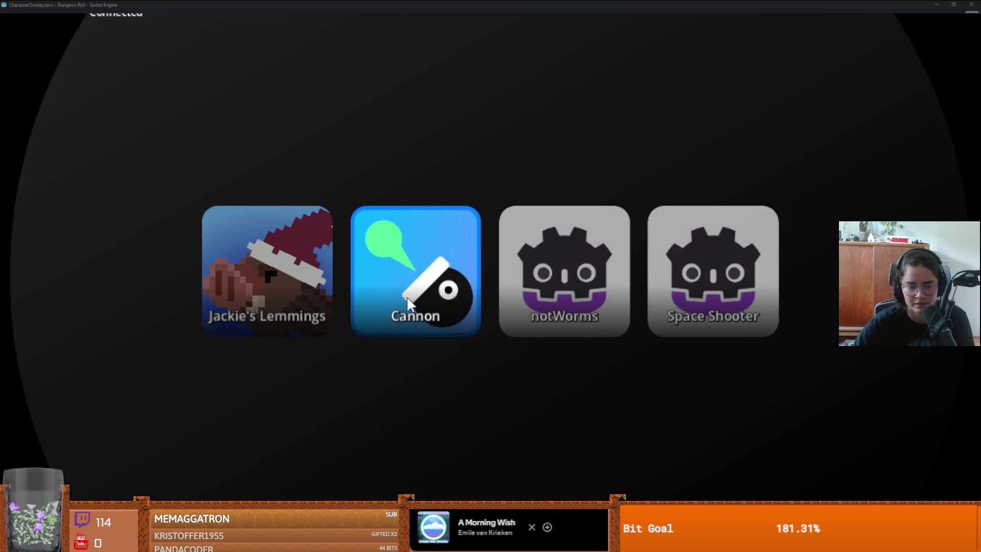